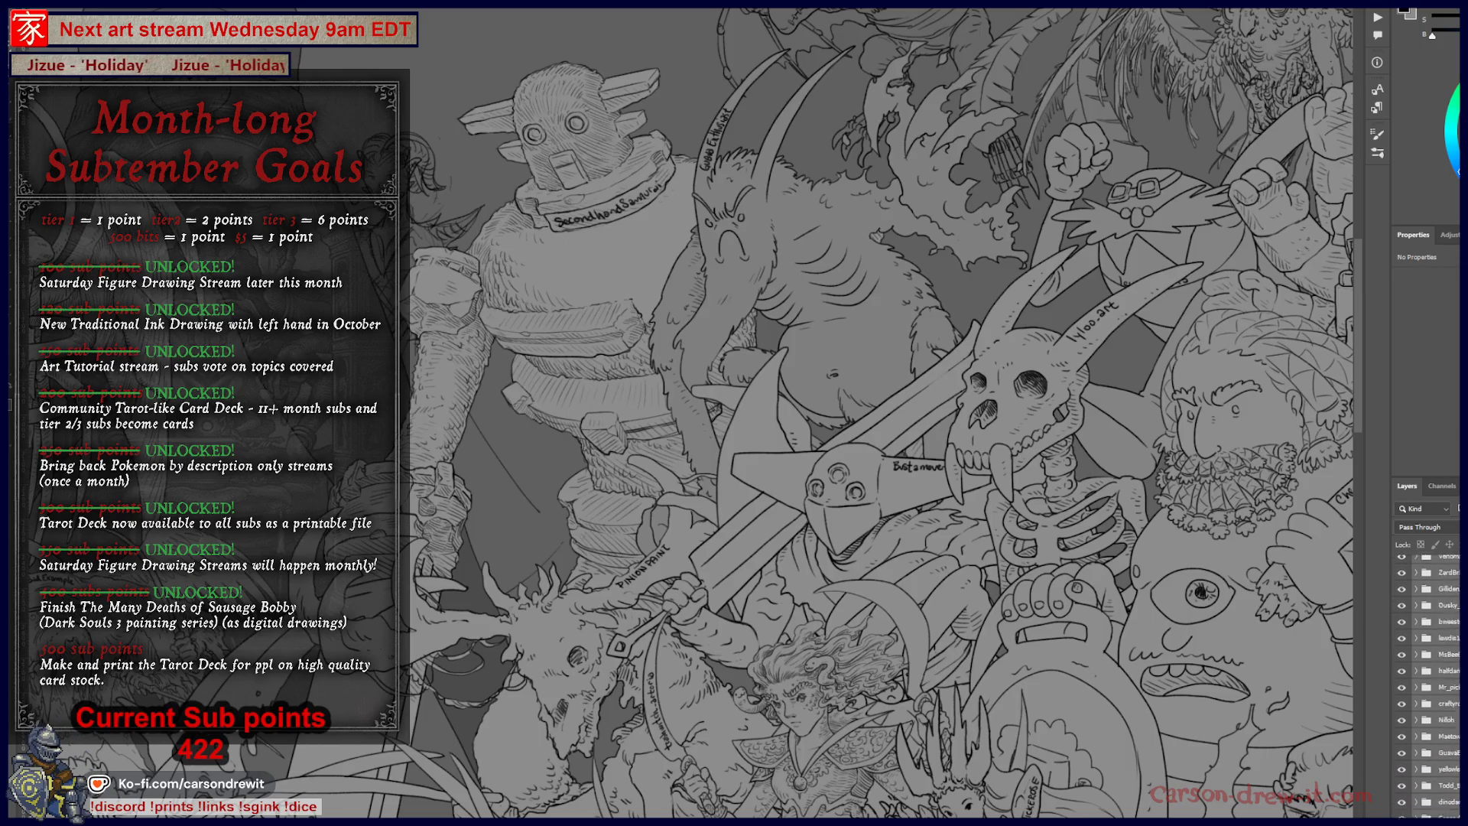
- Bring the Obsidian Streamaversary and Subtember stream notes up over the line-art canvas
{"action": "scroll", "coordinate": [1426, 688], "scroll_direction": "down", "scroll_amount": 5}
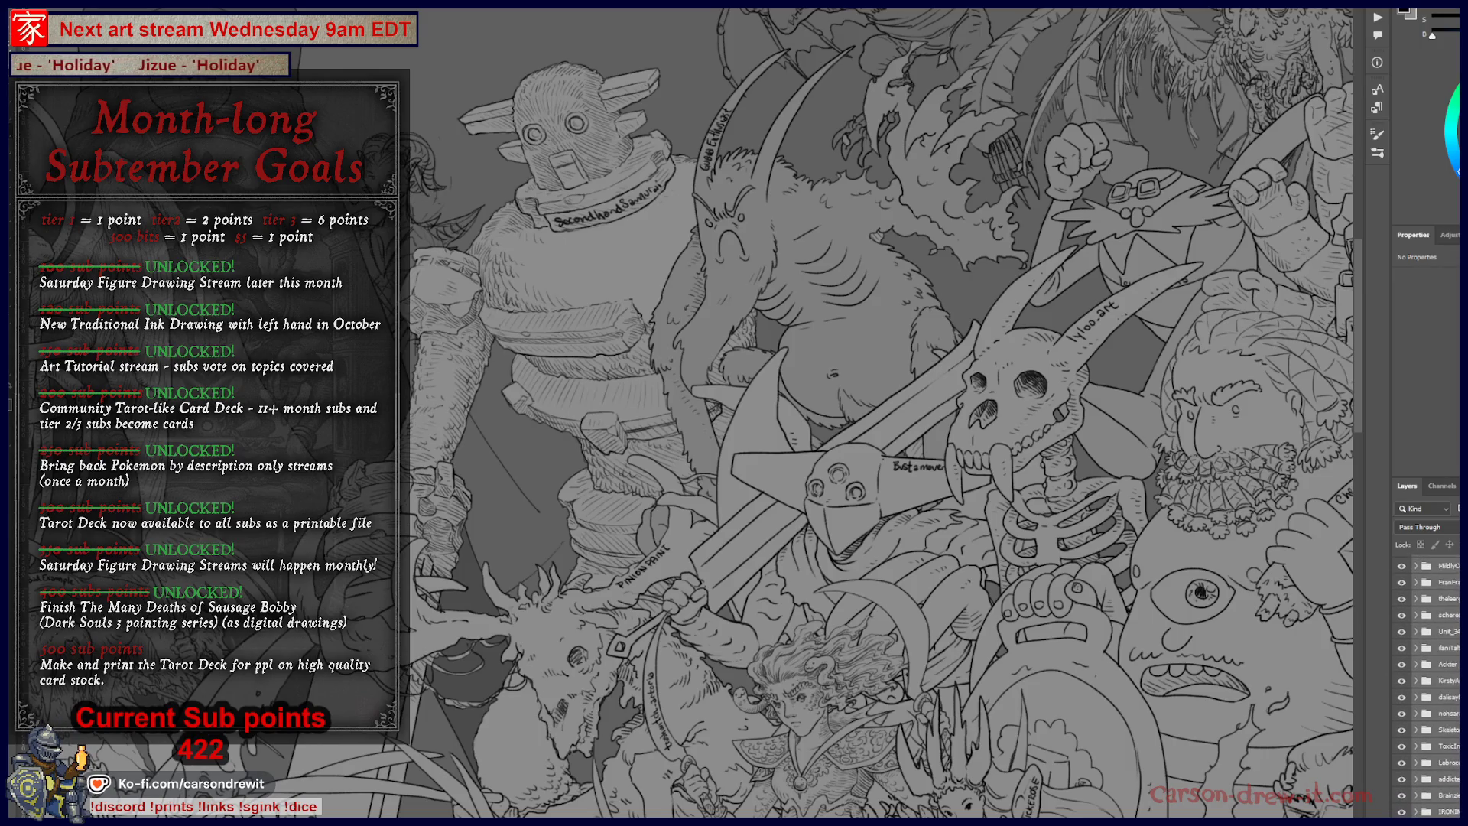
{"action": "scroll", "coordinate": [1426, 688], "scroll_direction": "down", "scroll_amount": 1}
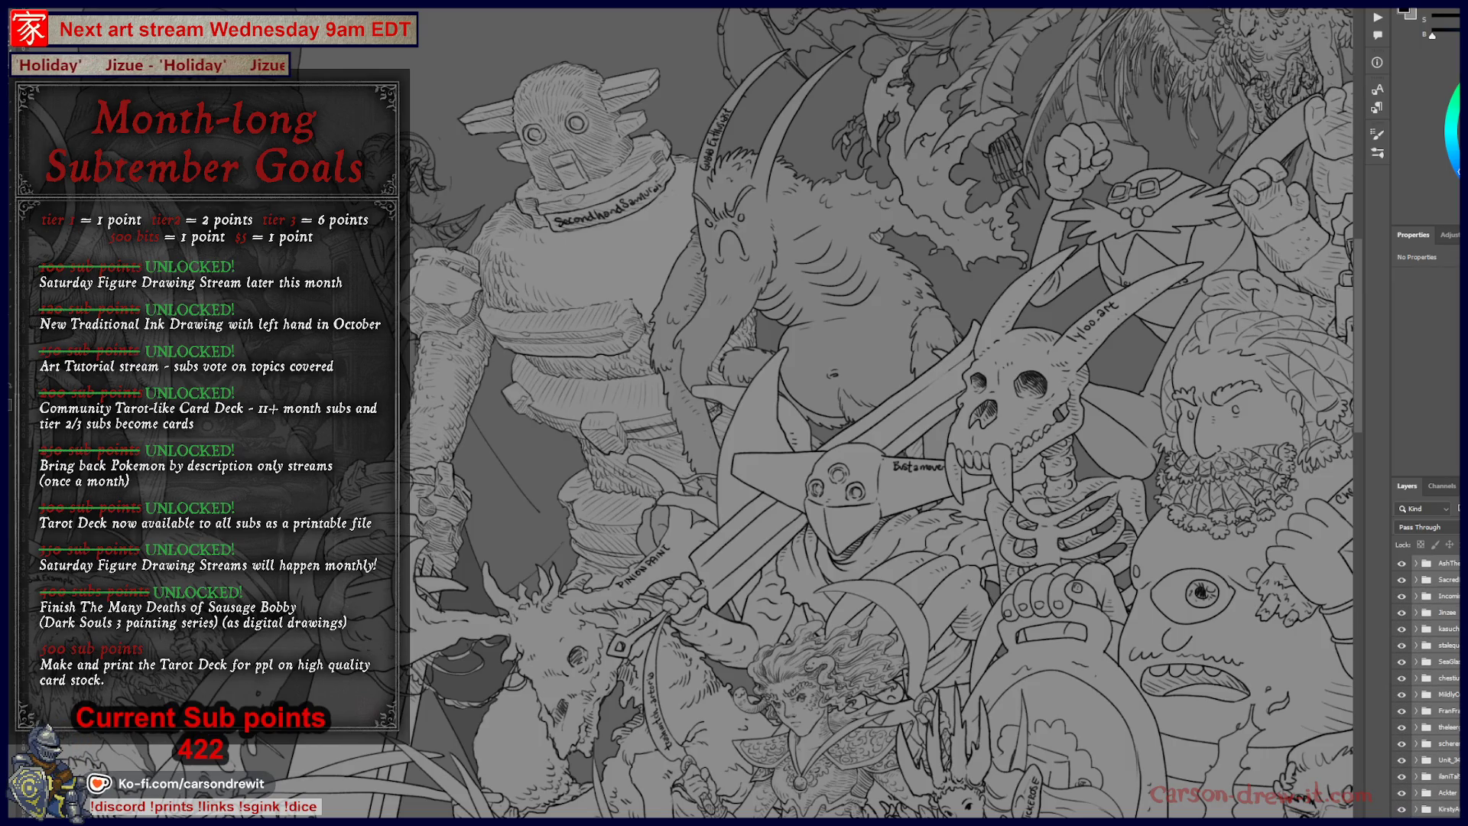
{"action": "scroll", "coordinate": [1426, 689], "scroll_direction": "down", "scroll_amount": 5}
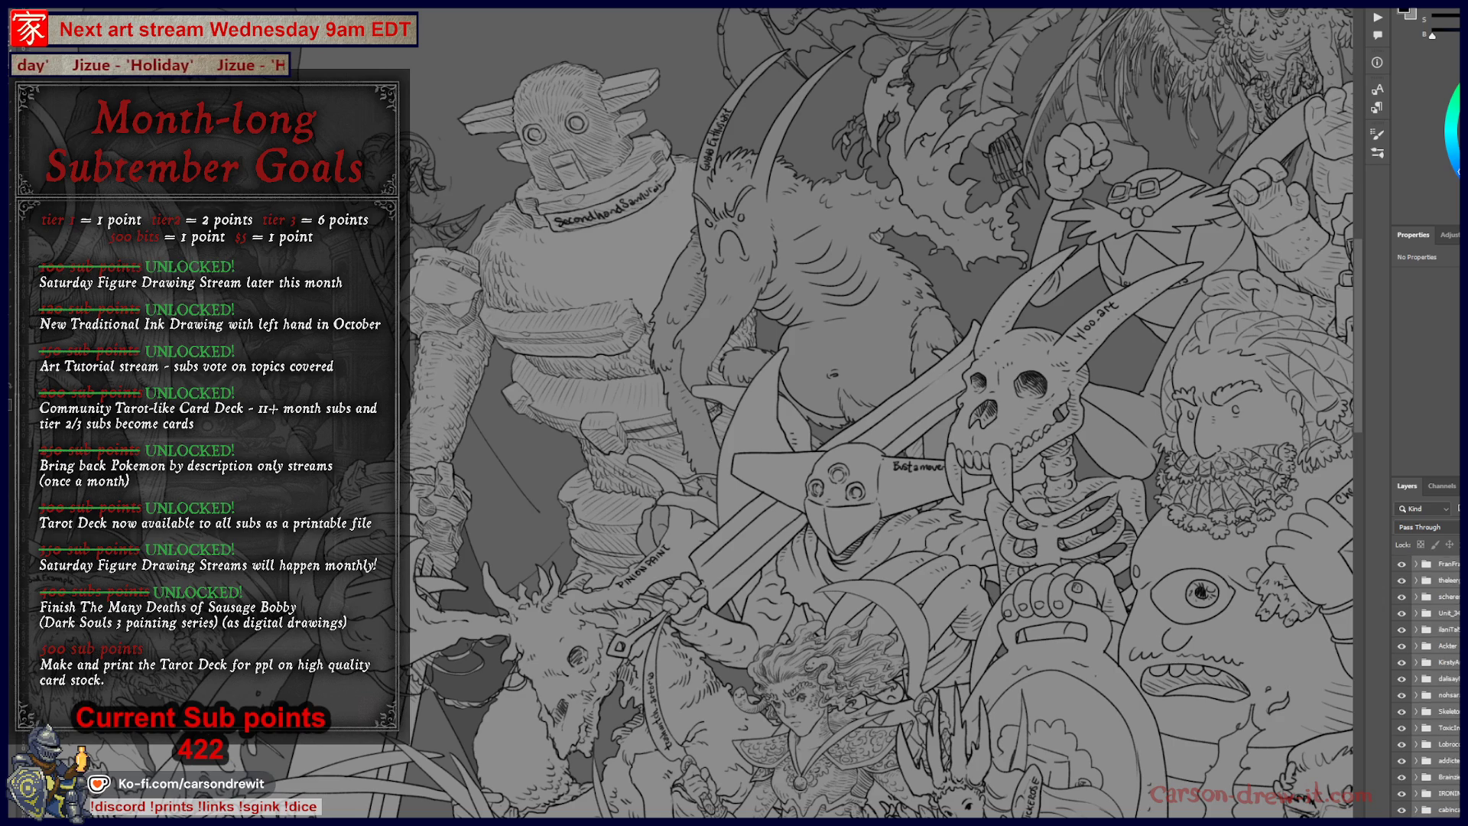
{"action": "scroll", "coordinate": [1426, 688], "scroll_direction": "down", "scroll_amount": 3}
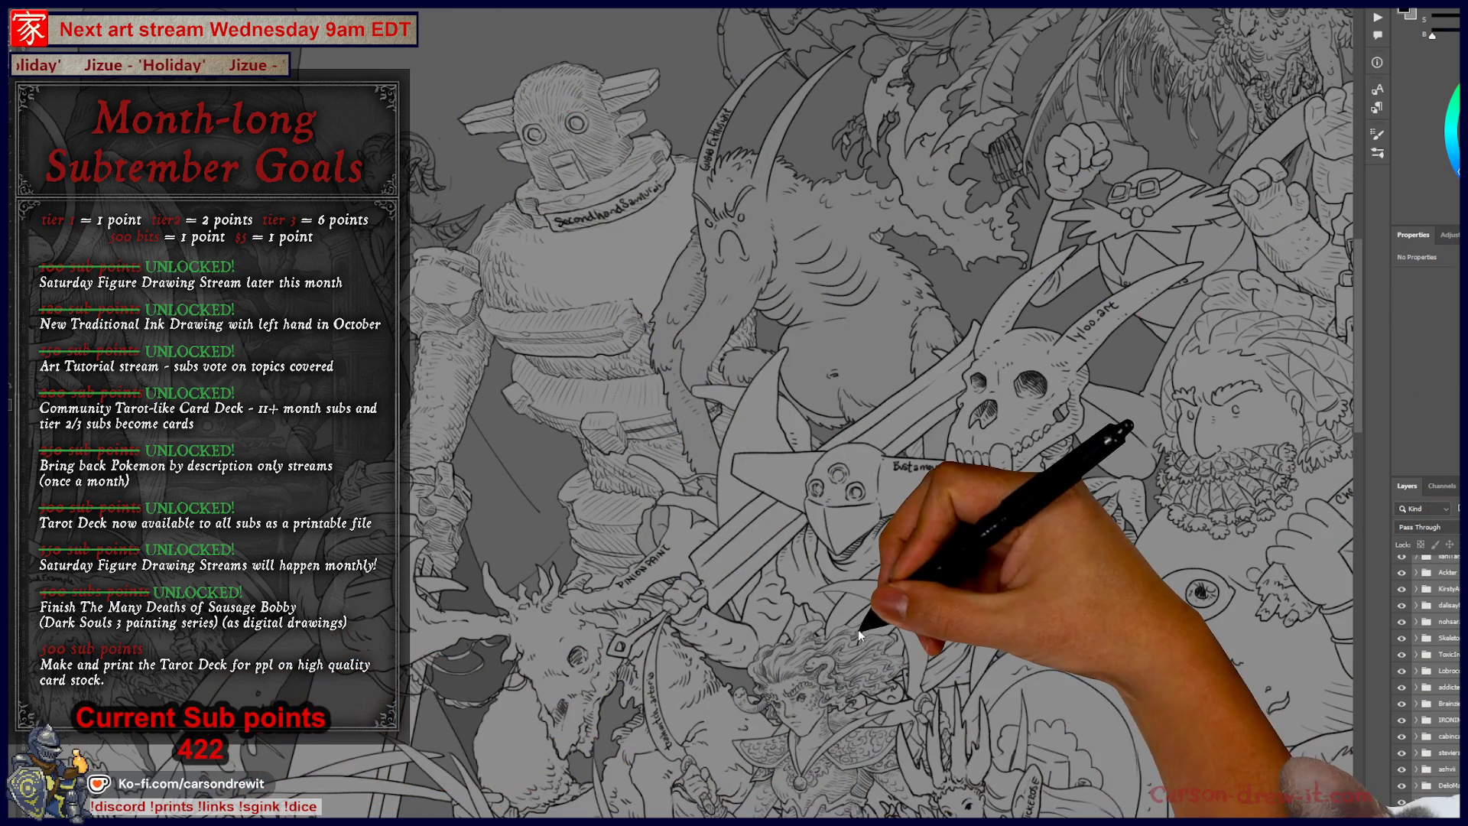
{"action": "key", "text": "alt+Tab"}
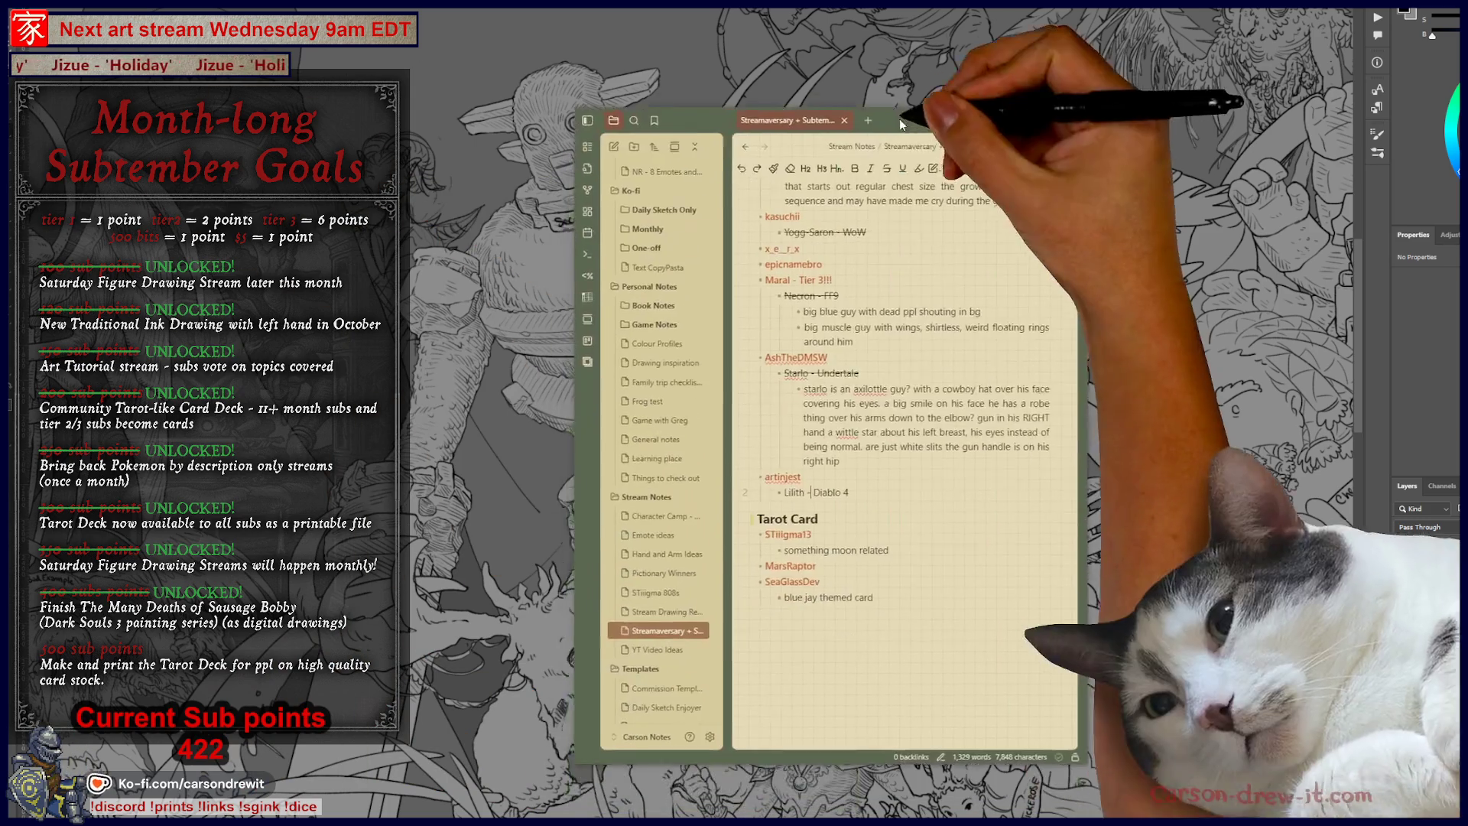
- Add the viewer's name with a 'Pinwheel - DS1' sub-bullet under Lilith - Diablo 4, then hide the notes
{"action": "left_click", "coordinate": [872, 478]}
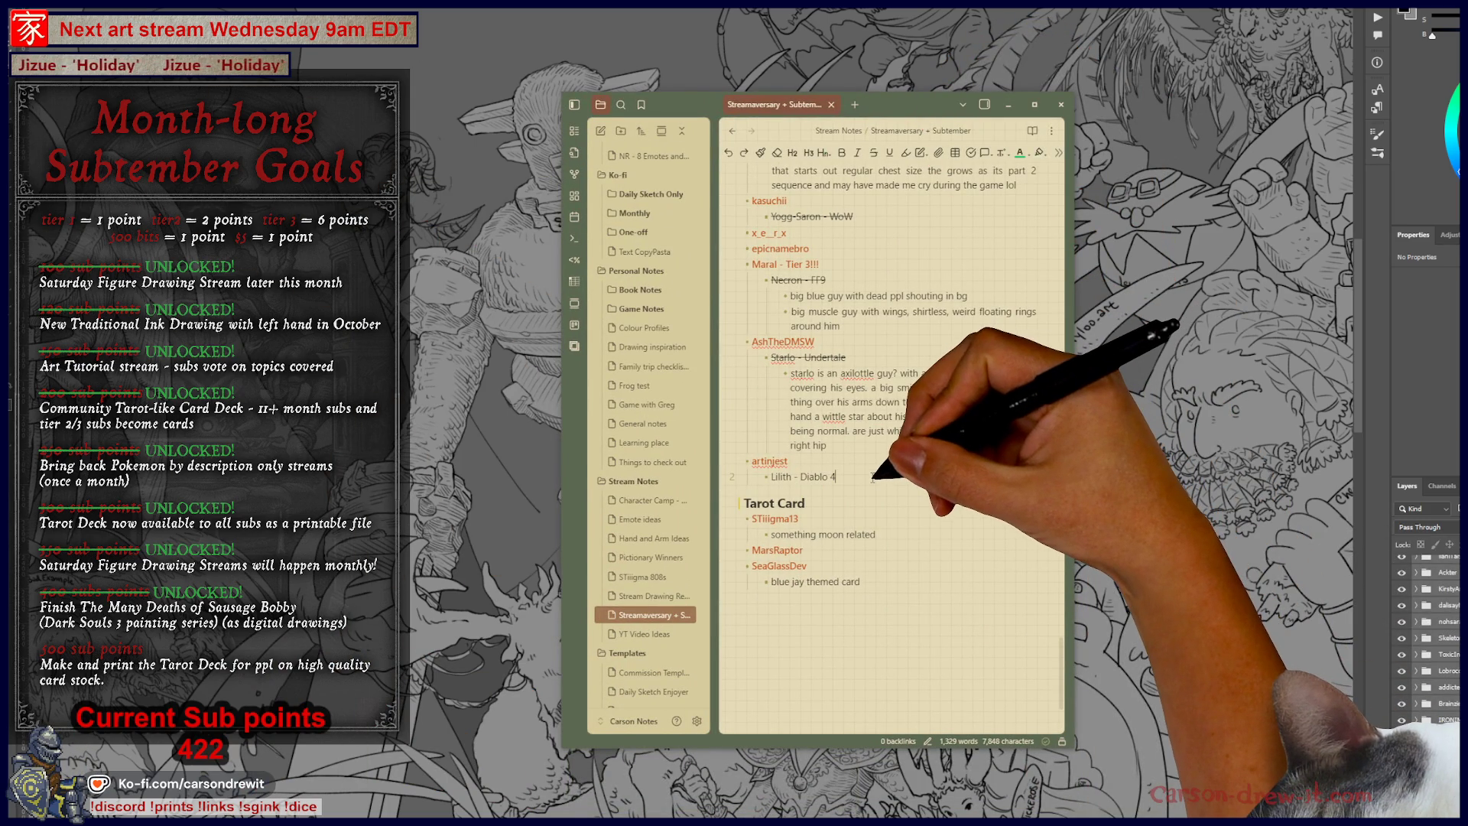
{"action": "key", "text": "Return"}
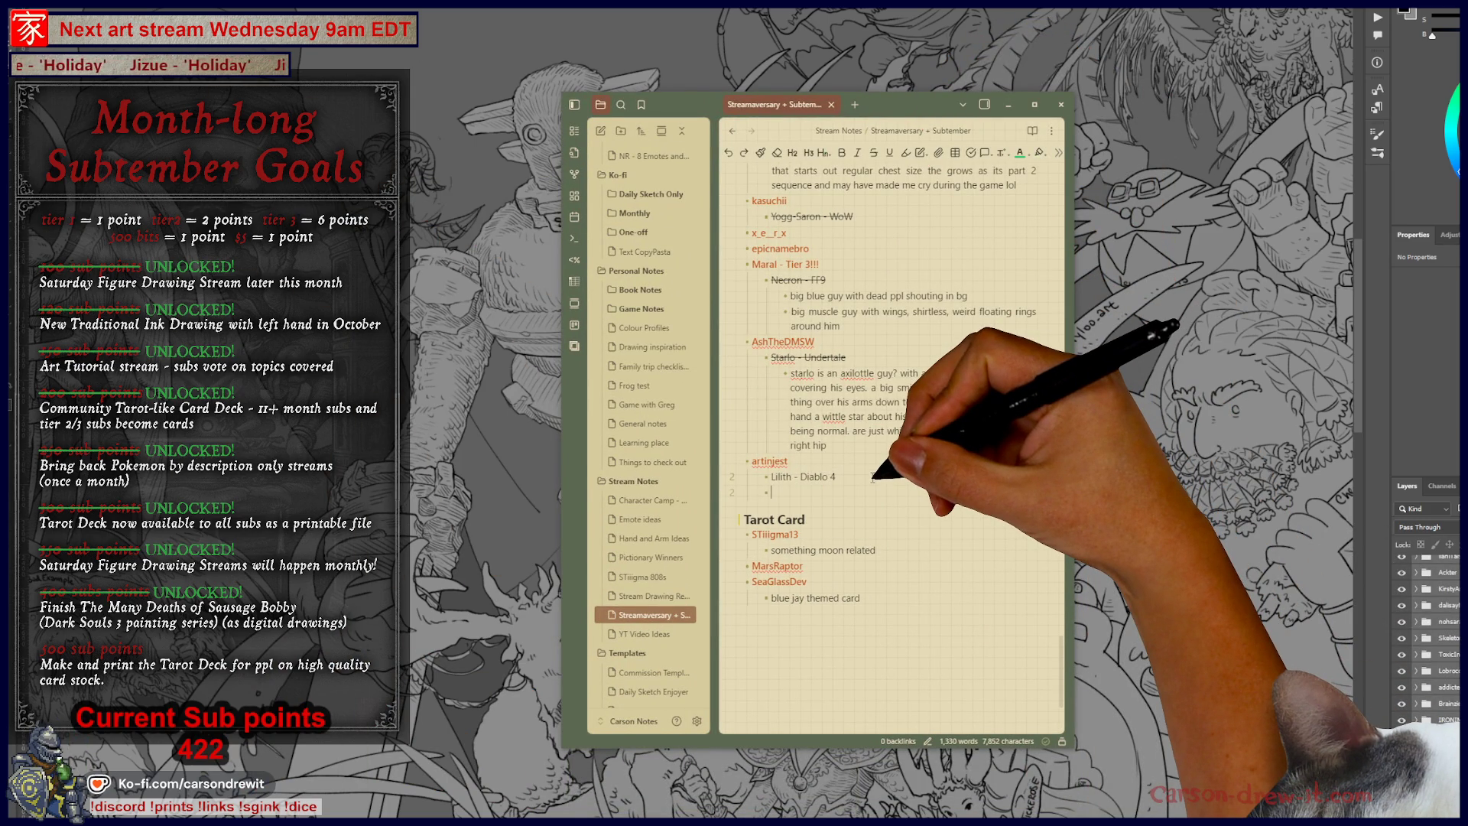
{"action": "type", "text": "sloppymarine**"}
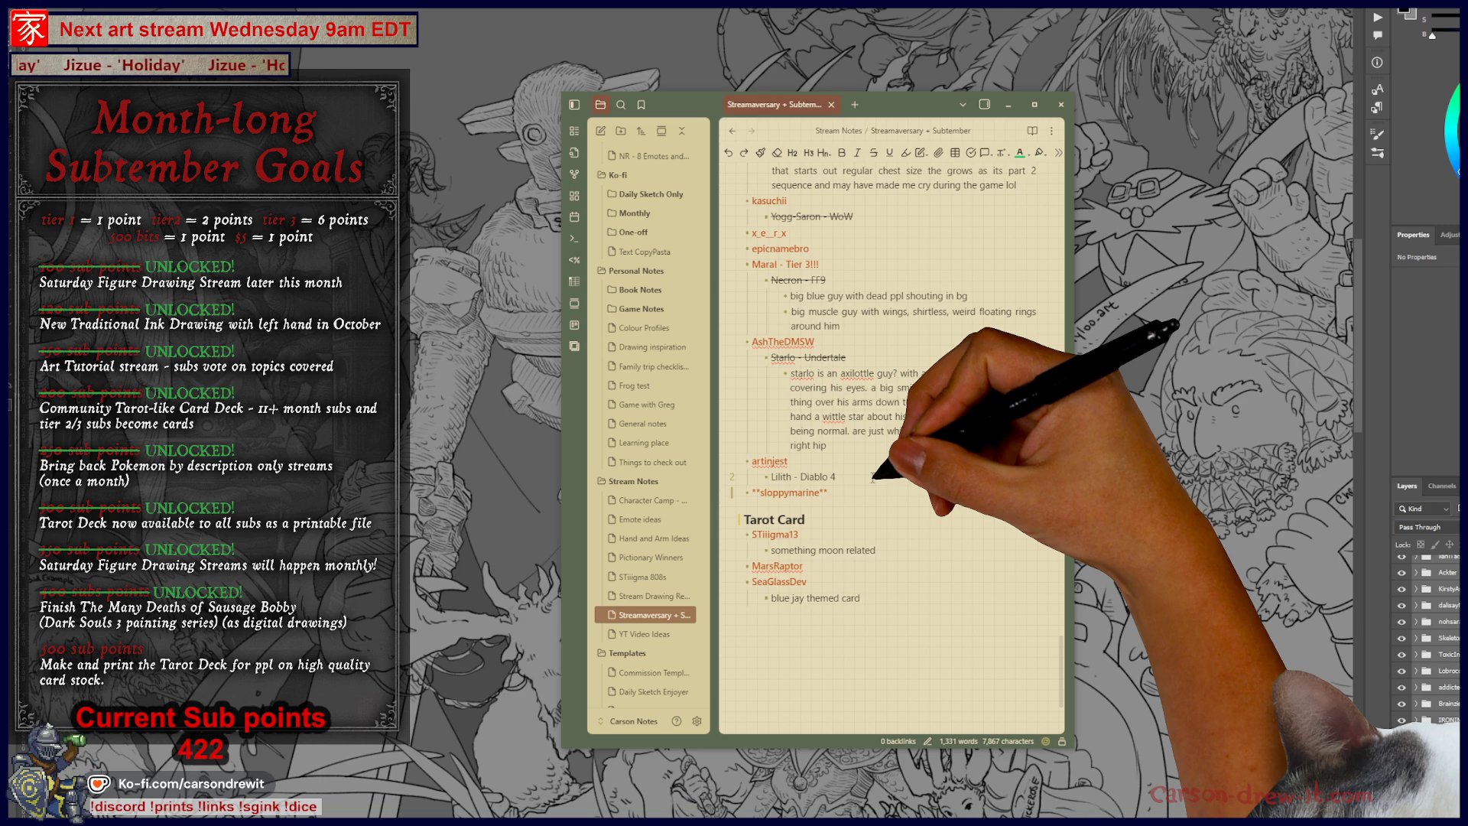
{"action": "key", "text": "Return"}
{"action": "key", "text": "Tab"}
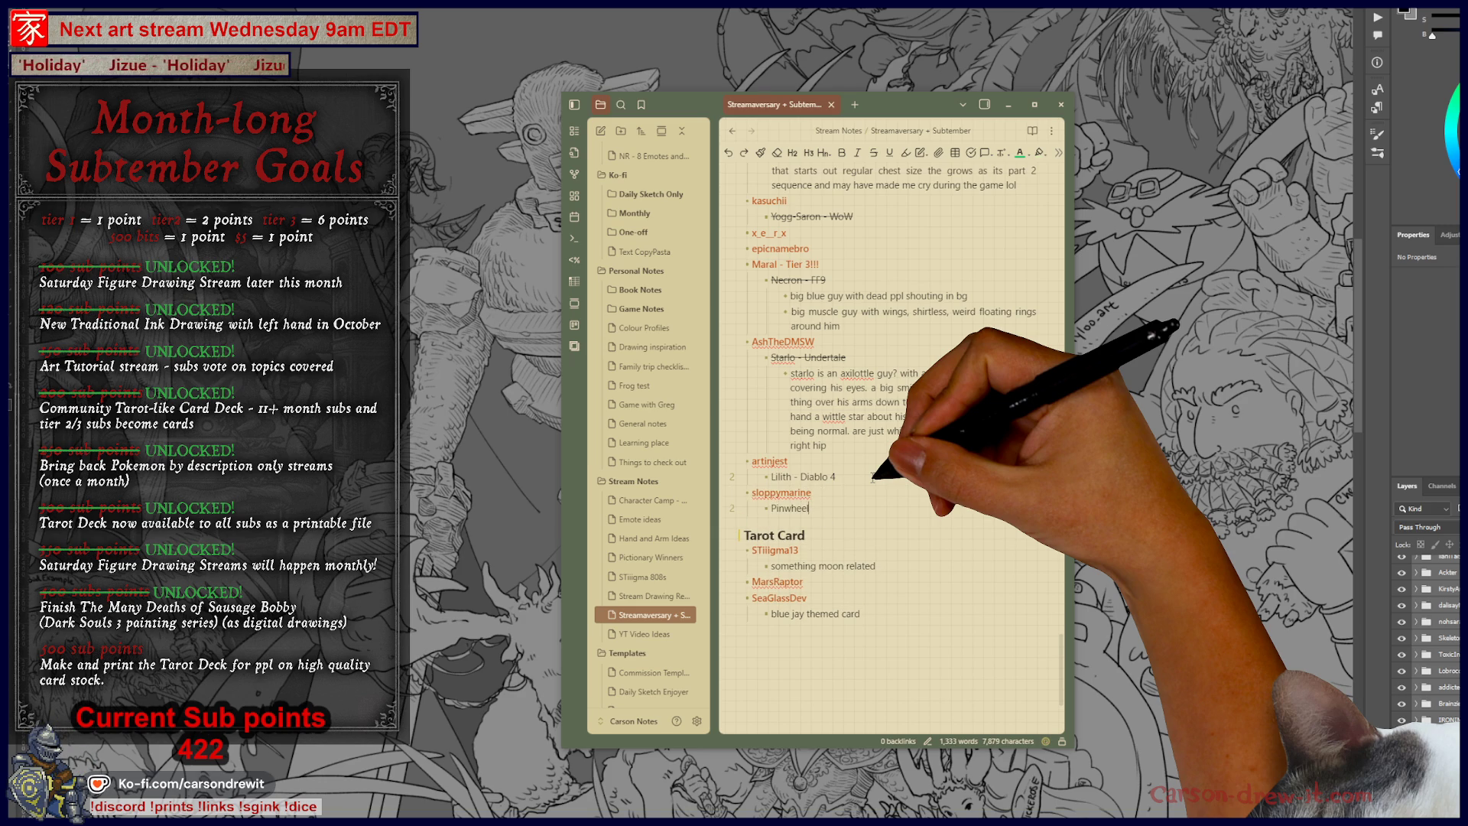
{"action": "type", "text": "rom"}
{"action": "key", "text": "BackSpace"}
{"action": "key", "text": "BackSpace"}
{"action": "key", "text": "BackSpace"}
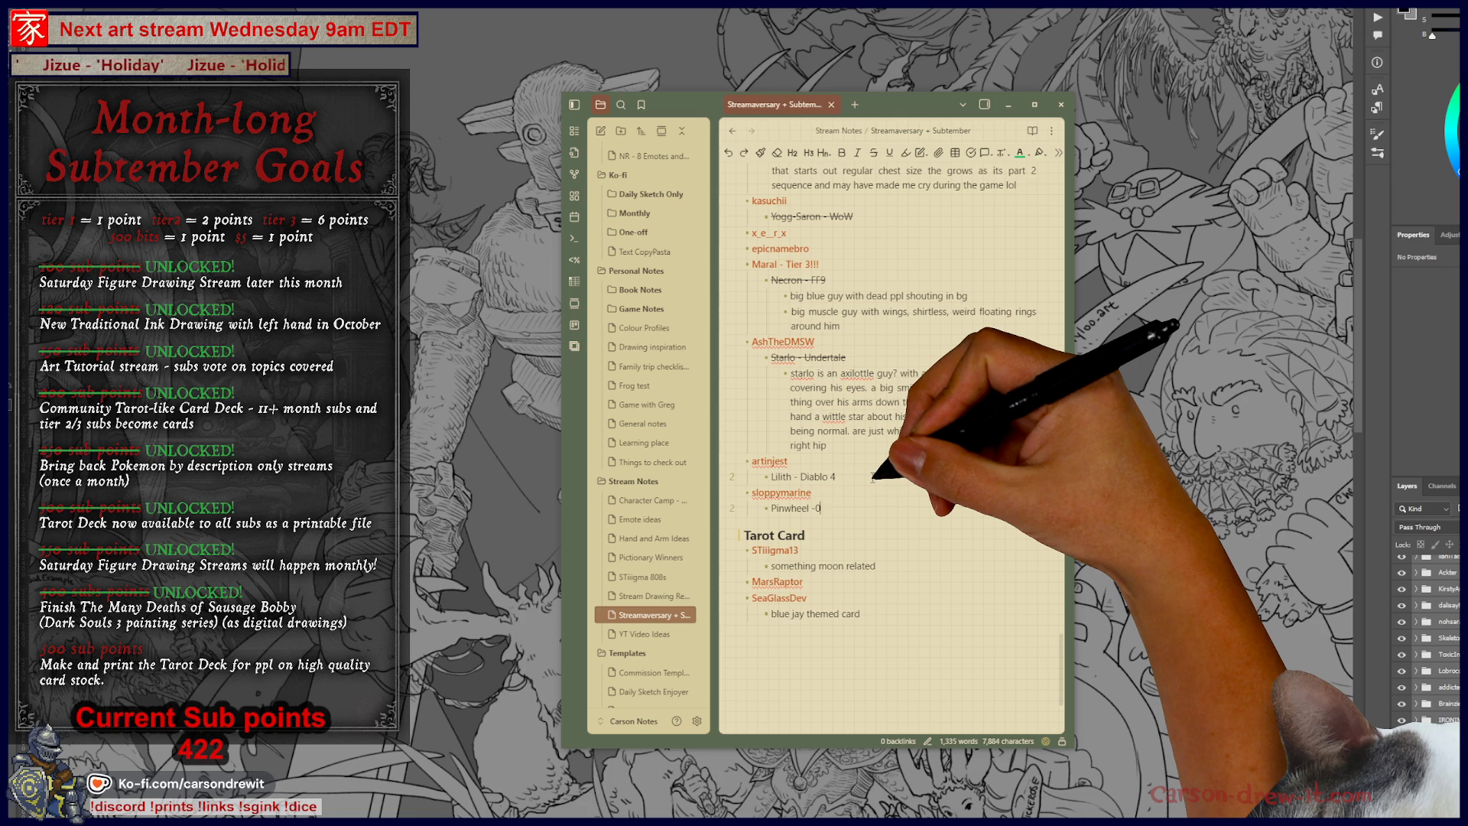
{"action": "type", "text": "DS1"}
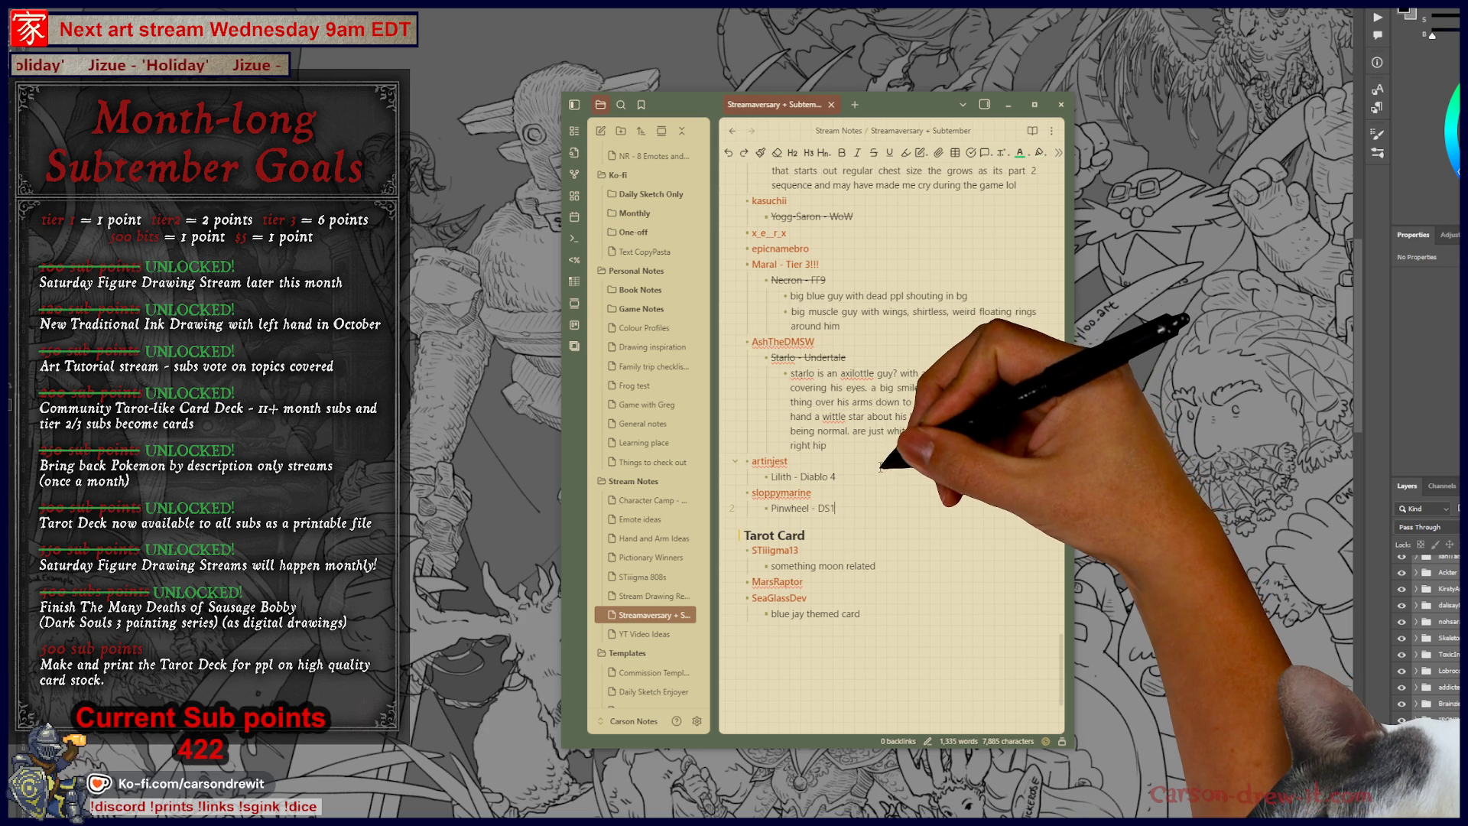
{"action": "key", "text": "alt+Tab"}
- Survey the crowded illustration, then zoom in on the golem's arm, dragon head and masked knight
{"action": "mouse_move", "coordinate": [586, 143]}
{"action": "left_mouse_down"}
{"action": "mouse_move", "coordinate": [682, 525]}
{"action": "mouse_move", "coordinate": [934, 640]}
{"action": "mouse_move", "coordinate": [892, 715]}
{"action": "mouse_move", "coordinate": [1034, 718]}
{"action": "mouse_move", "coordinate": [948, 606]}
{"action": "left_mouse_up"}
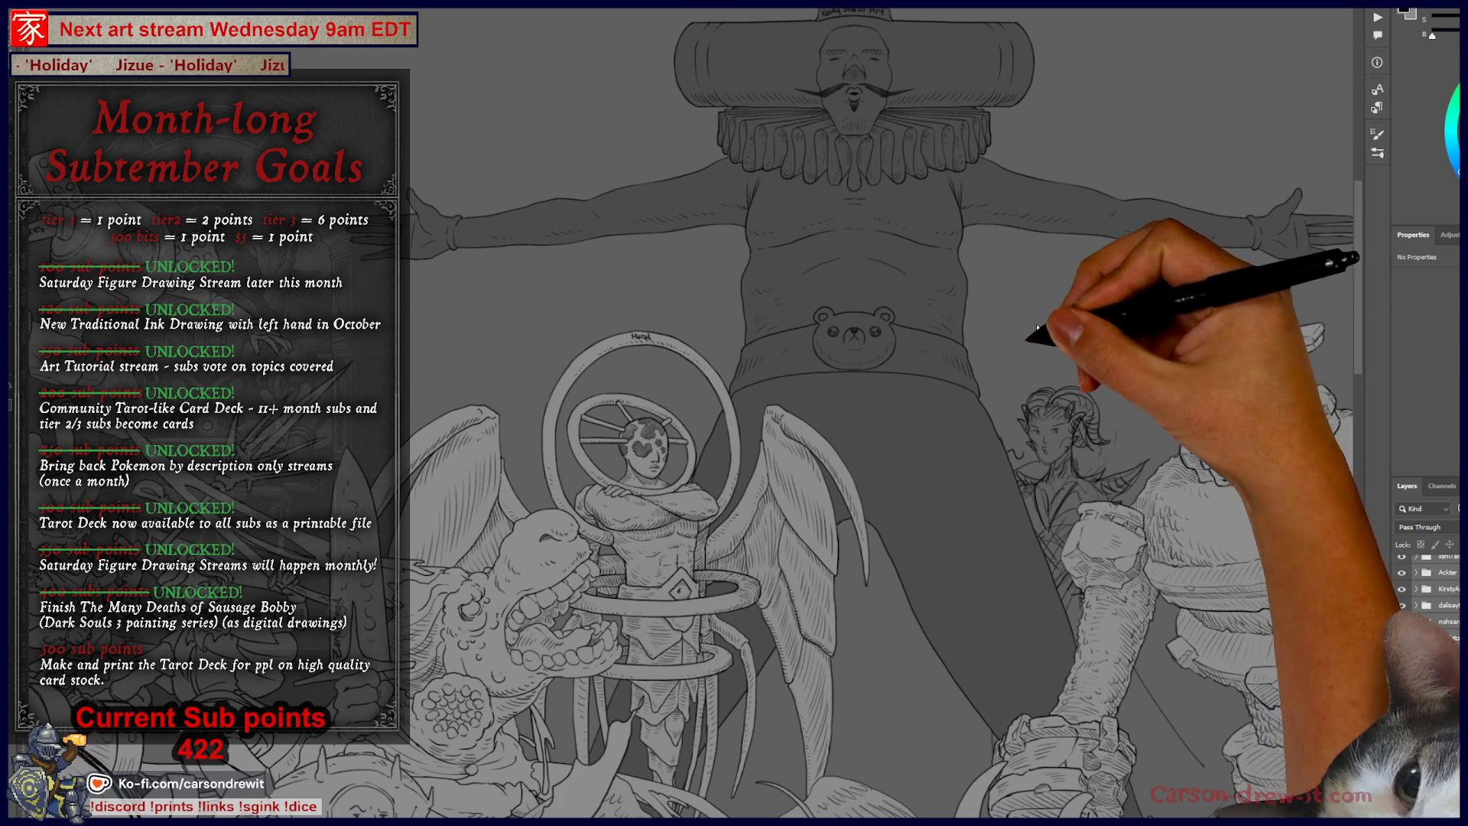
{"action": "key", "text": "ctrl+minus"}
{"action": "left_click_drag", "start_coordinate": [1042, 600], "coordinate": [917, 419]}
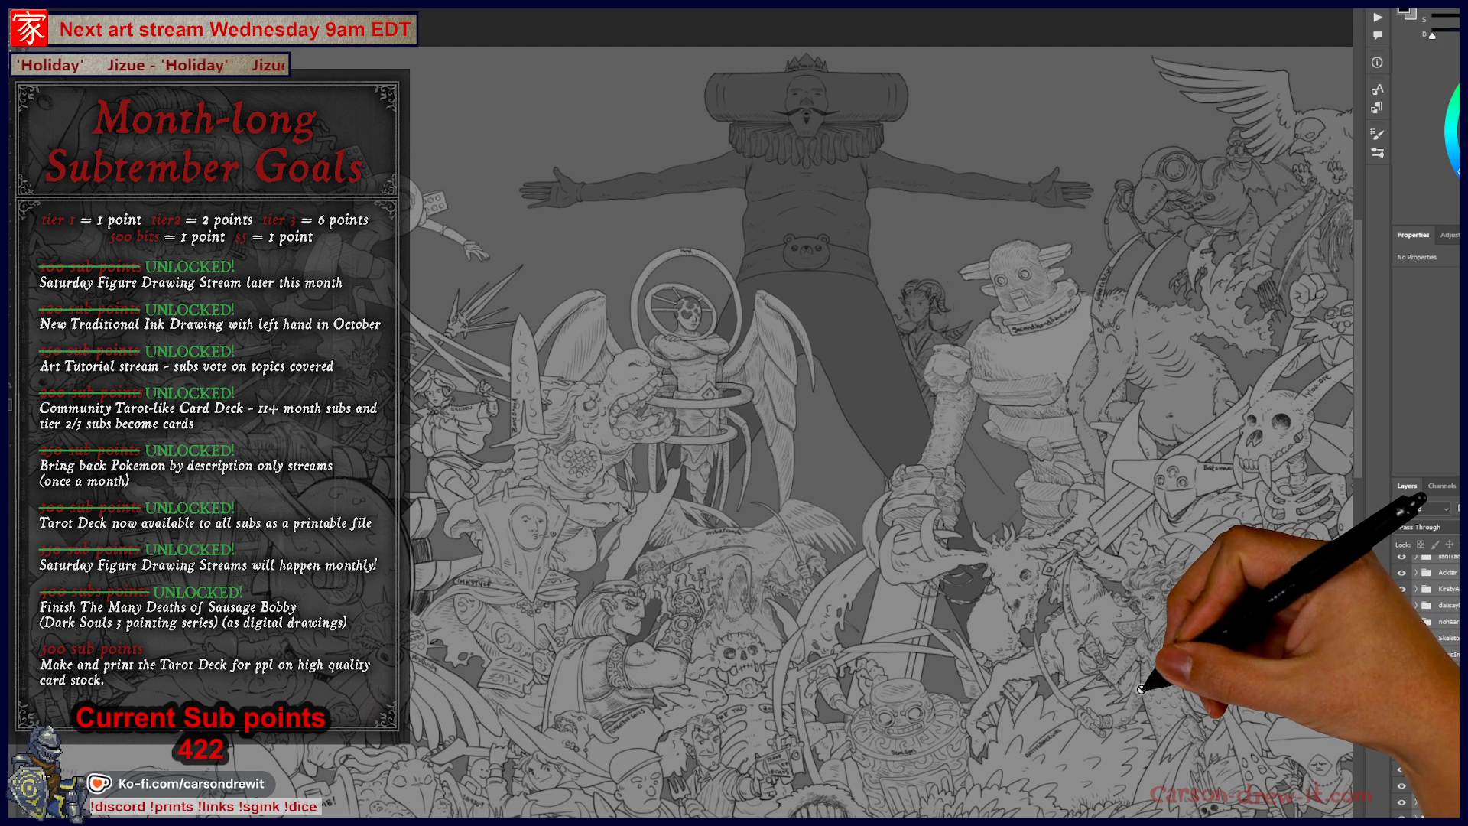
{"action": "scroll", "coordinate": [1163, 666], "scroll_direction": "up", "scroll_amount": 3}
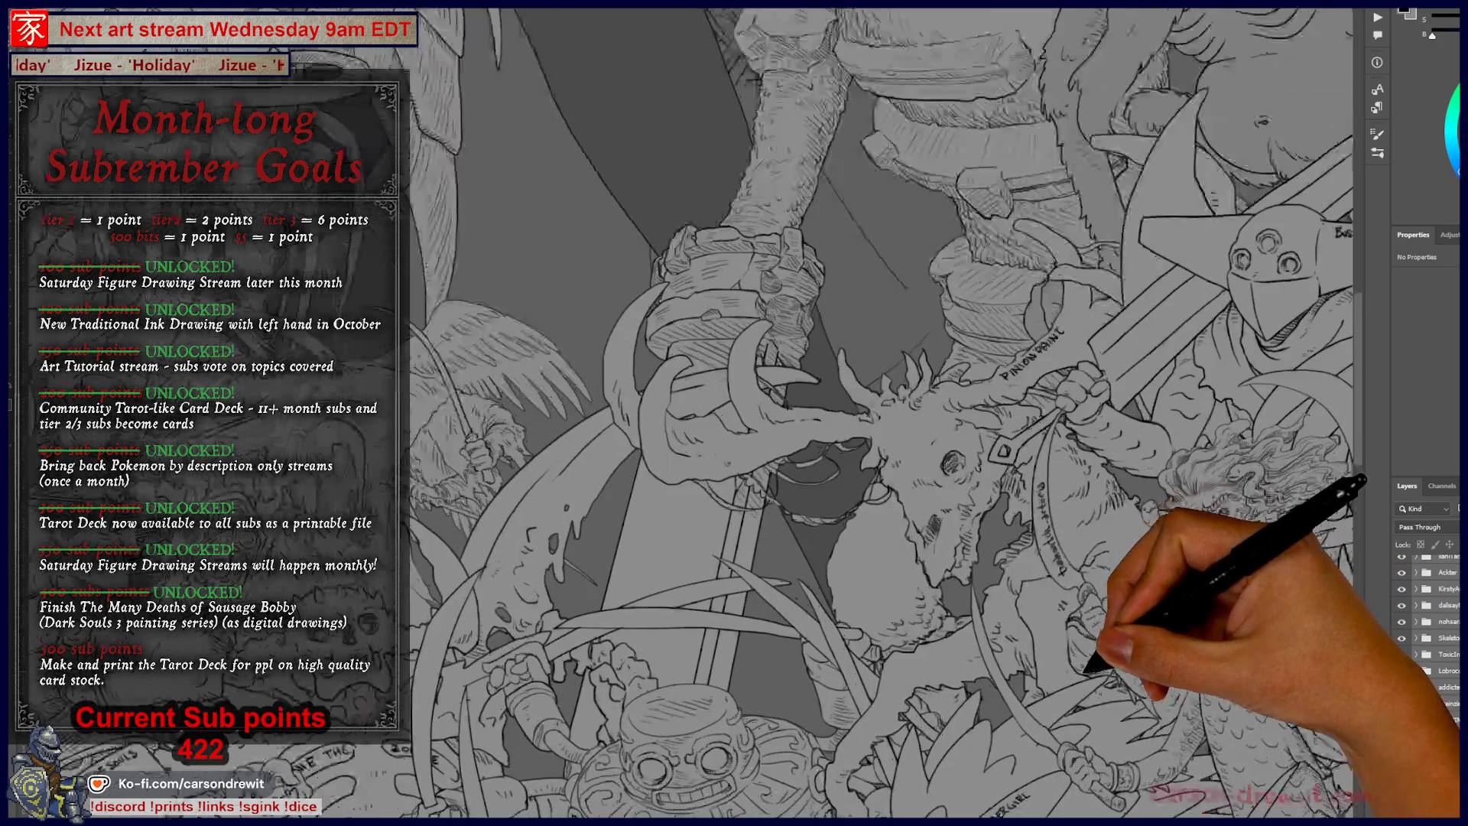
- Frame the golem, elf and bear, and drag the sketch layer higher in the Layers stack
{"action": "scroll", "coordinate": [678, 328], "scroll_direction": "down", "scroll_amount": 5}
{"action": "left_click_drag", "start_coordinate": [770, 622], "coordinate": [806, 671]}
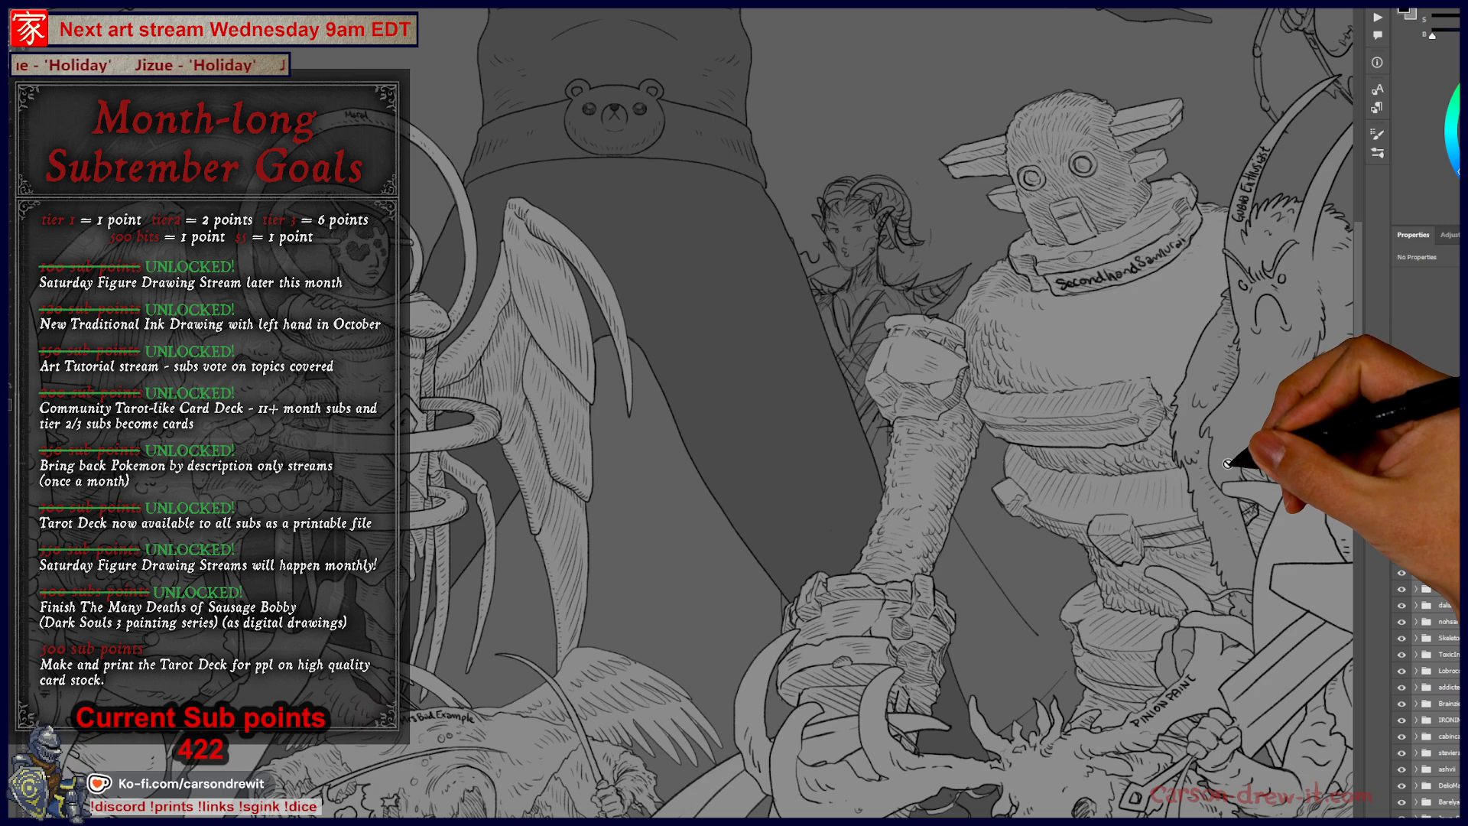
{"action": "scroll", "coordinate": [1426, 673], "scroll_direction": "up", "scroll_amount": 5}
{"action": "scroll", "coordinate": [1426, 673], "scroll_direction": "down", "scroll_amount": 3}
{"action": "scroll", "coordinate": [1426, 673], "scroll_direction": "down", "scroll_amount": 3}
{"action": "left_click_drag", "start_coordinate": [1442, 772], "coordinate": [1426, 738]}
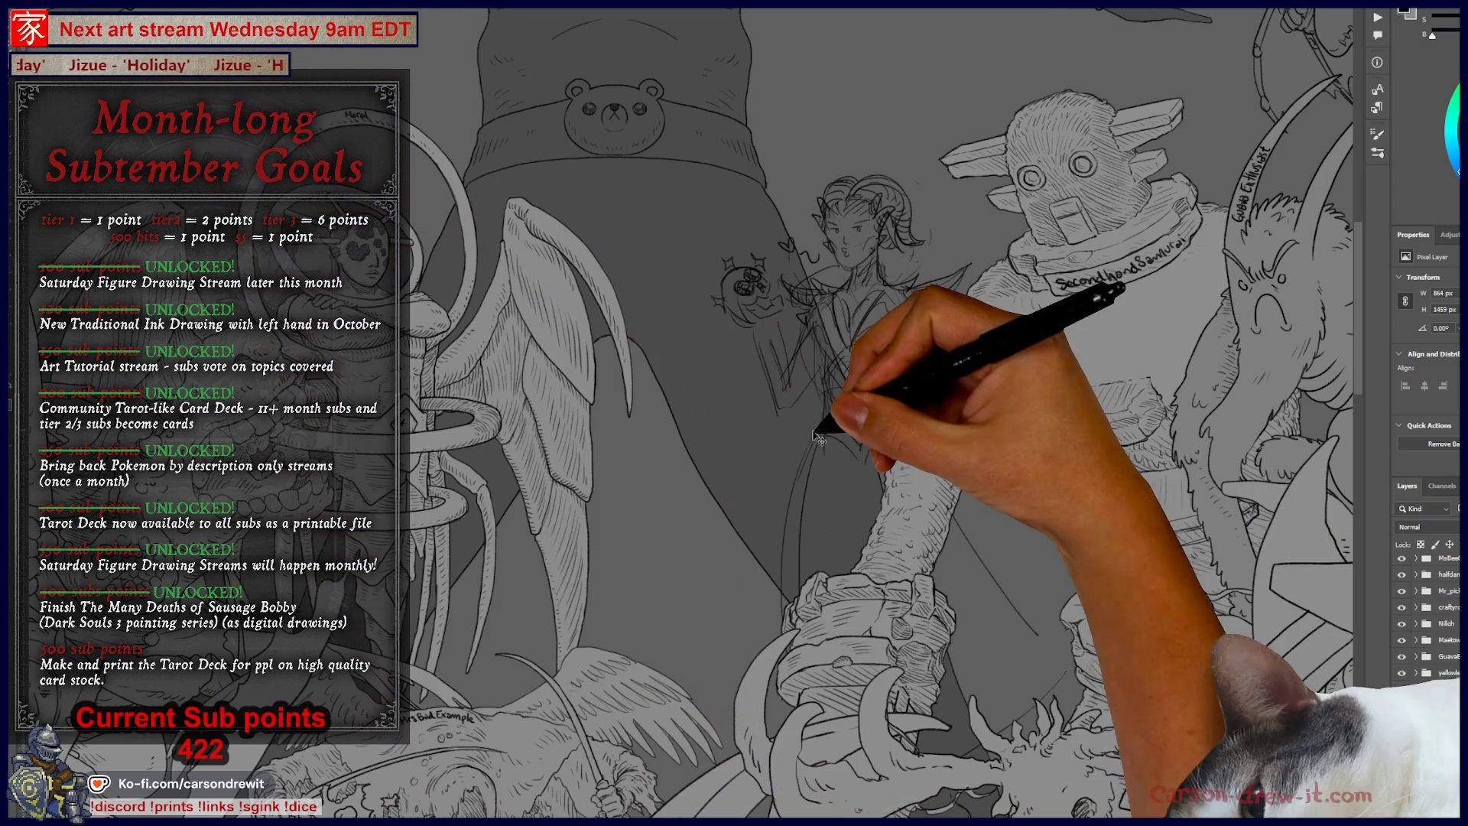
- Shift the elf sketch up and left on the canvas
{"action": "mouse_move", "coordinate": [816, 436]}
{"action": "left_mouse_down"}
{"action": "mouse_move", "coordinate": [815, 348]}
{"action": "mouse_move", "coordinate": [791, 414]}
{"action": "left_mouse_up"}
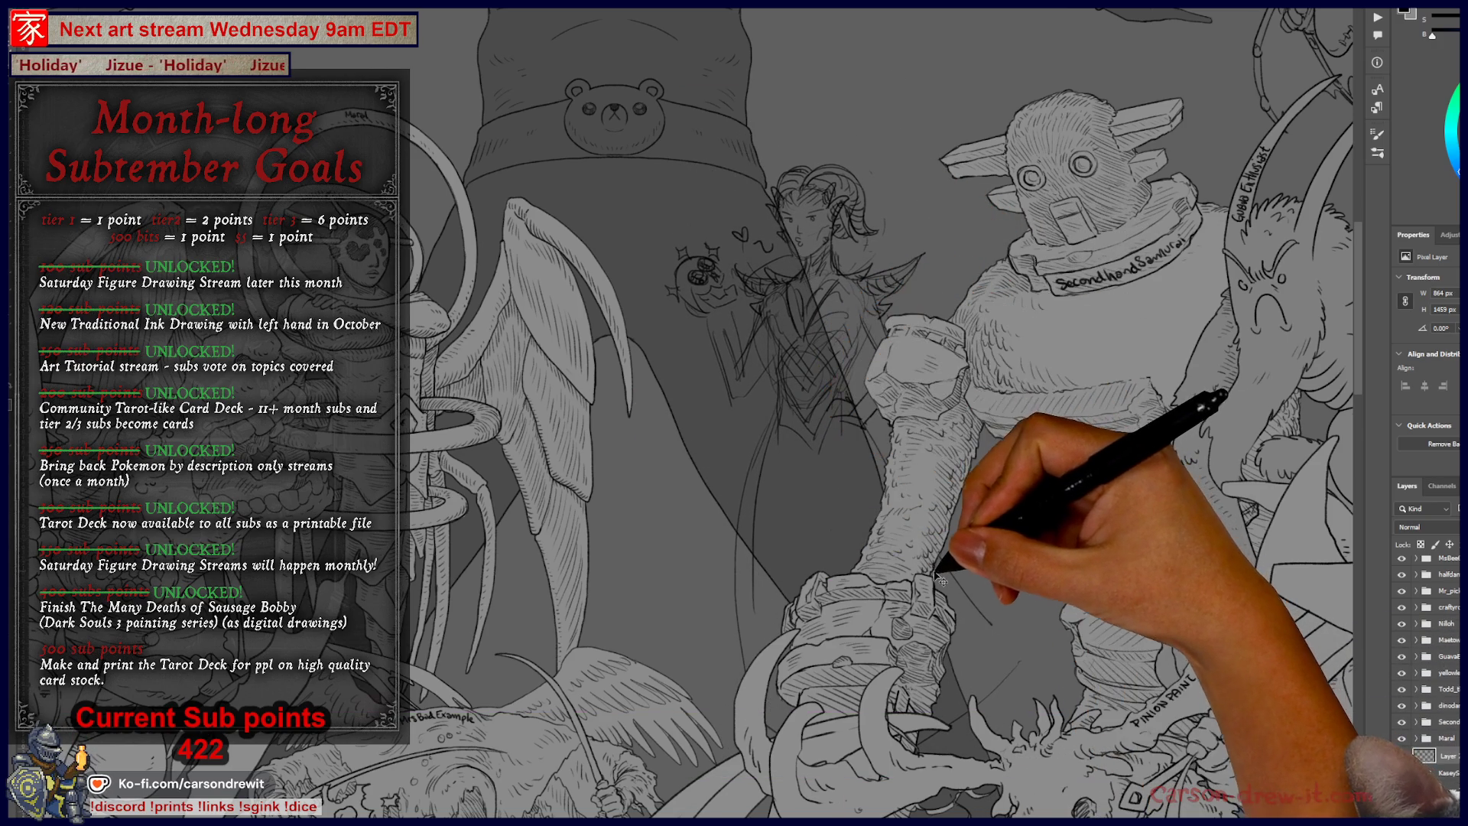
{"action": "scroll", "coordinate": [928, 558], "scroll_direction": "down", "scroll_amount": 5}
{"action": "scroll", "coordinate": [927, 541], "scroll_direction": "up", "scroll_amount": 5}
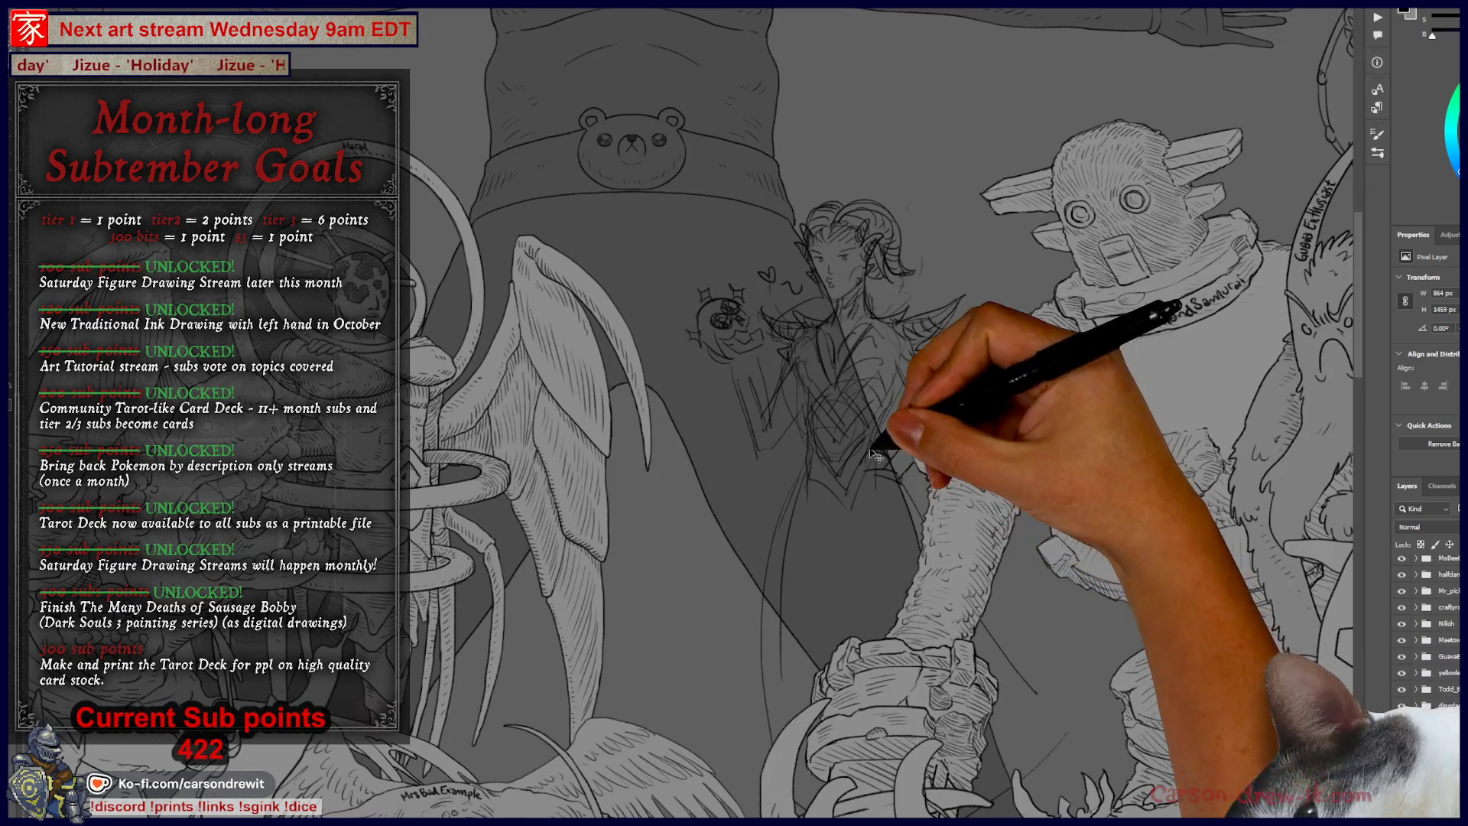
{"action": "scroll", "coordinate": [859, 492], "scroll_direction": "up", "scroll_amount": 3}
{"action": "scroll", "coordinate": [902, 520], "scroll_direction": "up", "scroll_amount": 1}
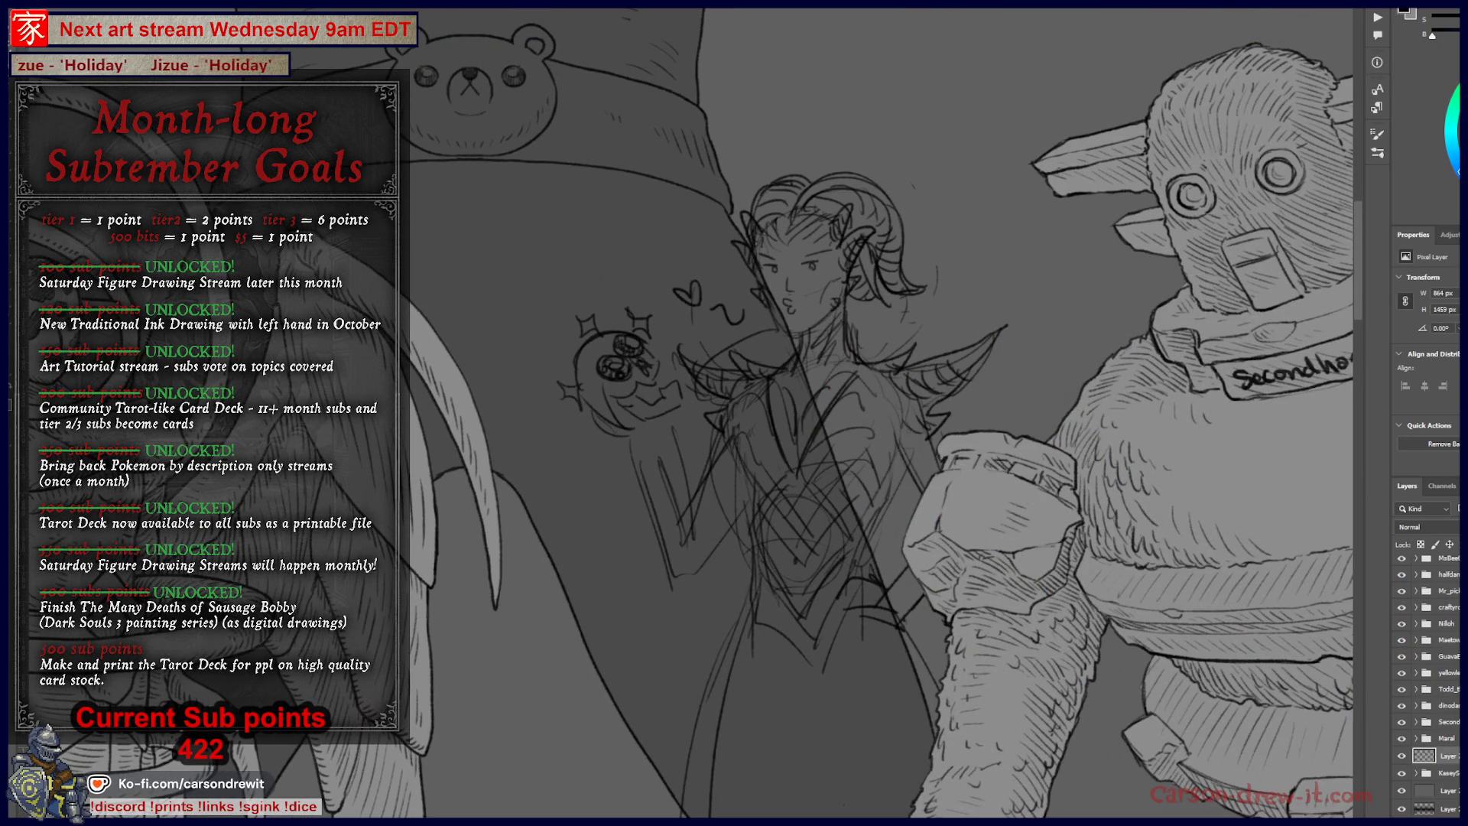
- Lower the robot figure's layer group to 30% opacity
{"action": "left_click", "coordinate": [1446, 738]}
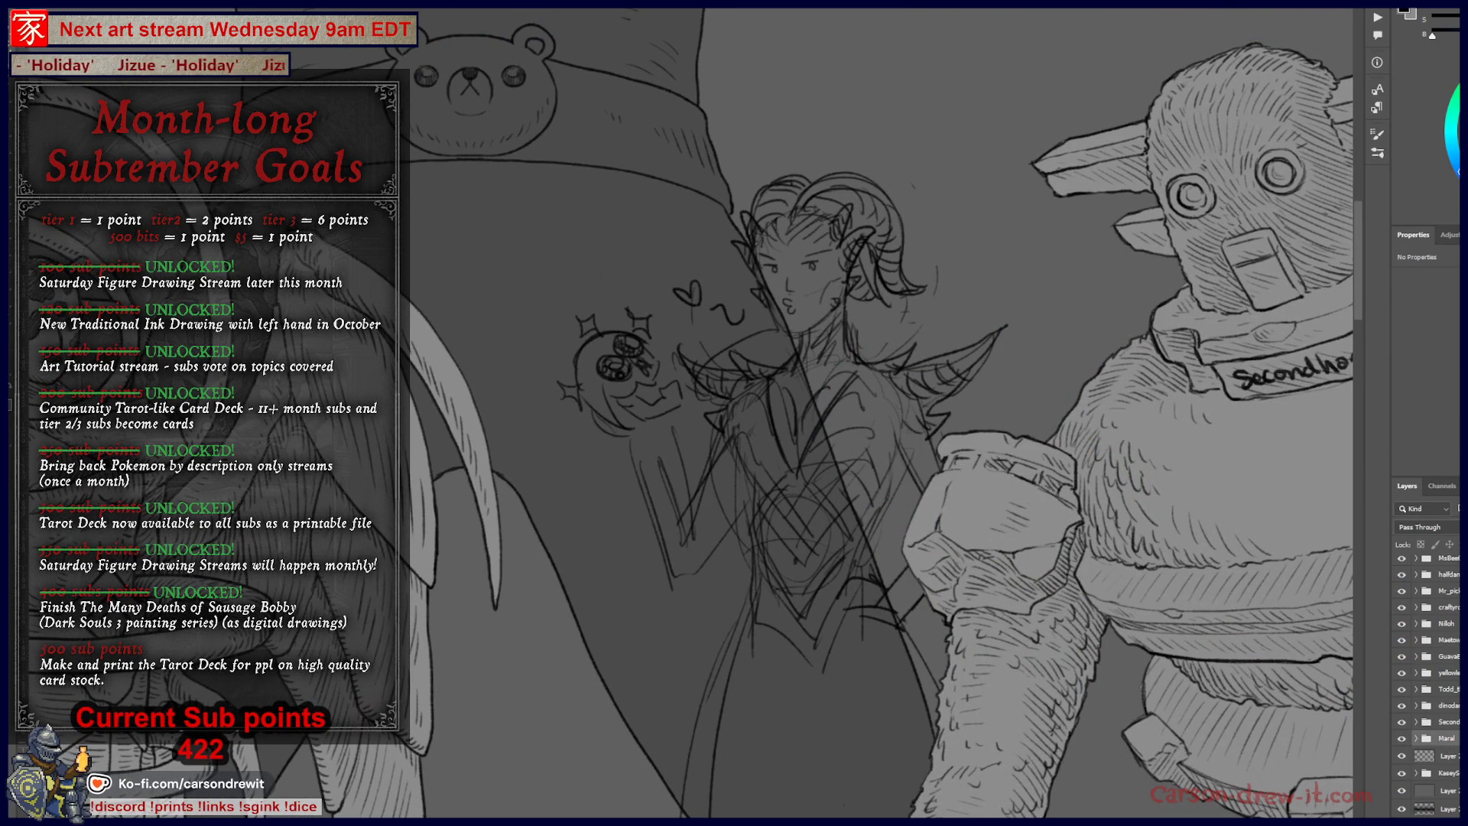
{"action": "scroll", "coordinate": [1426, 689], "scroll_direction": "up", "scroll_amount": 10}
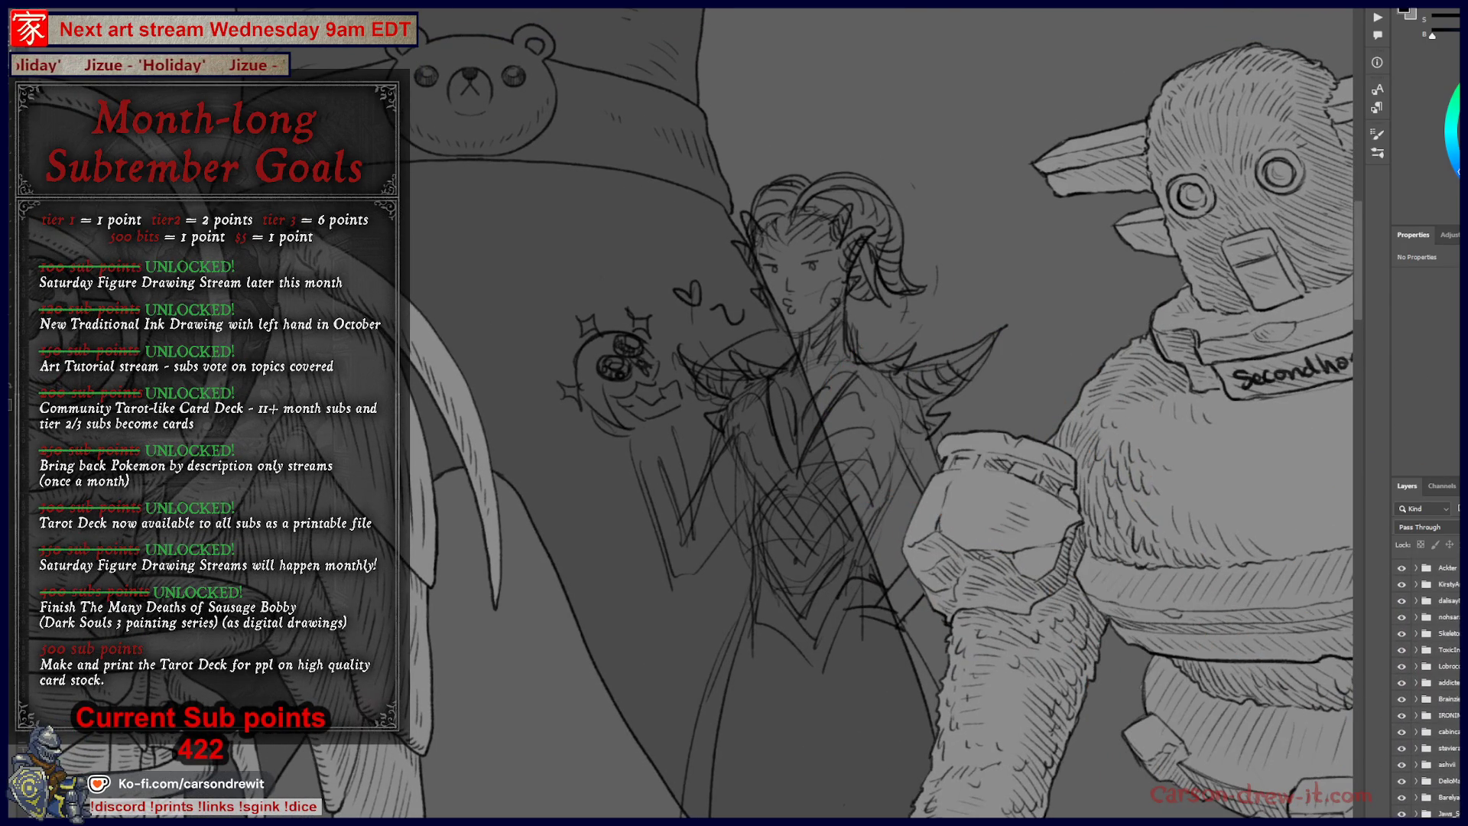
{"action": "scroll", "coordinate": [1457, 586], "scroll_direction": "up", "scroll_amount": 3}
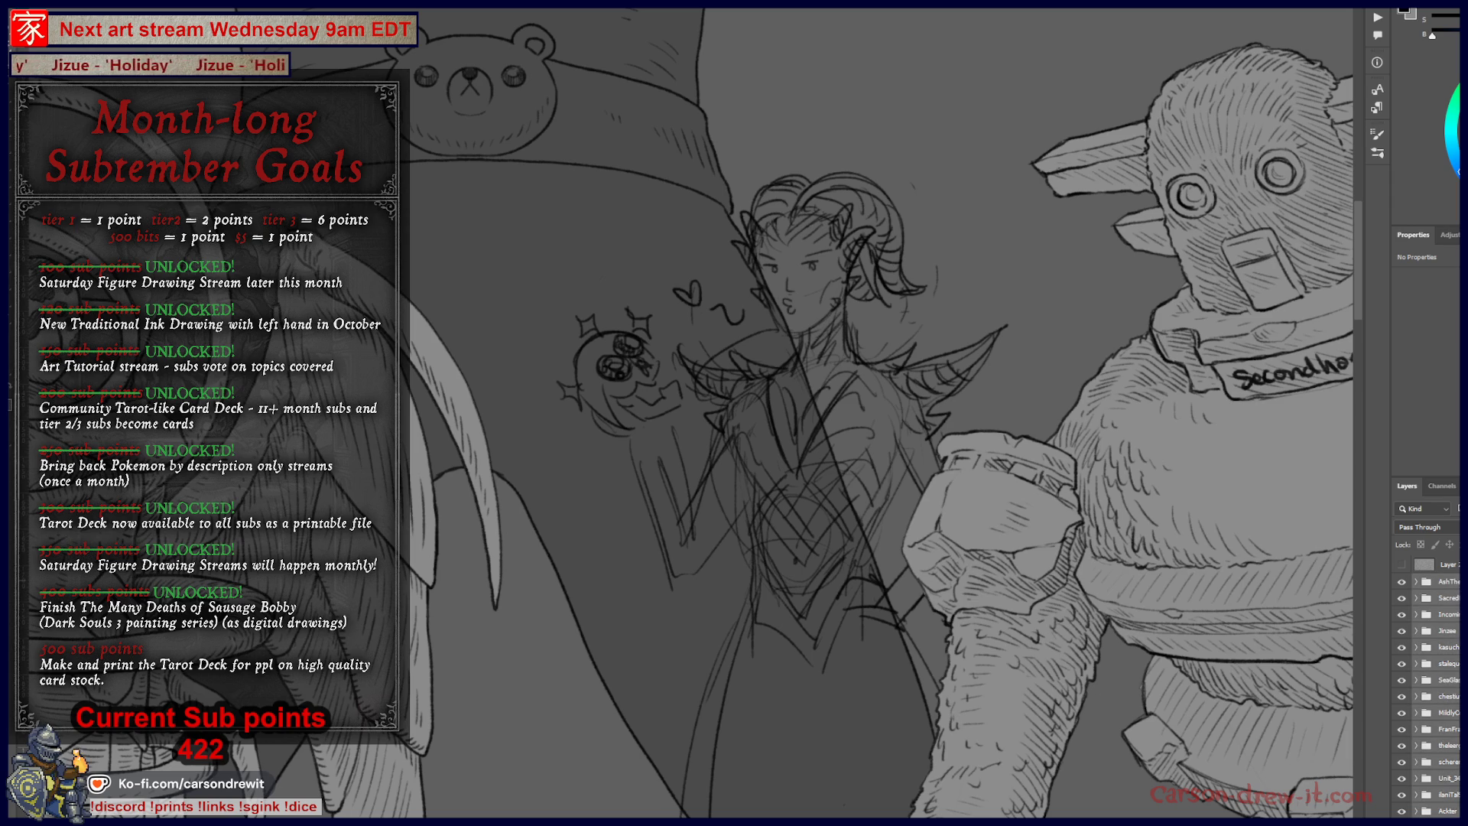
{"action": "key", "text": "3"}
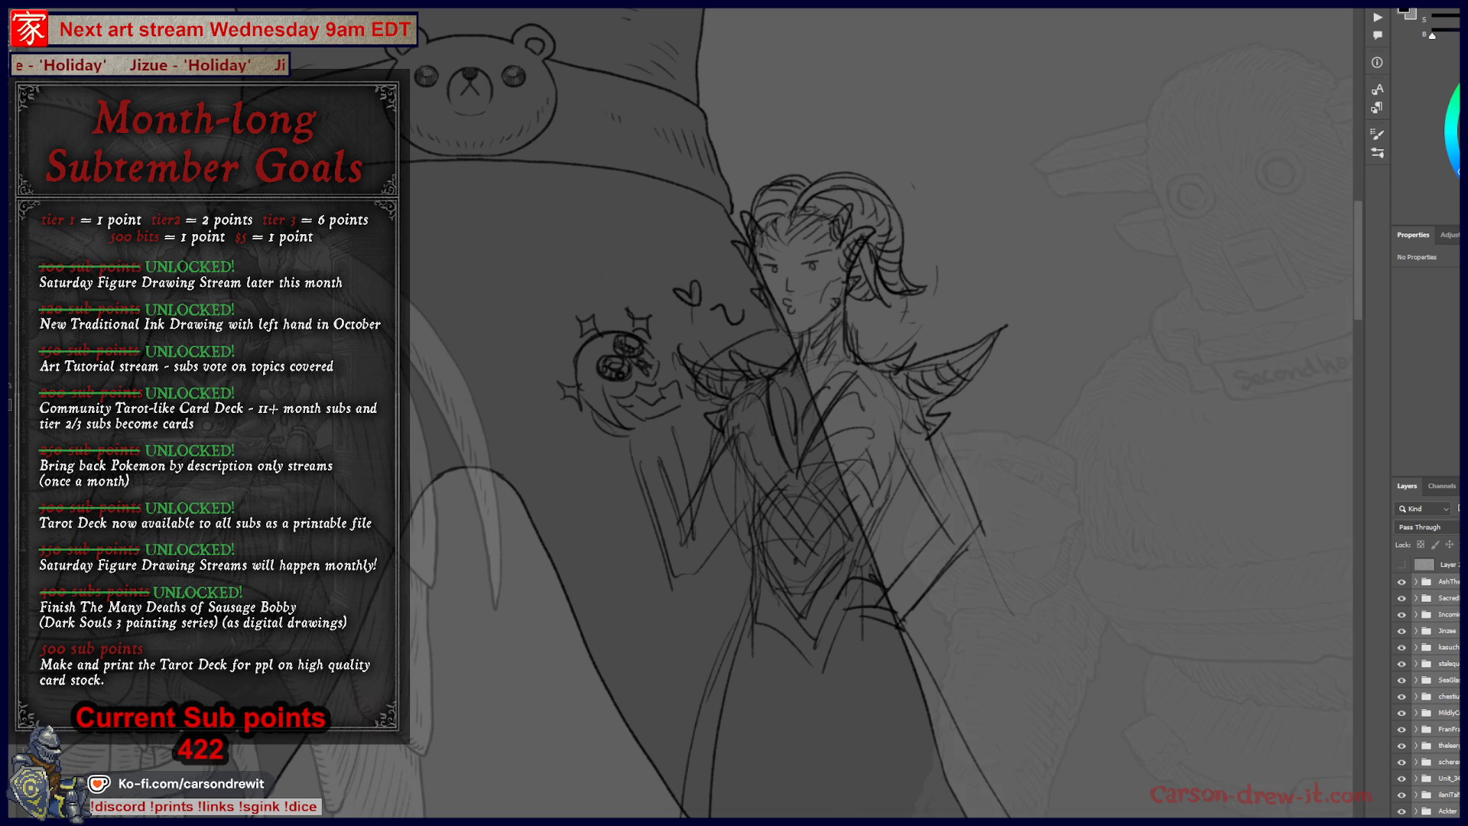
- Fade the background figures' layer to 50% opacity
{"action": "scroll", "coordinate": [1438, 689], "scroll_direction": "down", "scroll_amount": 10}
{"action": "scroll", "coordinate": [1428, 681], "scroll_direction": "down", "scroll_amount": 5}
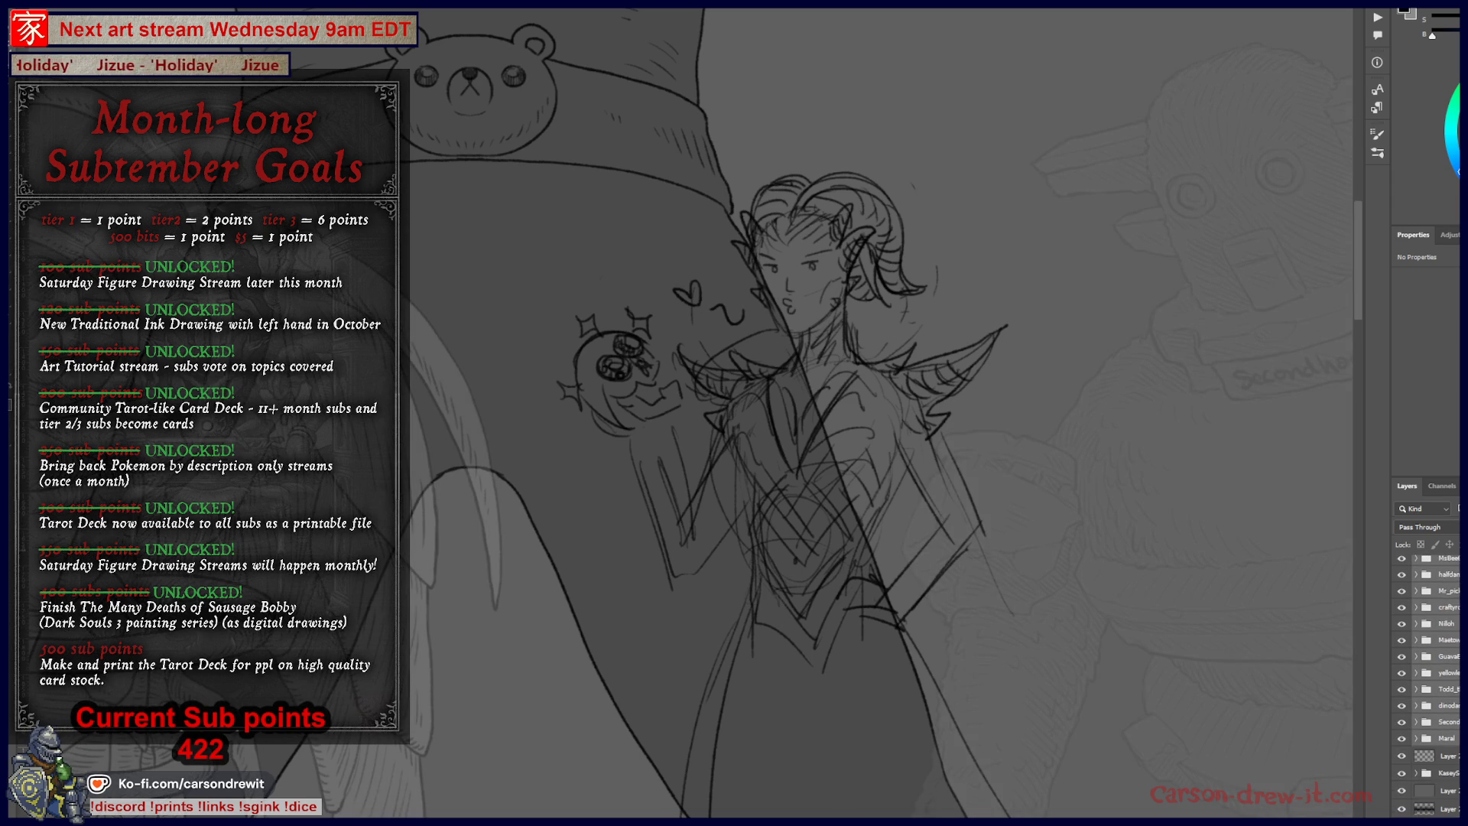
{"action": "left_click", "coordinate": [1445, 773]}
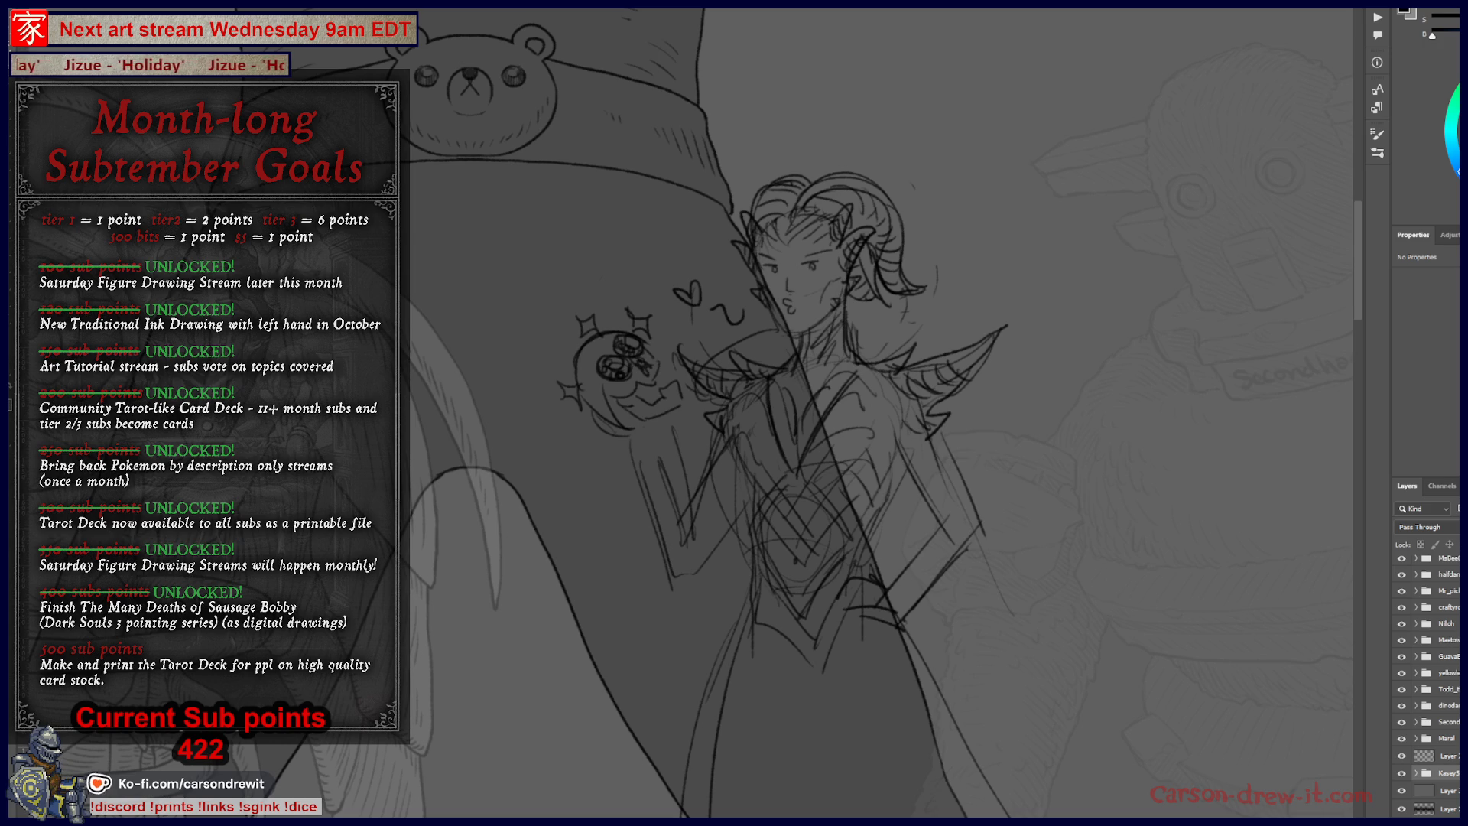
{"action": "key", "text": "5"}
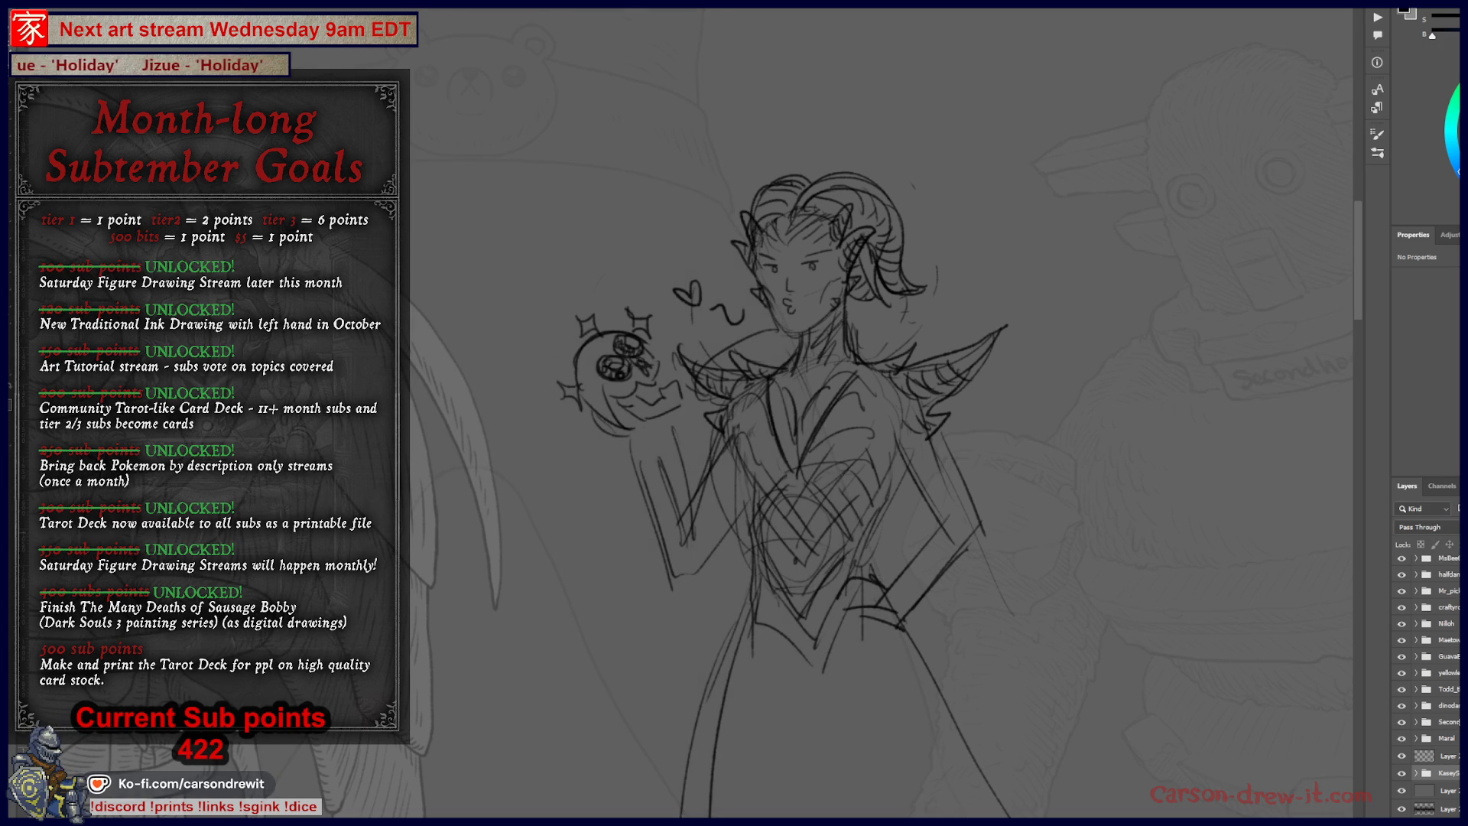
- Select the sketch layer and sketch a spiky right shoulder pad on the elf
{"action": "scroll", "coordinate": [898, 608], "scroll_direction": "down", "scroll_amount": 3}
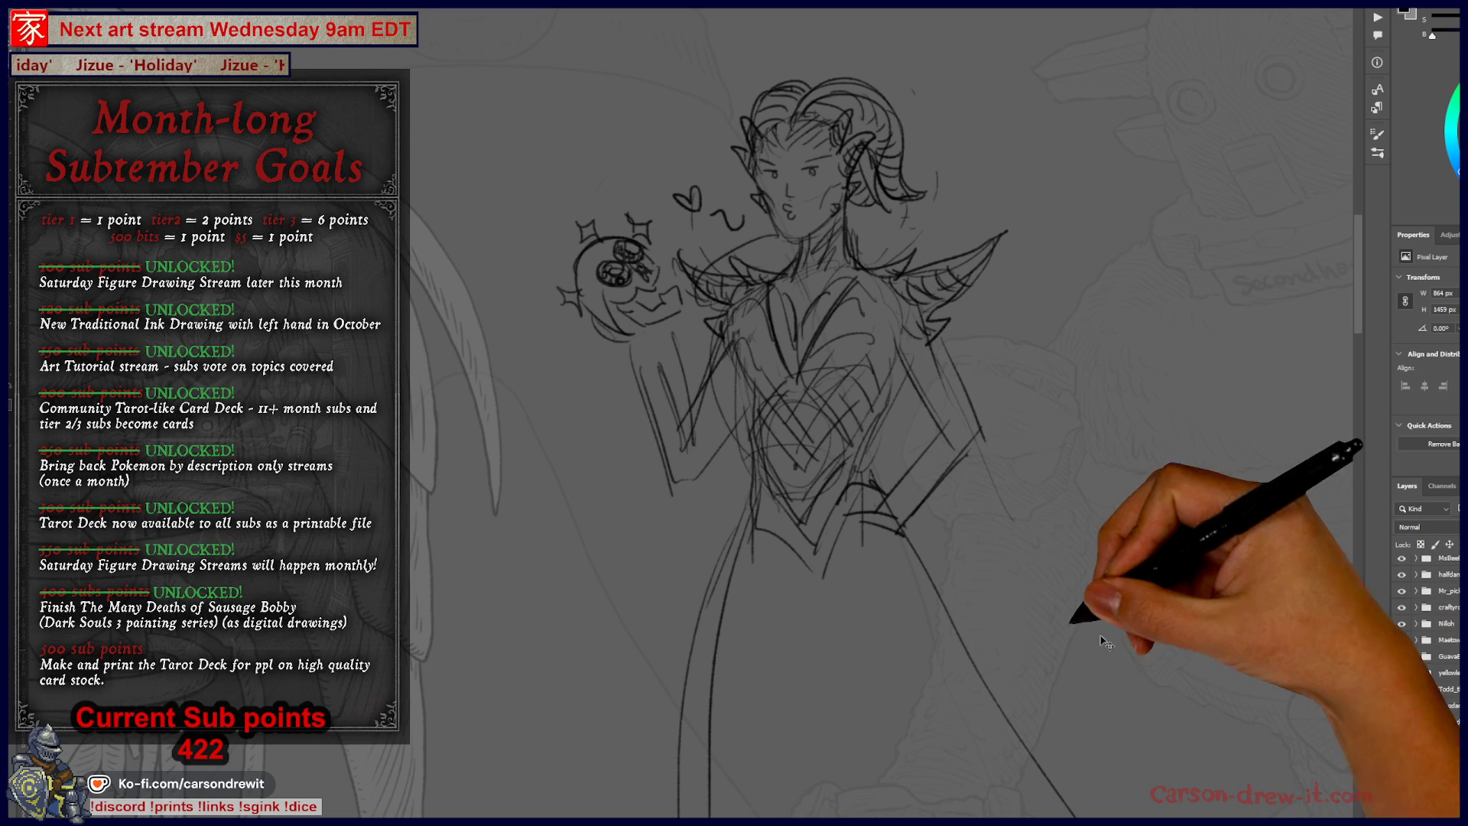
{"action": "left_click", "coordinate": [923, 495], "text": "ctrl"}
{"action": "key", "text": "ctrl+minus"}
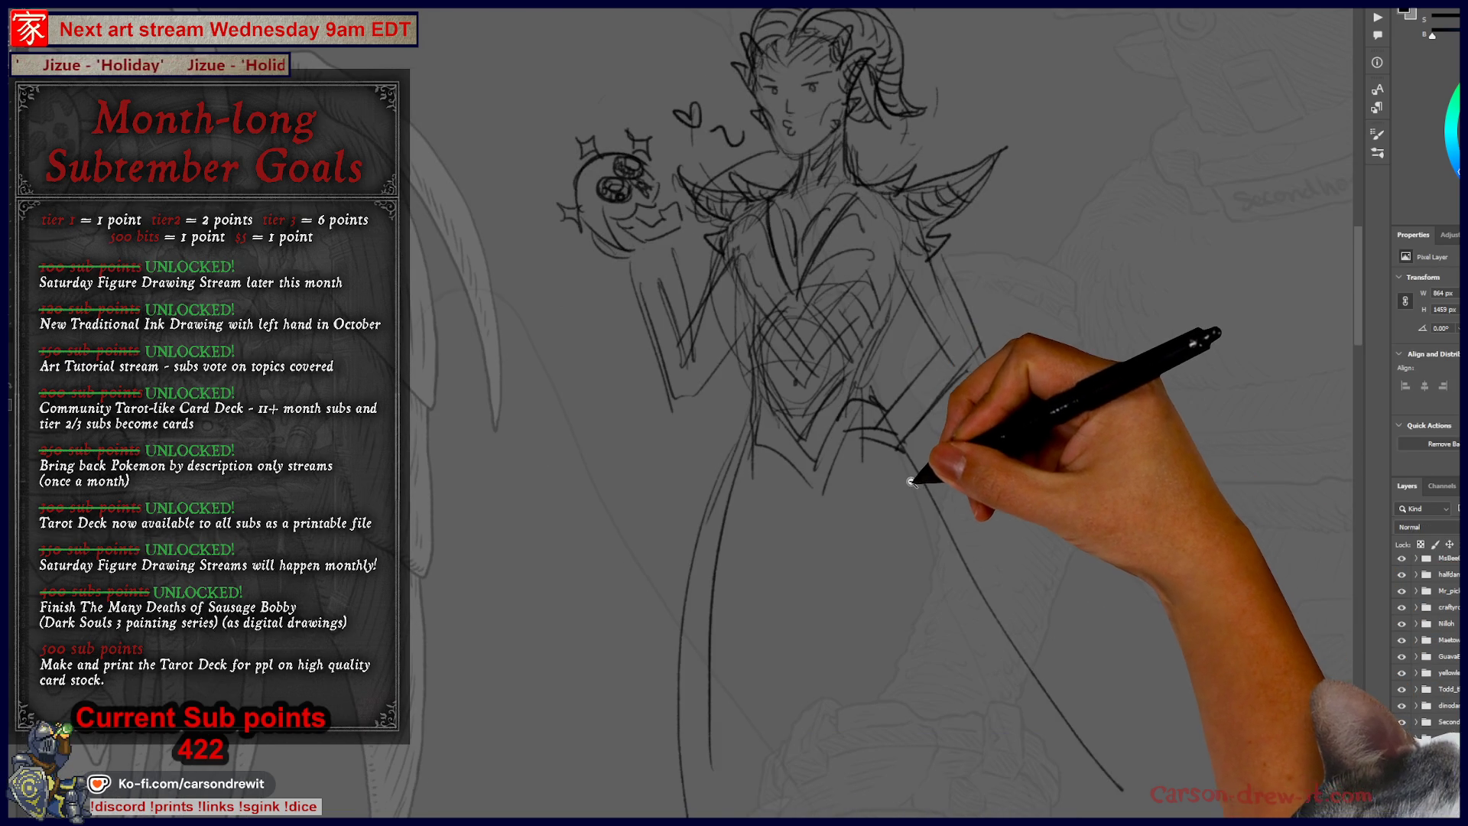
{"action": "key", "text": "ctrl+minus"}
{"action": "left_click_drag", "start_coordinate": [923, 433], "coordinate": [883, 509]}
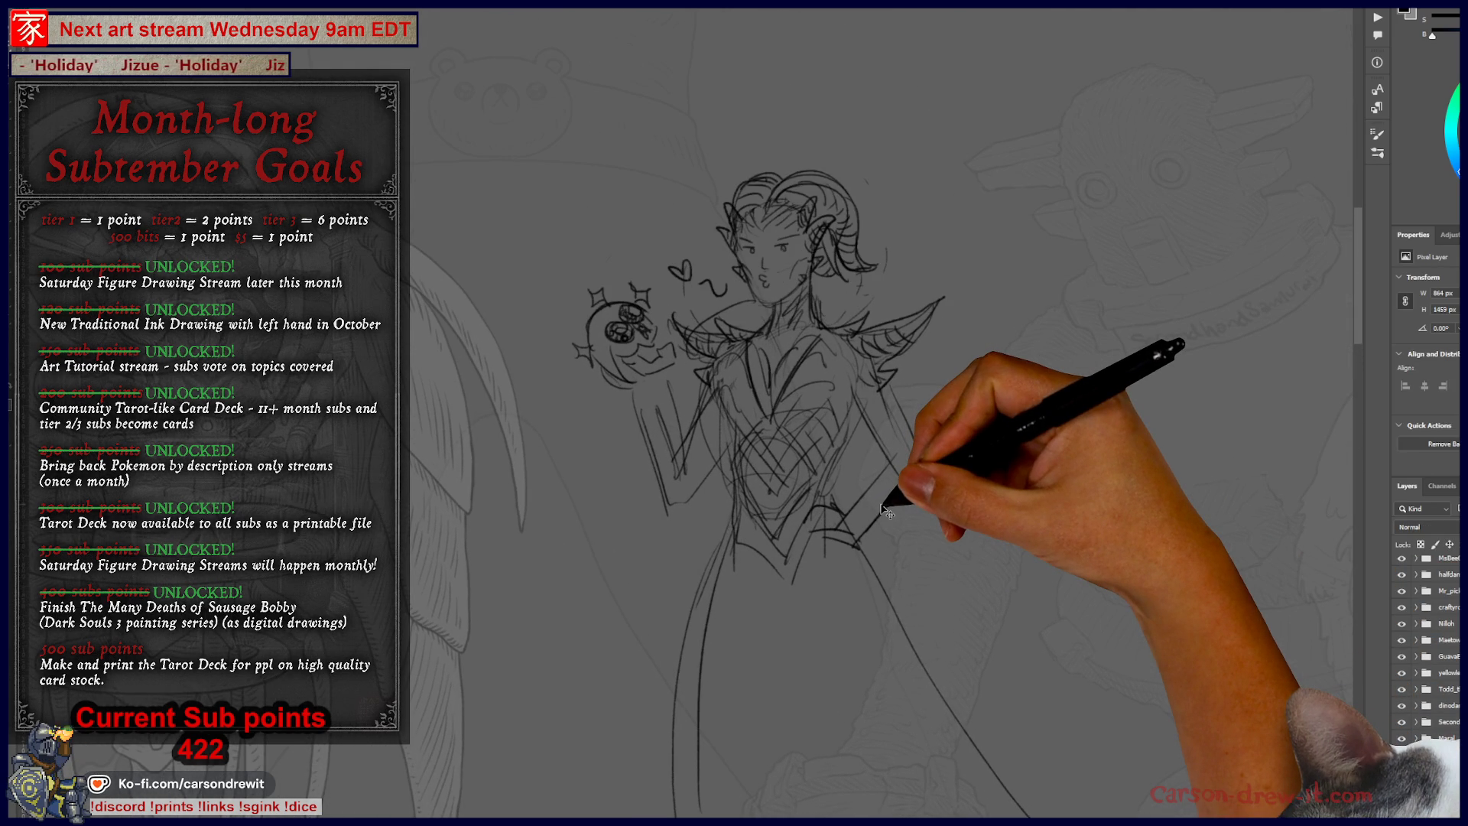
{"action": "left_click_drag", "start_coordinate": [887, 513], "coordinate": [896, 459]}
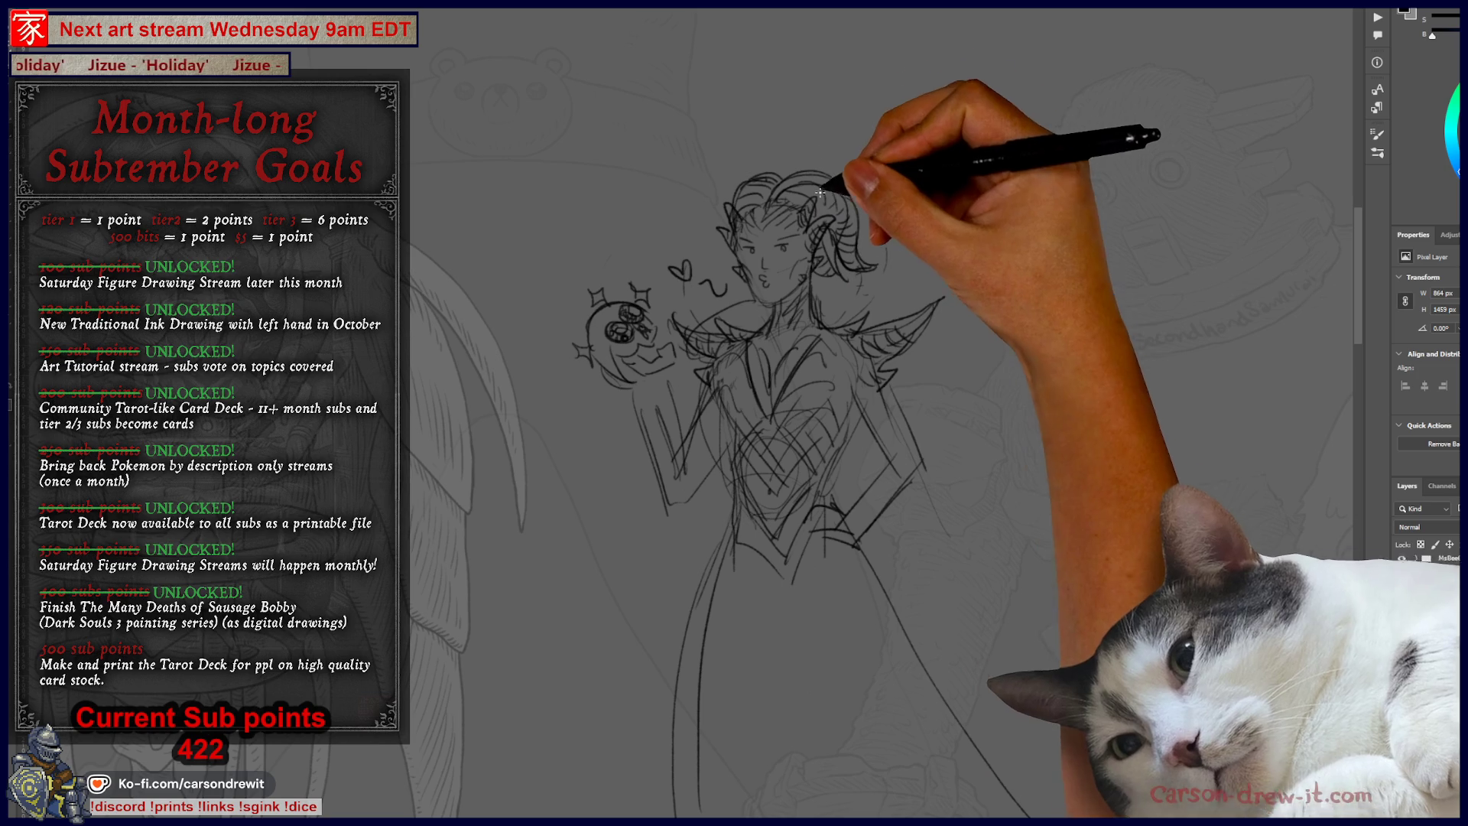
{"action": "mouse_move", "coordinate": [847, 277]}
{"action": "left_mouse_down"}
{"action": "mouse_move", "coordinate": [679, 413]}
{"action": "mouse_move", "coordinate": [761, 535]}
{"action": "mouse_move", "coordinate": [541, 329]}
{"action": "mouse_move", "coordinate": [691, 395]}
{"action": "left_mouse_up"}
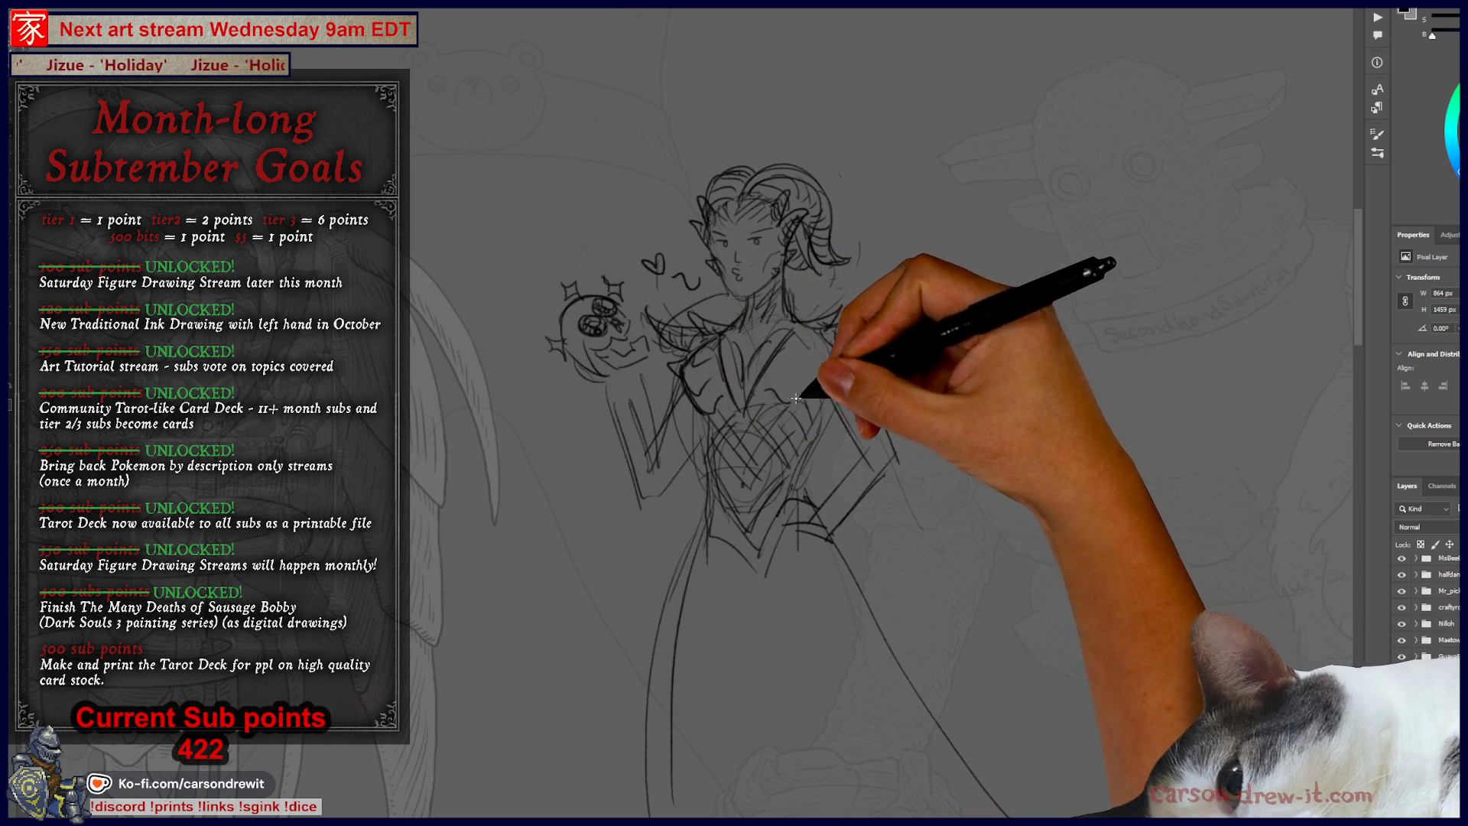
{"action": "left_click_drag", "start_coordinate": [813, 346], "coordinate": [859, 328]}
{"action": "left_click_drag", "start_coordinate": [845, 535], "coordinate": [849, 564]}
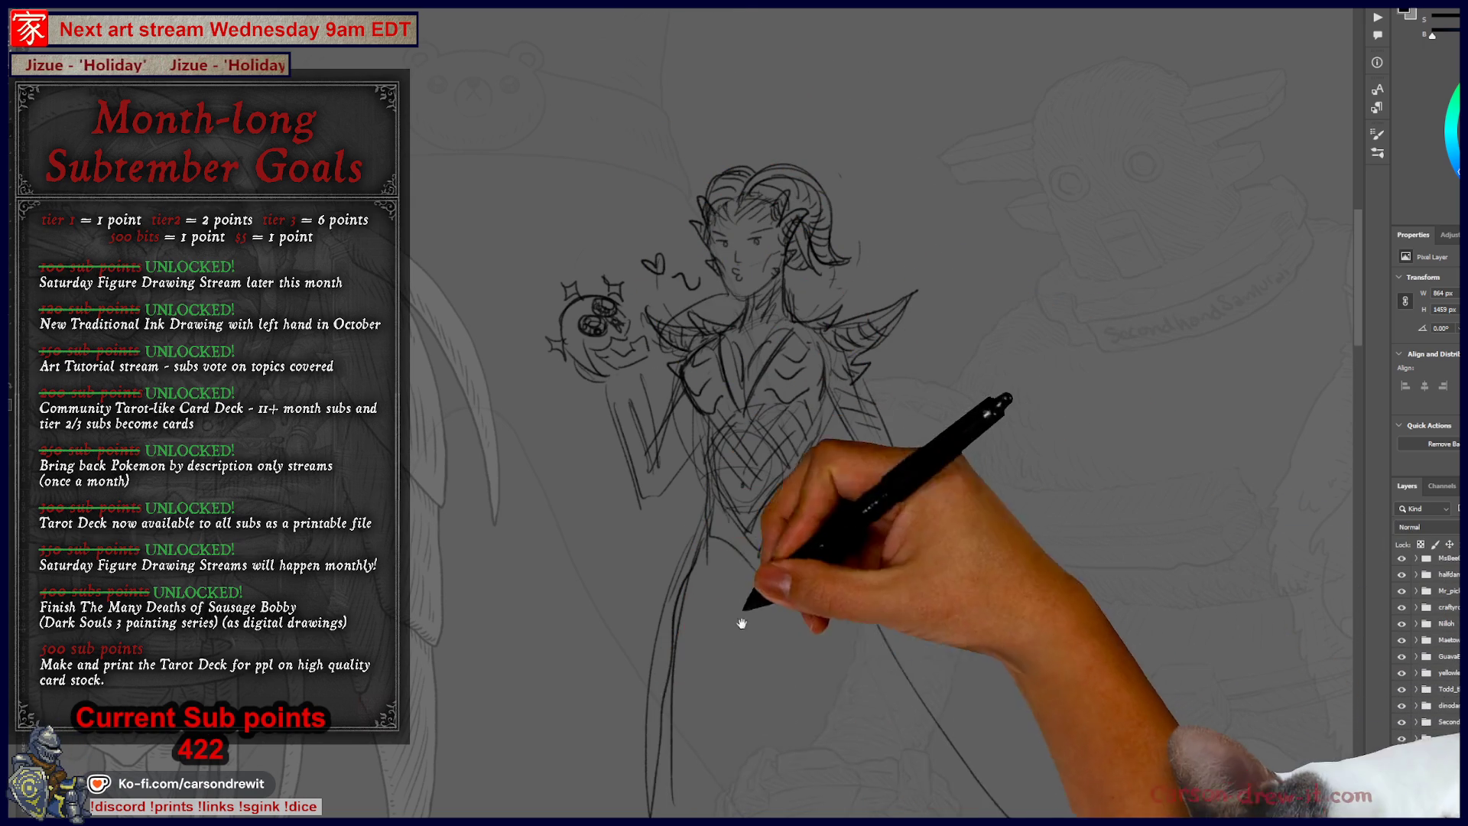
- Draw a curled dress hem and a halo circle around the elf's head
{"action": "scroll", "coordinate": [747, 623], "scroll_direction": "down", "scroll_amount": 2}
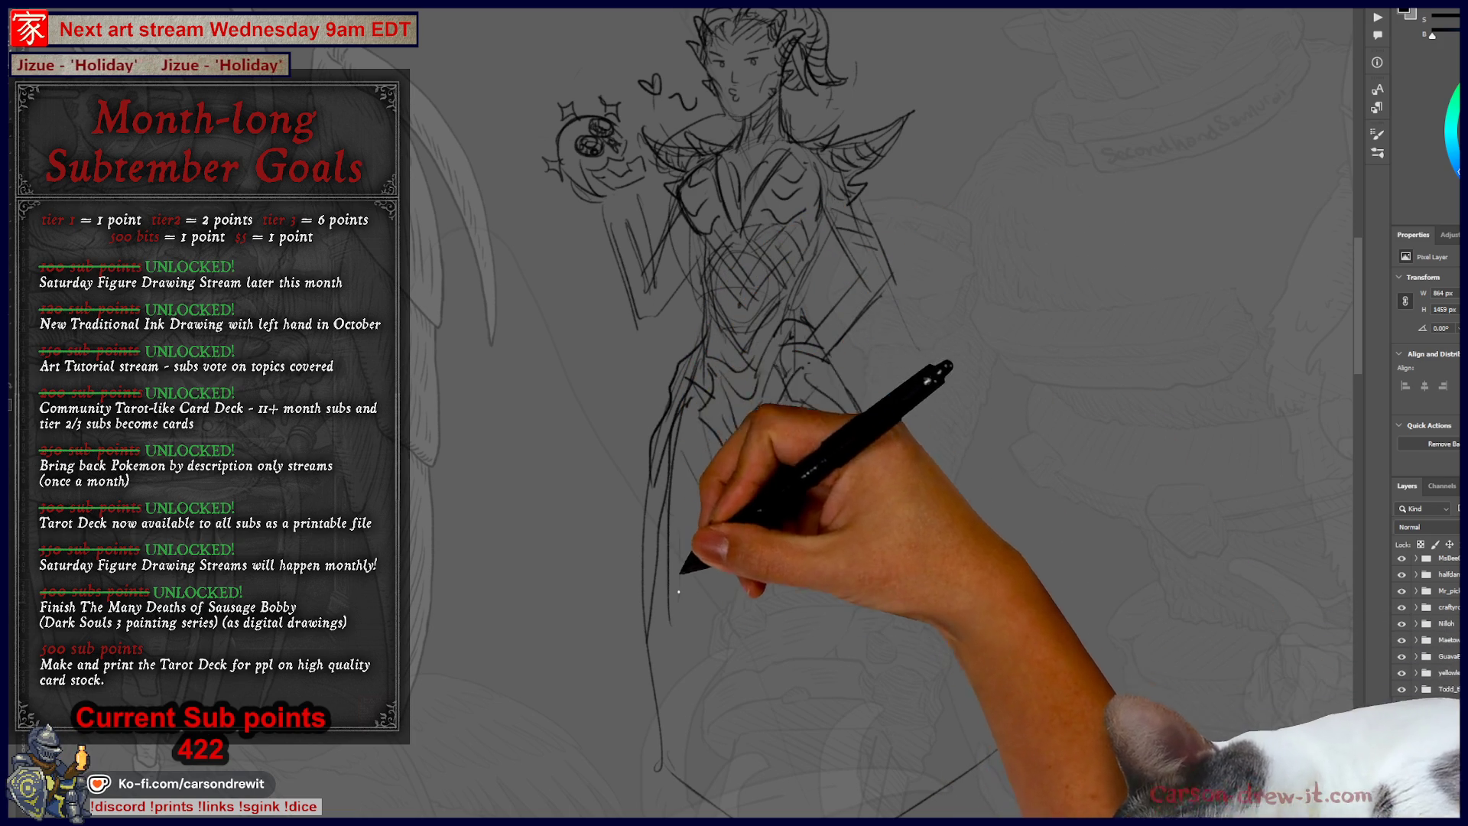
{"action": "left_click_drag", "start_coordinate": [994, 623], "coordinate": [1063, 656]}
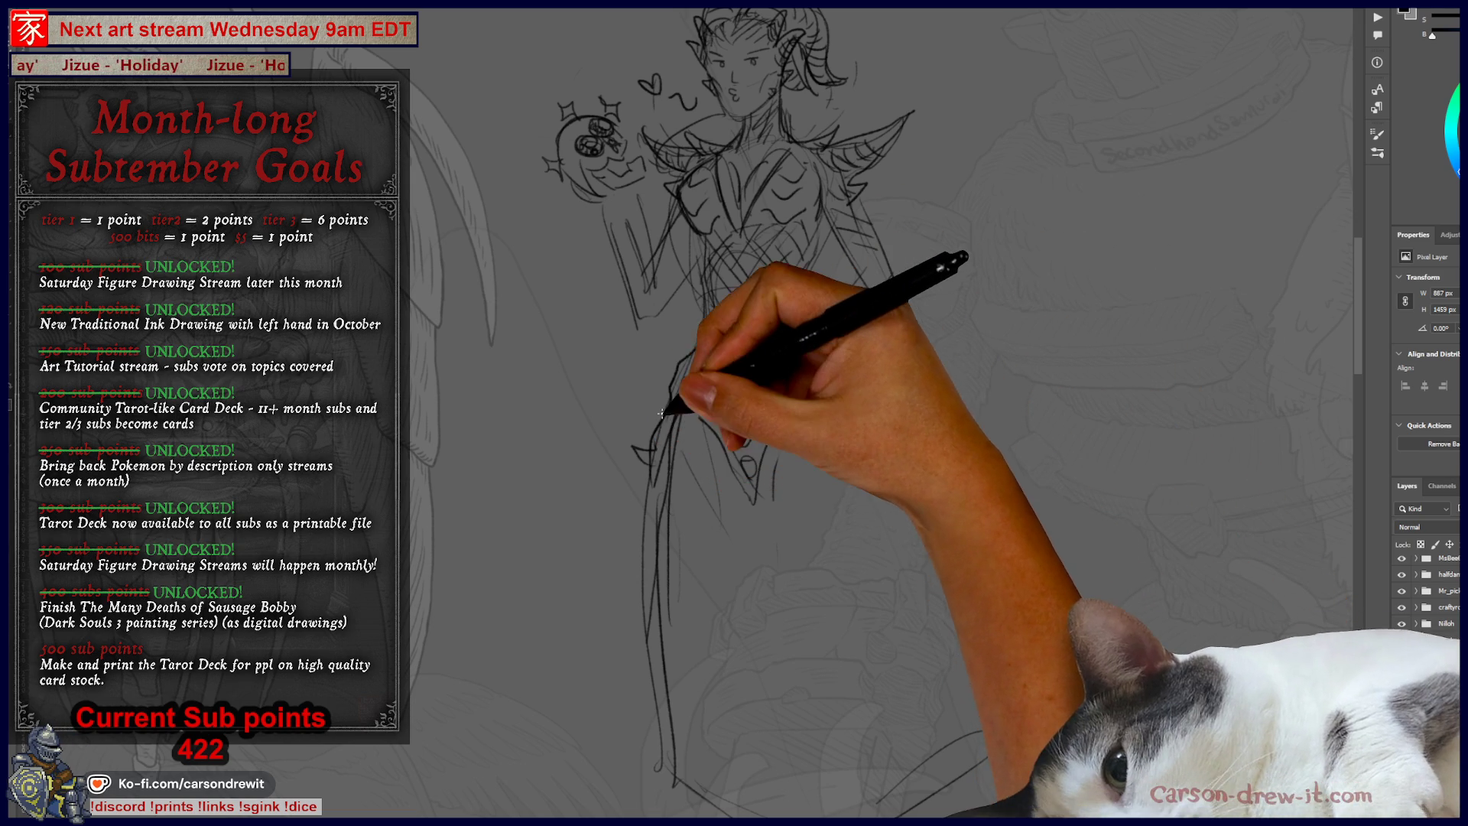
{"action": "key", "text": "ctrl+minus"}
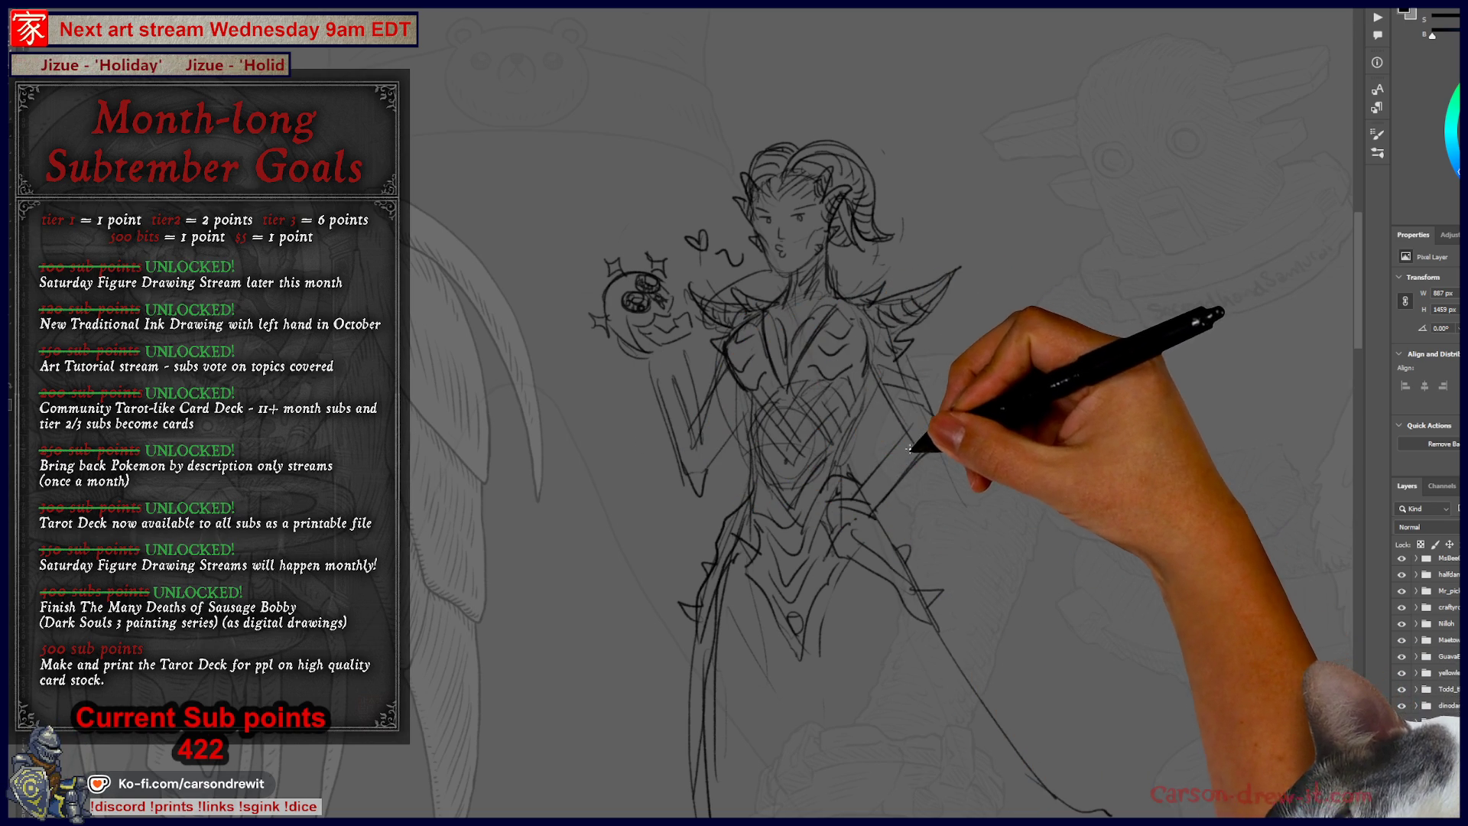
{"action": "left_click_drag", "start_coordinate": [770, 415], "coordinate": [809, 450]}
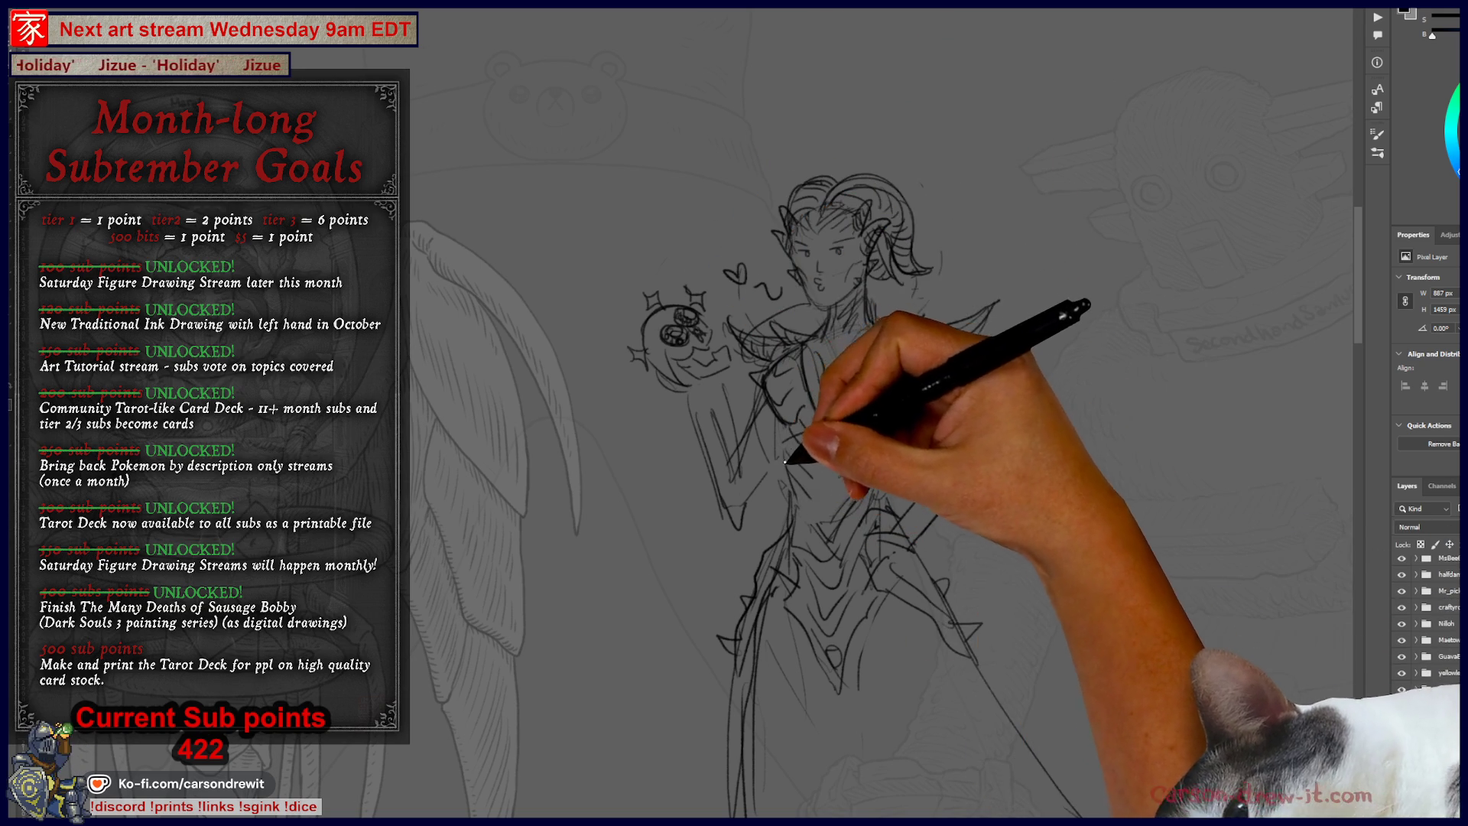
{"action": "left_click_drag", "start_coordinate": [828, 234], "coordinate": [830, 298]}
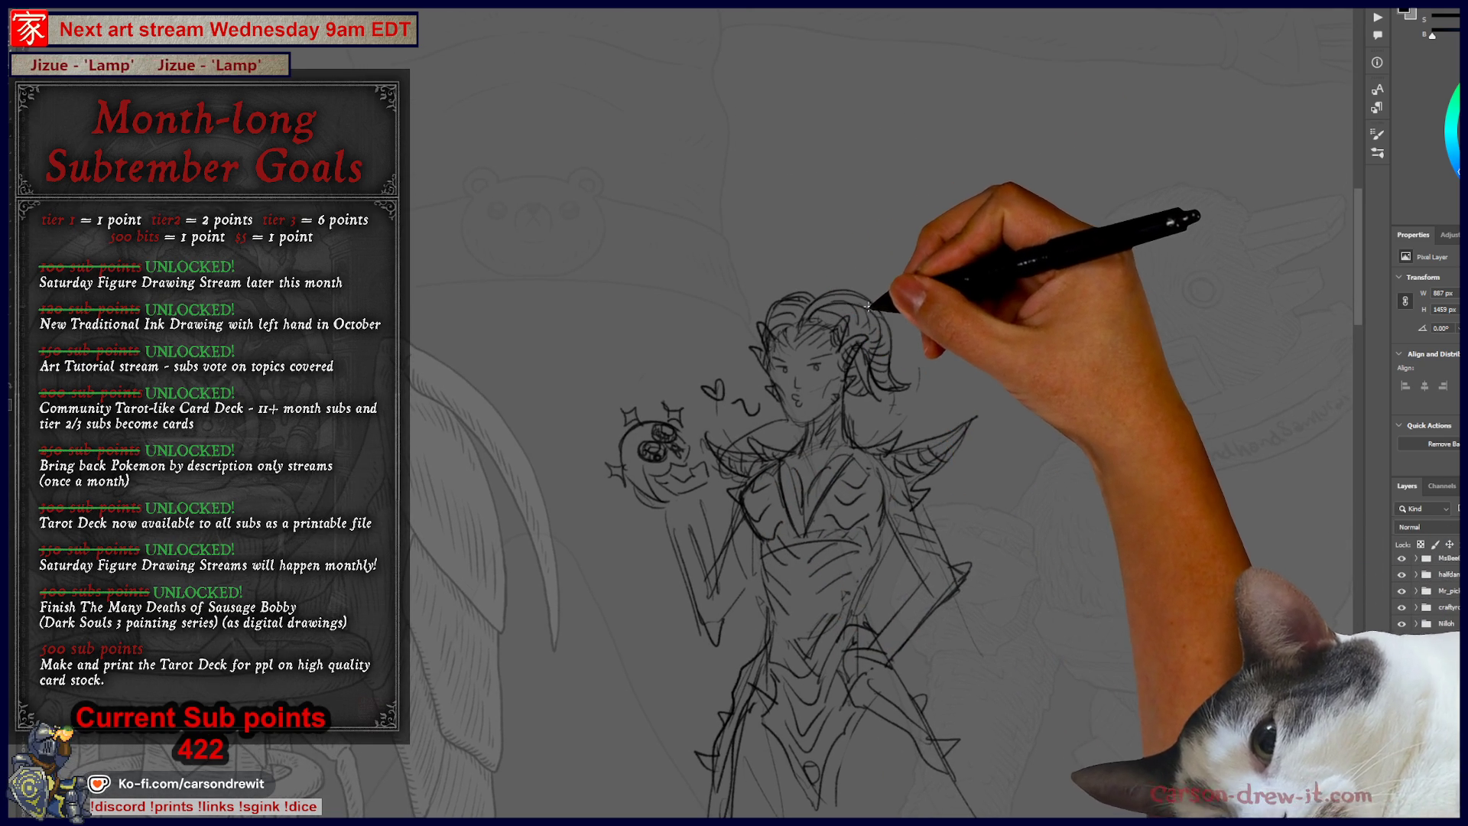
{"action": "mouse_move", "coordinate": [793, 303]}
{"action": "left_mouse_down"}
{"action": "mouse_move", "coordinate": [773, 312]}
{"action": "mouse_move", "coordinate": [754, 419]}
{"action": "mouse_move", "coordinate": [804, 255]}
{"action": "mouse_move", "coordinate": [807, 272]}
{"action": "mouse_move", "coordinate": [799, 243]}
{"action": "mouse_move", "coordinate": [819, 243]}
{"action": "left_mouse_up"}
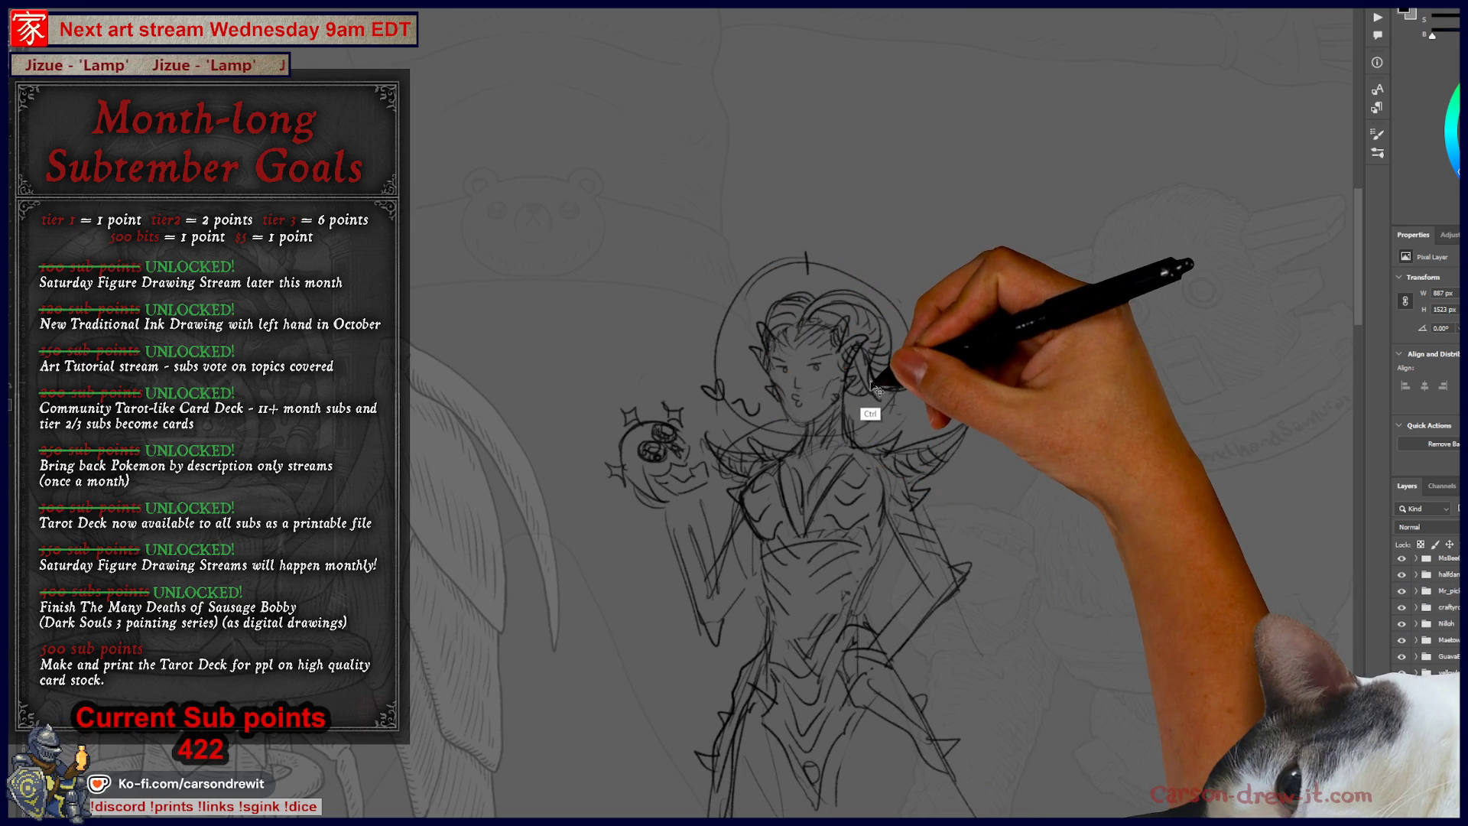
- Redraw the halo's top tick and mark clock numerals 12, 9 and 3 around it
{"action": "key", "text": "ctrl+z"}
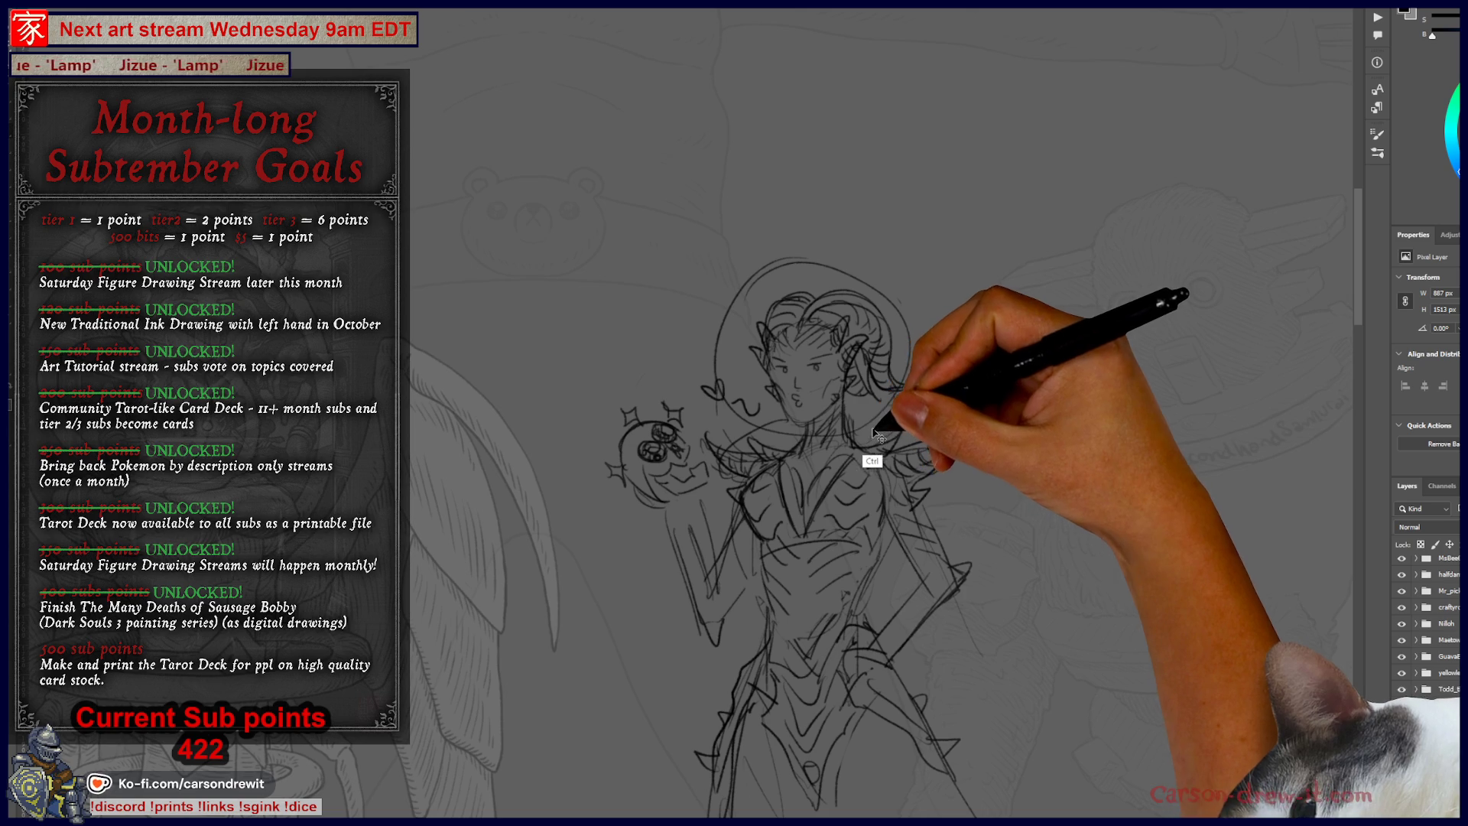
{"action": "left_click_drag", "start_coordinate": [801, 251], "coordinate": [803, 272]}
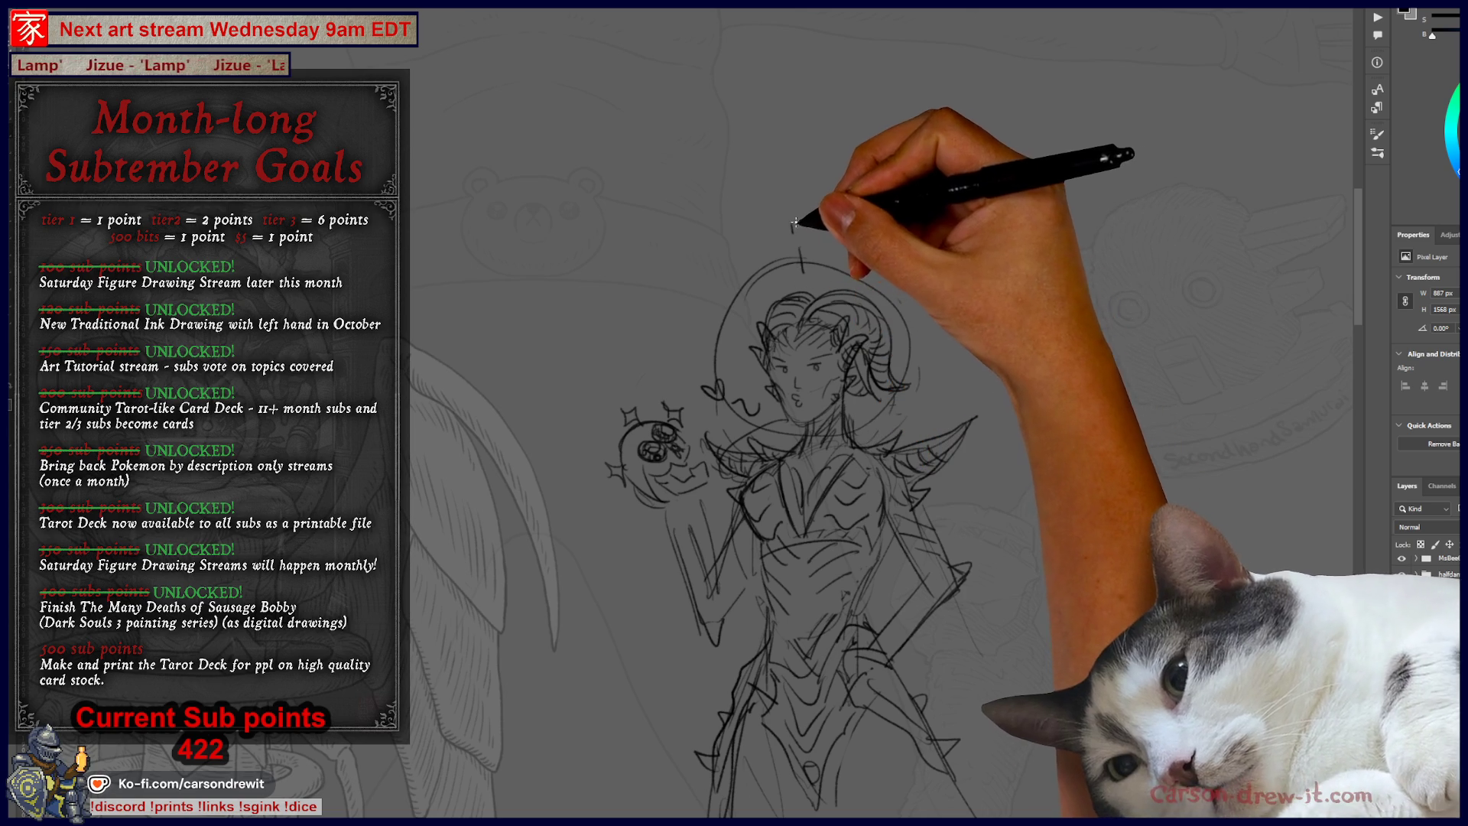
{"action": "left_click_drag", "start_coordinate": [793, 222], "coordinate": [794, 237]}
{"action": "left_click_drag", "start_coordinate": [800, 224], "coordinate": [813, 236]}
{"action": "mouse_move", "coordinate": [694, 353]}
{"action": "left_mouse_down"}
{"action": "mouse_move", "coordinate": [691, 375]}
{"action": "mouse_move", "coordinate": [728, 356]}
{"action": "left_mouse_up"}
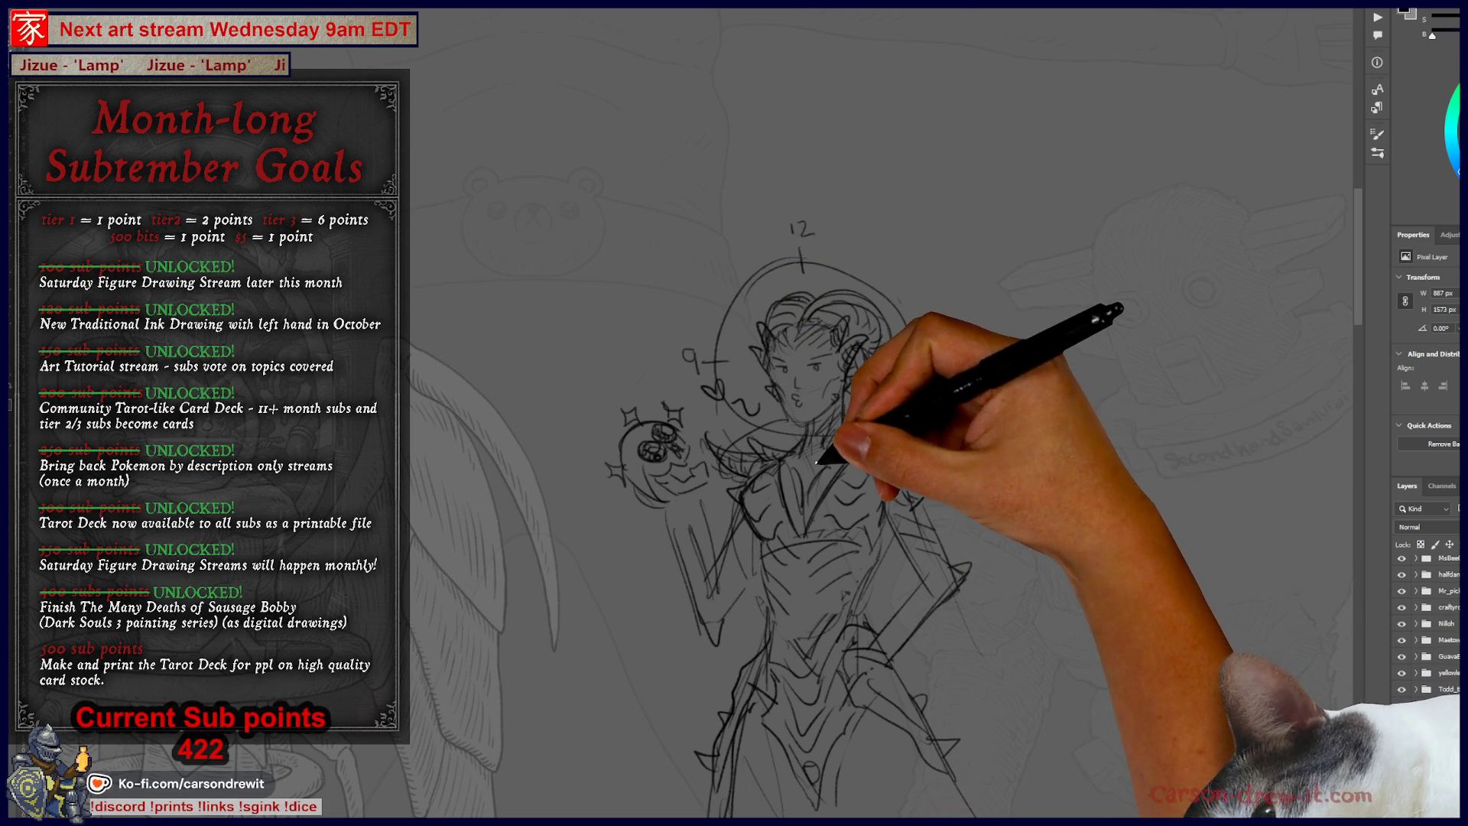
{"action": "left_click_drag", "start_coordinate": [901, 348], "coordinate": [920, 348]}
{"action": "left_click_drag", "start_coordinate": [928, 339], "coordinate": [930, 360]}
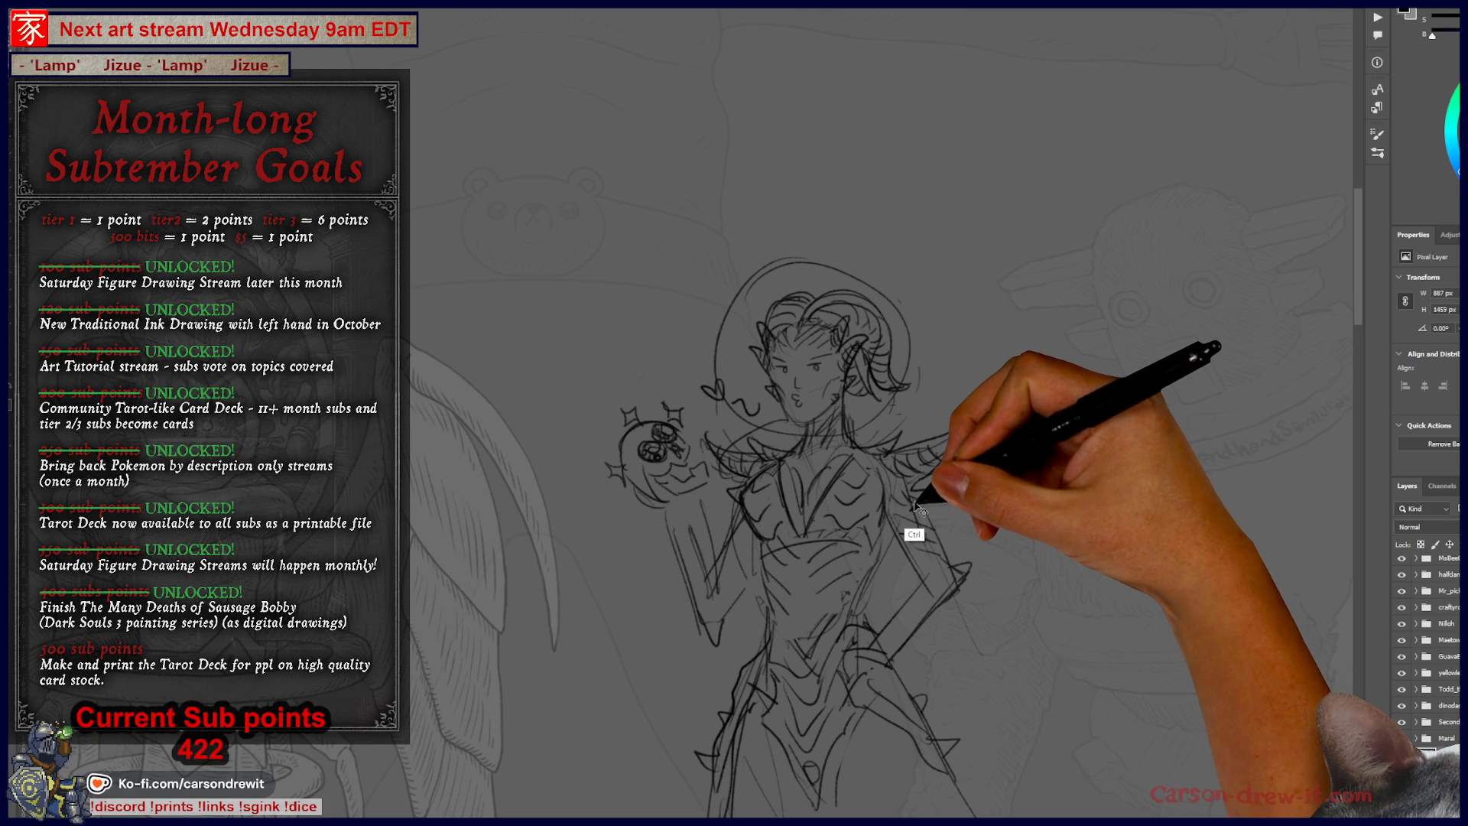
- Extend the elf's dress downward with long flowing lines
{"action": "left_click_drag", "start_coordinate": [845, 387], "coordinate": [765, 20]}
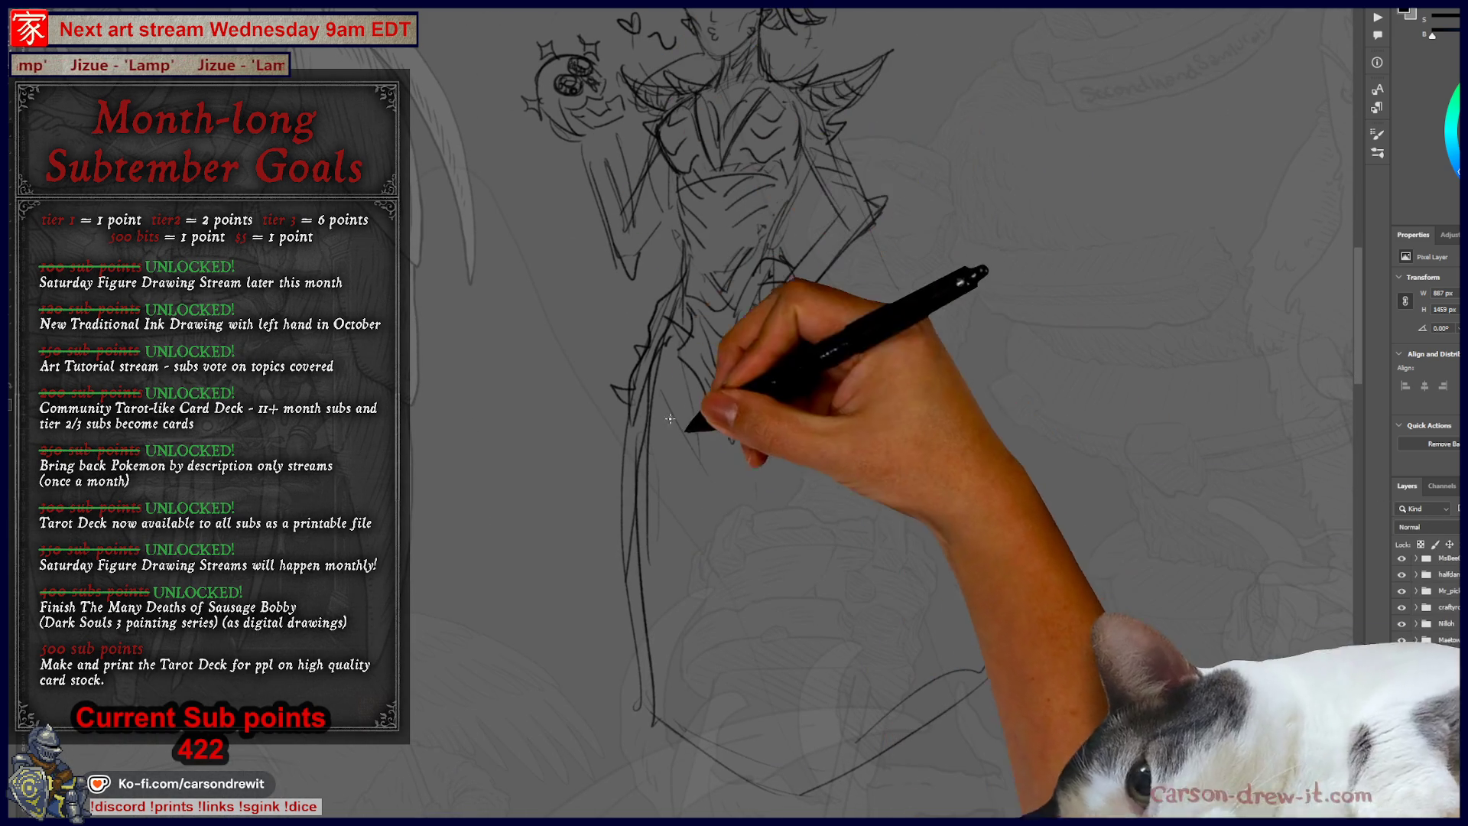
{"action": "left_click_drag", "start_coordinate": [757, 440], "coordinate": [780, 612]}
{"action": "left_click_drag", "start_coordinate": [802, 459], "coordinate": [803, 673]}
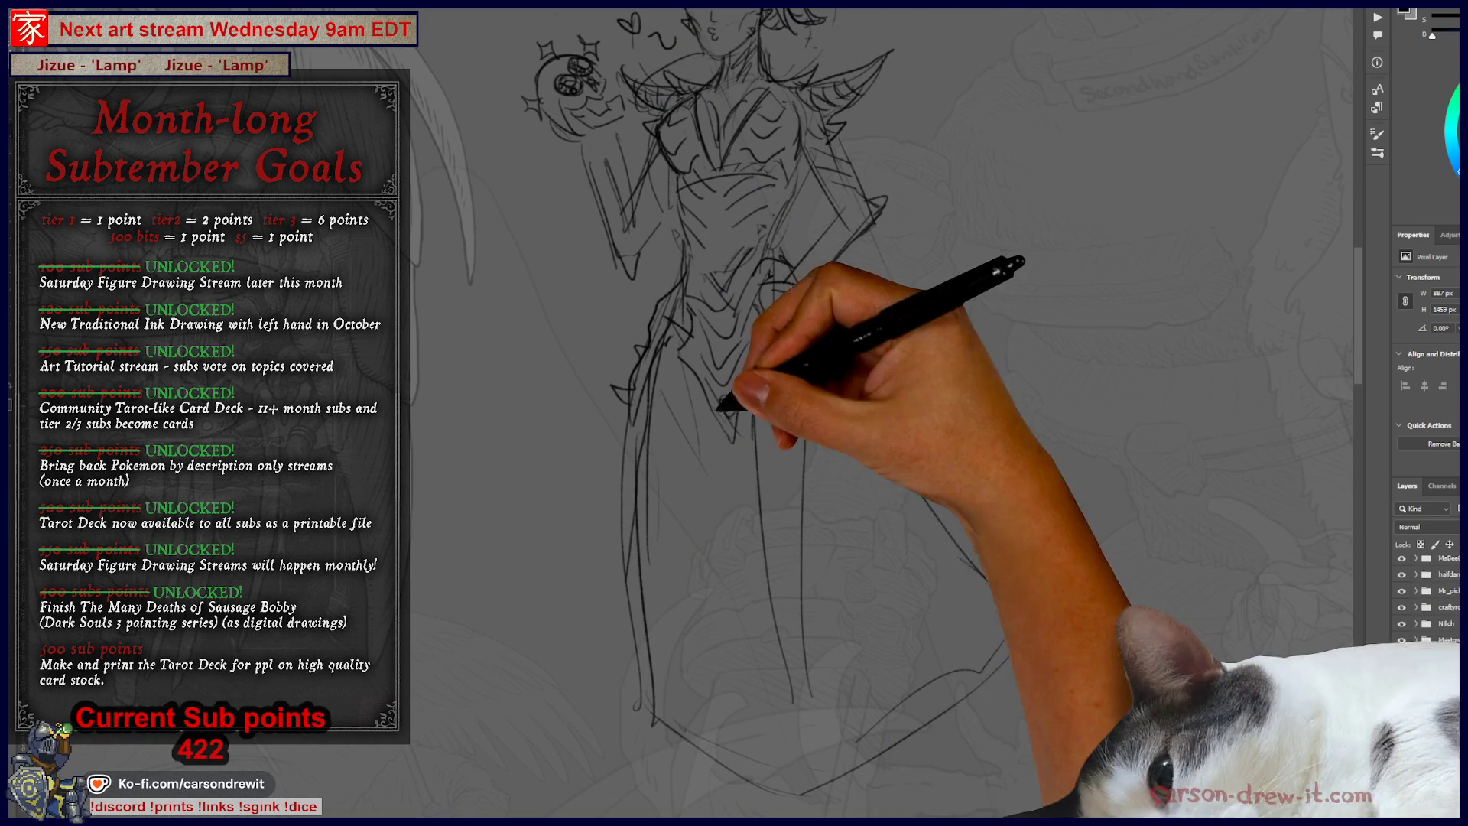
{"action": "mouse_move", "coordinate": [806, 416]}
{"action": "left_mouse_down"}
{"action": "mouse_move", "coordinate": [843, 576]}
{"action": "mouse_move", "coordinate": [889, 466]}
{"action": "left_mouse_up"}
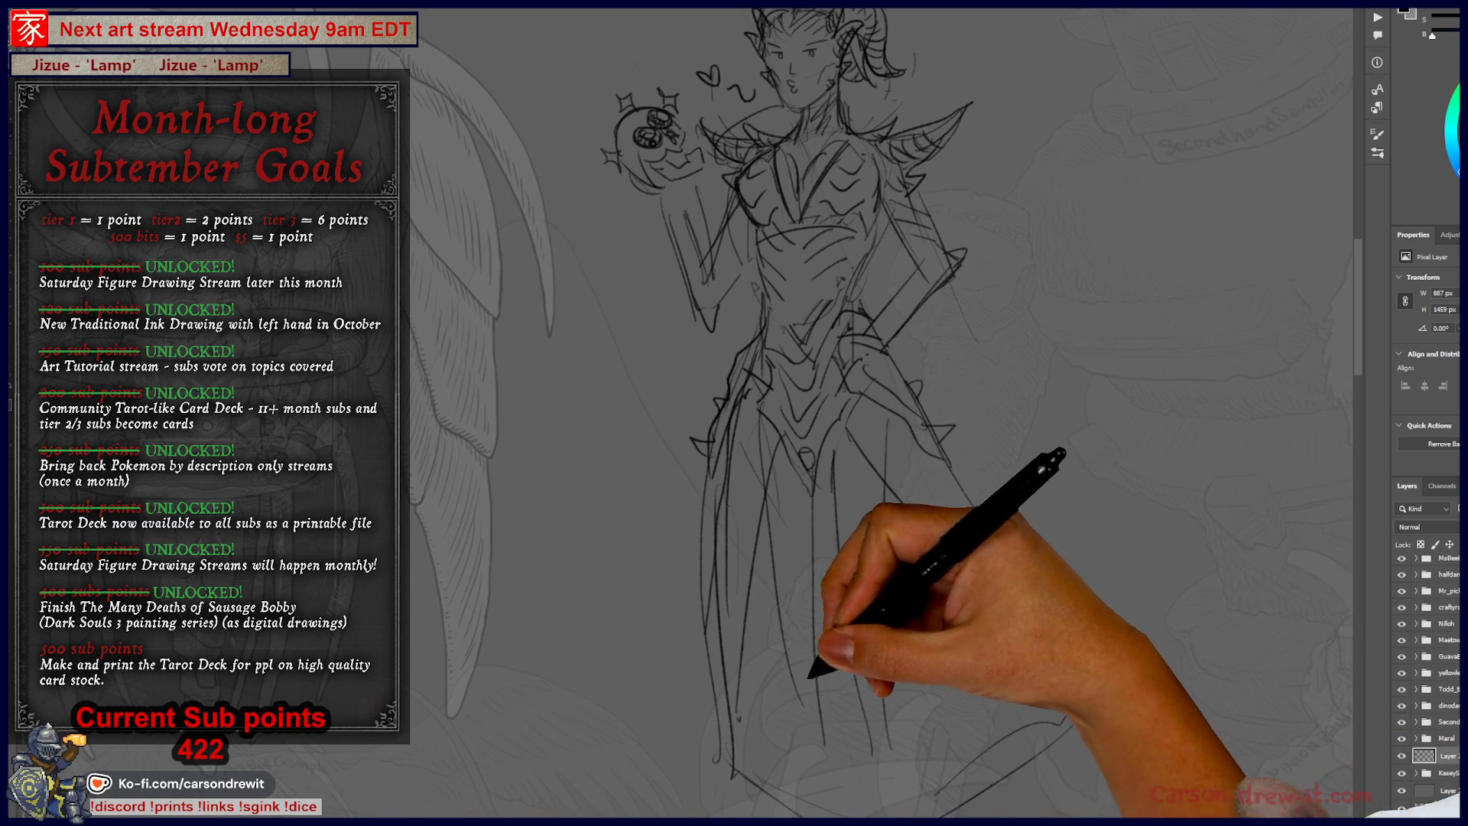
- Sketch two bare feet beneath the hem, then bring the head back into view
{"action": "left_click_drag", "start_coordinate": [768, 759], "coordinate": [820, 745]}
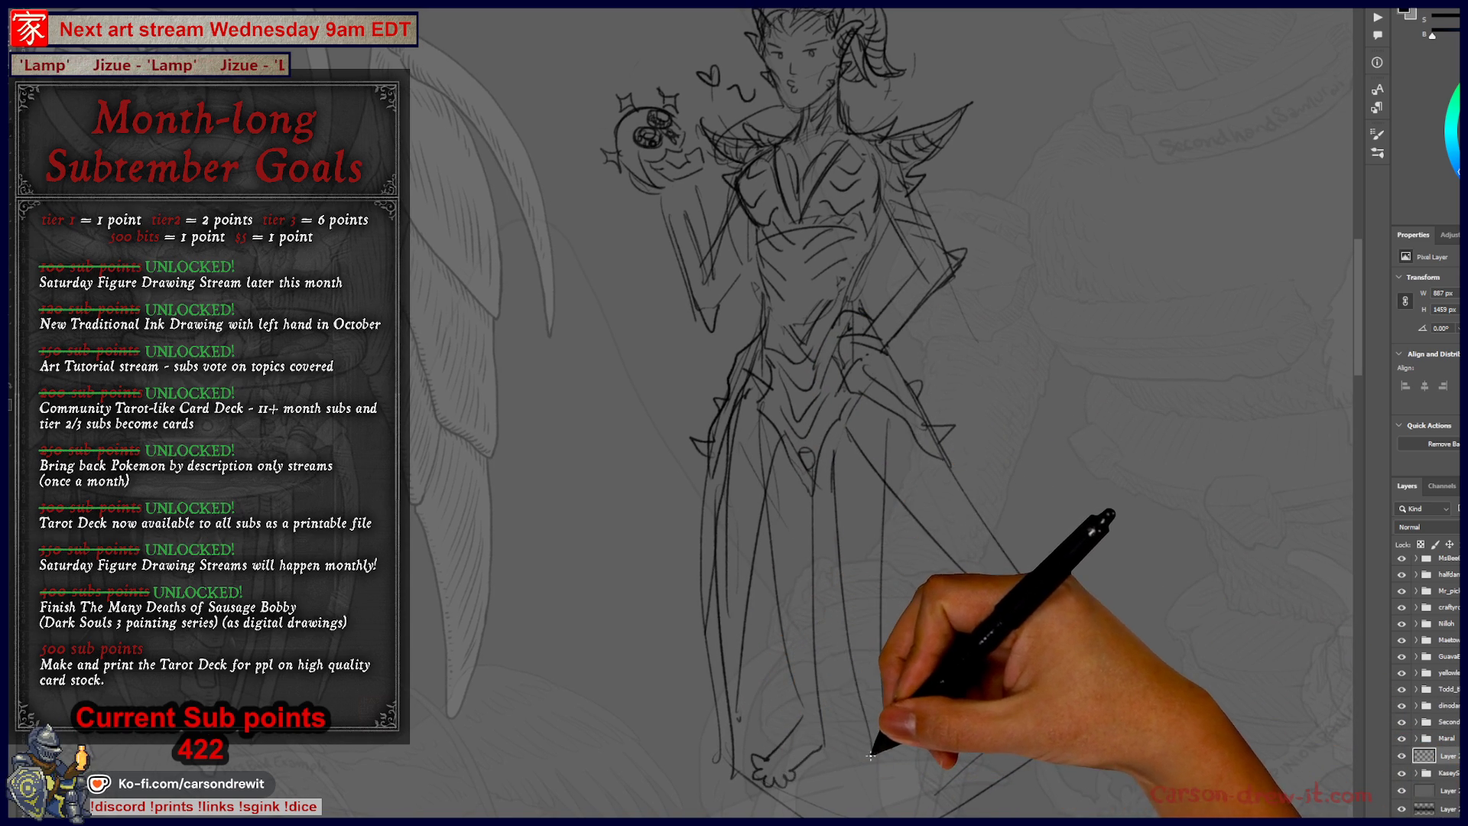
{"action": "left_click_drag", "start_coordinate": [901, 780], "coordinate": [933, 774]}
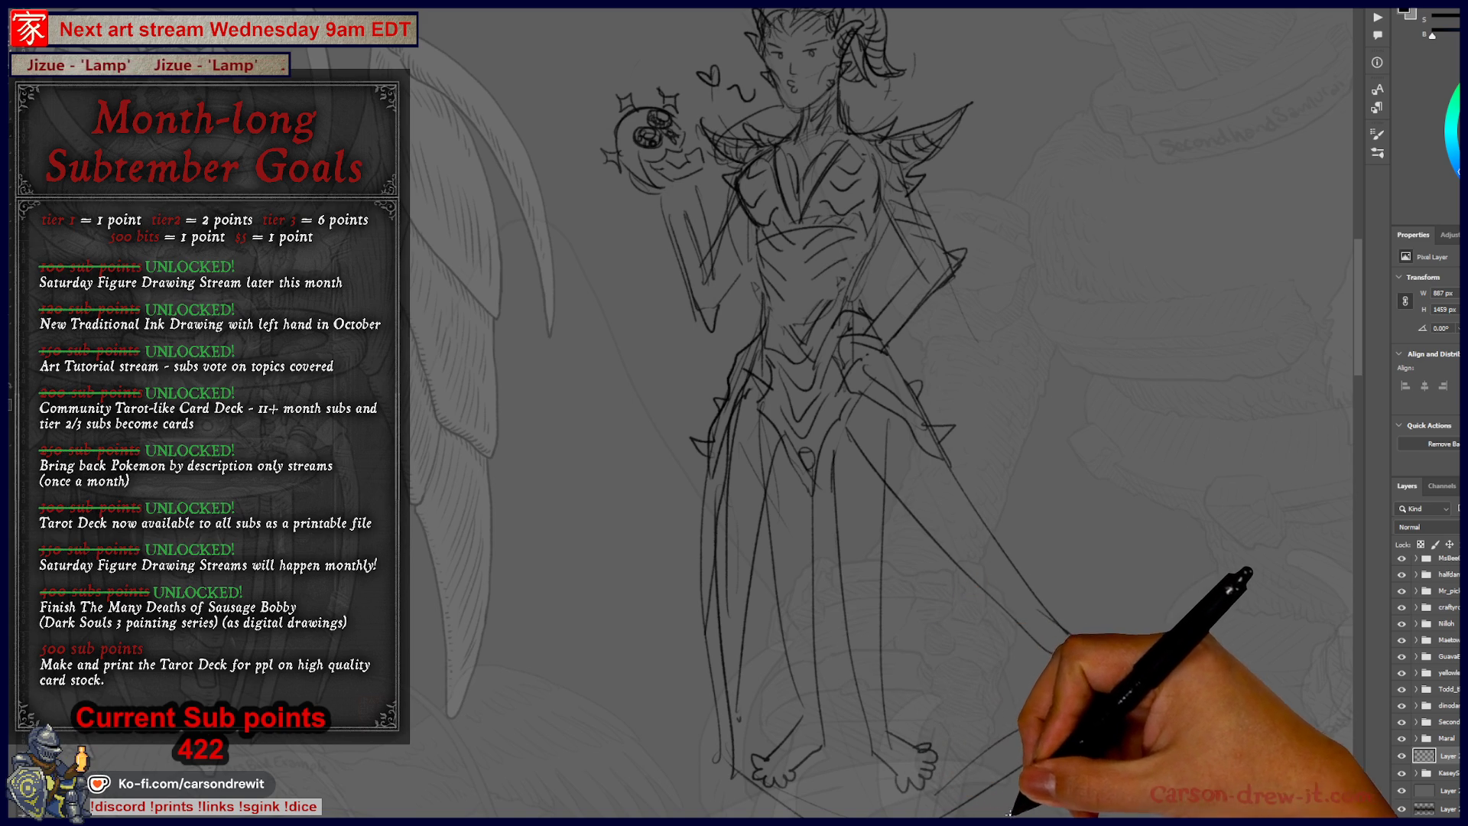
{"action": "mouse_move", "coordinate": [983, 573]}
{"action": "left_mouse_down"}
{"action": "mouse_move", "coordinate": [910, 528]}
{"action": "mouse_move", "coordinate": [908, 495]}
{"action": "mouse_move", "coordinate": [902, 574]}
{"action": "left_mouse_up"}
{"action": "left_click_drag", "start_coordinate": [891, 482], "coordinate": [861, 681]}
{"action": "left_click_drag", "start_coordinate": [765, 321], "coordinate": [760, 508]}
{"action": "left_click_drag", "start_coordinate": [772, 282], "coordinate": [765, 334]}
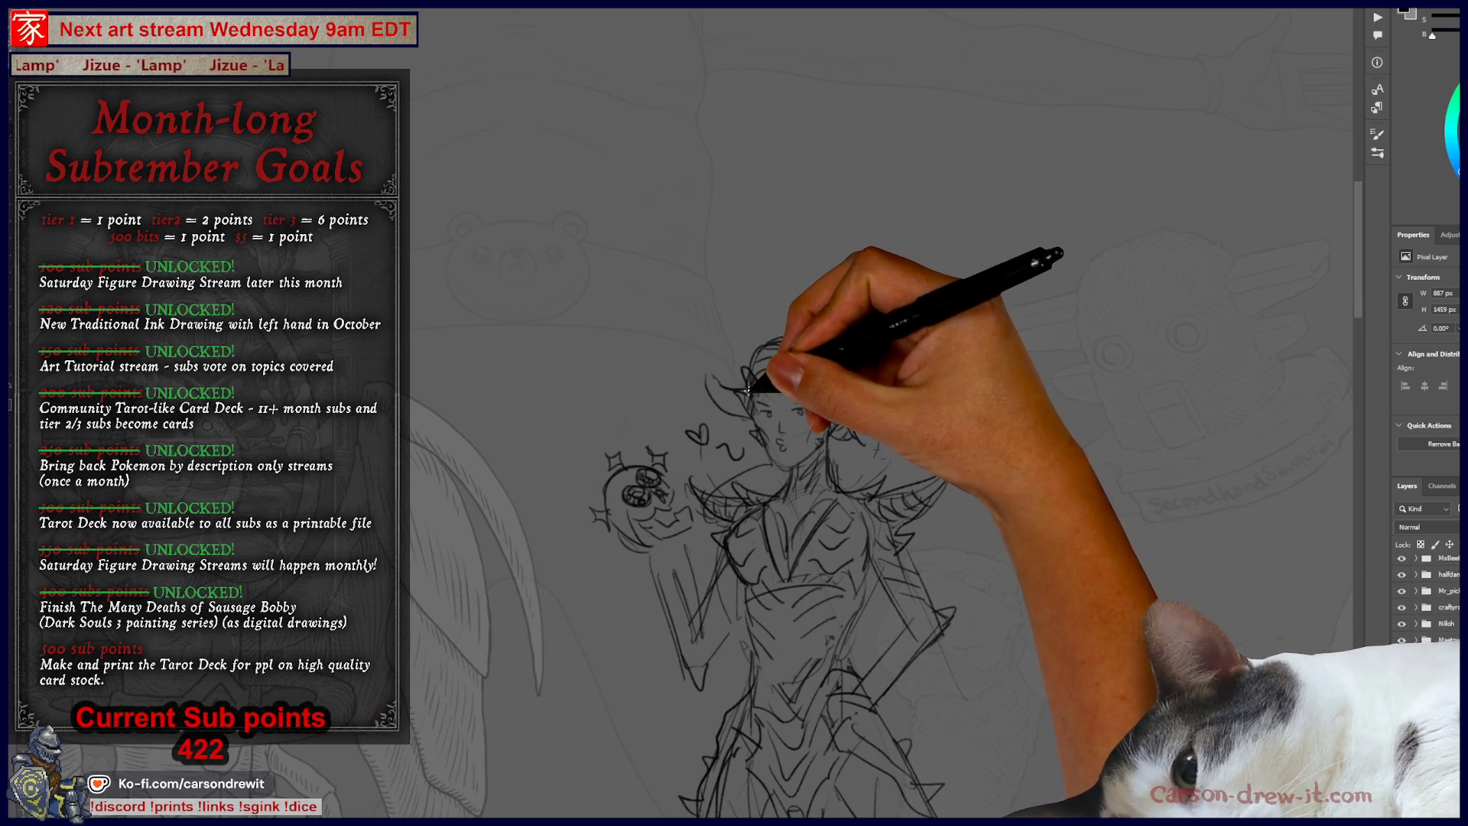
- Sketch large curling horns and new hair strands on the elf woman's head
{"action": "left_click_drag", "start_coordinate": [724, 390], "coordinate": [723, 333]}
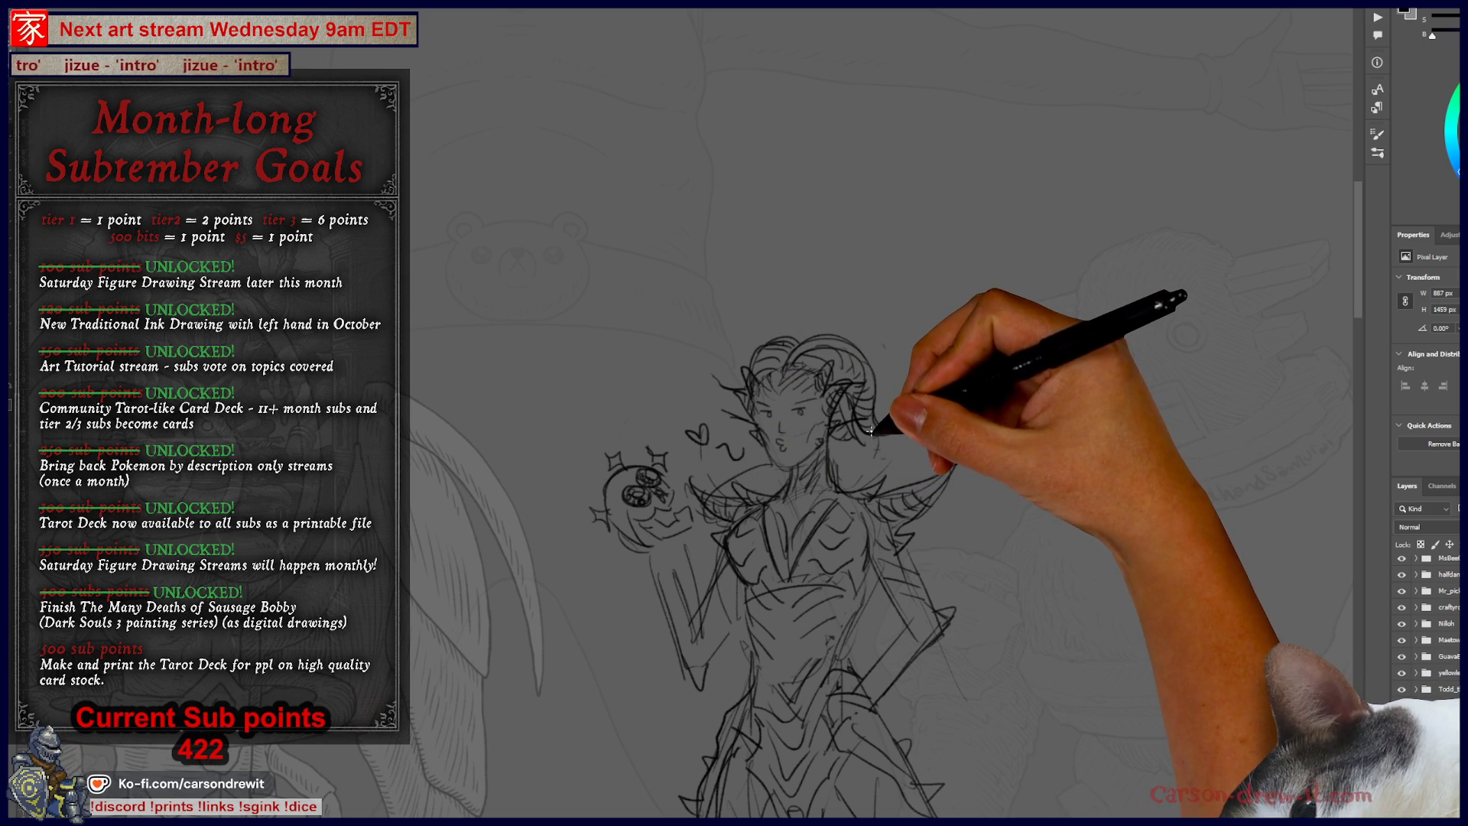
{"action": "left_click_drag", "start_coordinate": [815, 527], "coordinate": [787, 168]}
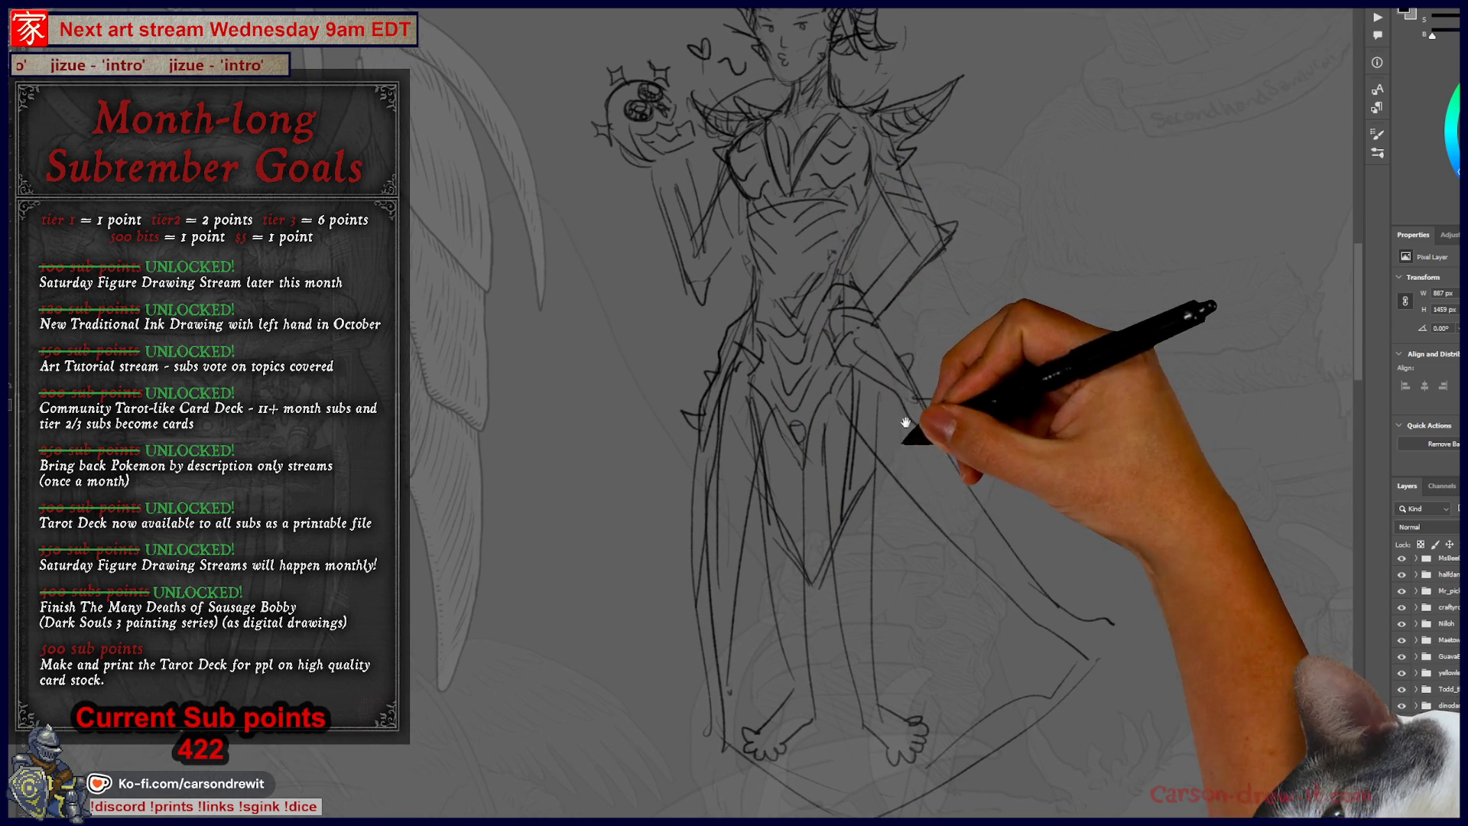
{"action": "left_click_drag", "start_coordinate": [884, 520], "coordinate": [856, 596]}
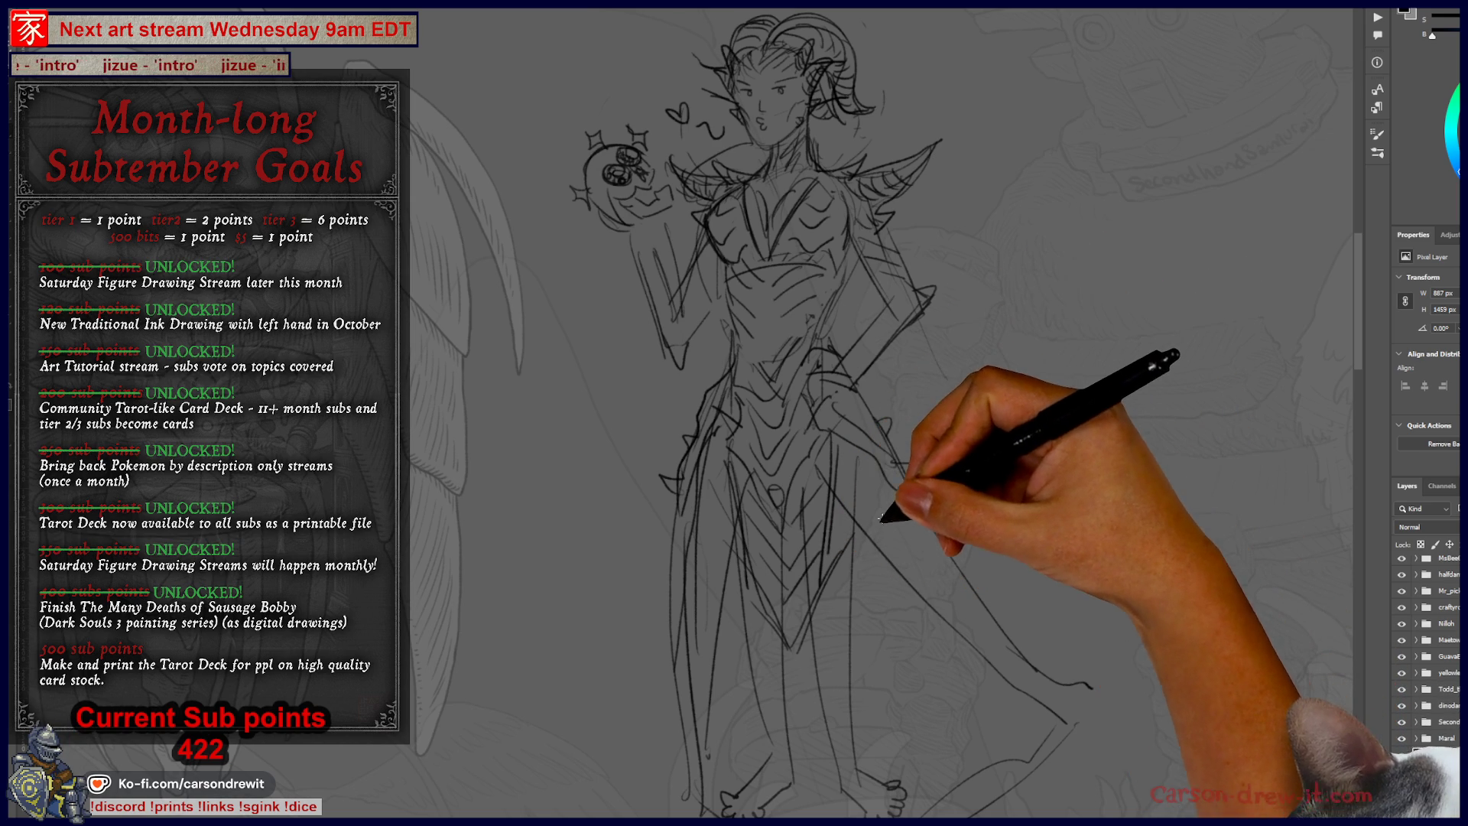
{"action": "mouse_move", "coordinate": [866, 441]}
{"action": "left_mouse_down"}
{"action": "mouse_move", "coordinate": [887, 573]}
{"action": "mouse_move", "coordinate": [927, 675]}
{"action": "left_mouse_up"}
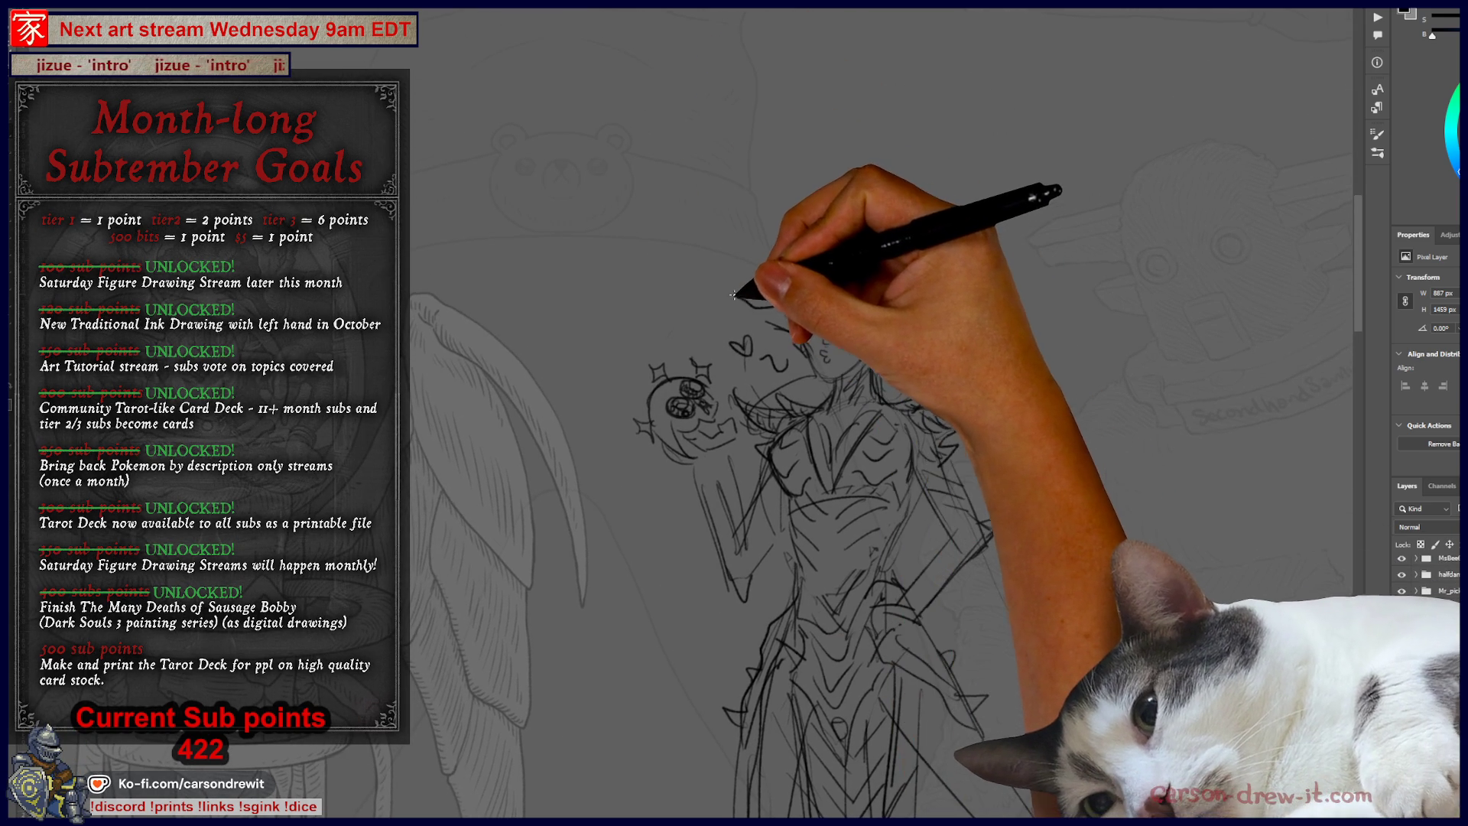
{"action": "mouse_move", "coordinate": [719, 294]}
{"action": "left_mouse_down"}
{"action": "mouse_move", "coordinate": [736, 306]}
{"action": "mouse_move", "coordinate": [833, 256]}
{"action": "mouse_move", "coordinate": [949, 298]}
{"action": "mouse_move", "coordinate": [955, 314]}
{"action": "mouse_move", "coordinate": [933, 323]}
{"action": "left_mouse_up"}
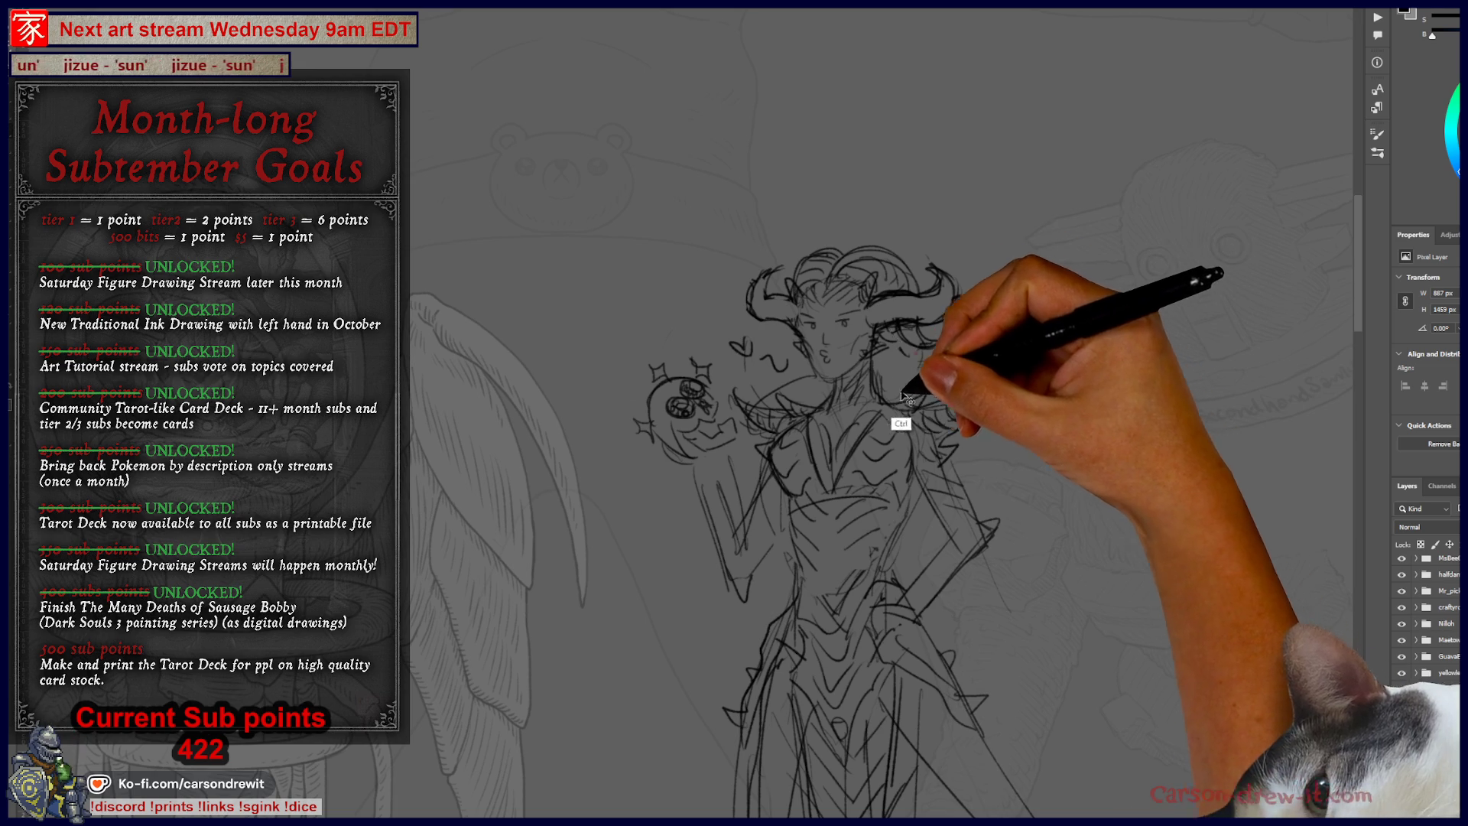
{"action": "left_click_drag", "start_coordinate": [864, 455], "coordinate": [837, 293]}
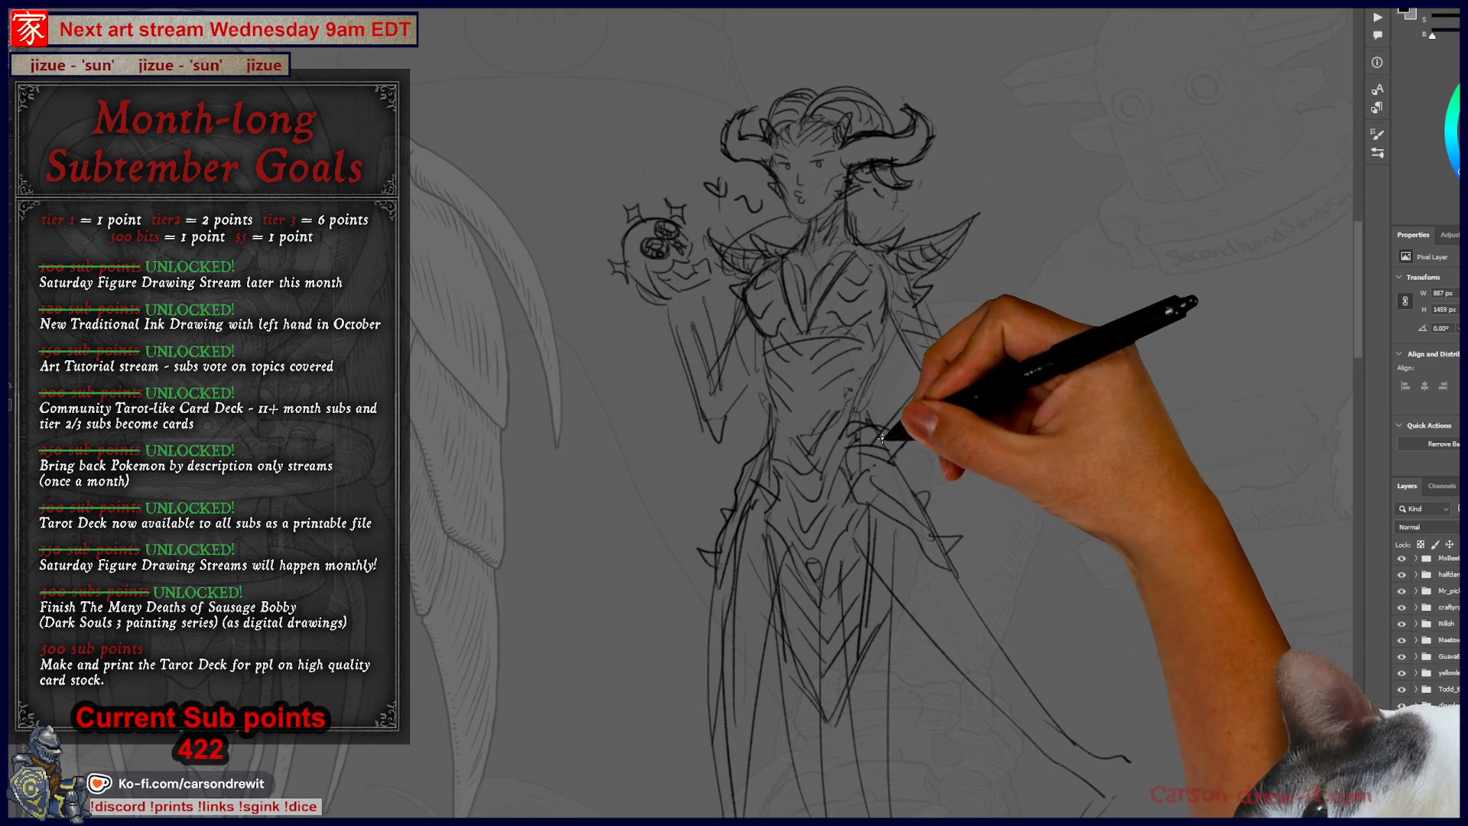
- Add a new empty layer and fade the sketch layer to 50% opacity
{"action": "mouse_move", "coordinate": [902, 462]}
{"action": "left_mouse_down"}
{"action": "mouse_move", "coordinate": [814, 423]}
{"action": "mouse_move", "coordinate": [959, 515]}
{"action": "left_mouse_up"}
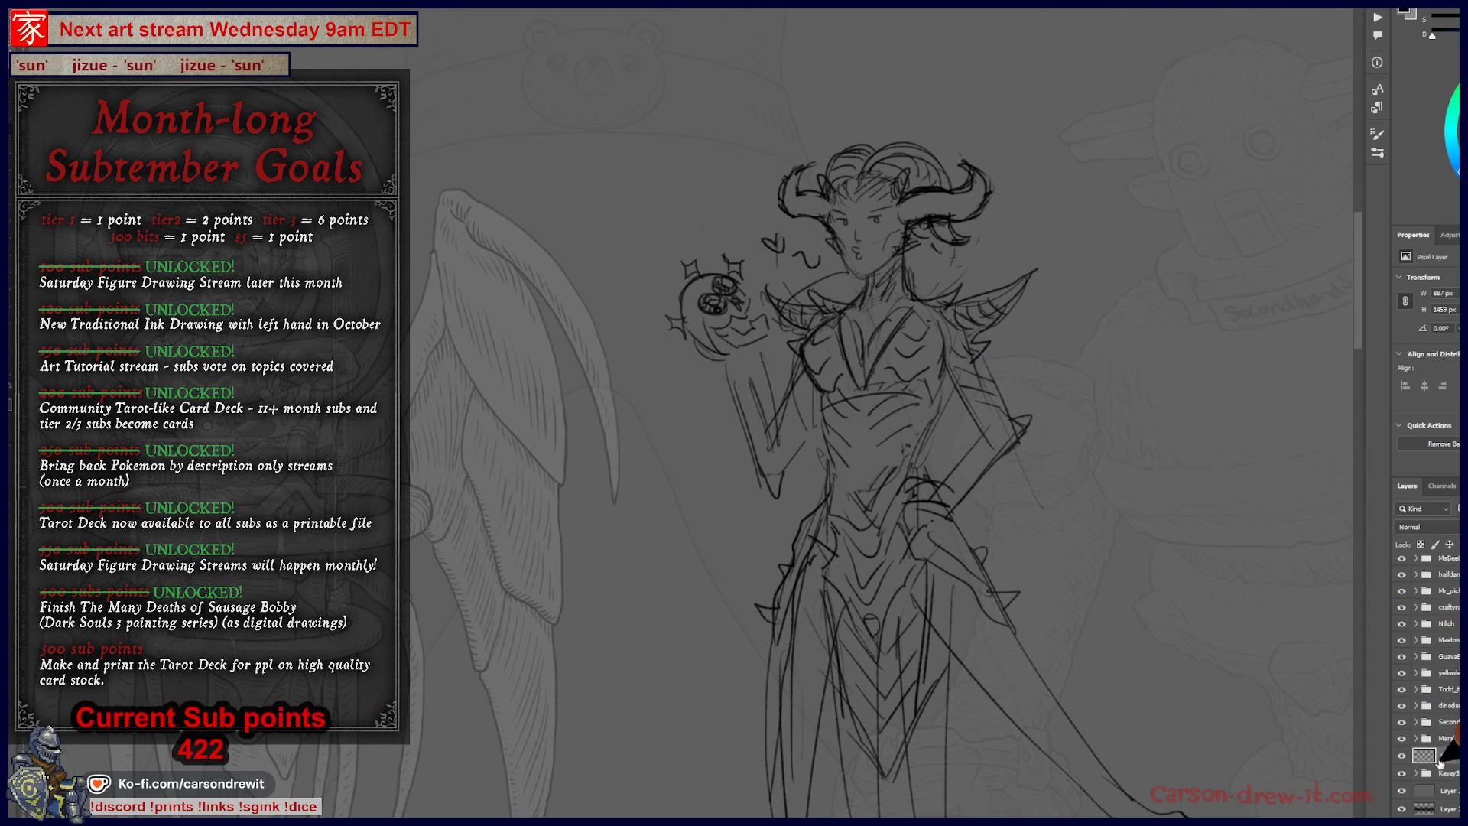
{"action": "key", "text": "ctrl+shift+alt+n"}
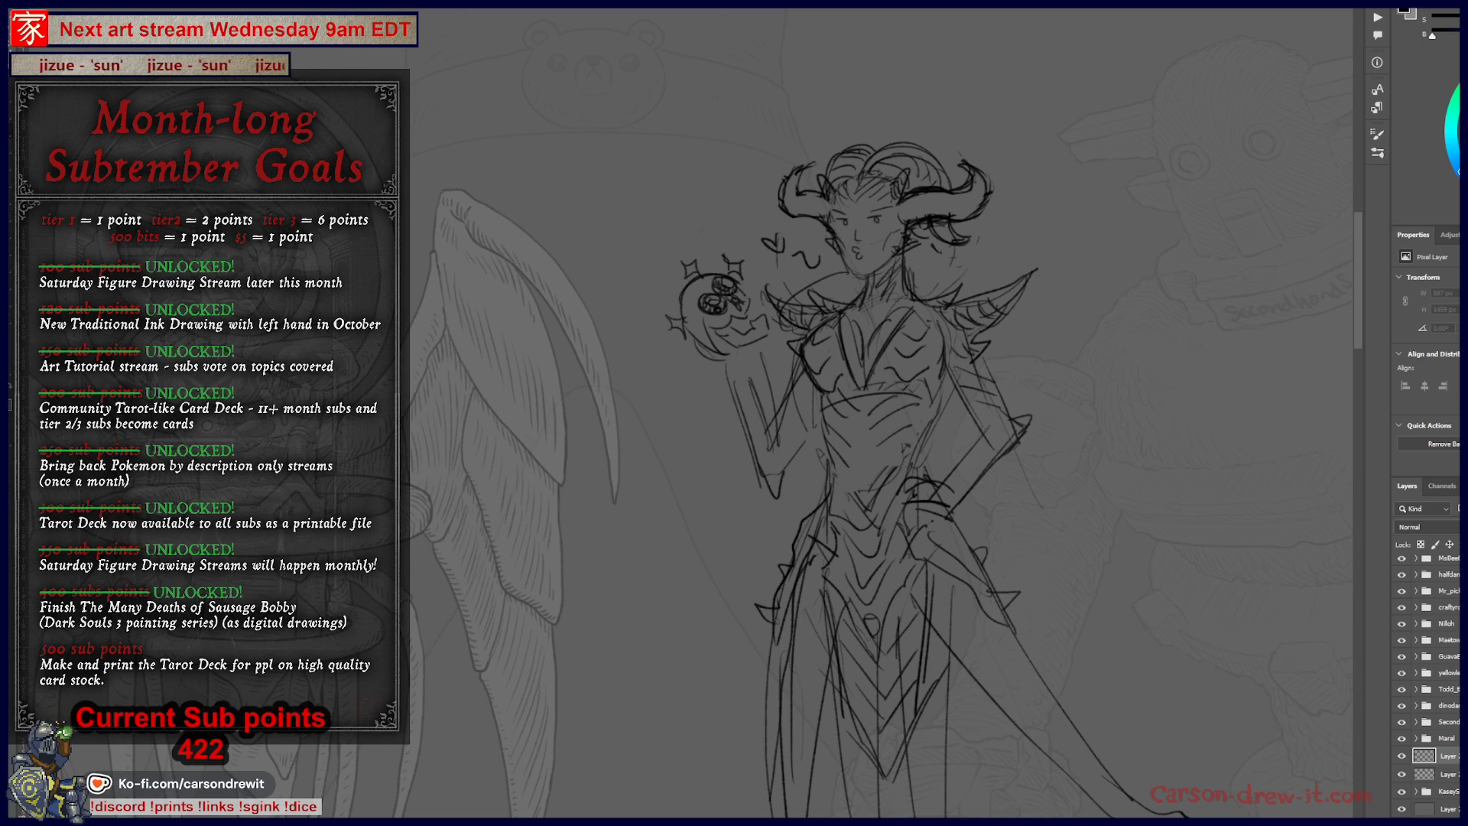
{"action": "left_click", "coordinate": [1438, 774]}
{"action": "key", "text": "5"}
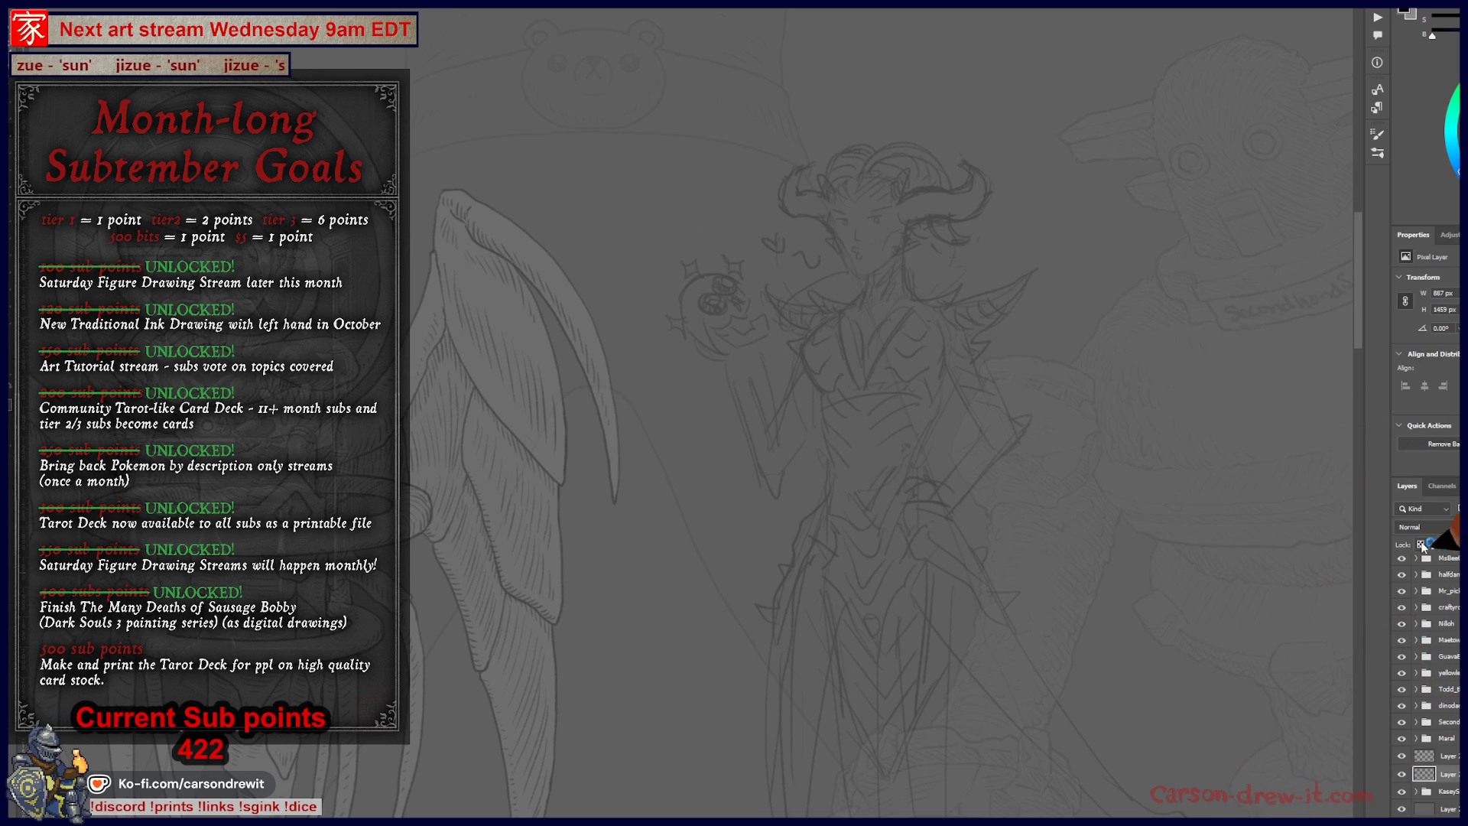
- On the new empty layer, zoom in on the face and ink both horn outlines
{"action": "left_click", "coordinate": [1455, 757]}
{"action": "key", "text": "ctrl+plus"}
{"action": "key", "text": "ctrl+plus"}
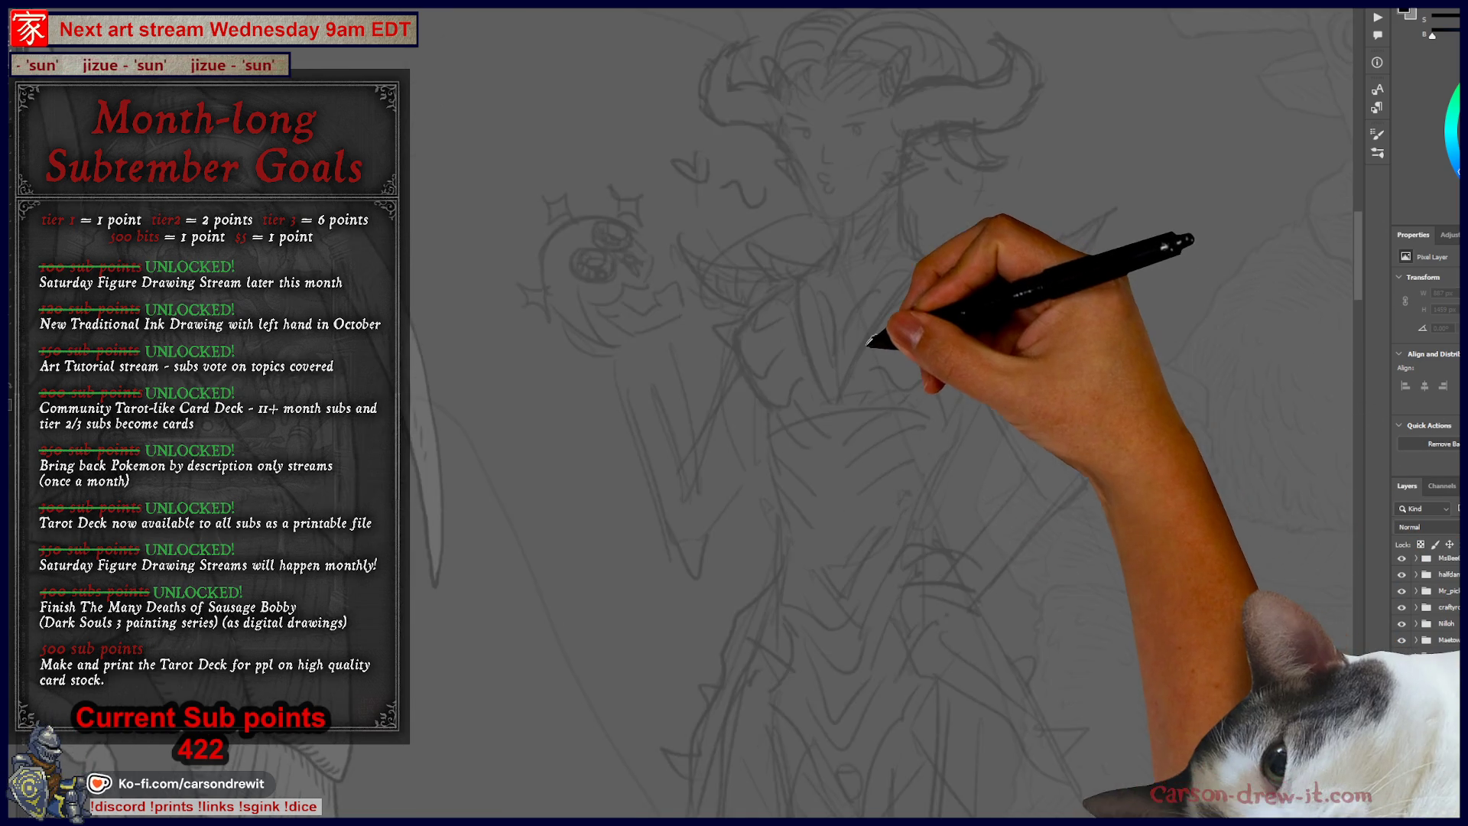
{"action": "mouse_move", "coordinate": [912, 581]}
{"action": "left_mouse_down"}
{"action": "mouse_move", "coordinate": [836, 564]}
{"action": "mouse_move", "coordinate": [990, 539]}
{"action": "left_mouse_up"}
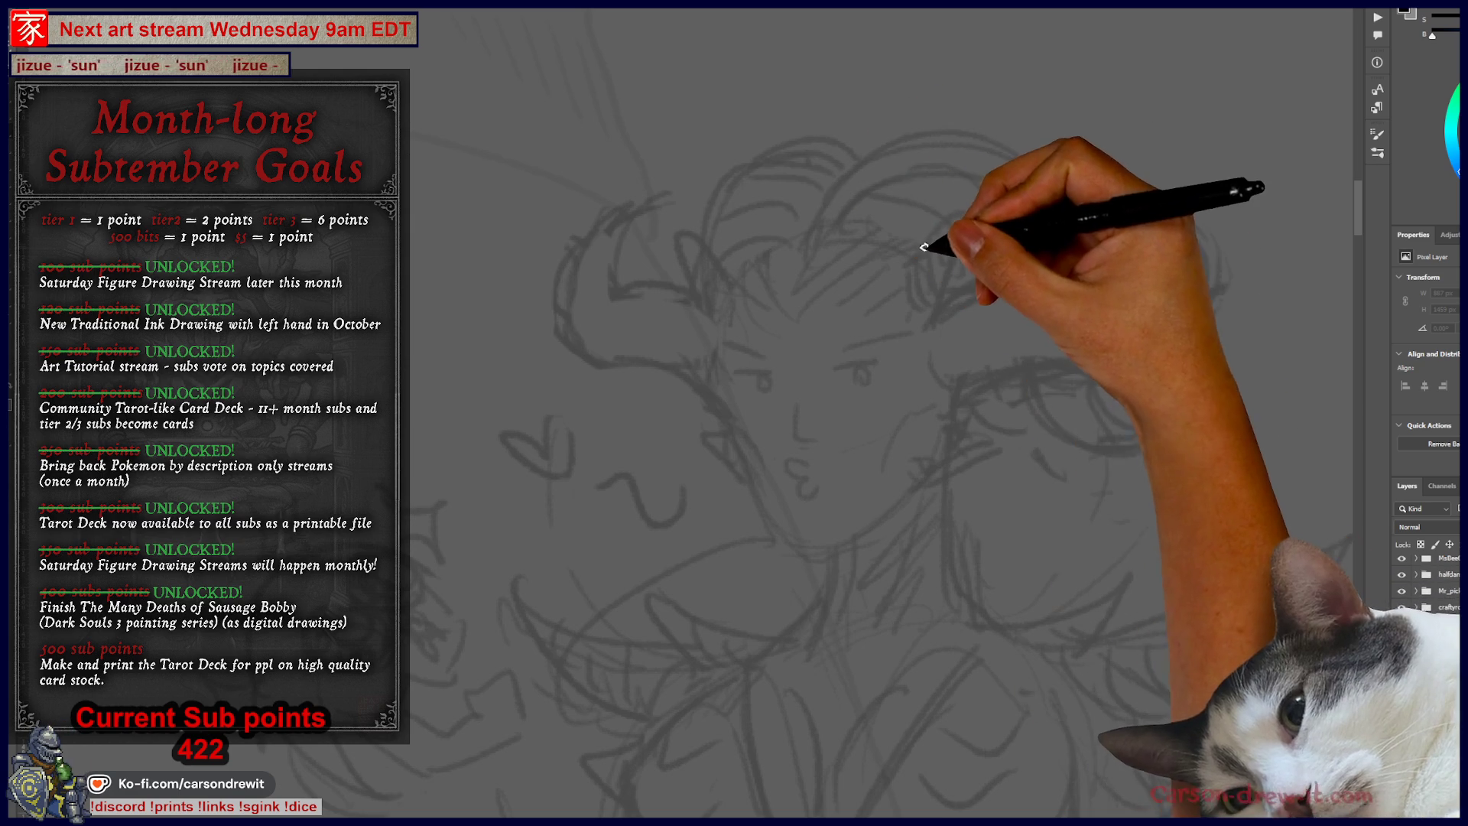
{"action": "mouse_move", "coordinate": [910, 262]}
{"action": "left_mouse_down"}
{"action": "mouse_move", "coordinate": [1015, 228]}
{"action": "mouse_move", "coordinate": [945, 306]}
{"action": "mouse_move", "coordinate": [940, 262]}
{"action": "mouse_move", "coordinate": [934, 298]}
{"action": "mouse_move", "coordinate": [966, 225]}
{"action": "left_mouse_up"}
{"action": "mouse_move", "coordinate": [743, 284]}
{"action": "left_mouse_down"}
{"action": "mouse_move", "coordinate": [698, 237]}
{"action": "mouse_move", "coordinate": [686, 195]}
{"action": "mouse_move", "coordinate": [672, 213]}
{"action": "mouse_move", "coordinate": [695, 236]}
{"action": "mouse_move", "coordinate": [683, 270]}
{"action": "mouse_move", "coordinate": [719, 291]}
{"action": "left_mouse_up"}
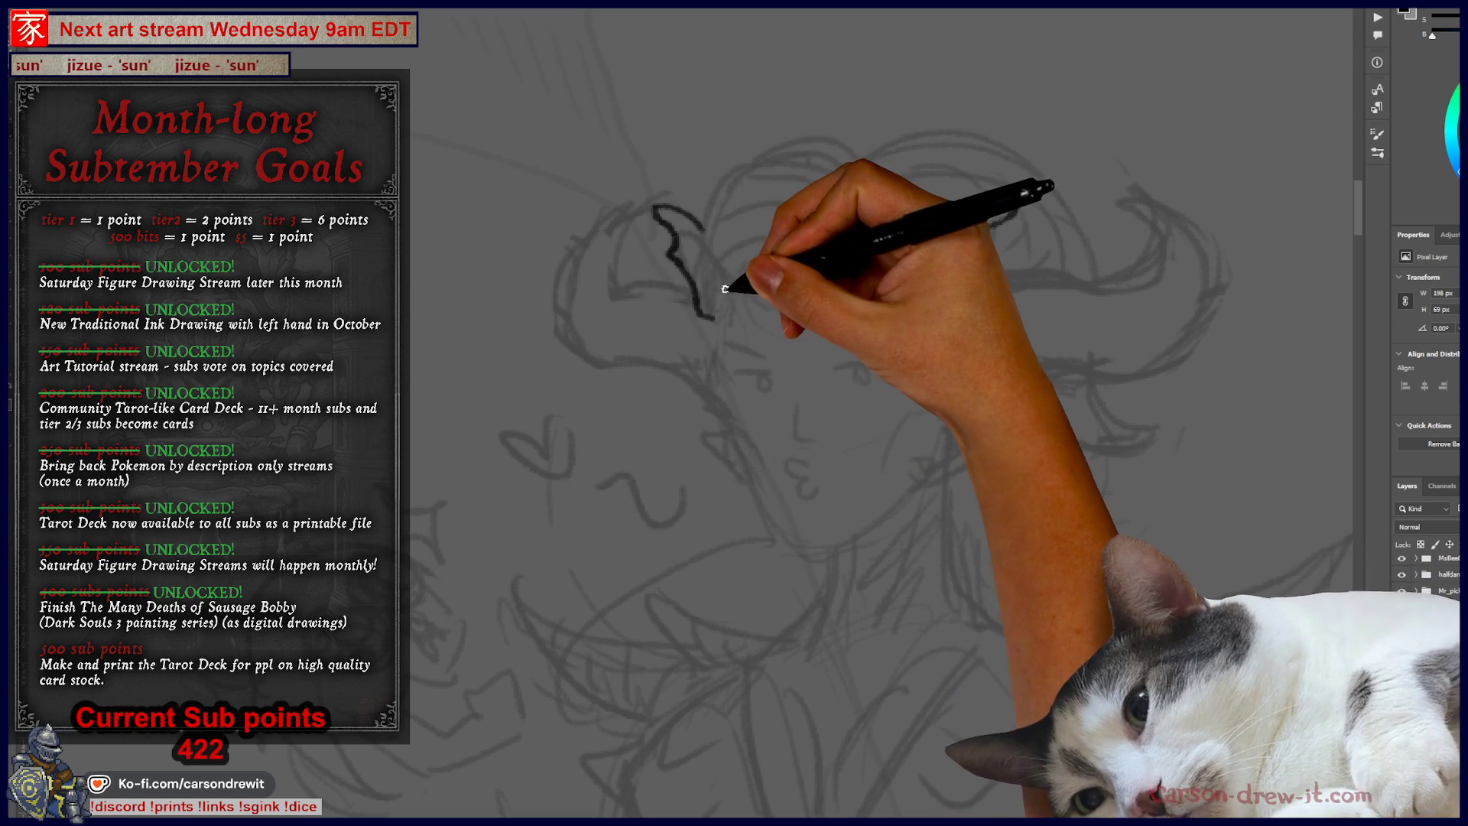
- Hatch beside the left ear and ink curly hair strands and hairline marks
{"action": "mouse_move", "coordinate": [672, 236]}
{"action": "left_mouse_down"}
{"action": "mouse_move", "coordinate": [728, 269]}
{"action": "mouse_move", "coordinate": [693, 250]}
{"action": "left_mouse_up"}
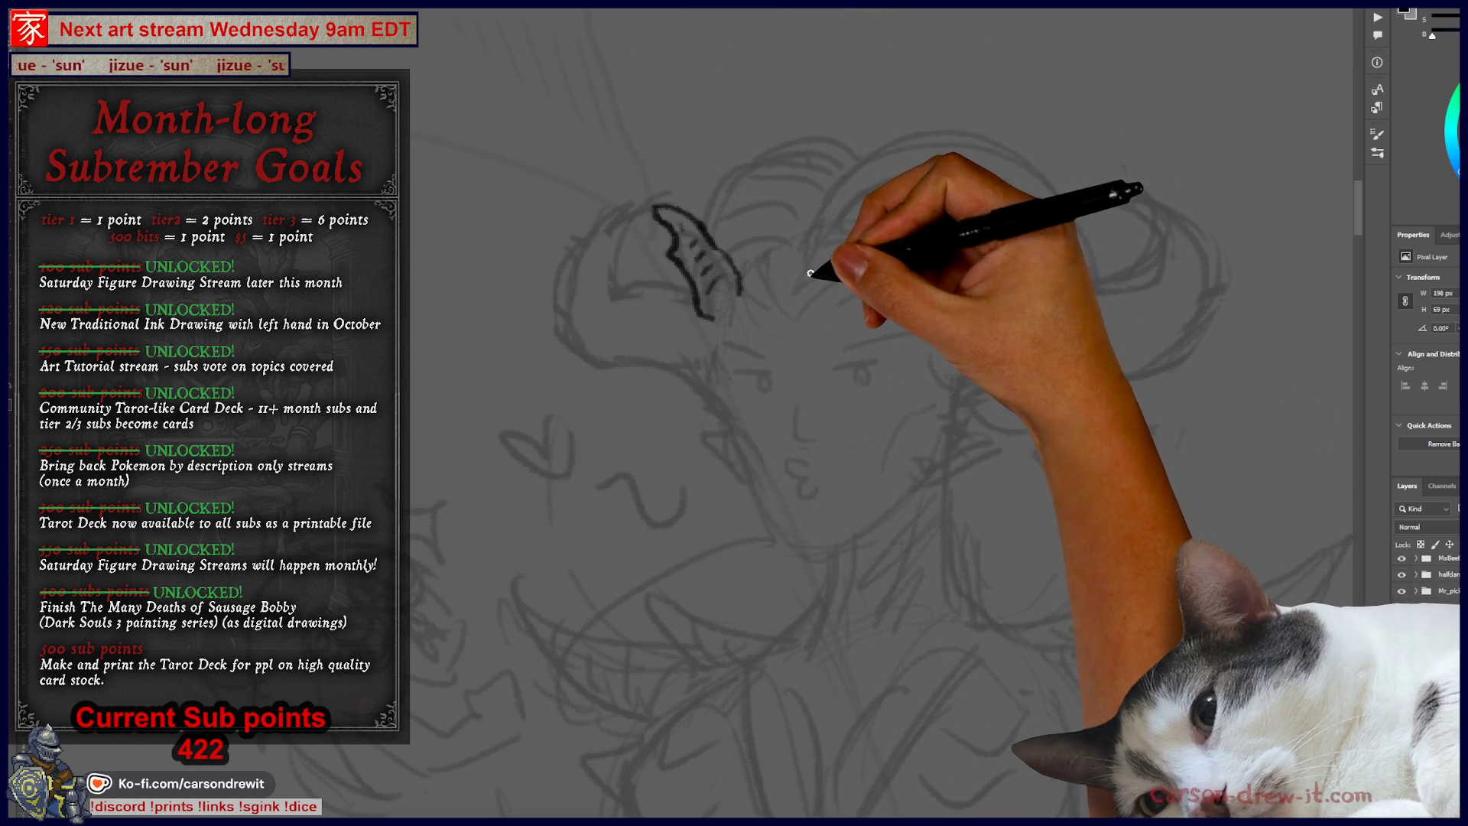
{"action": "left_click_drag", "start_coordinate": [813, 266], "coordinate": [895, 161]}
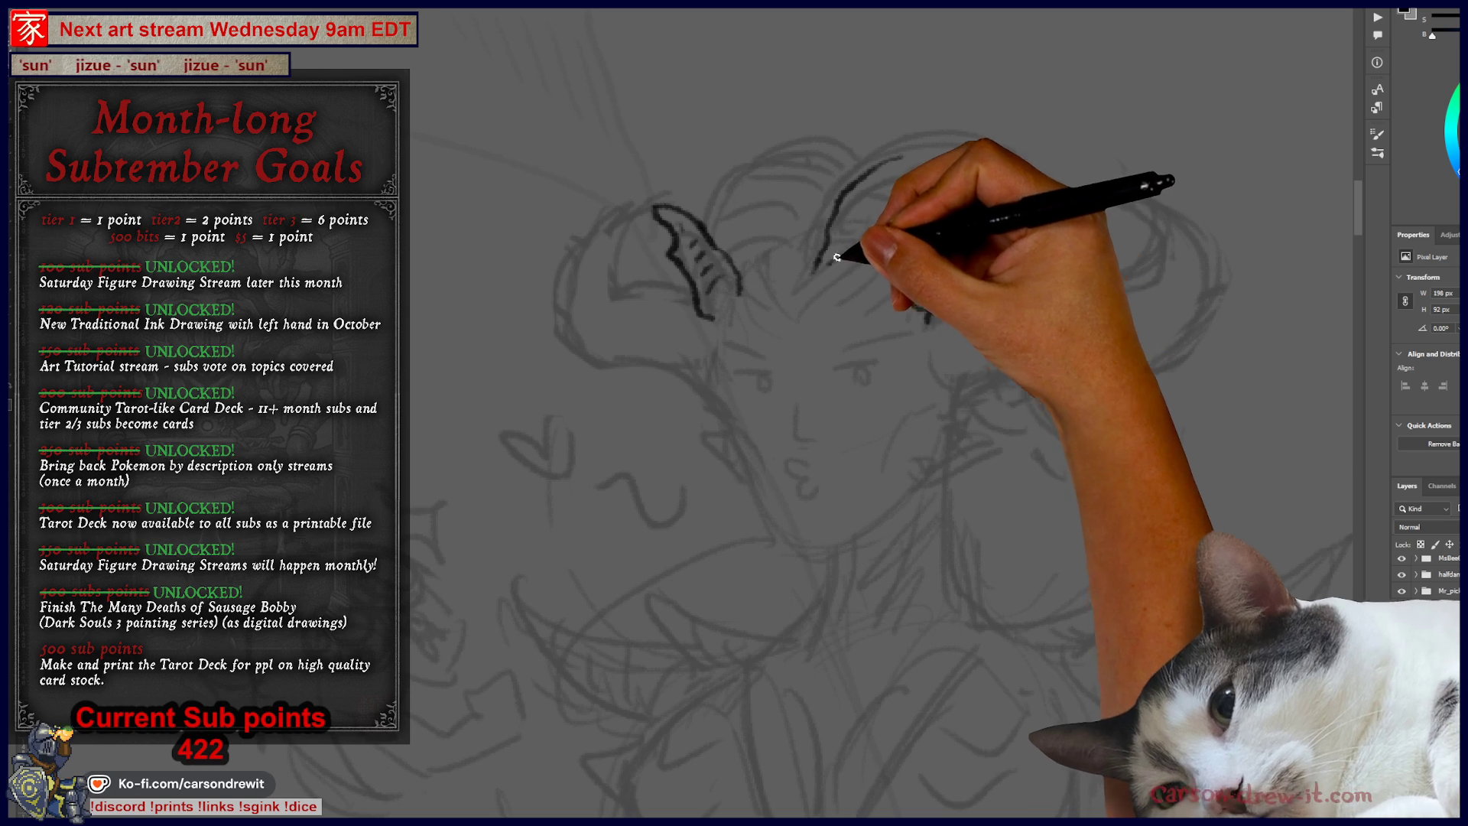
{"action": "left_click_drag", "start_coordinate": [851, 244], "coordinate": [891, 230]}
{"action": "left_click_drag", "start_coordinate": [828, 285], "coordinate": [872, 261]}
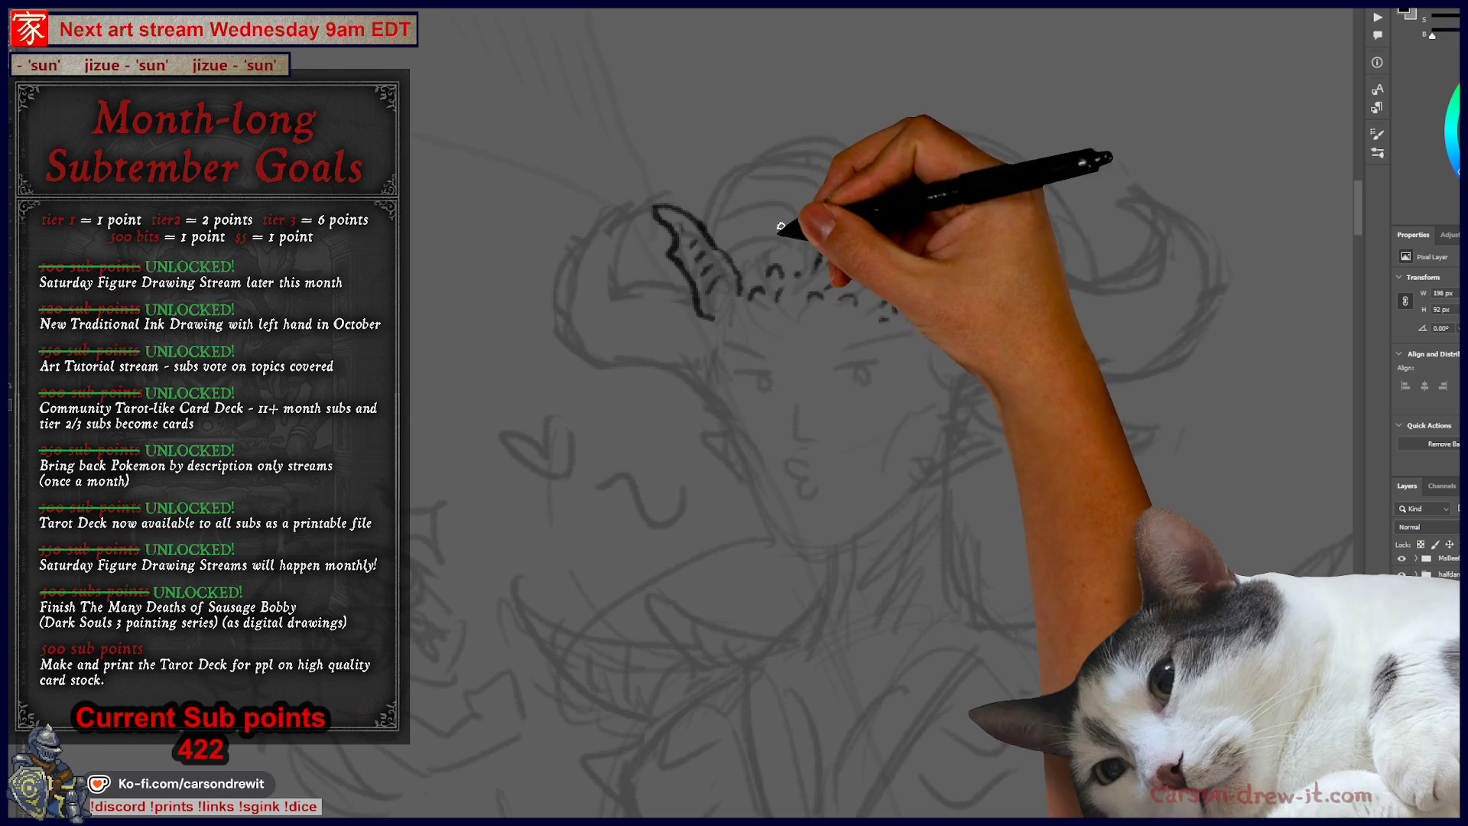
{"action": "mouse_move", "coordinate": [764, 231]}
{"action": "left_mouse_down"}
{"action": "mouse_move", "coordinate": [715, 197]}
{"action": "mouse_move", "coordinate": [829, 144]}
{"action": "mouse_move", "coordinate": [842, 166]}
{"action": "mouse_move", "coordinate": [864, 153]}
{"action": "mouse_move", "coordinate": [856, 169]}
{"action": "left_mouse_up"}
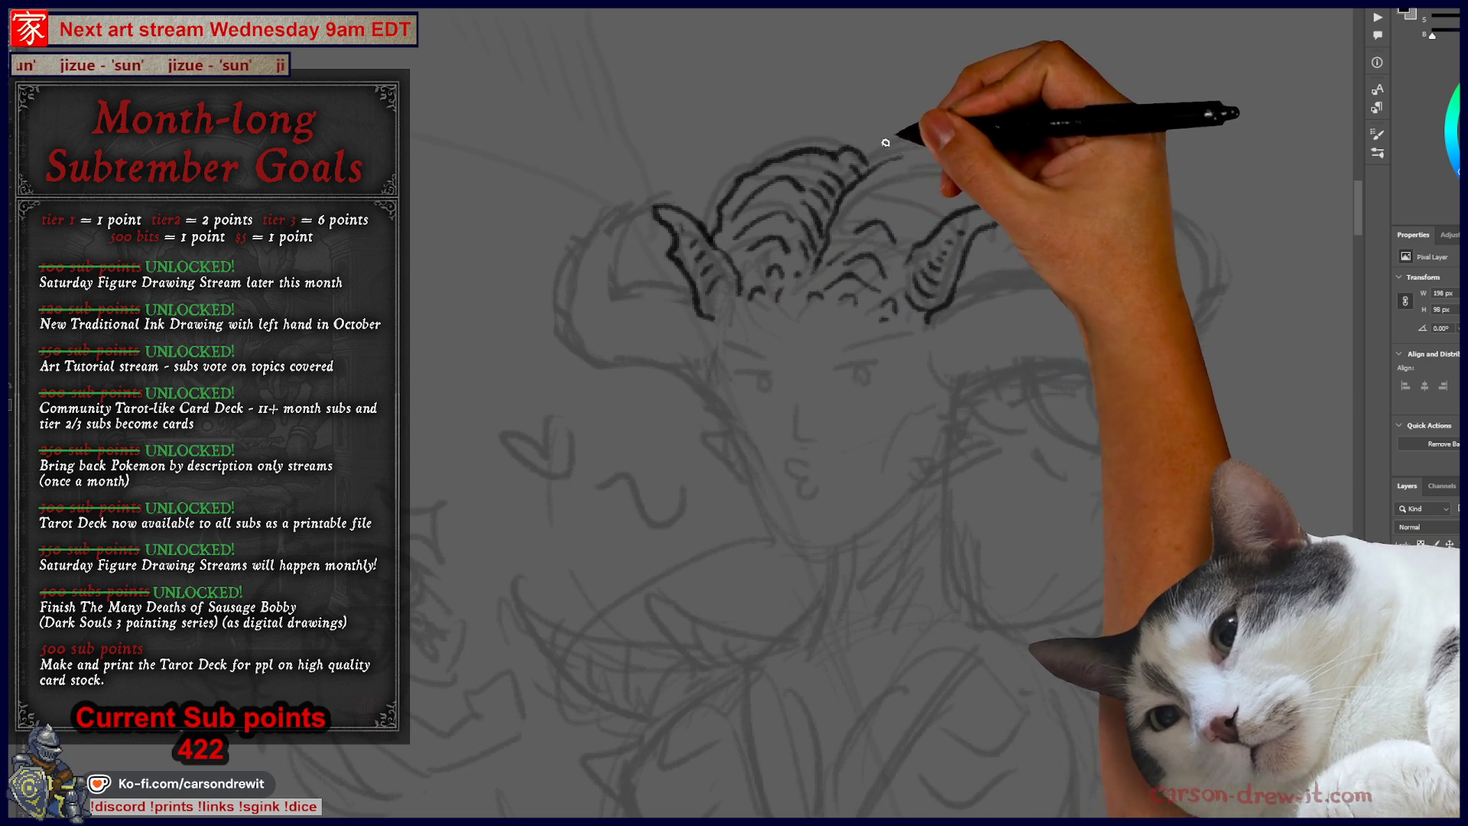
{"action": "left_click_drag", "start_coordinate": [949, 157], "coordinate": [869, 189]}
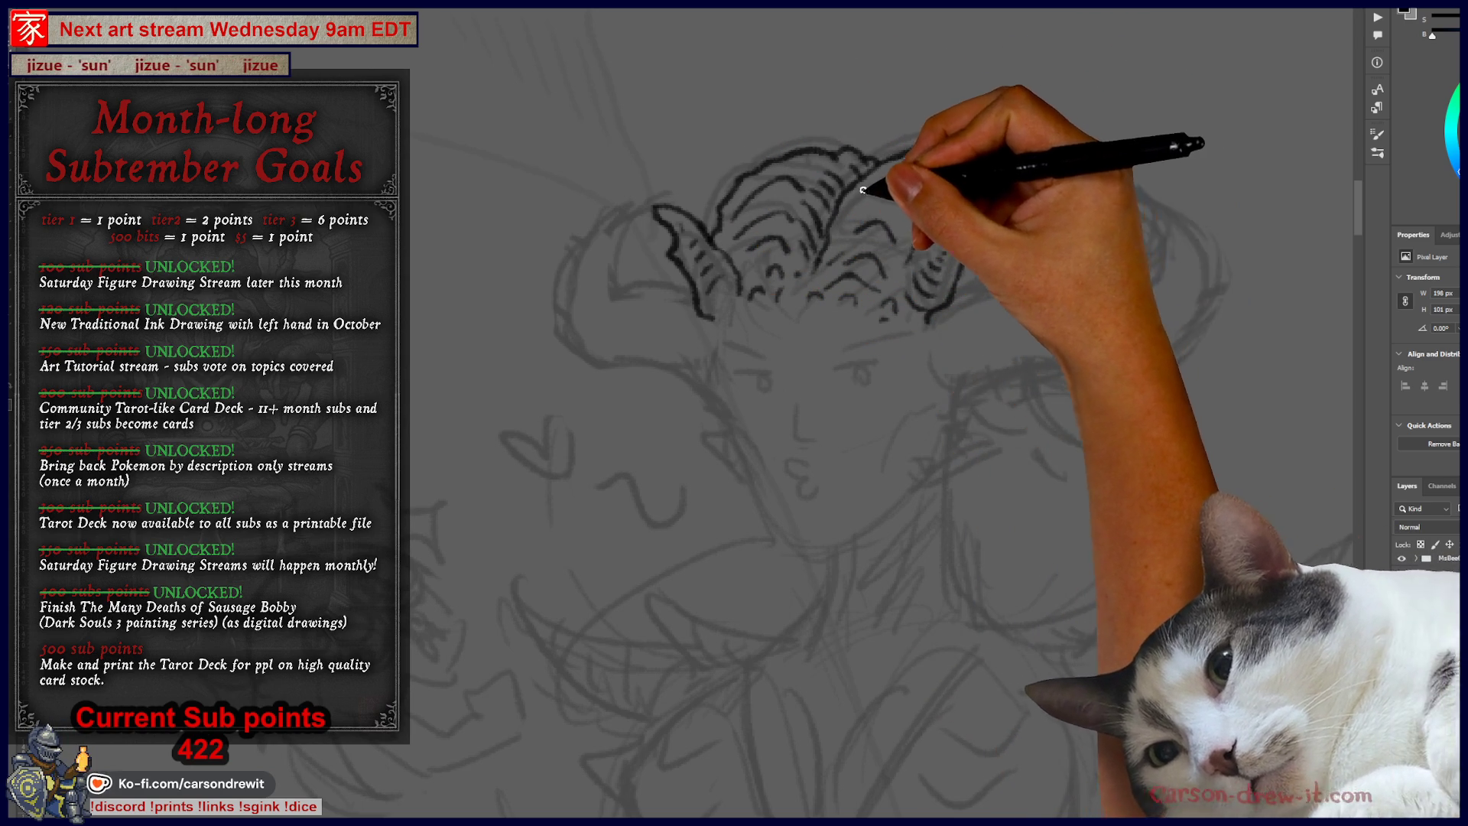
{"action": "key", "text": "ctrl"}
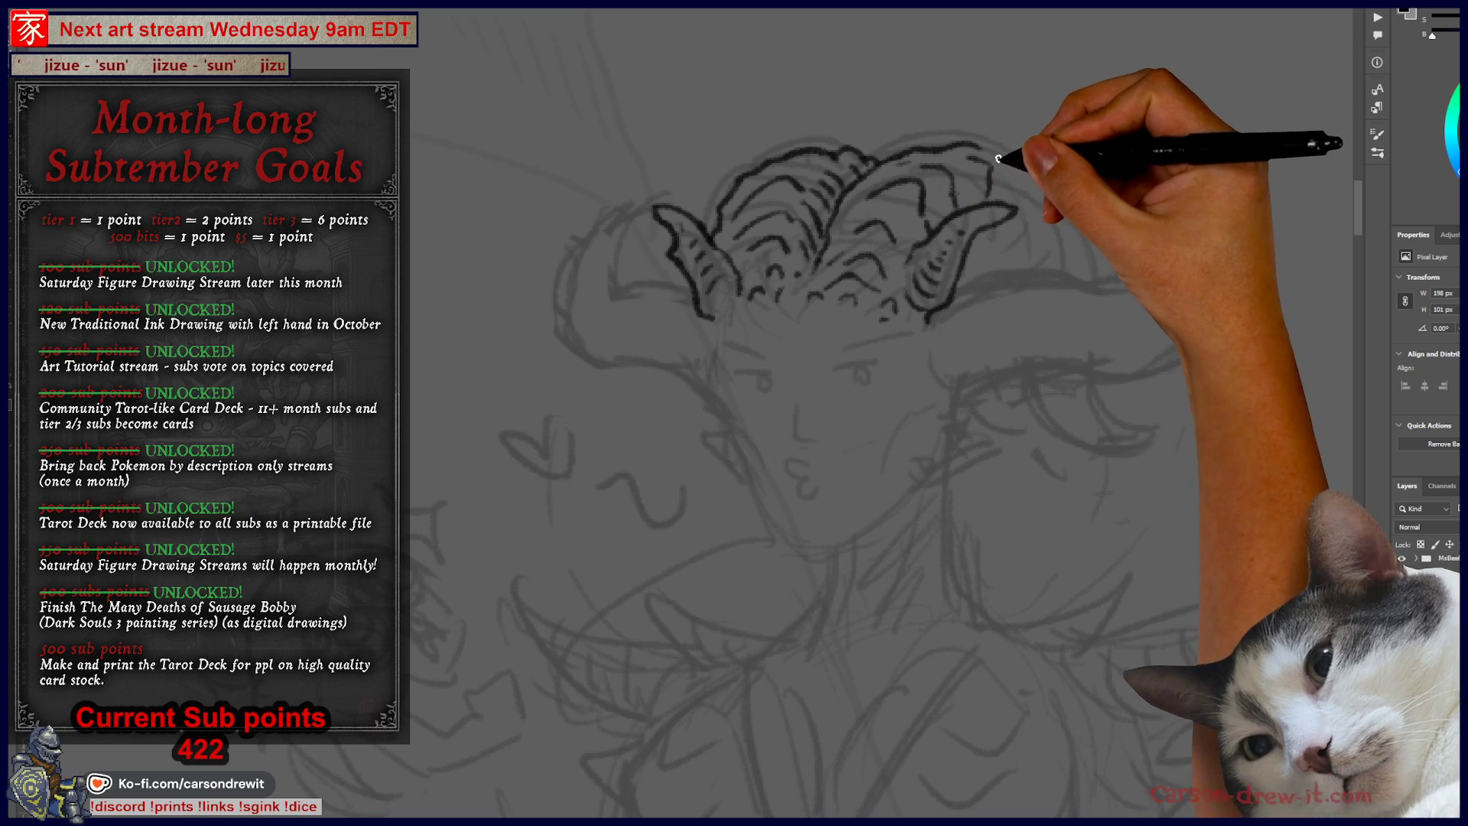
{"action": "left_click_drag", "start_coordinate": [1025, 177], "coordinate": [1042, 186]}
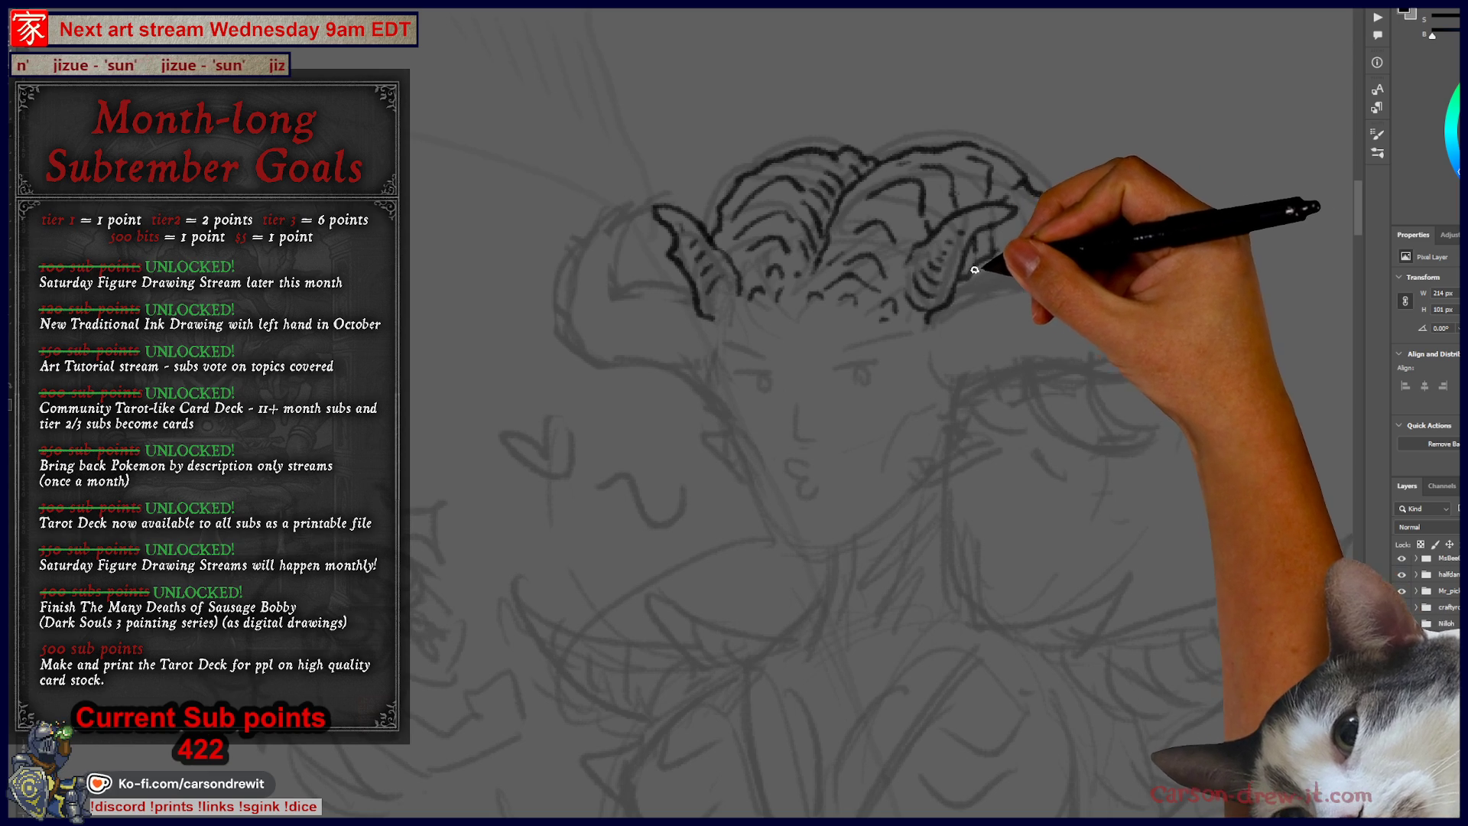
- Ink the right ear edge and the right horn's underside, curled tip and scale ridges
{"action": "left_click_drag", "start_coordinate": [1042, 217], "coordinate": [1049, 230]}
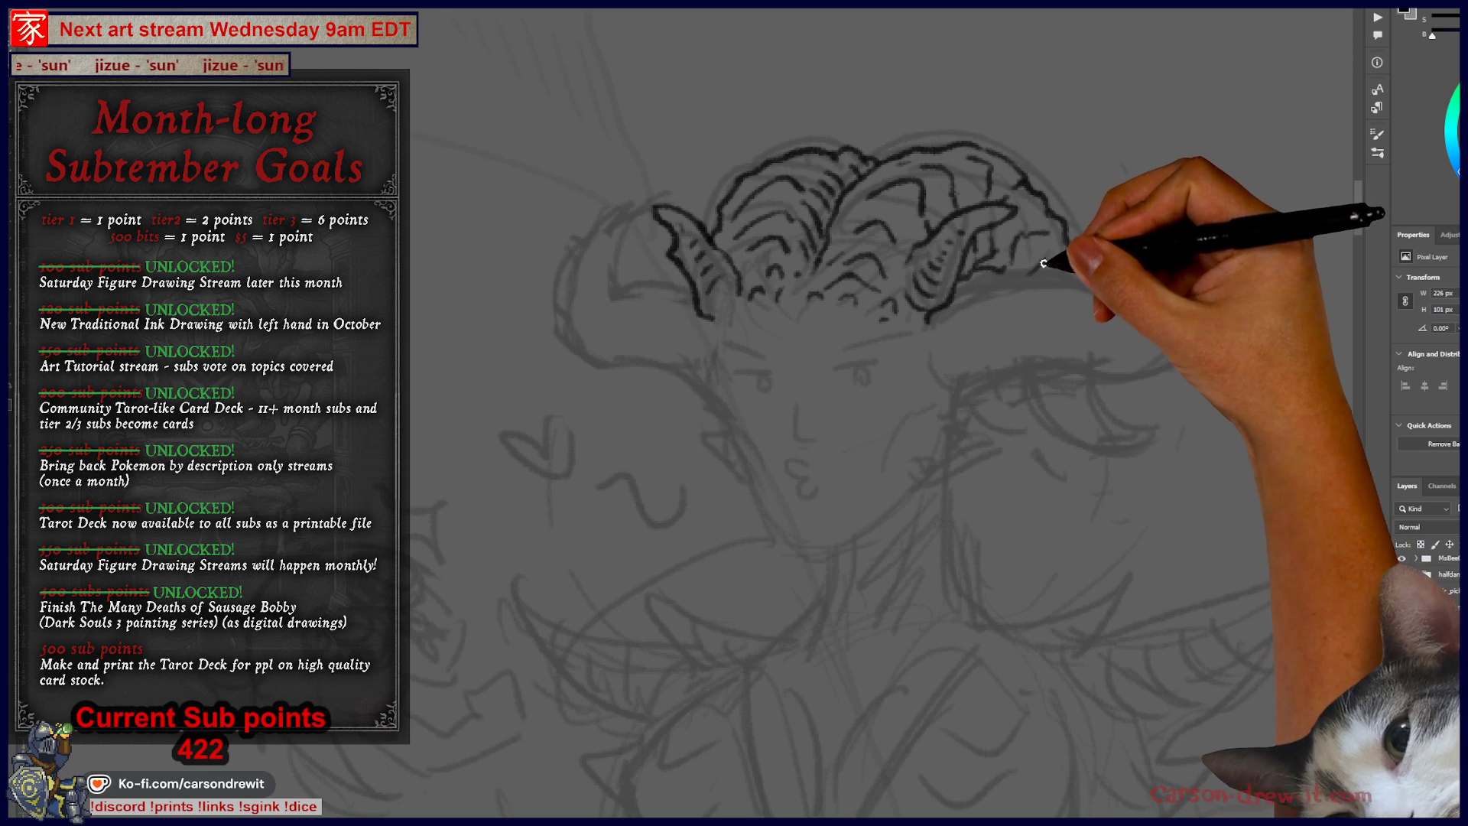
{"action": "left_click_drag", "start_coordinate": [1069, 238], "coordinate": [1082, 278]}
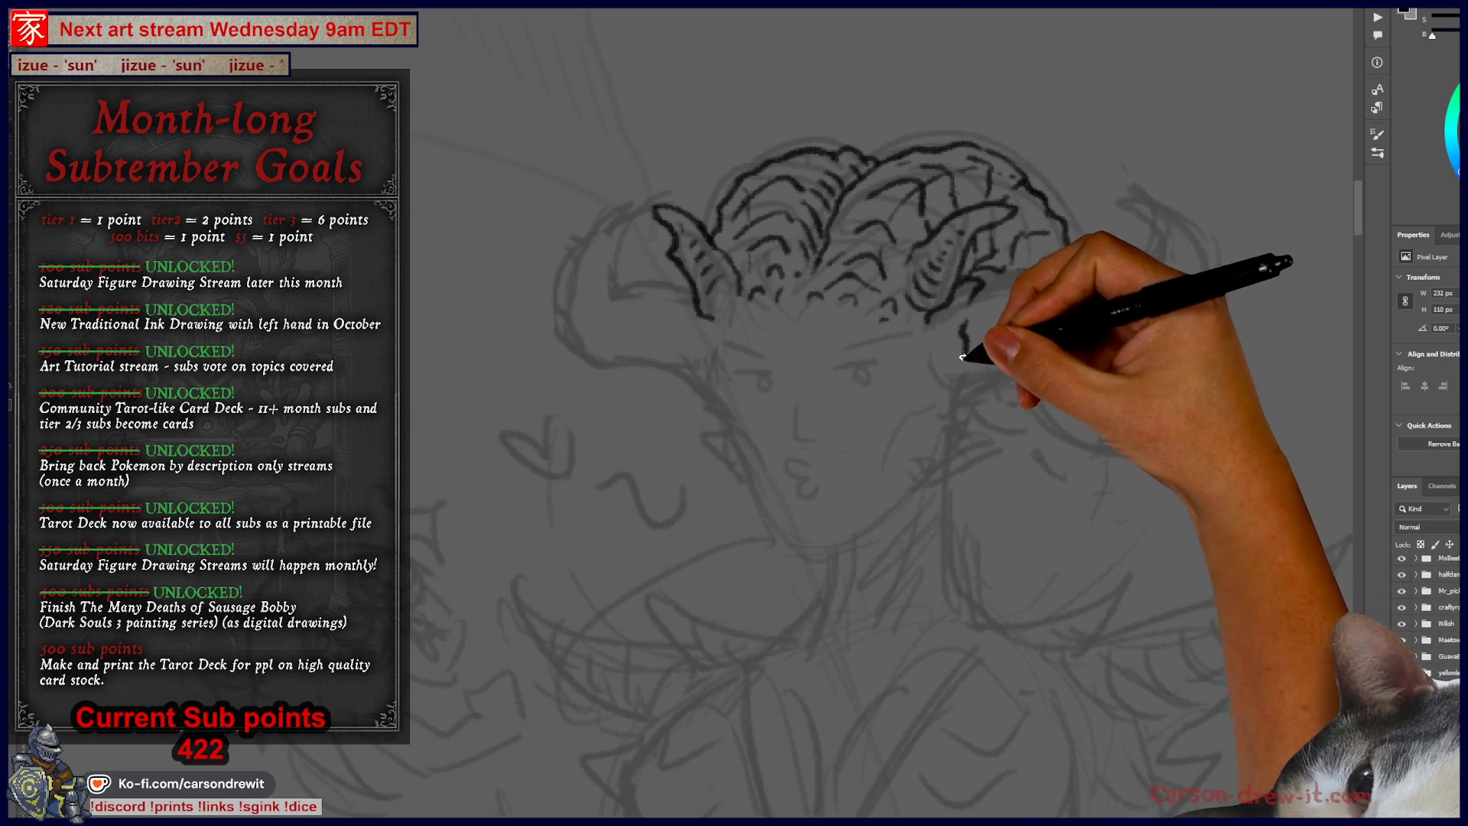
{"action": "left_click_drag", "start_coordinate": [949, 403], "coordinate": [1047, 327]}
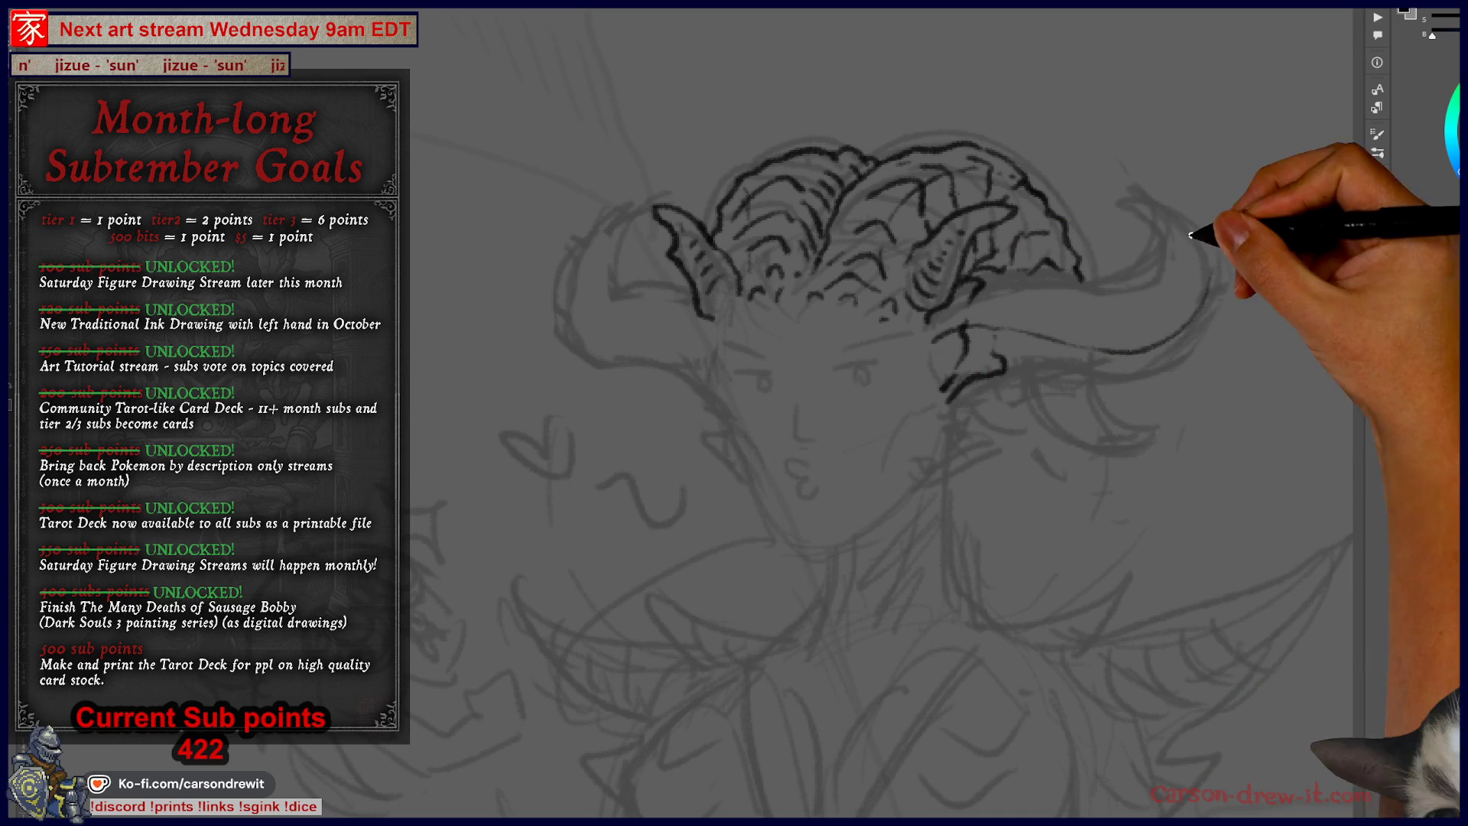
{"action": "left_click_drag", "start_coordinate": [1070, 292], "coordinate": [1195, 243]}
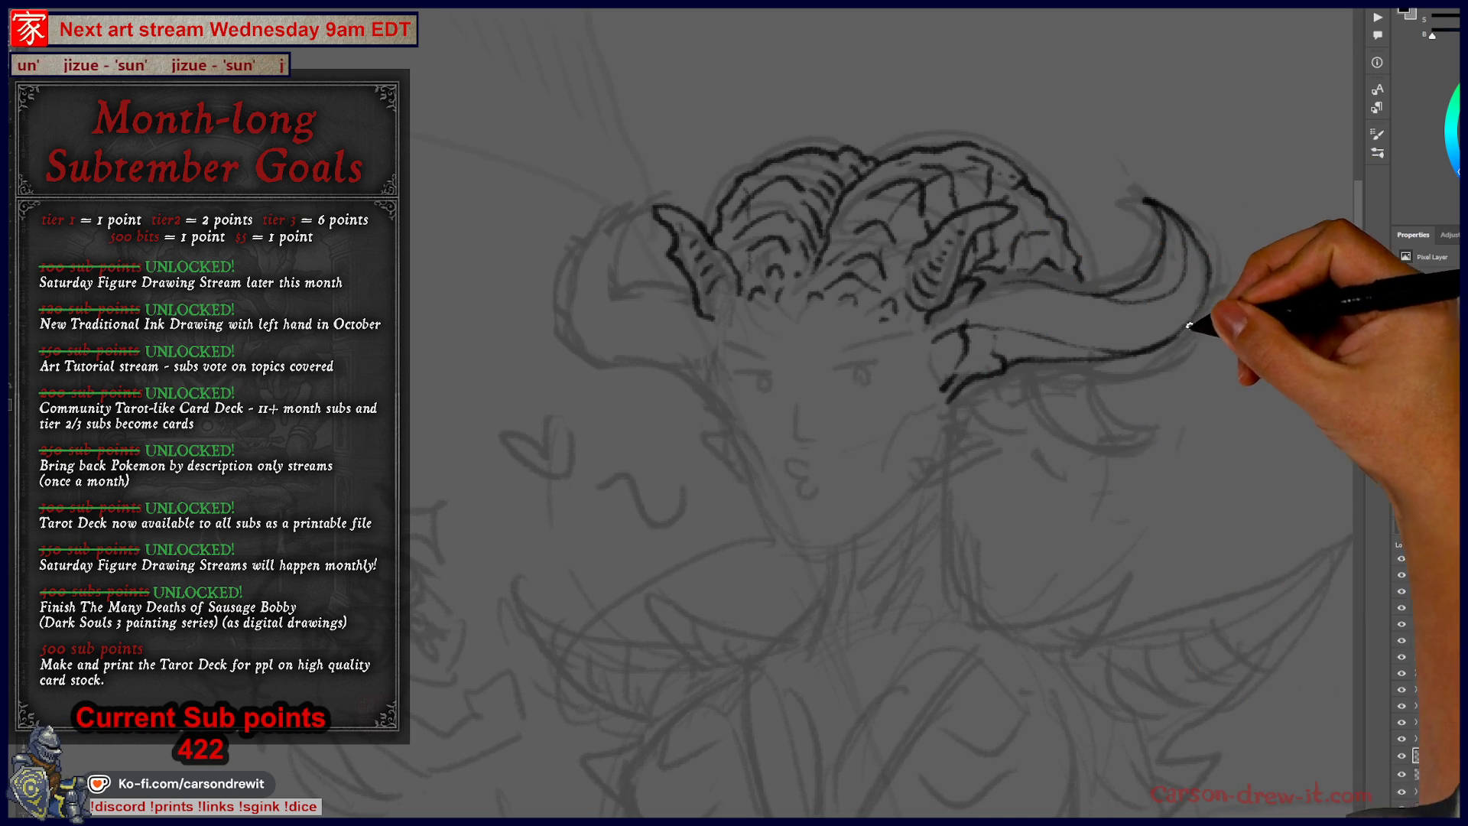
{"action": "left_click_drag", "start_coordinate": [1009, 318], "coordinate": [1002, 309]}
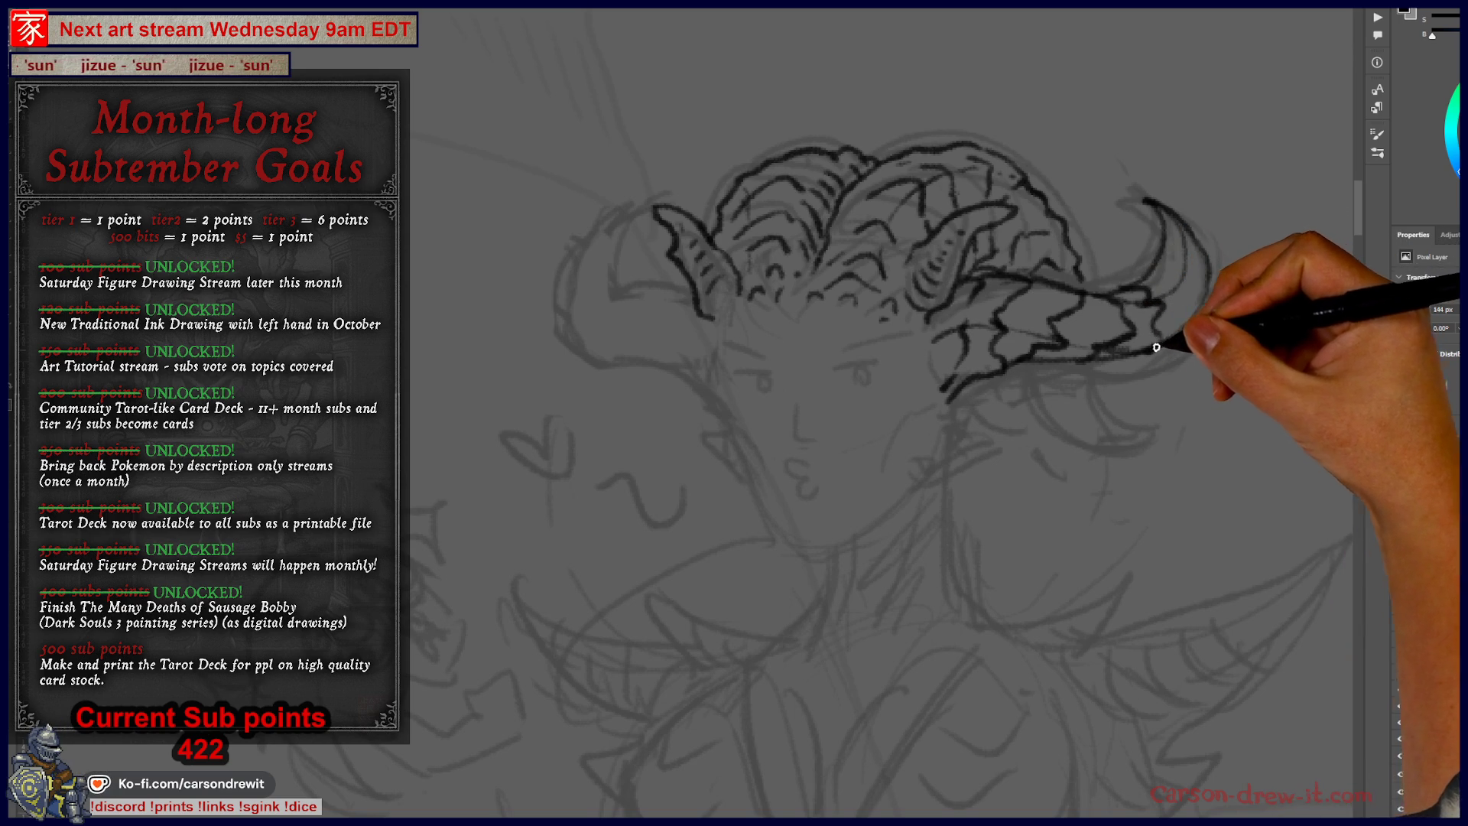
{"action": "mouse_move", "coordinate": [1159, 271]}
{"action": "left_mouse_down"}
{"action": "mouse_move", "coordinate": [1186, 236]}
{"action": "mouse_move", "coordinate": [1208, 272]}
{"action": "left_mouse_up"}
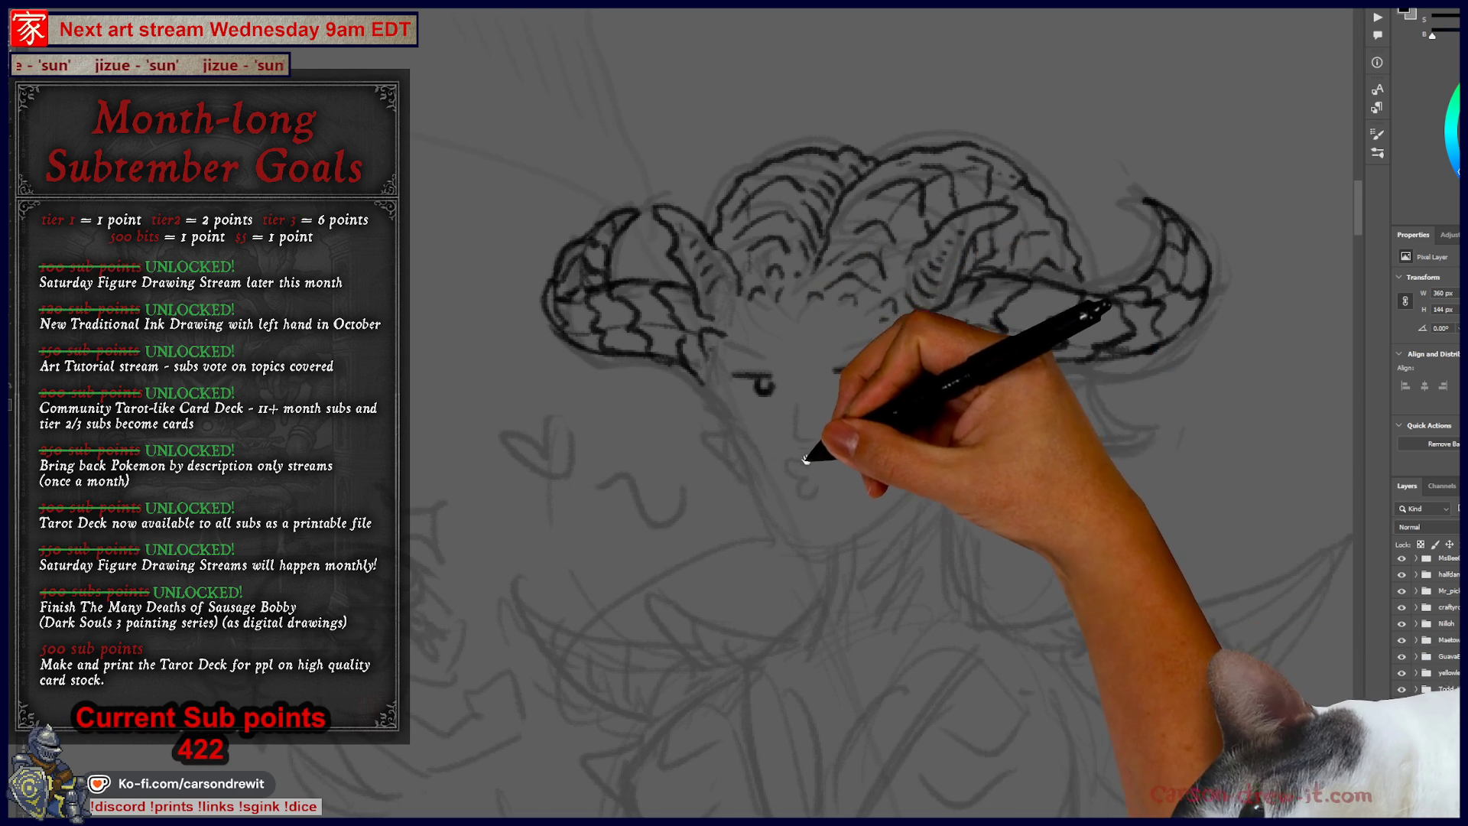
- Centre the face, undo the bad eye stroke and redraw the pupil
{"action": "left_click_drag", "start_coordinate": [808, 459], "coordinate": [748, 405]}
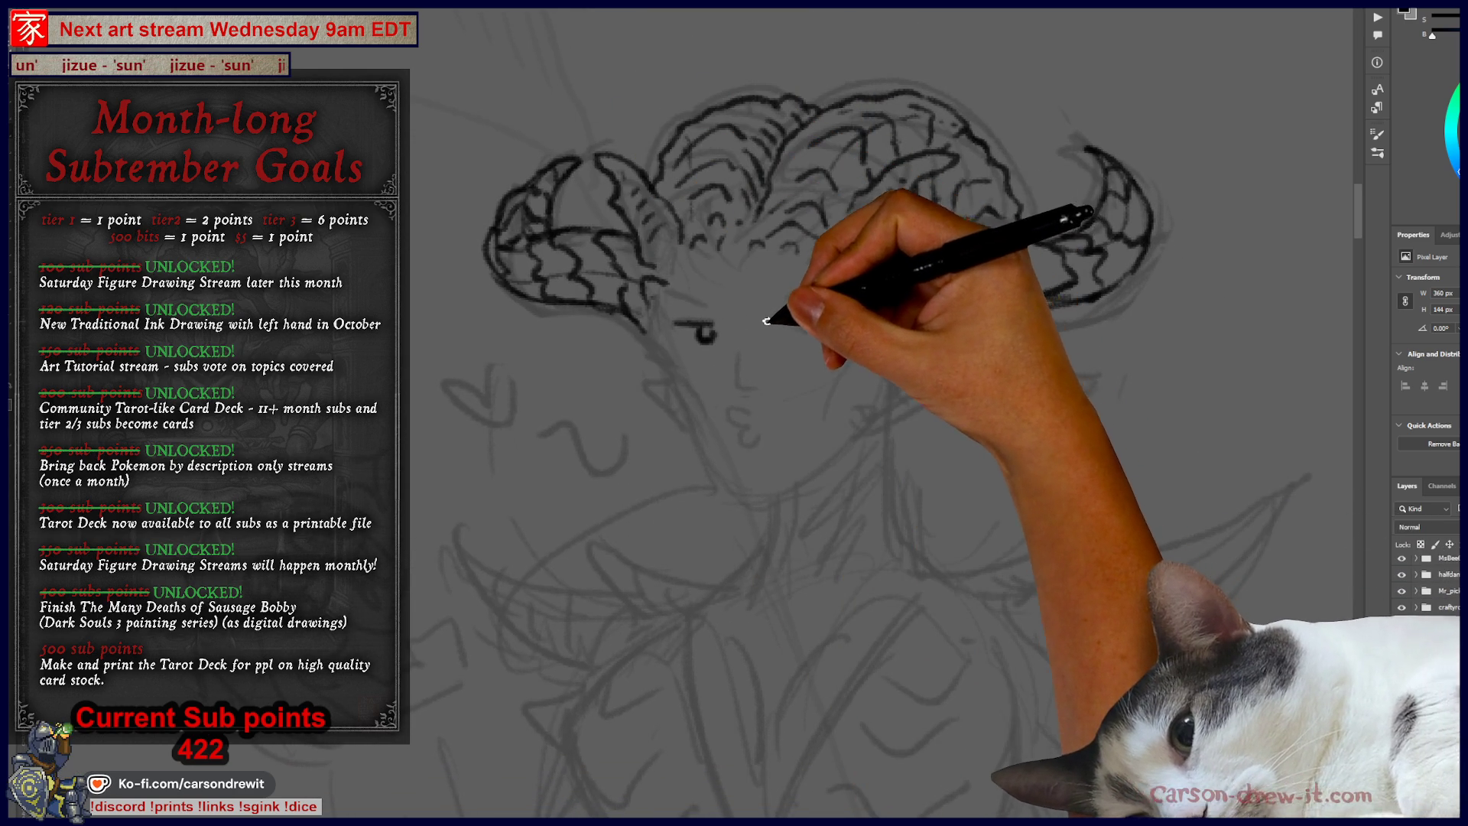
{"action": "key", "text": "ctrl+z"}
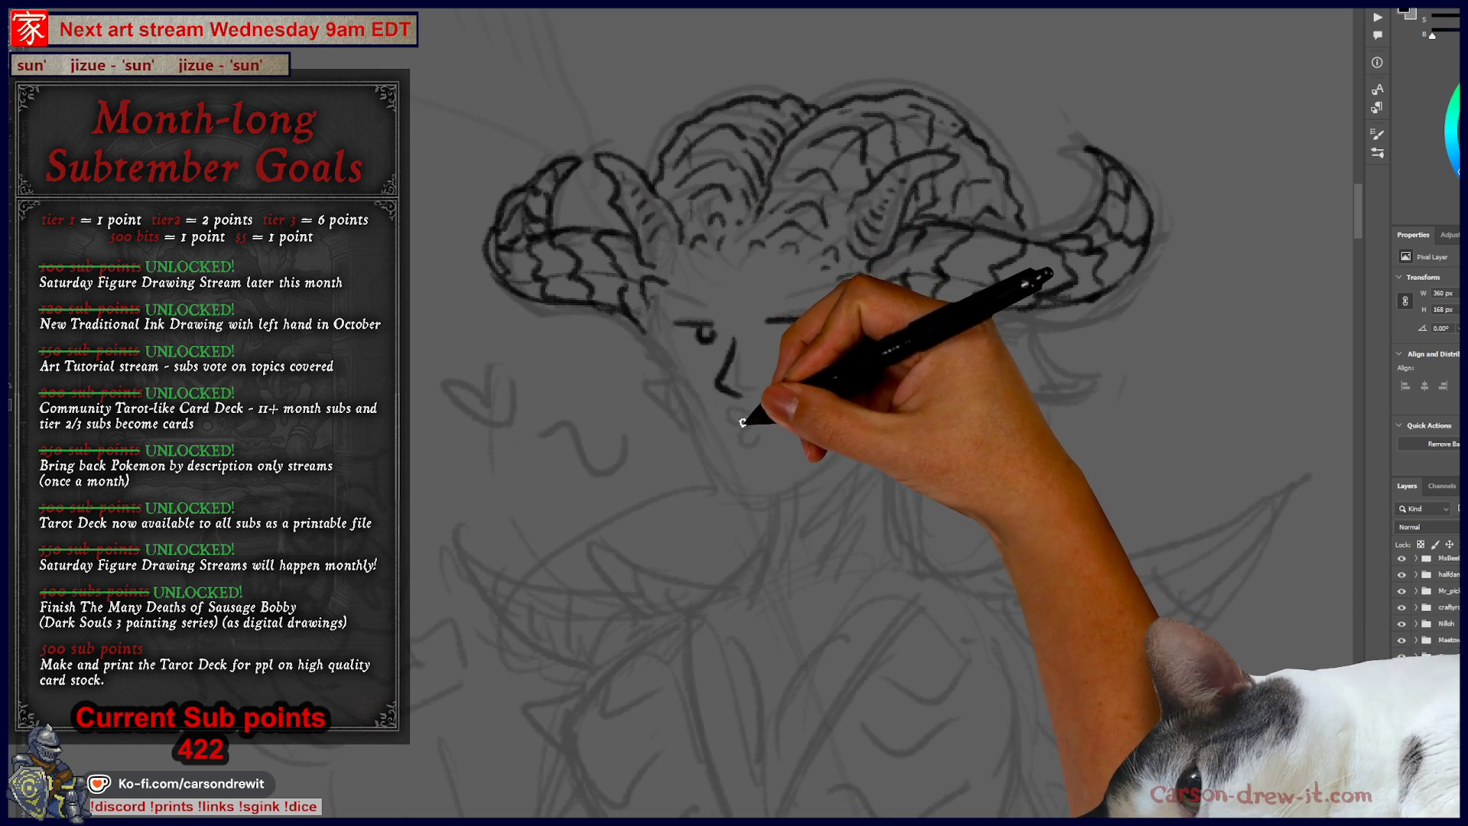
{"action": "left_click_drag", "start_coordinate": [796, 325], "coordinate": [812, 338]}
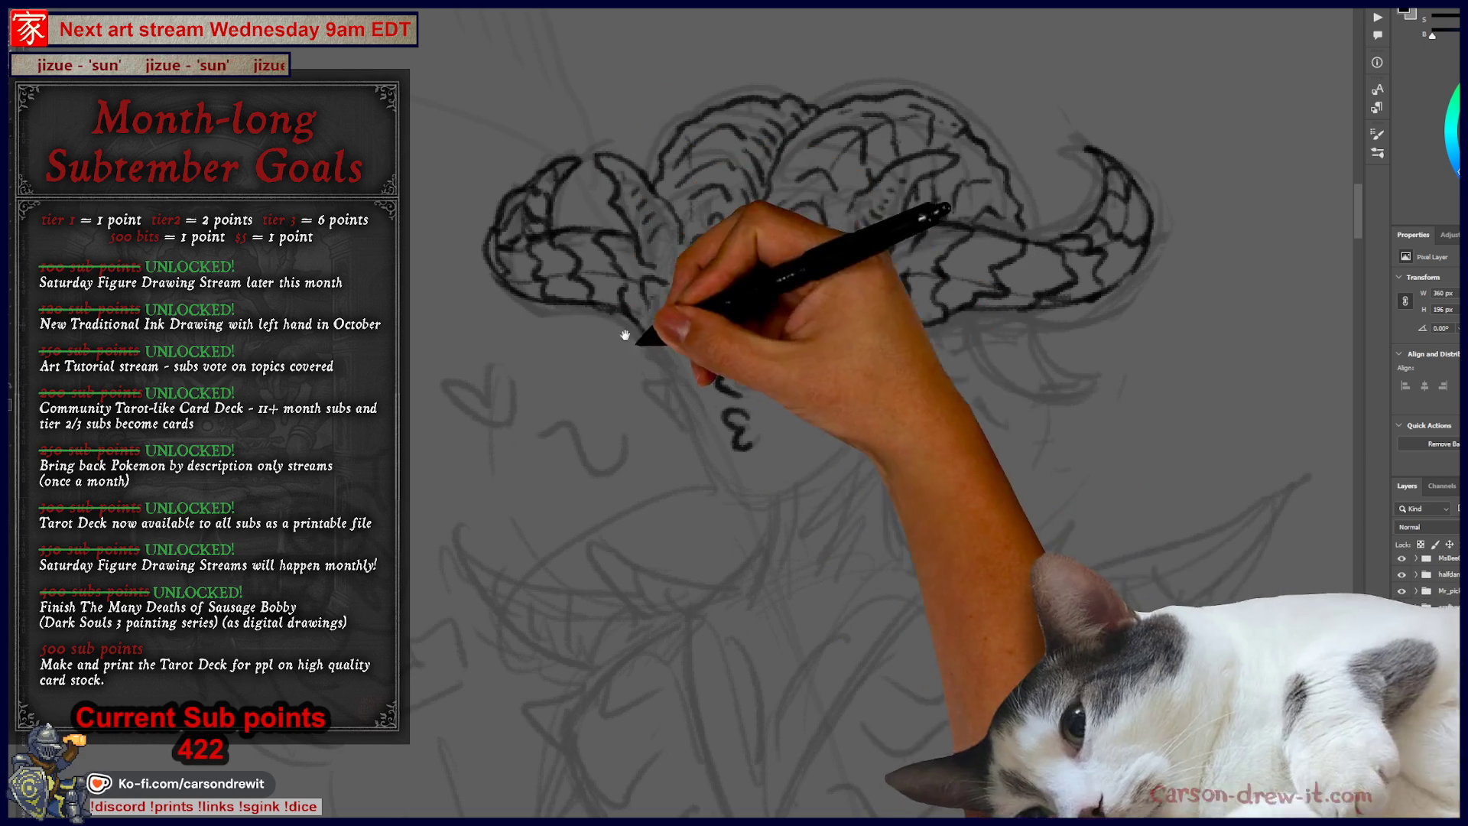
{"action": "left_click_drag", "start_coordinate": [761, 402], "coordinate": [786, 424]}
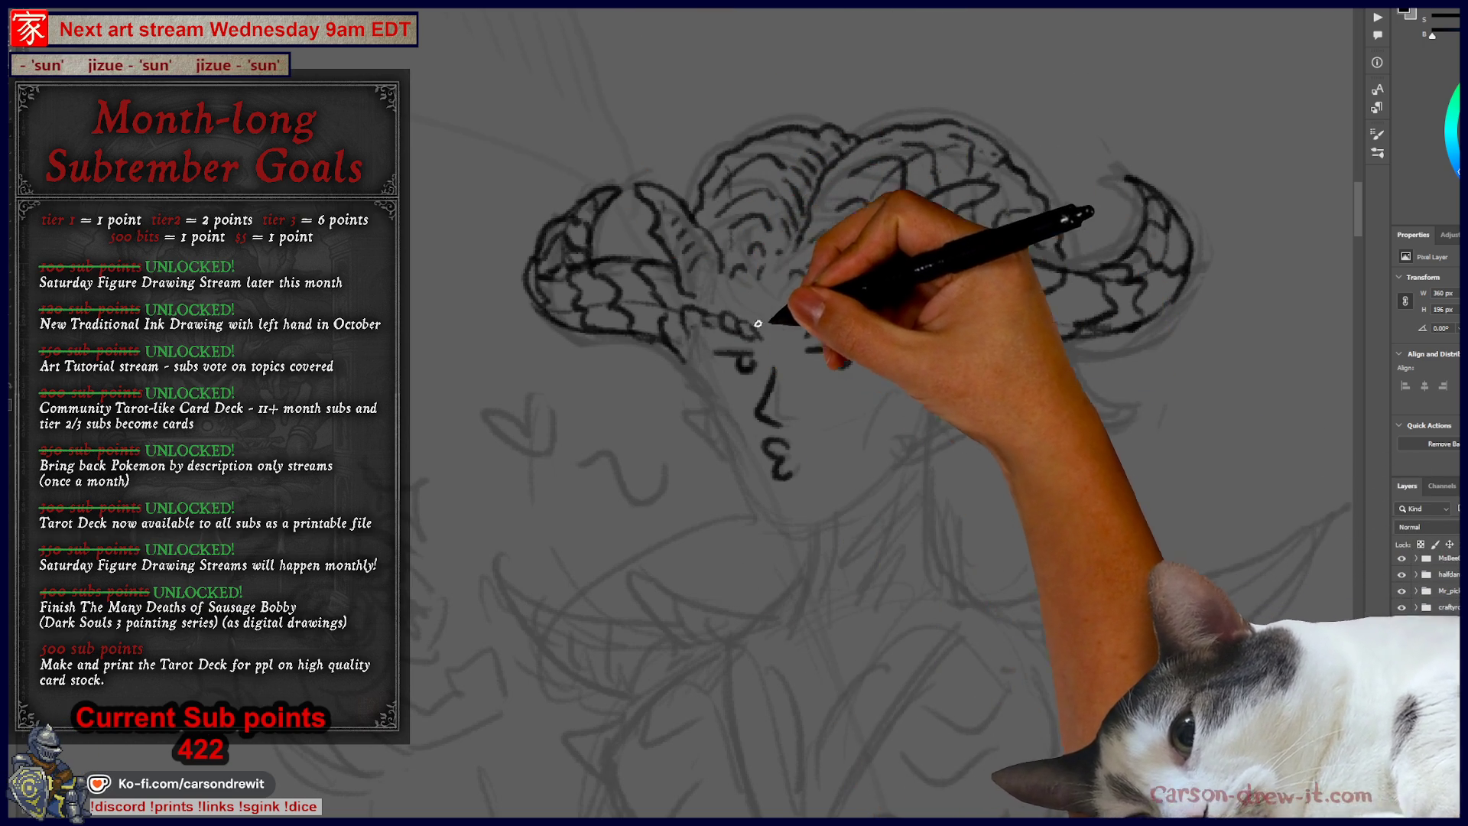
- Ink the eyebrows, nose, left horn's lower end, other eye, mouth and chin, undoing the chin stroke
{"action": "mouse_move", "coordinate": [822, 336]}
{"action": "left_mouse_down"}
{"action": "mouse_move", "coordinate": [859, 315]}
{"action": "mouse_move", "coordinate": [917, 390]}
{"action": "left_mouse_up"}
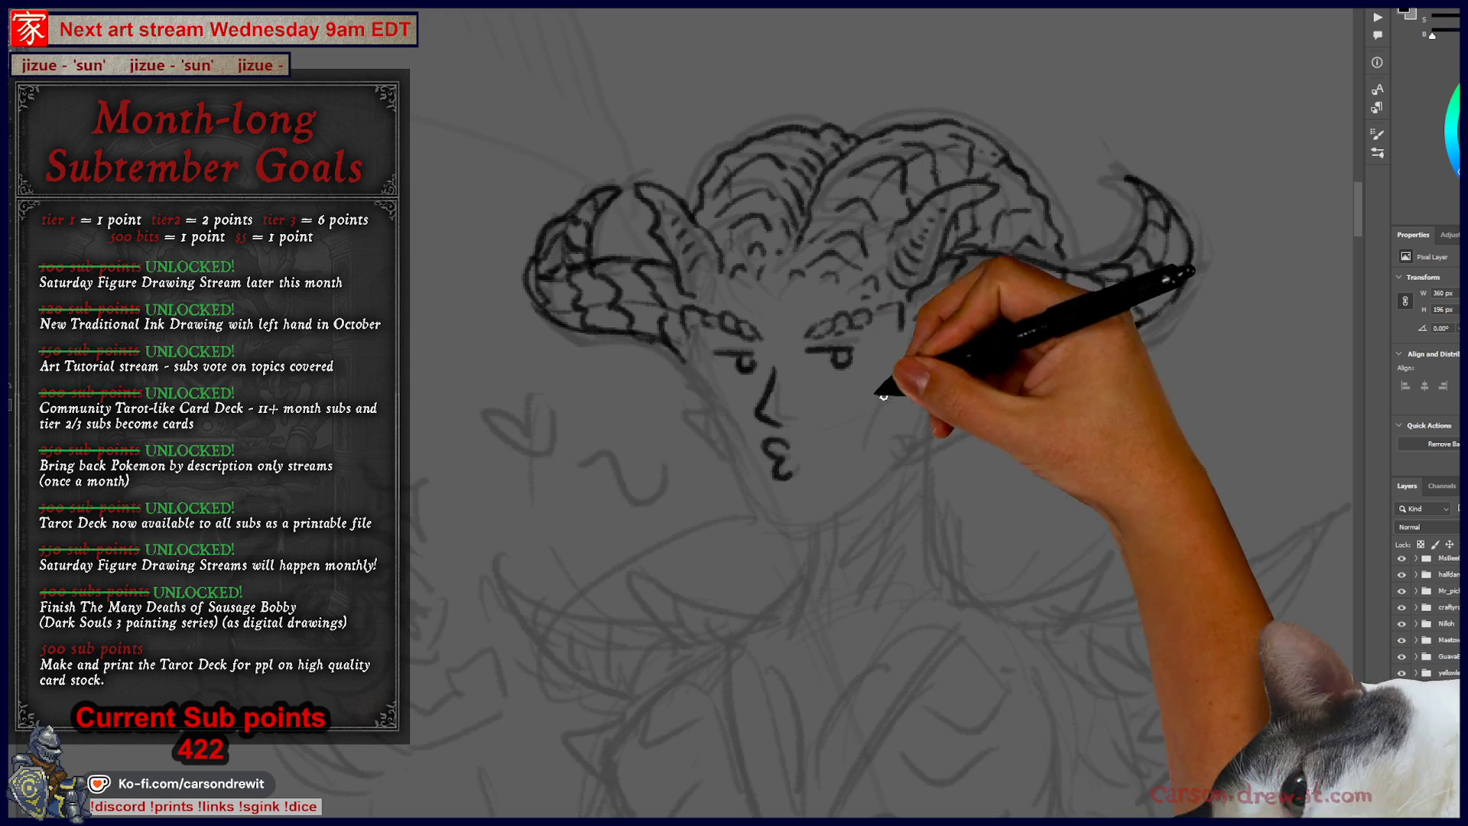
{"action": "left_click_drag", "start_coordinate": [845, 434], "coordinate": [850, 417]}
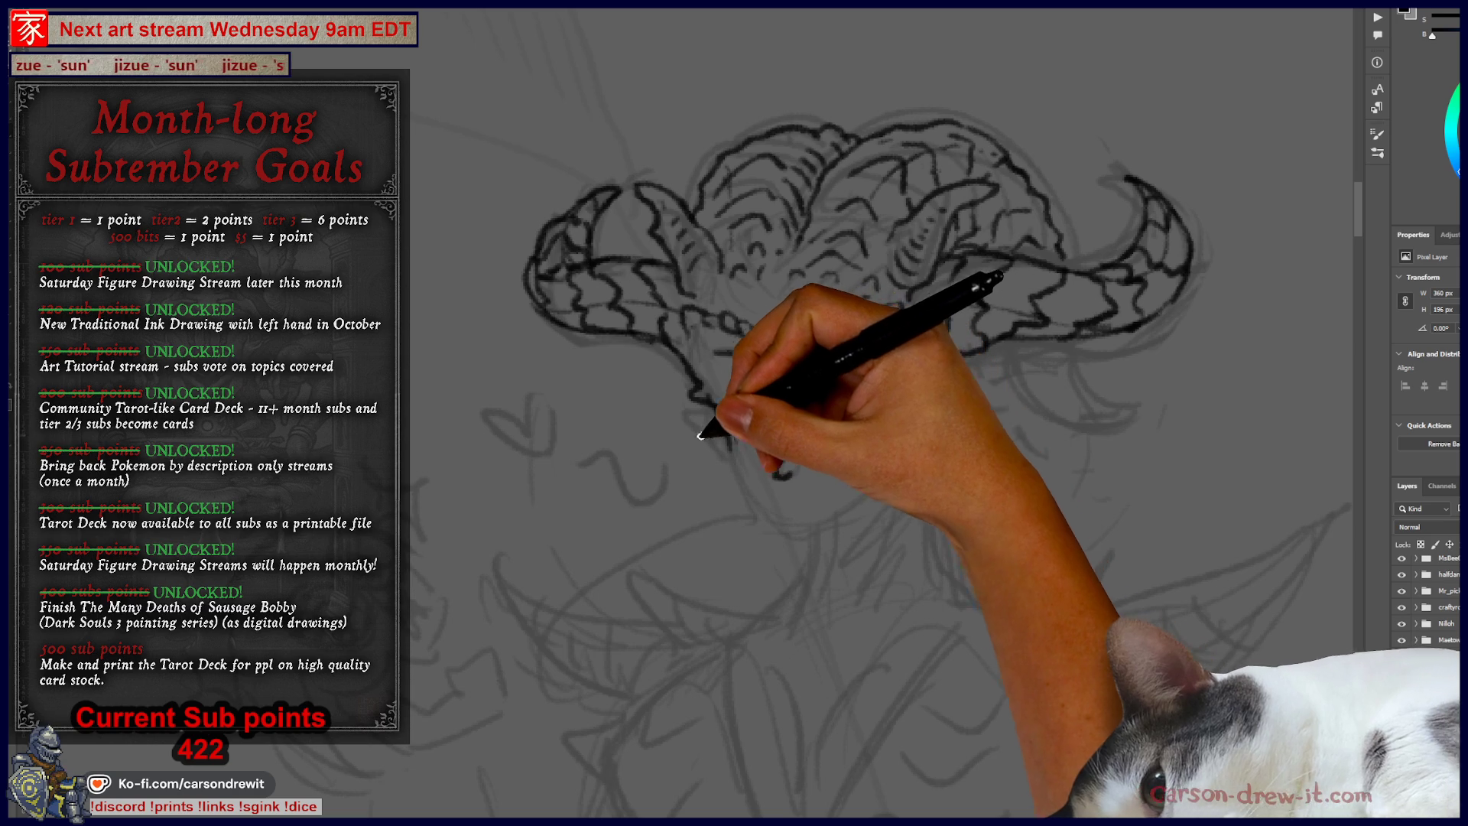
{"action": "mouse_move", "coordinate": [711, 439]}
{"action": "left_mouse_down"}
{"action": "mouse_move", "coordinate": [731, 470]}
{"action": "mouse_move", "coordinate": [952, 425]}
{"action": "mouse_move", "coordinate": [956, 443]}
{"action": "mouse_move", "coordinate": [927, 416]}
{"action": "mouse_move", "coordinate": [939, 424]}
{"action": "left_mouse_up"}
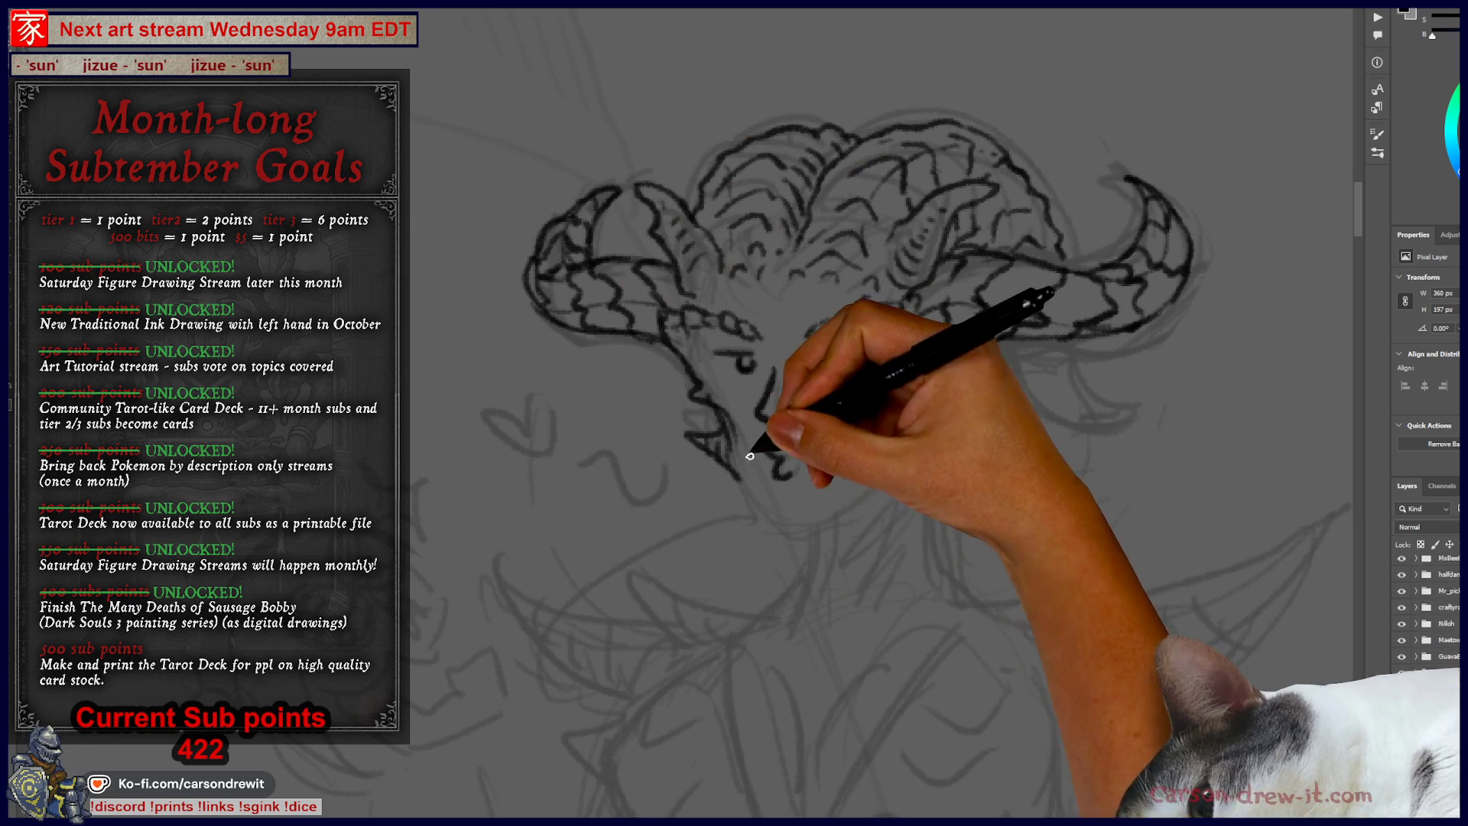
{"action": "left_click_drag", "start_coordinate": [807, 350], "coordinate": [850, 353]}
{"action": "mouse_move", "coordinate": [773, 448]}
{"action": "left_mouse_down"}
{"action": "mouse_move", "coordinate": [776, 525]}
{"action": "mouse_move", "coordinate": [831, 524]}
{"action": "left_mouse_up"}
{"action": "key", "text": "ctrl+z"}
- Redraw the chin higher and ink the pointed ear, horn scale lines and right cheek
{"action": "left_click_drag", "start_coordinate": [734, 489], "coordinate": [797, 531]}
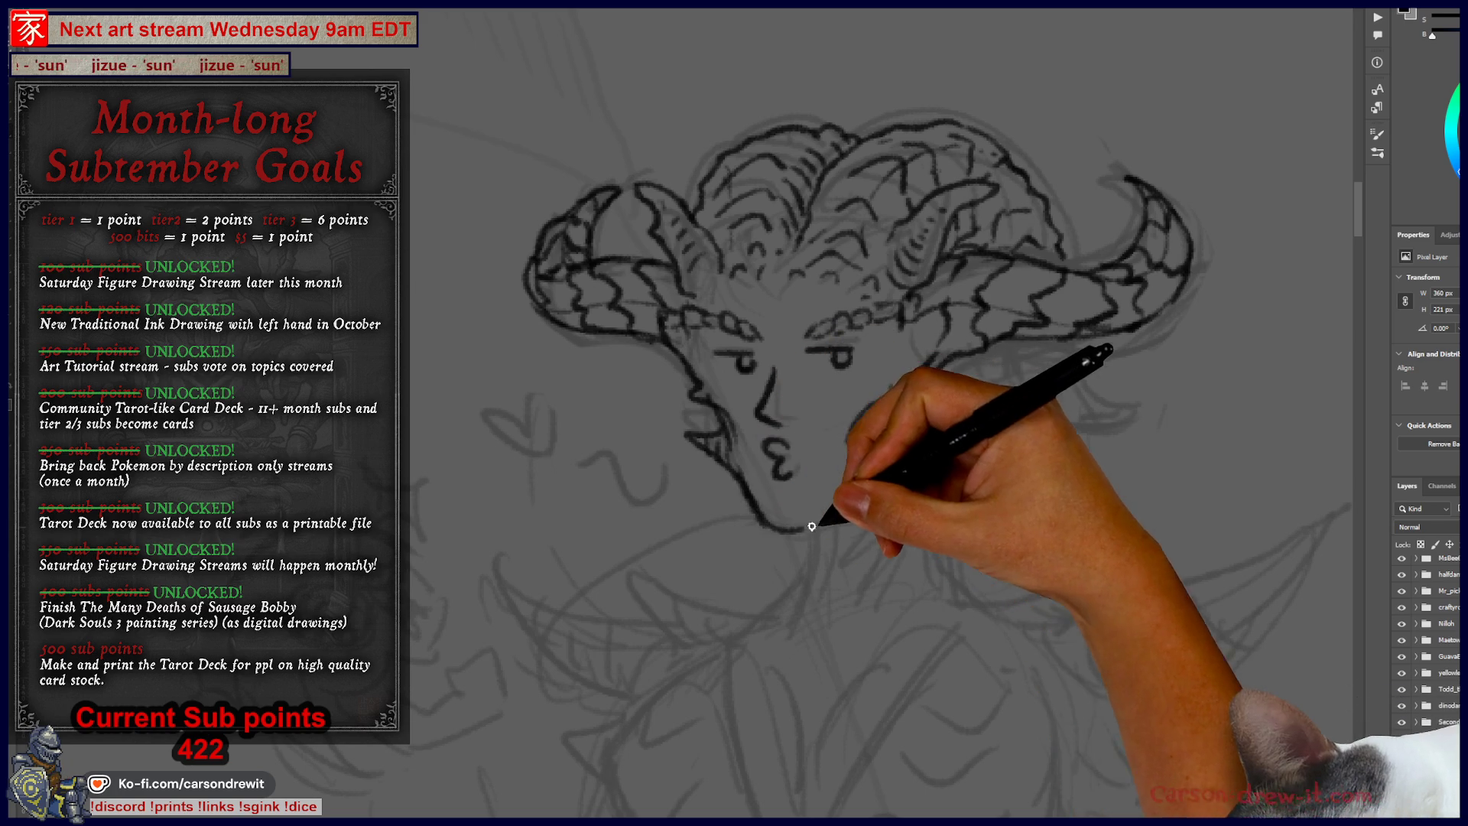
{"action": "left_click_drag", "start_coordinate": [849, 445], "coordinate": [960, 425]}
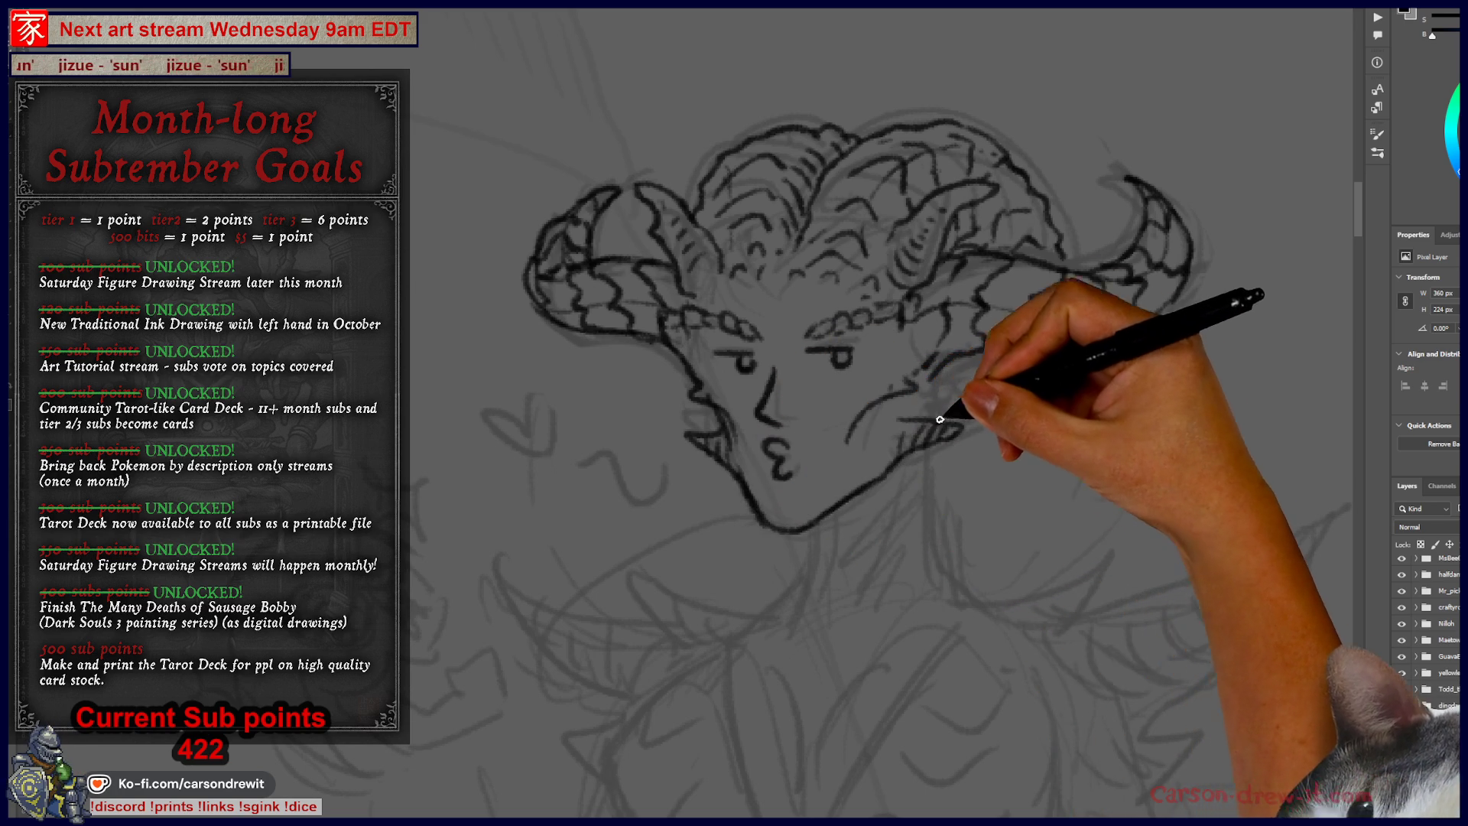
{"action": "left_click_drag", "start_coordinate": [1040, 230], "coordinate": [1124, 252]}
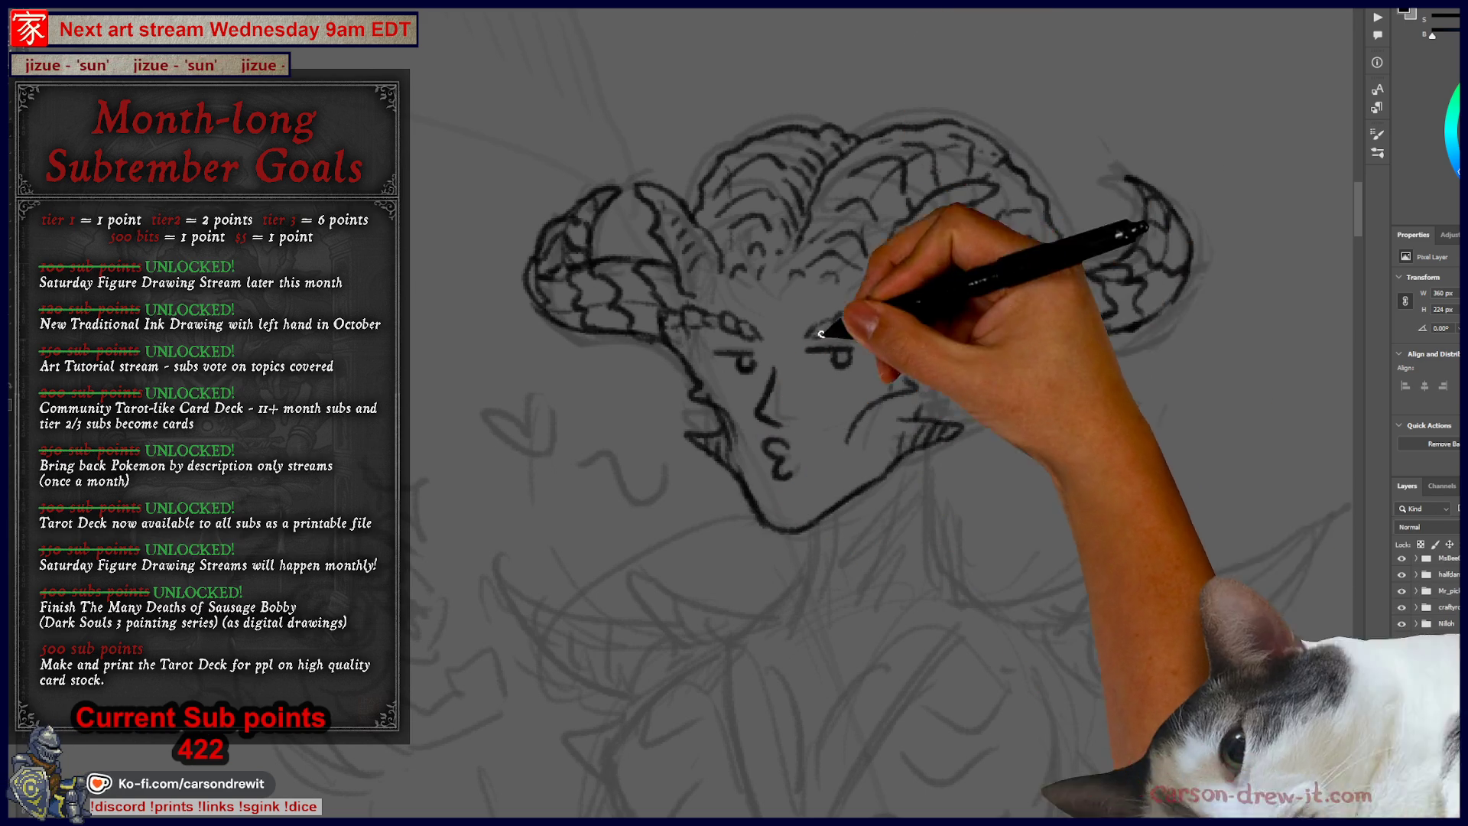
{"action": "left_click_drag", "start_coordinate": [1026, 138], "coordinate": [1071, 157]}
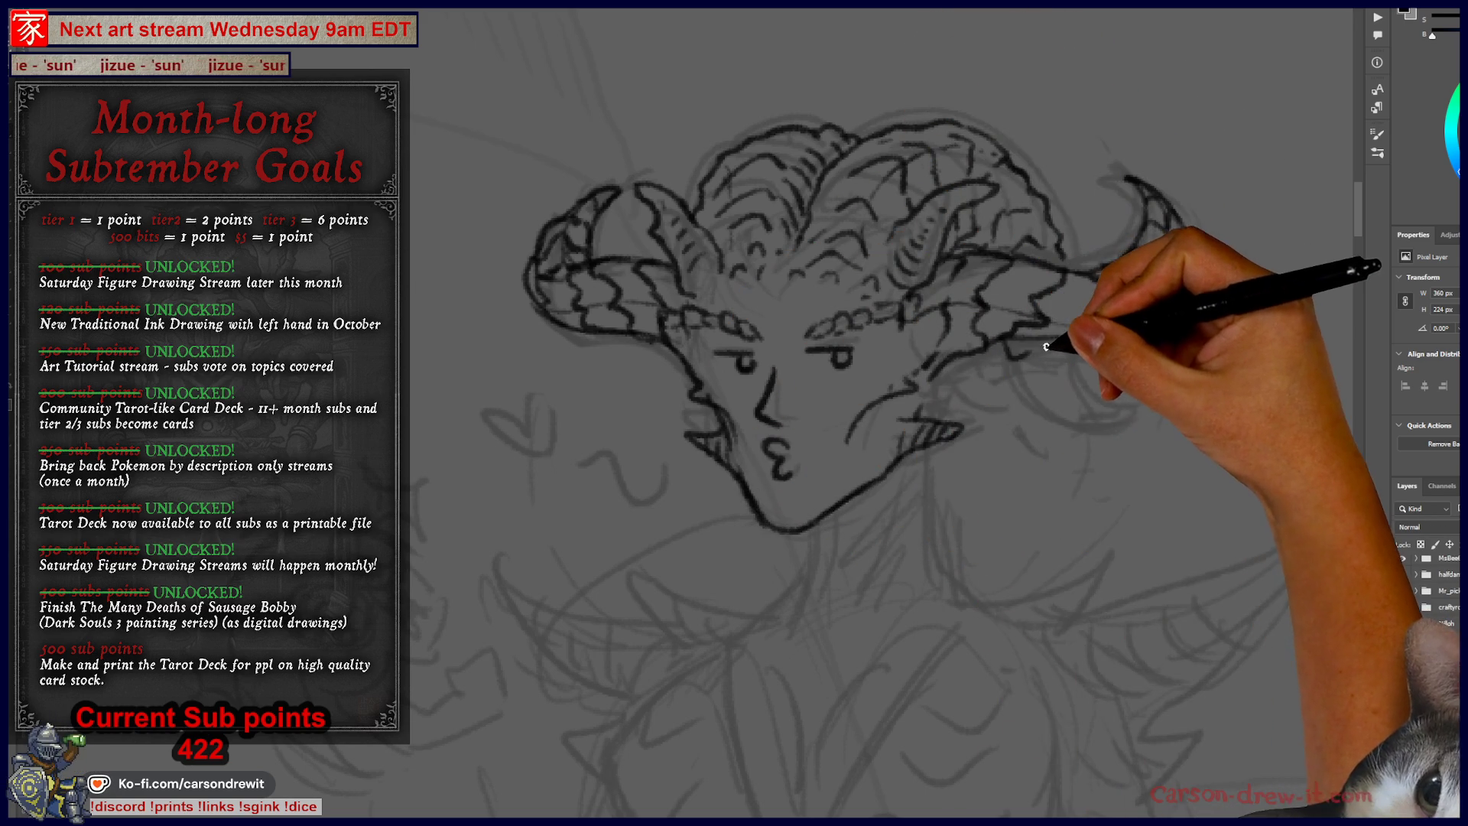
{"action": "mouse_move", "coordinate": [1038, 342]}
{"action": "left_mouse_down"}
{"action": "mouse_move", "coordinate": [1063, 367]}
{"action": "mouse_move", "coordinate": [1071, 338]}
{"action": "mouse_move", "coordinate": [1044, 406]}
{"action": "mouse_move", "coordinate": [1076, 367]}
{"action": "mouse_move", "coordinate": [1071, 386]}
{"action": "mouse_move", "coordinate": [1096, 407]}
{"action": "left_mouse_up"}
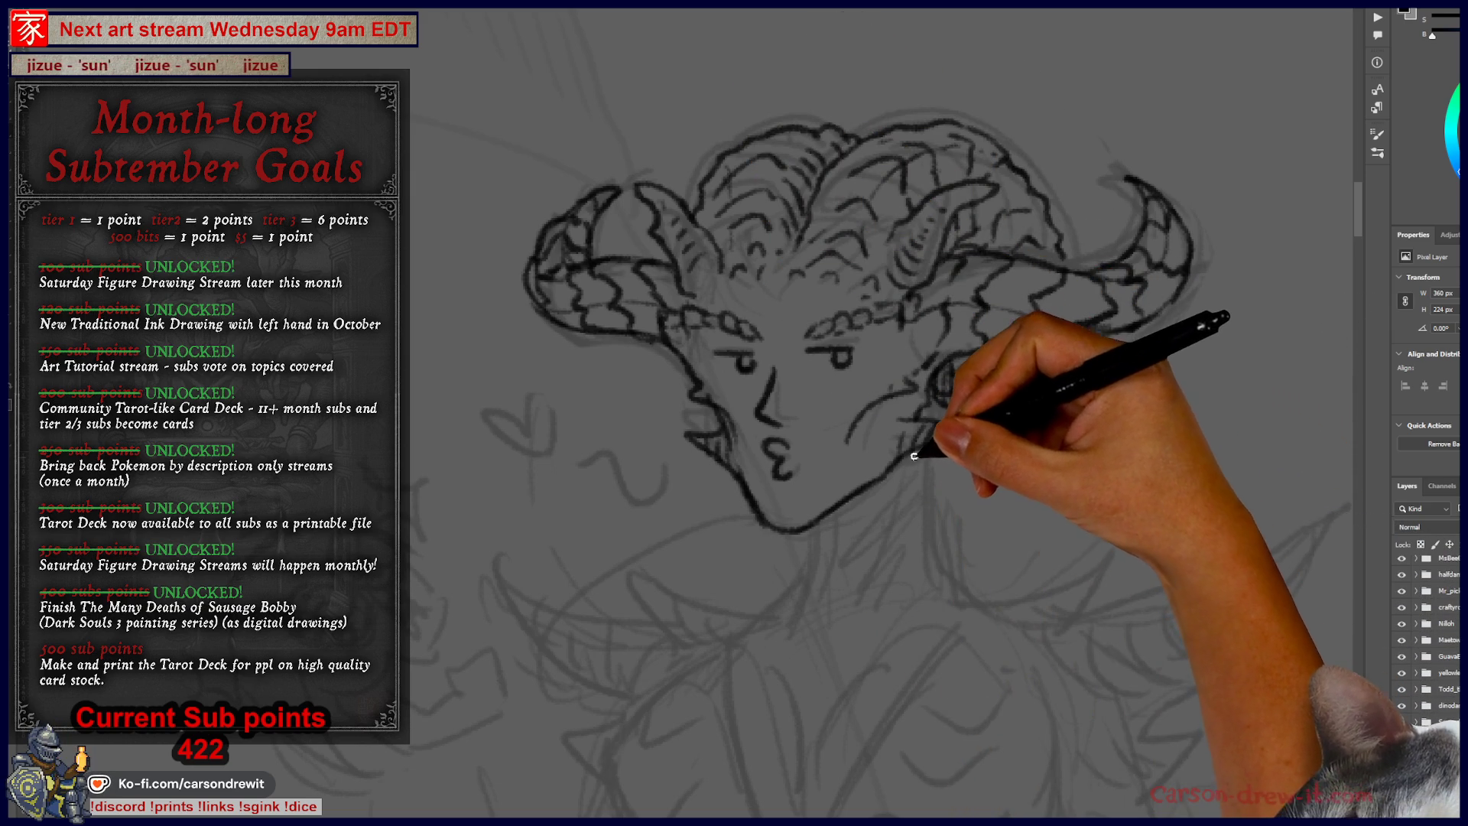
- Ink the neck lines, then bring up File Explorer positioned to the right
{"action": "mouse_move", "coordinate": [714, 558]}
{"action": "left_mouse_down"}
{"action": "mouse_move", "coordinate": [796, 534]}
{"action": "mouse_move", "coordinate": [760, 609]}
{"action": "mouse_move", "coordinate": [796, 564]}
{"action": "mouse_move", "coordinate": [862, 551]}
{"action": "mouse_move", "coordinate": [876, 517]}
{"action": "mouse_move", "coordinate": [941, 497]}
{"action": "mouse_move", "coordinate": [917, 489]}
{"action": "left_mouse_up"}
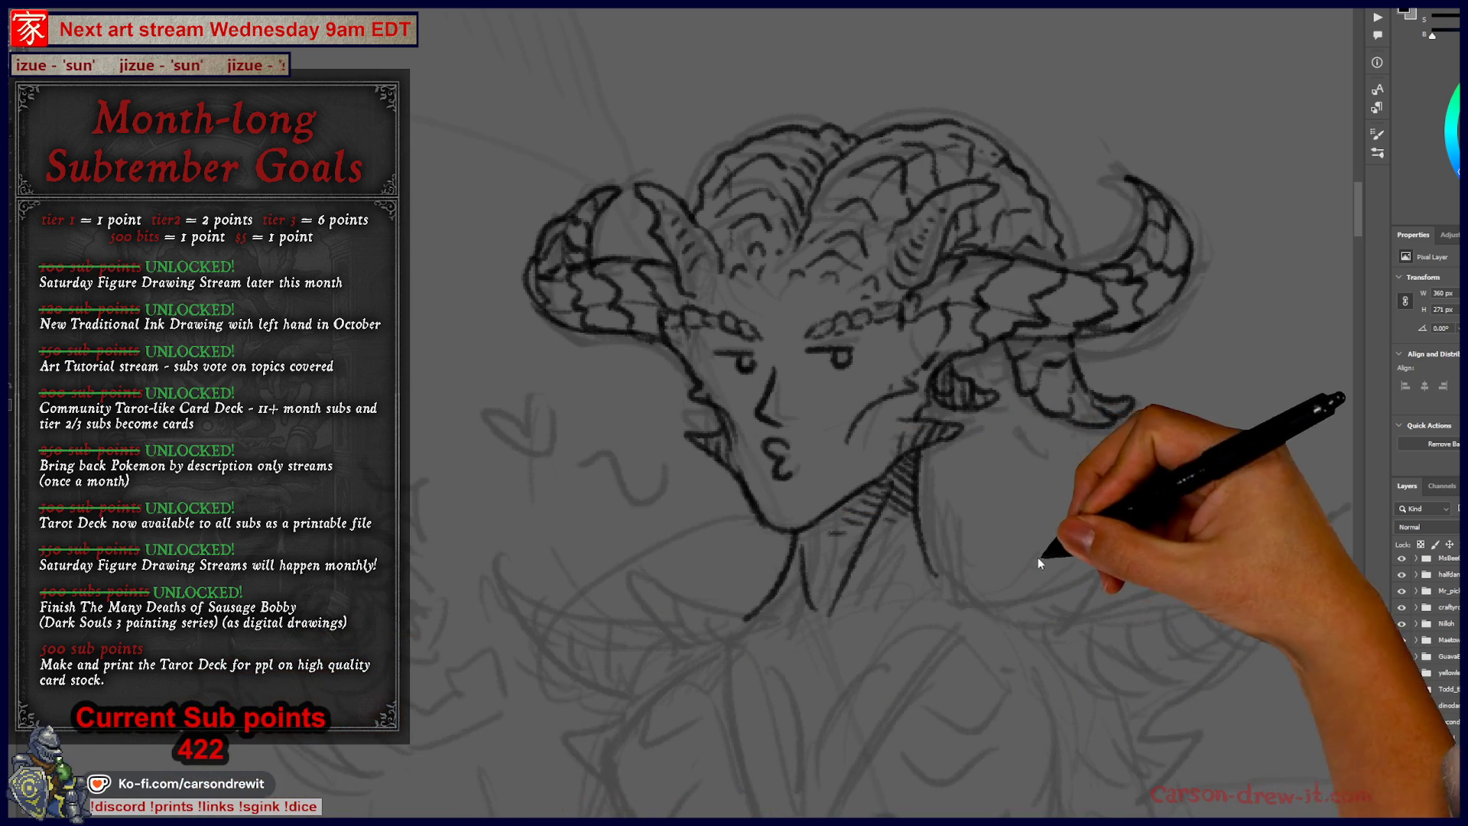
{"action": "key", "text": "super+e"}
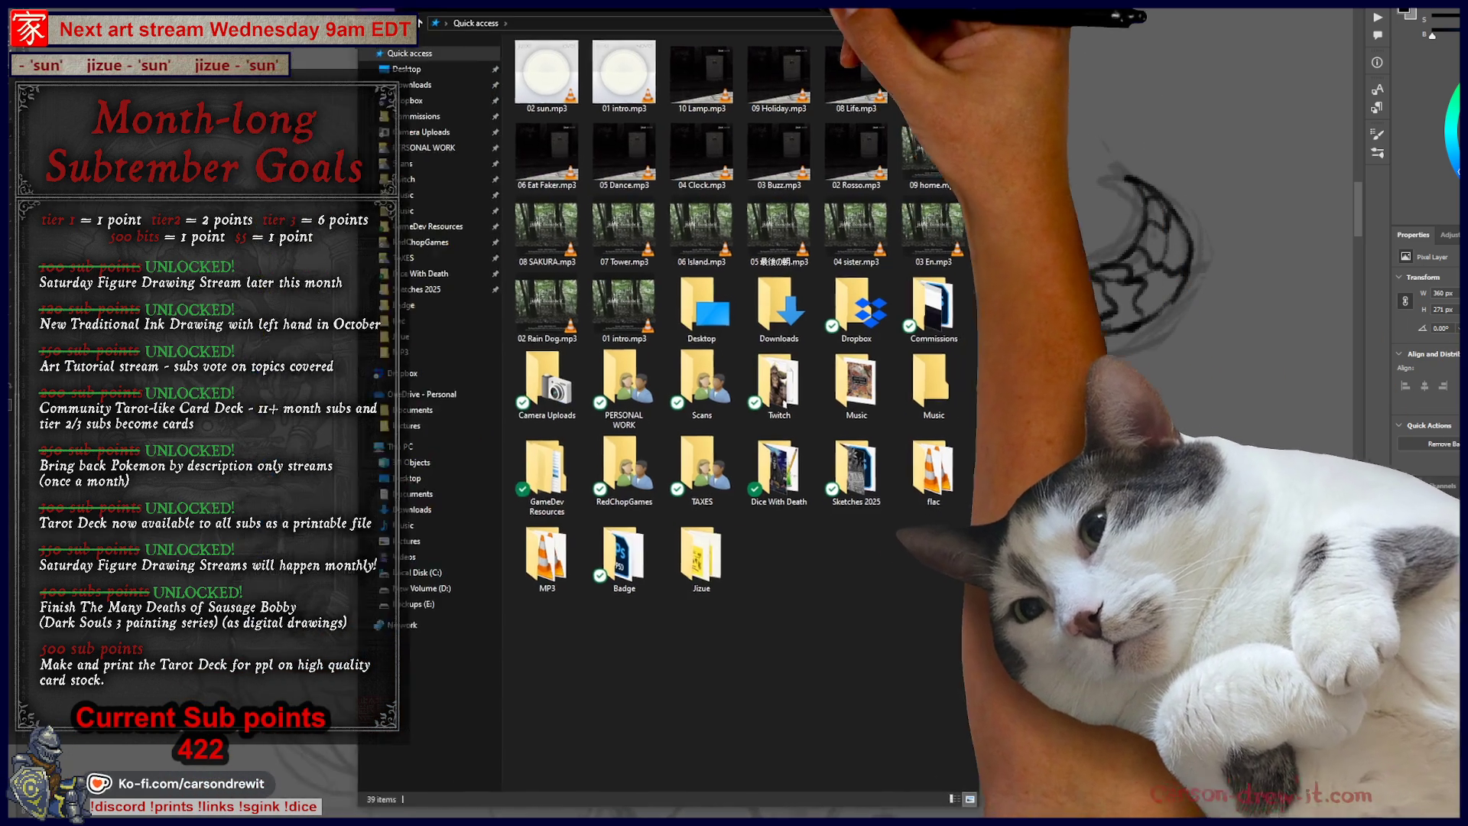
{"action": "left_click_drag", "start_coordinate": [535, 9], "coordinate": [773, 9]}
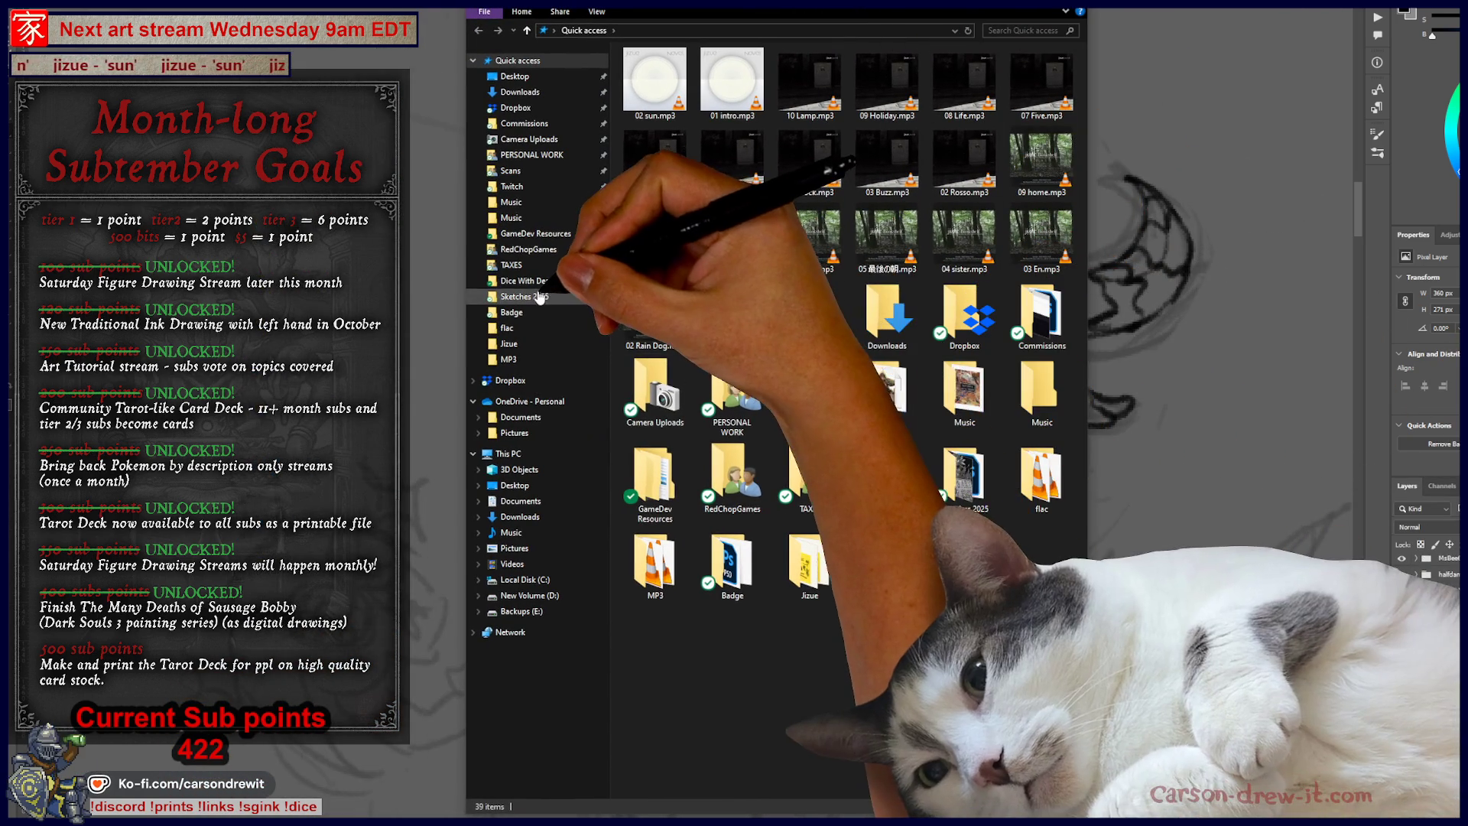
- Open Sketches 2025 and view Daily-122_Sep2_2025sm.png, the girl-and-dragon drawing
{"action": "double_click", "coordinate": [965, 478]}
{"action": "scroll", "coordinate": [964, 307], "scroll_direction": "down", "scroll_amount": 15}
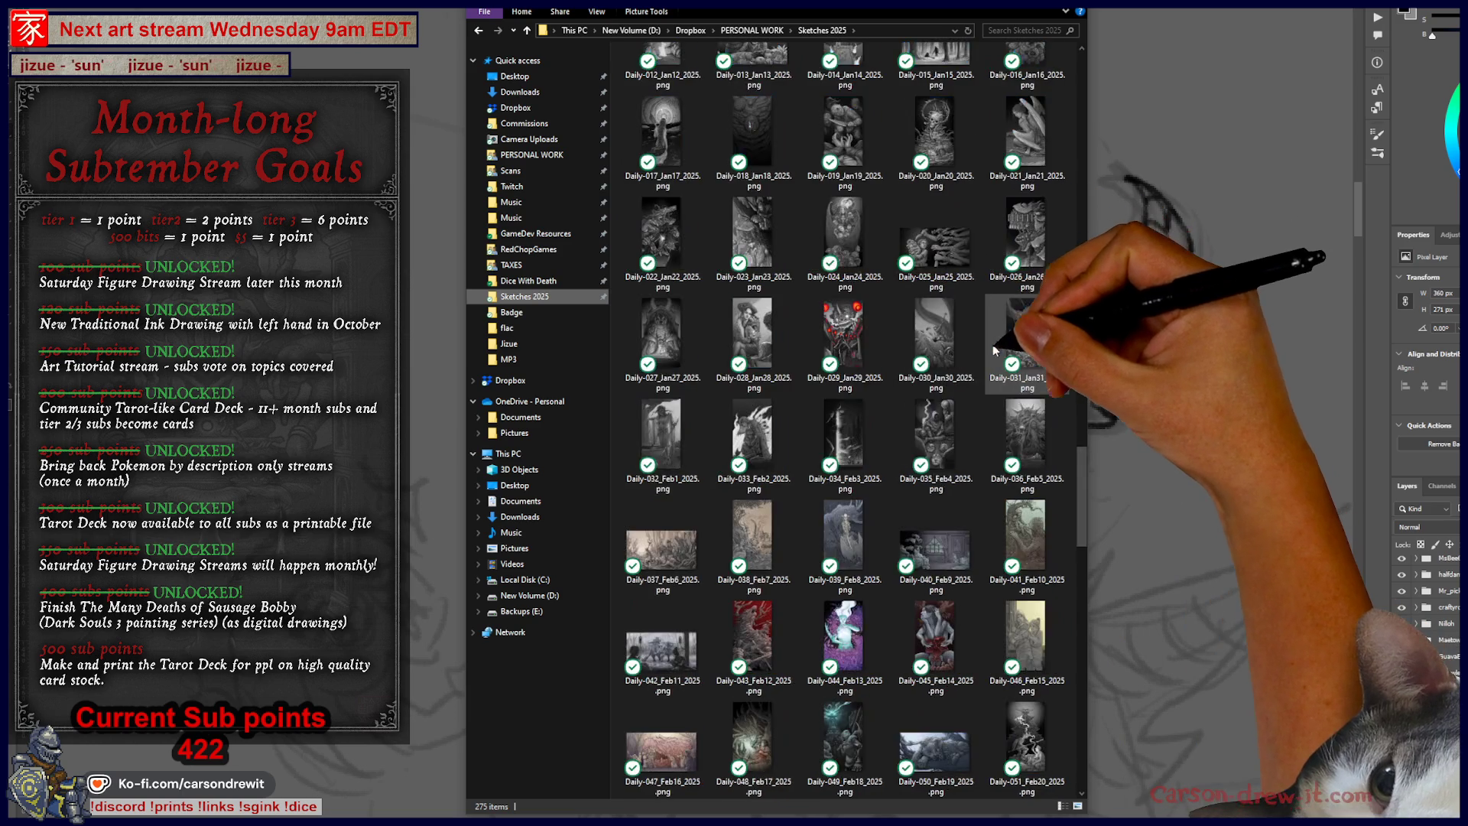
{"action": "scroll", "coordinate": [996, 392], "scroll_direction": "down", "scroll_amount": 15}
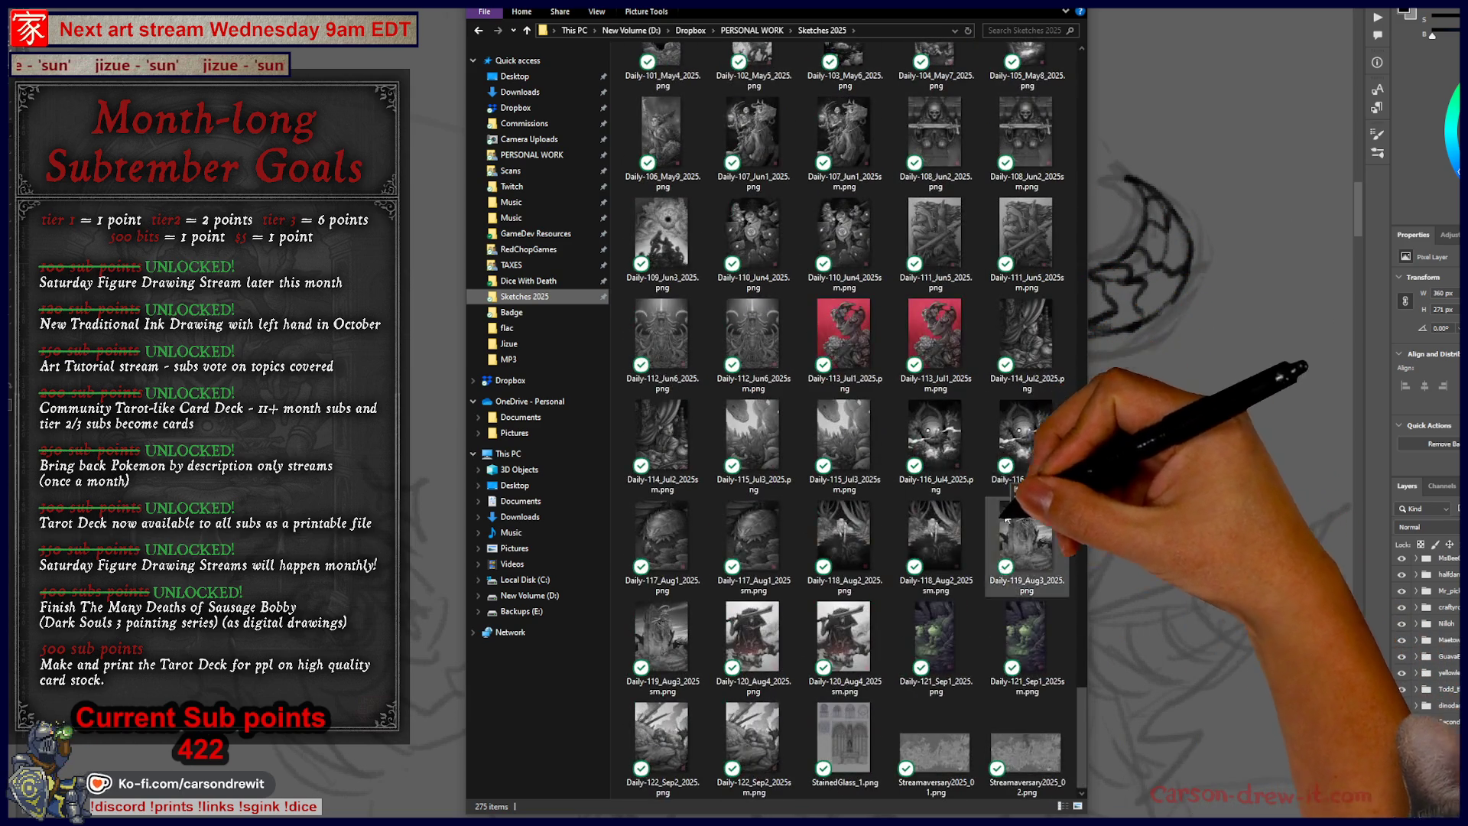
{"action": "left_click", "coordinate": [748, 745]}
{"action": "double_click", "coordinate": [749, 745]}
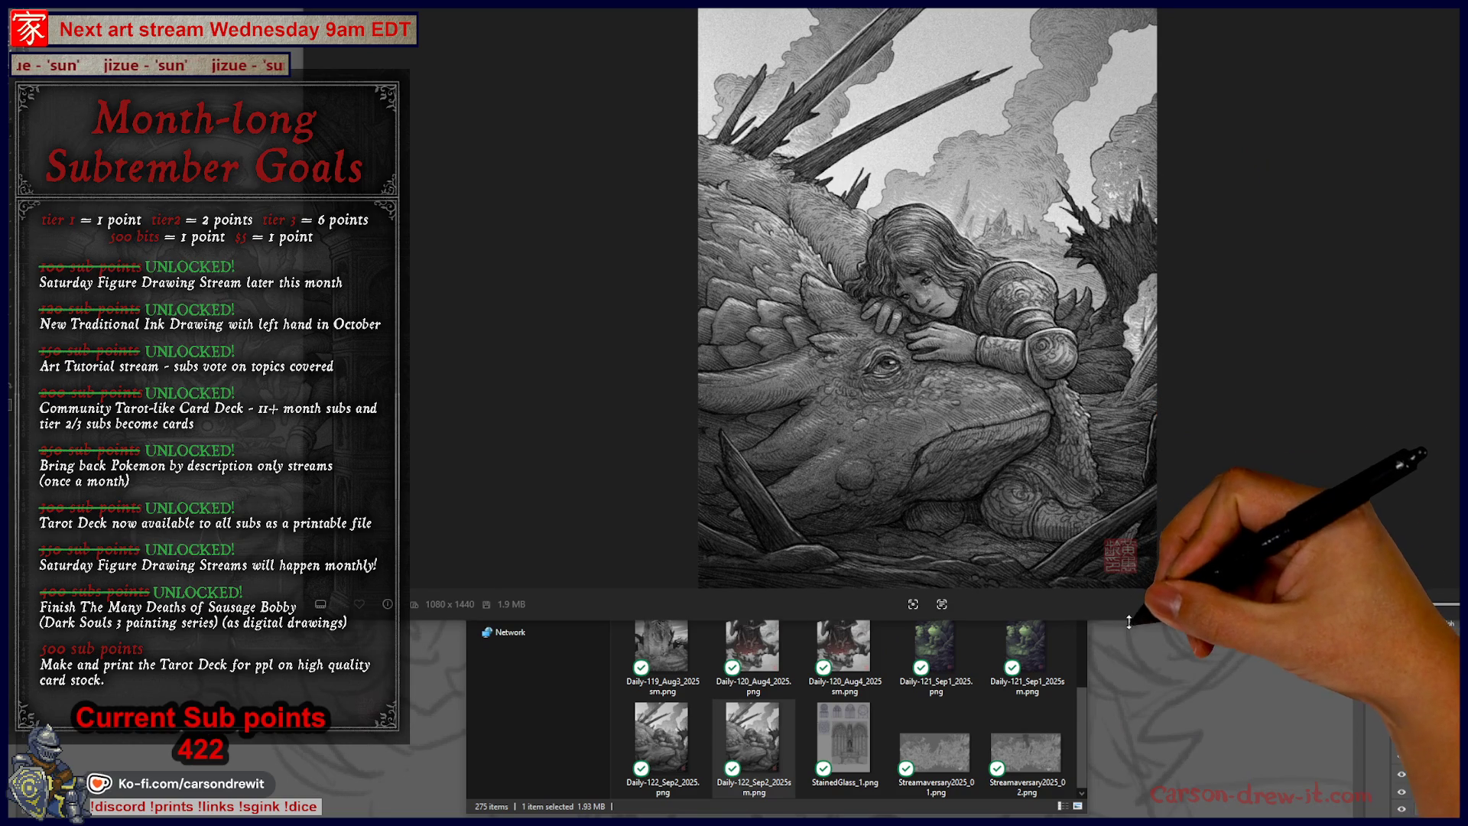
- View the dragon drawing full screen, then return to the Photoshop horned-head sketch
{"action": "key", "text": "F11"}
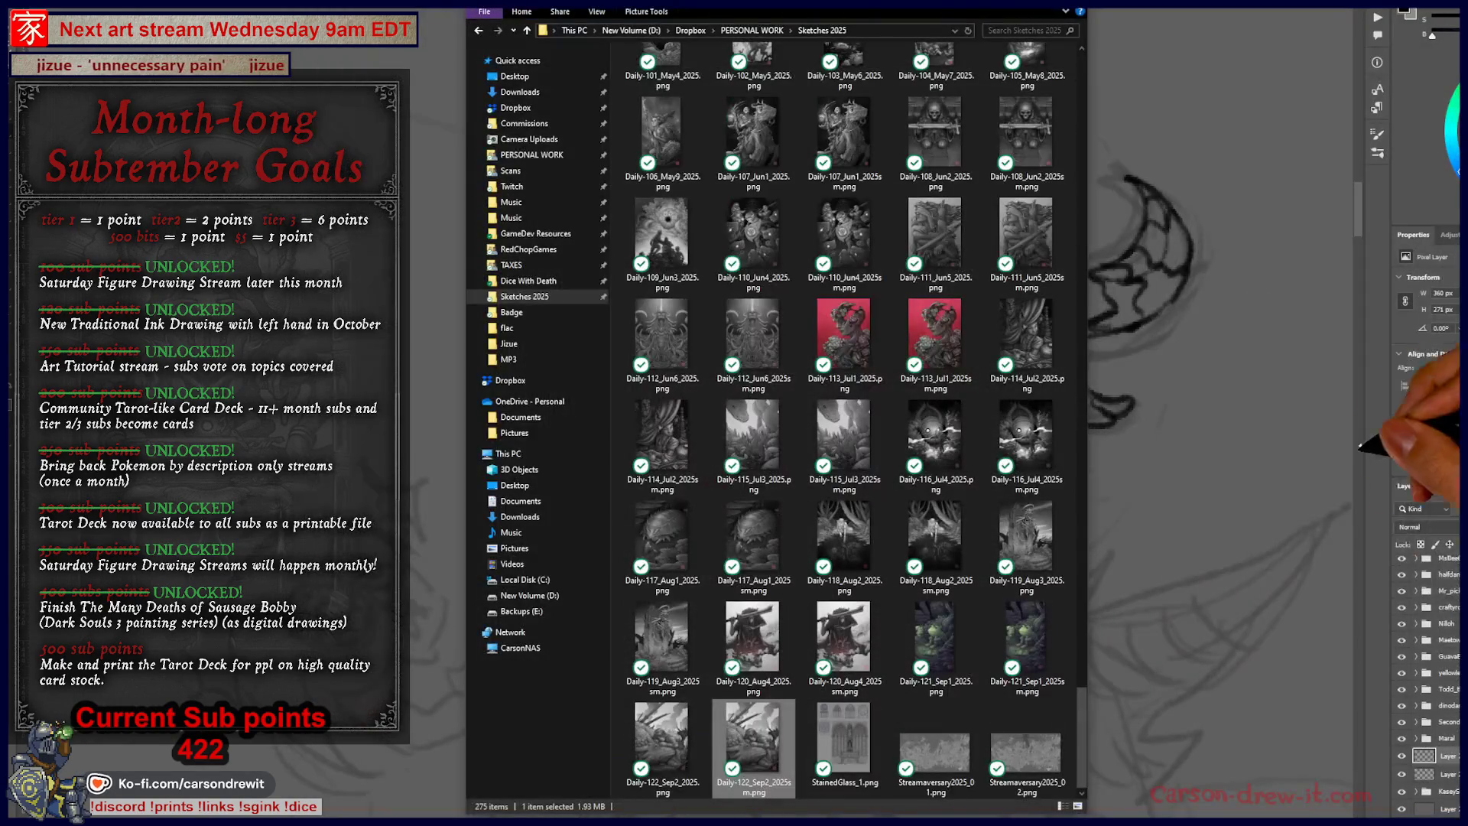
{"action": "left_click", "coordinate": [1209, 515]}
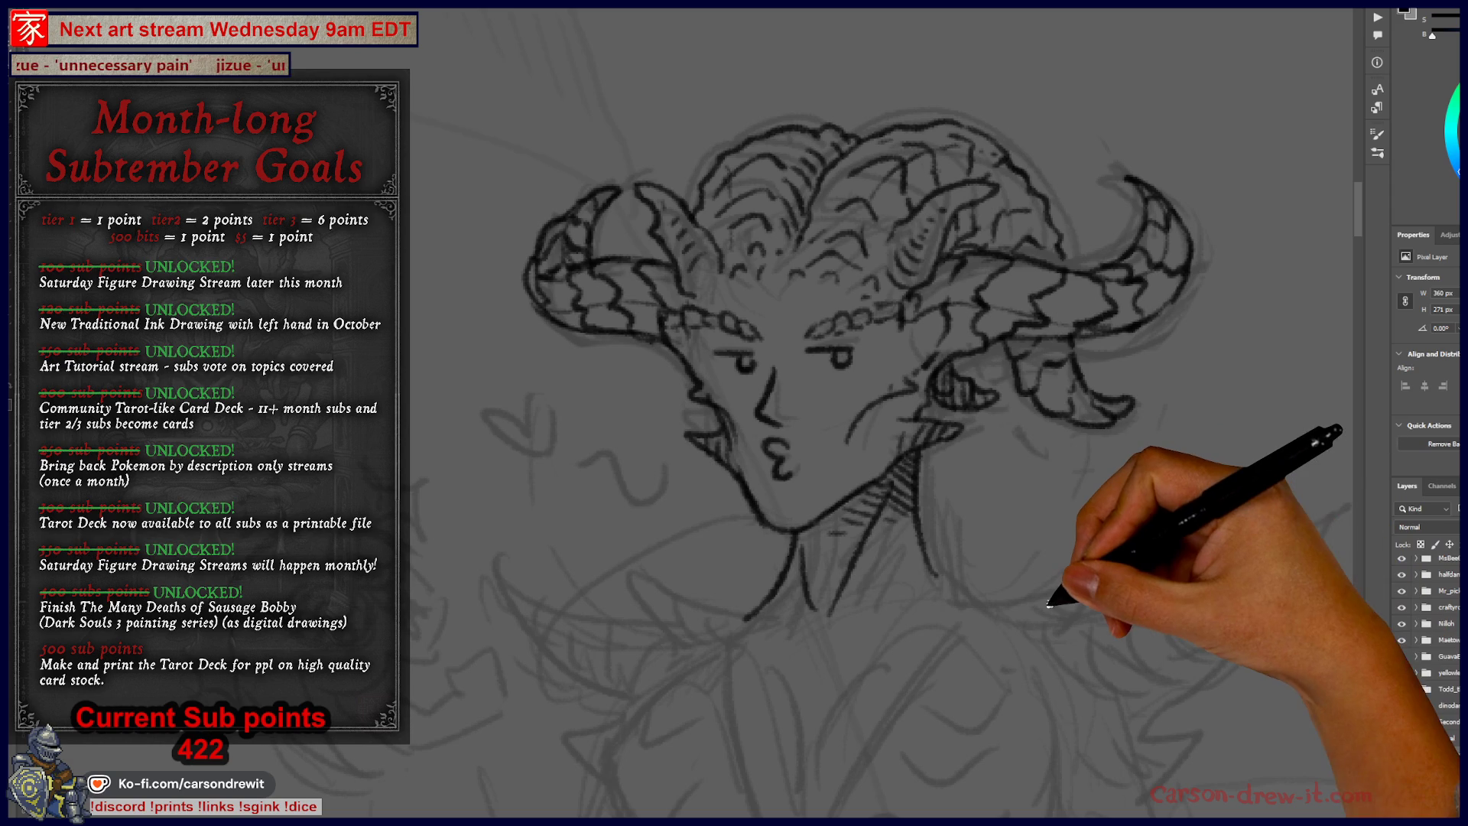
- Scroll and pan the canvas to recentre the view
{"action": "scroll", "coordinate": [1032, 612], "scroll_direction": "down", "scroll_amount": 2}
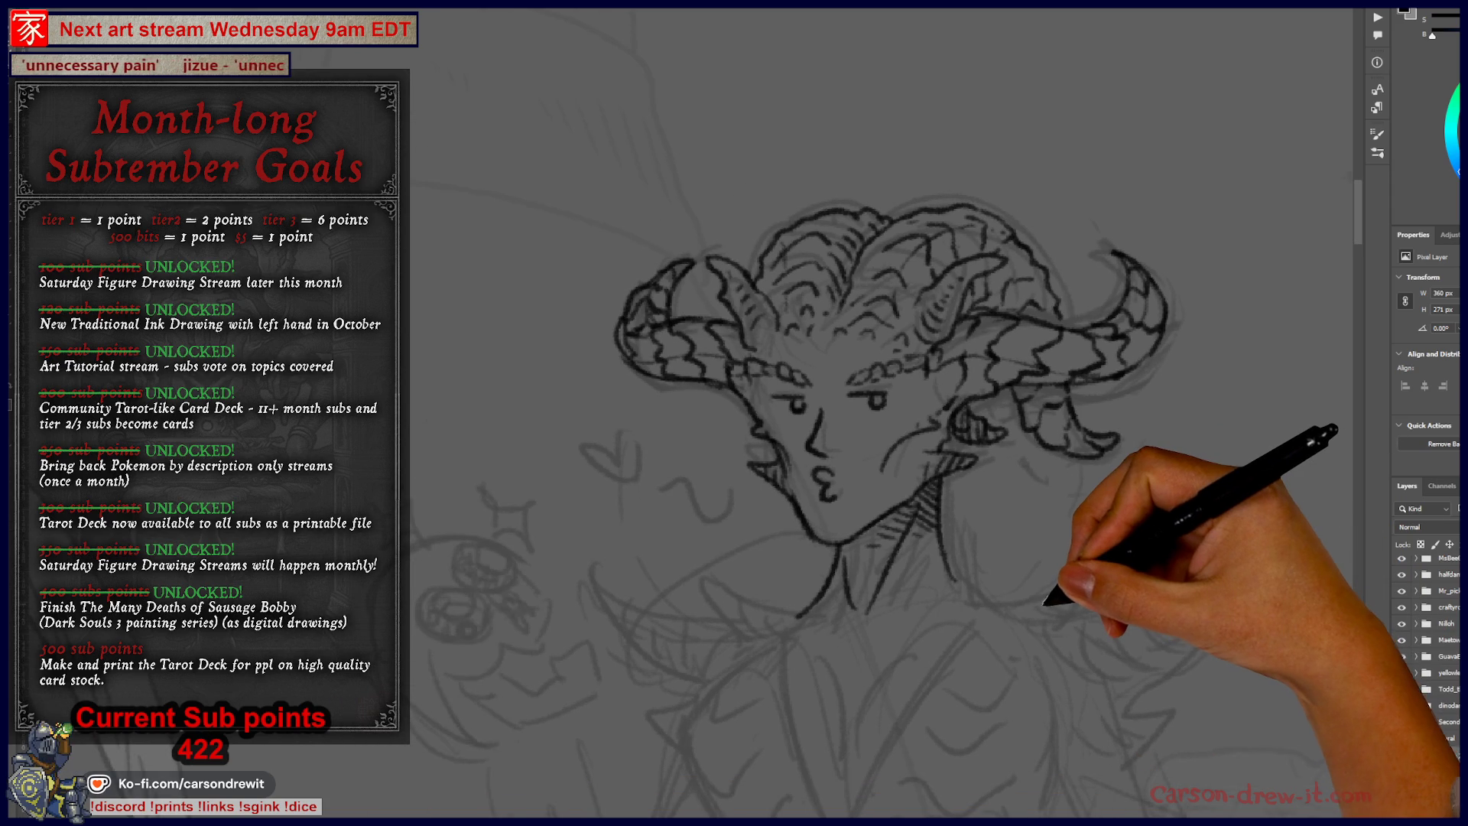
{"action": "left_click_drag", "start_coordinate": [1006, 633], "coordinate": [1042, 564]}
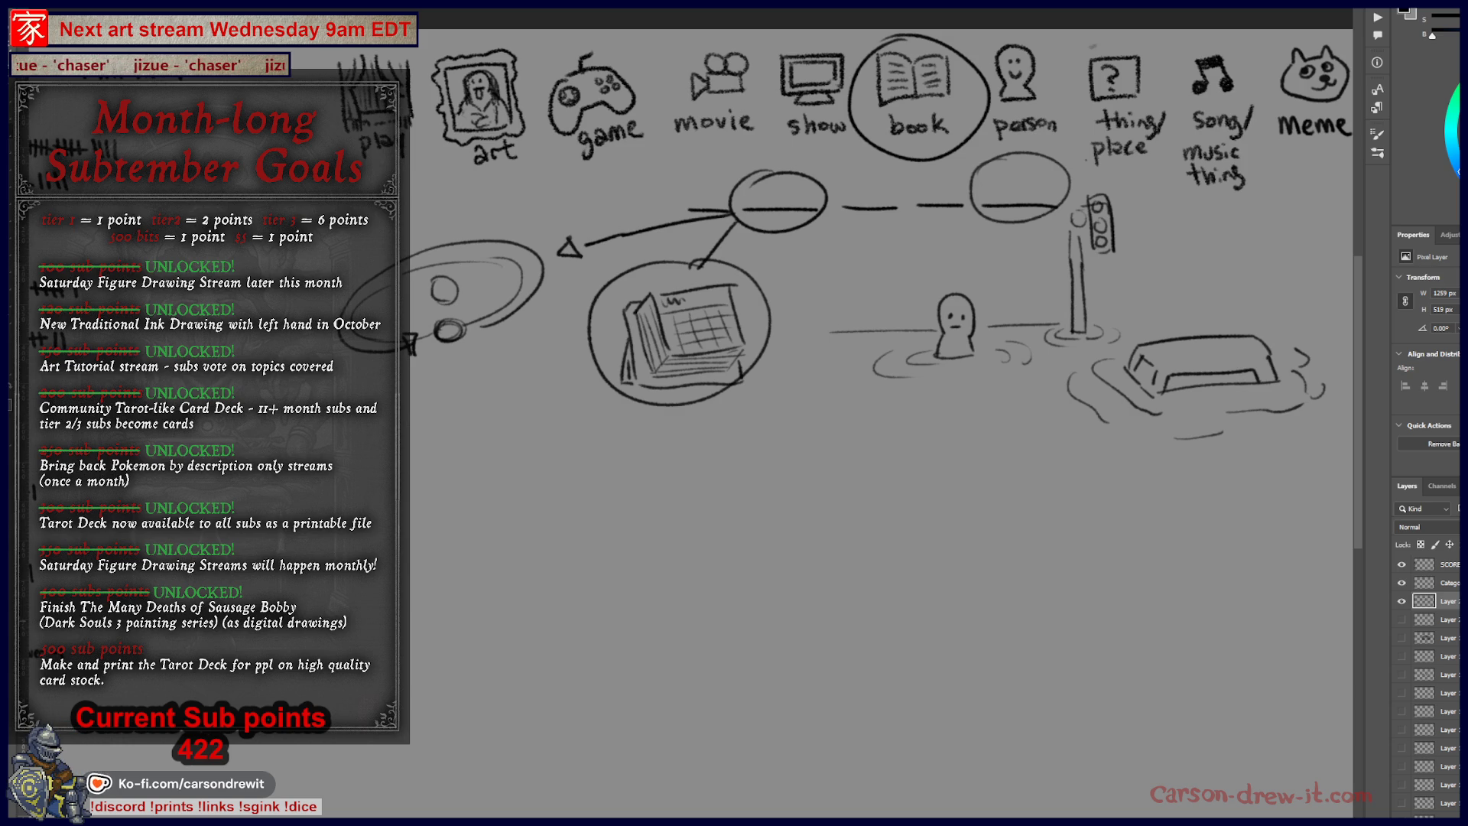
- Delete the previous round's clue doodles and zoom in on the category icons
{"action": "key", "text": "Delete"}
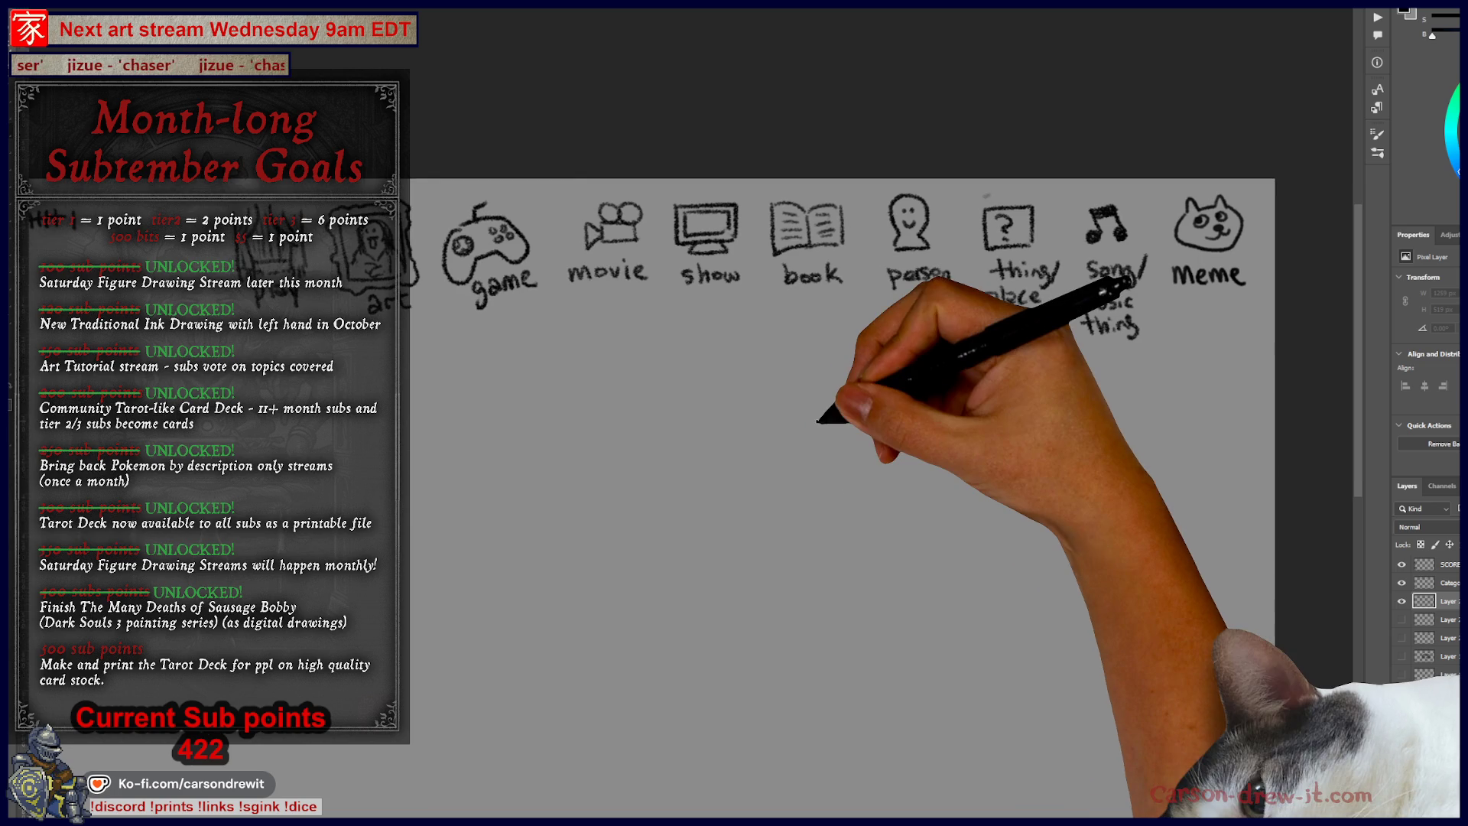
{"action": "key", "text": "ctrl+plus"}
{"action": "key", "text": "ctrl+plus"}
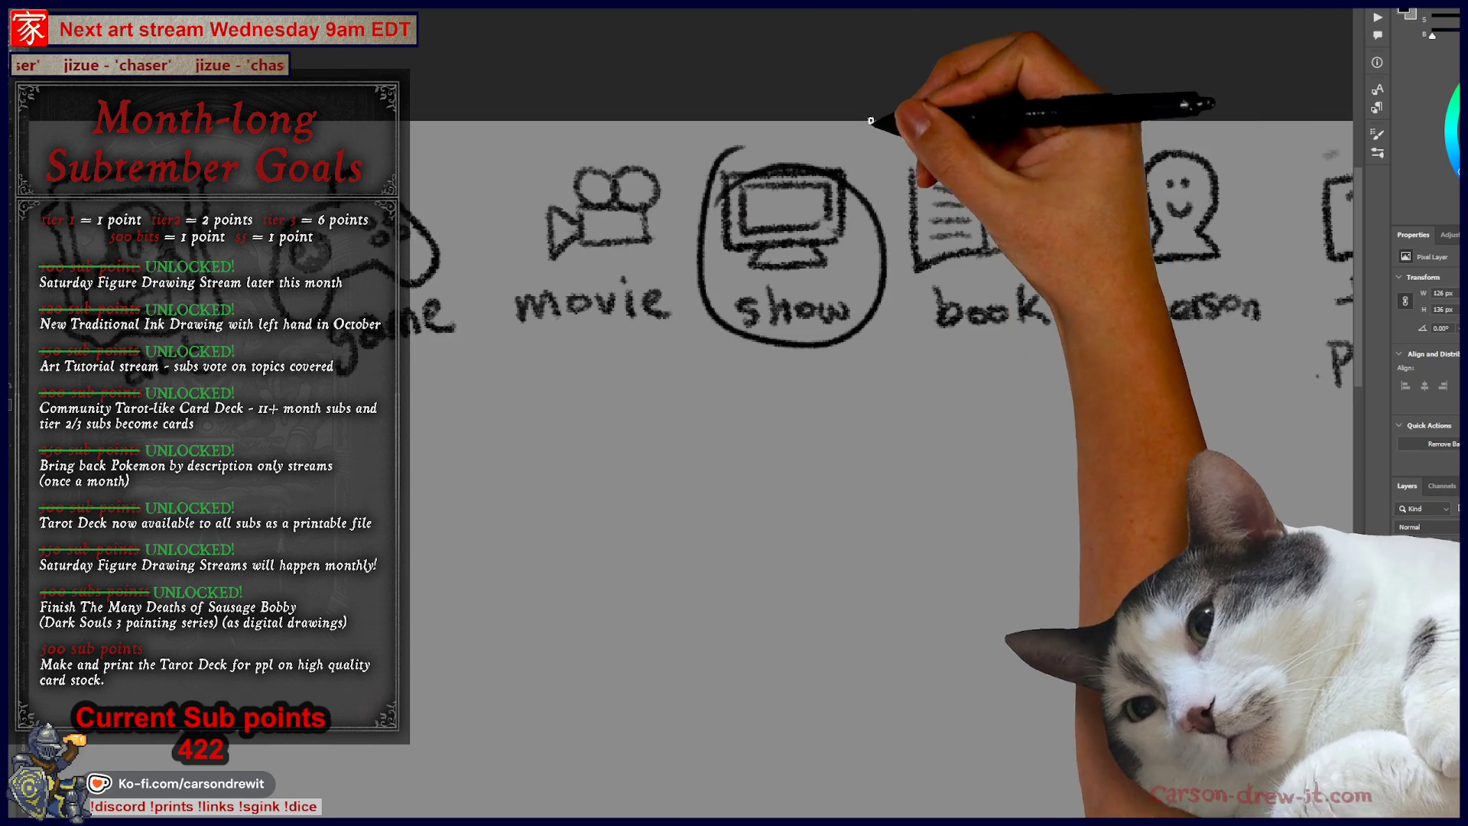
- Draw two answer lines under the category icons and oval the first one
{"action": "left_click_drag", "start_coordinate": [493, 471], "coordinate": [1075, 473]}
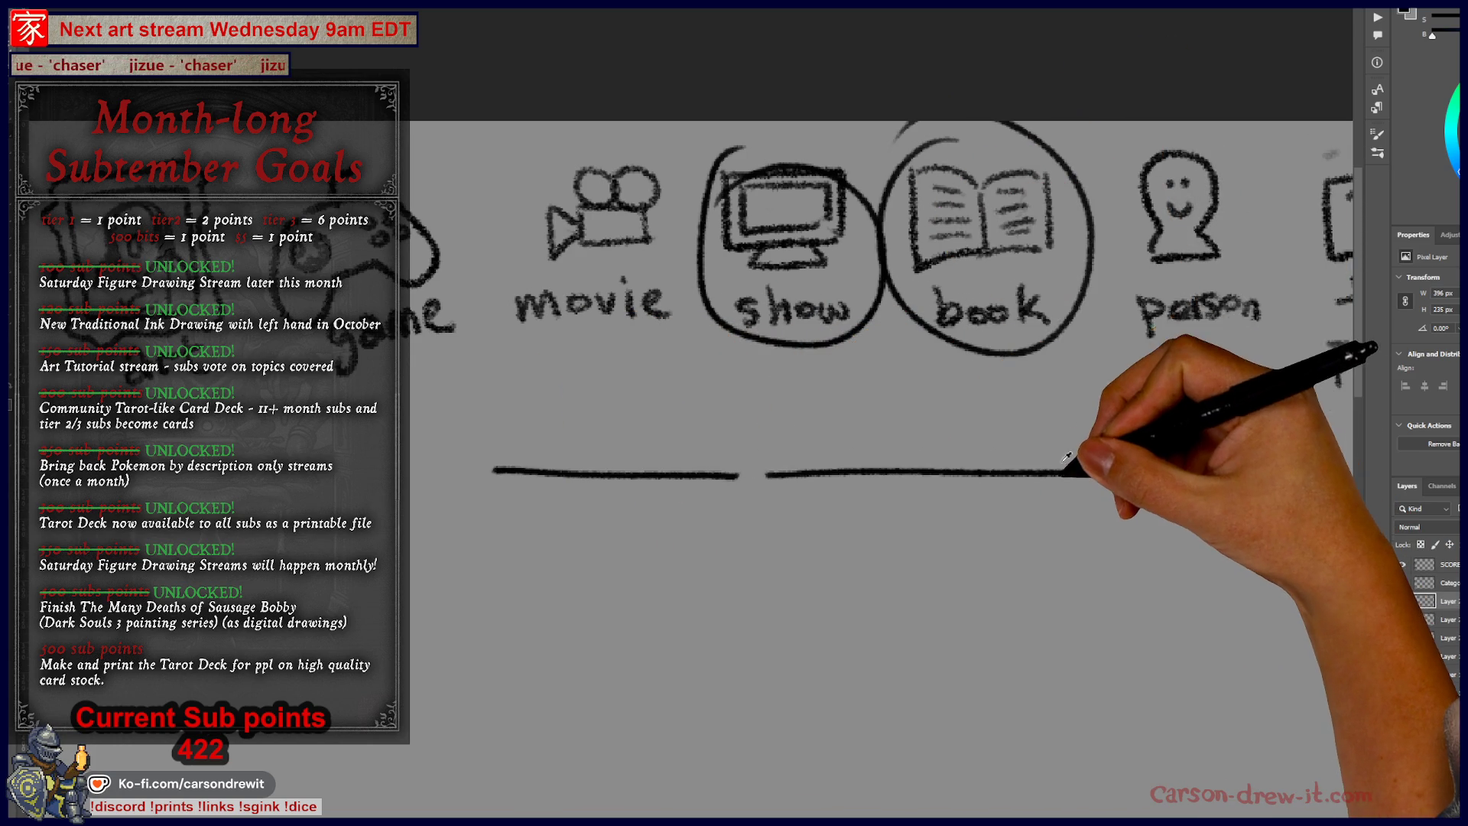
{"action": "scroll", "coordinate": [880, 459], "scroll_direction": "down", "scroll_amount": 1}
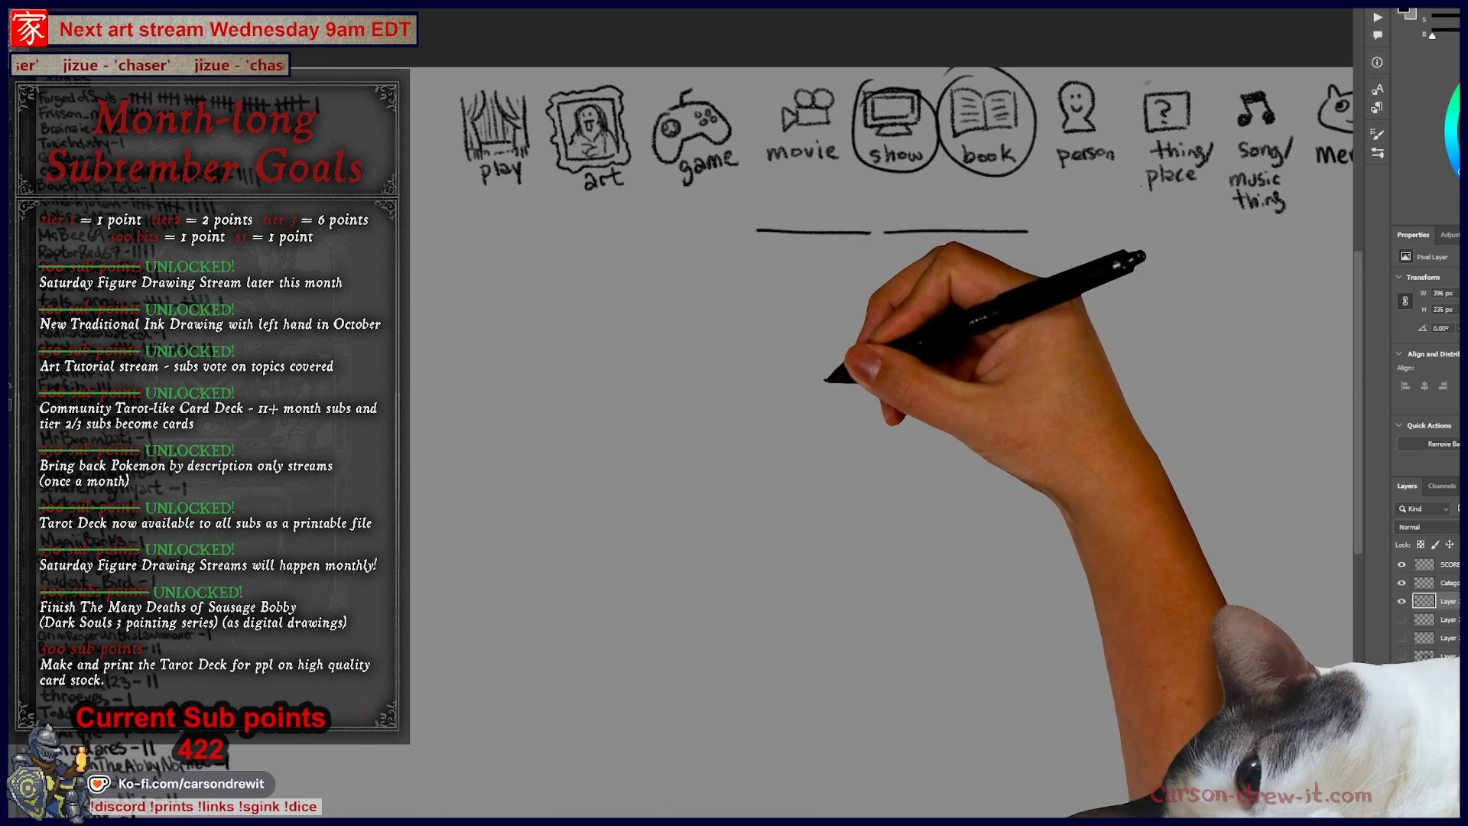
{"action": "mouse_move", "coordinate": [845, 172]}
{"action": "left_mouse_down"}
{"action": "mouse_move", "coordinate": [757, 252]}
{"action": "mouse_move", "coordinate": [776, 270]}
{"action": "mouse_move", "coordinate": [738, 327]}
{"action": "left_mouse_up"}
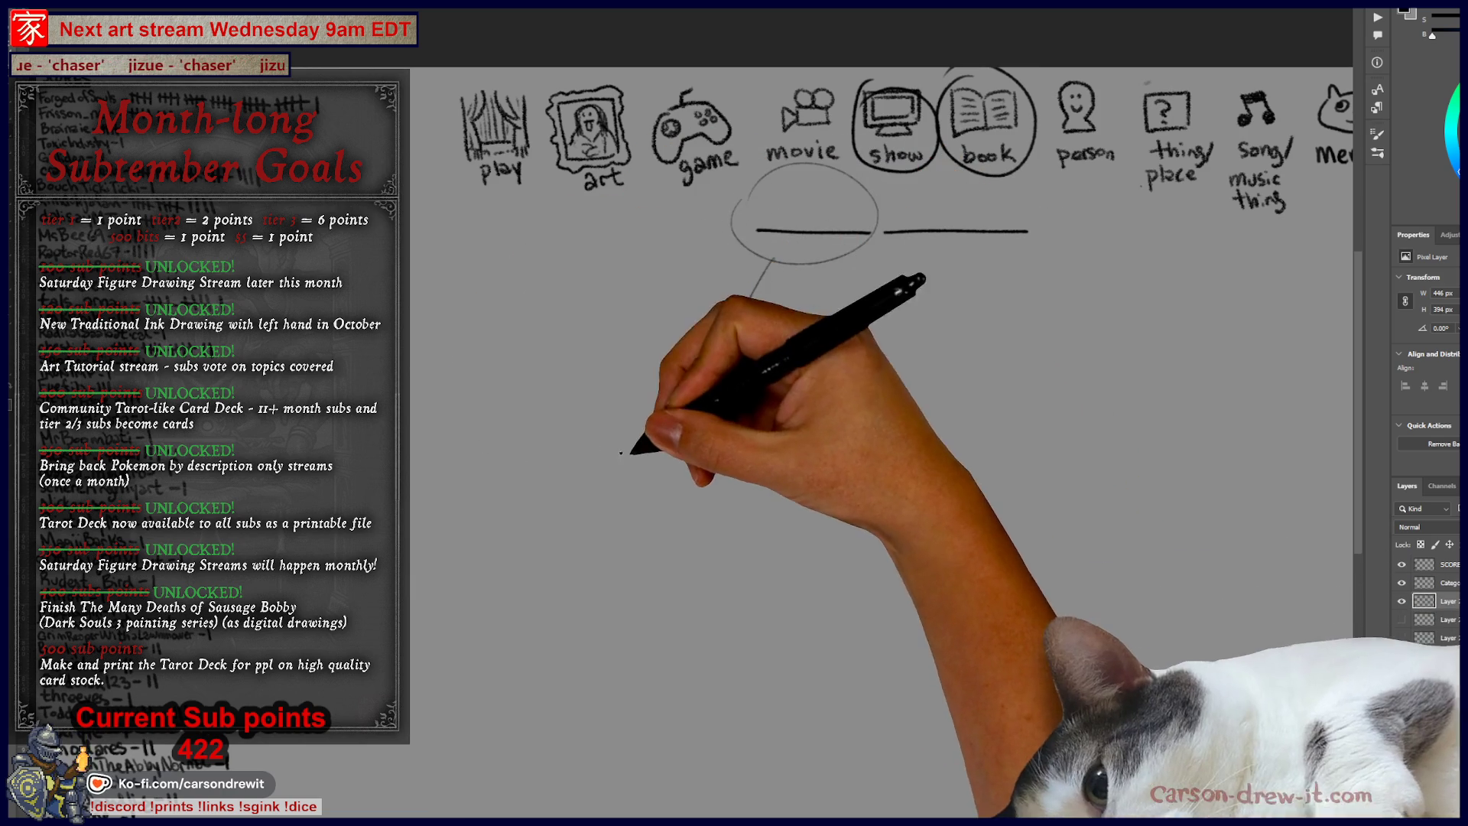
- Sketch a whirlwind of stacked loops with an arrow pointing down to it
{"action": "left_click_drag", "start_coordinate": [590, 389], "coordinate": [594, 411]}
{"action": "left_click_drag", "start_coordinate": [724, 320], "coordinate": [746, 330]}
{"action": "left_click_drag", "start_coordinate": [585, 388], "coordinate": [768, 392]}
{"action": "left_click_drag", "start_coordinate": [585, 428], "coordinate": [727, 450]}
{"action": "left_click_drag", "start_coordinate": [588, 475], "coordinate": [692, 501]}
{"action": "mouse_move", "coordinate": [589, 507]}
{"action": "left_mouse_down"}
{"action": "mouse_move", "coordinate": [647, 539]}
{"action": "mouse_move", "coordinate": [693, 539]}
{"action": "left_mouse_up"}
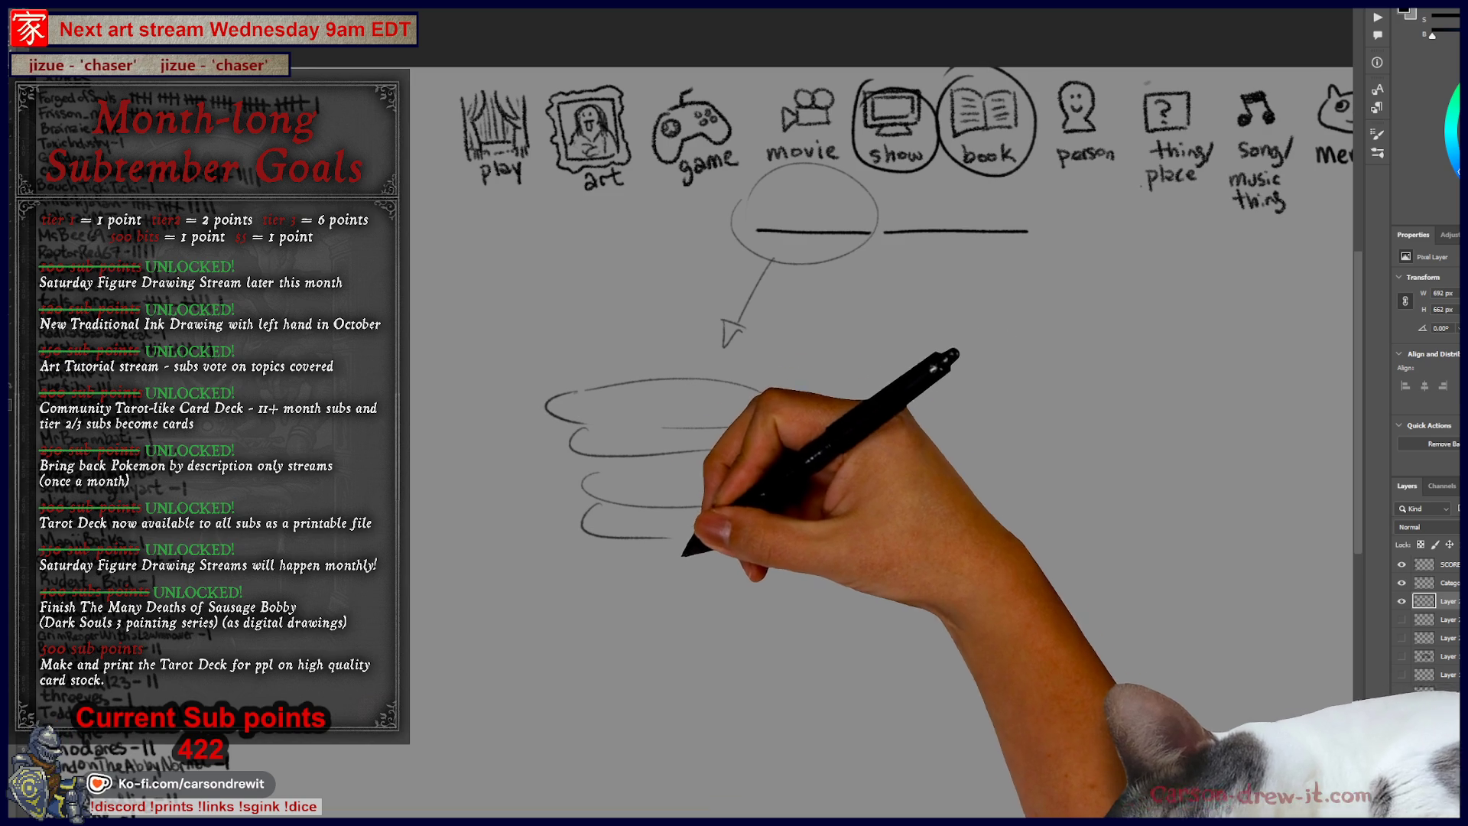
{"action": "mouse_move", "coordinate": [623, 596]}
{"action": "left_mouse_down"}
{"action": "mouse_move", "coordinate": [711, 587]}
{"action": "mouse_move", "coordinate": [661, 589]}
{"action": "left_mouse_up"}
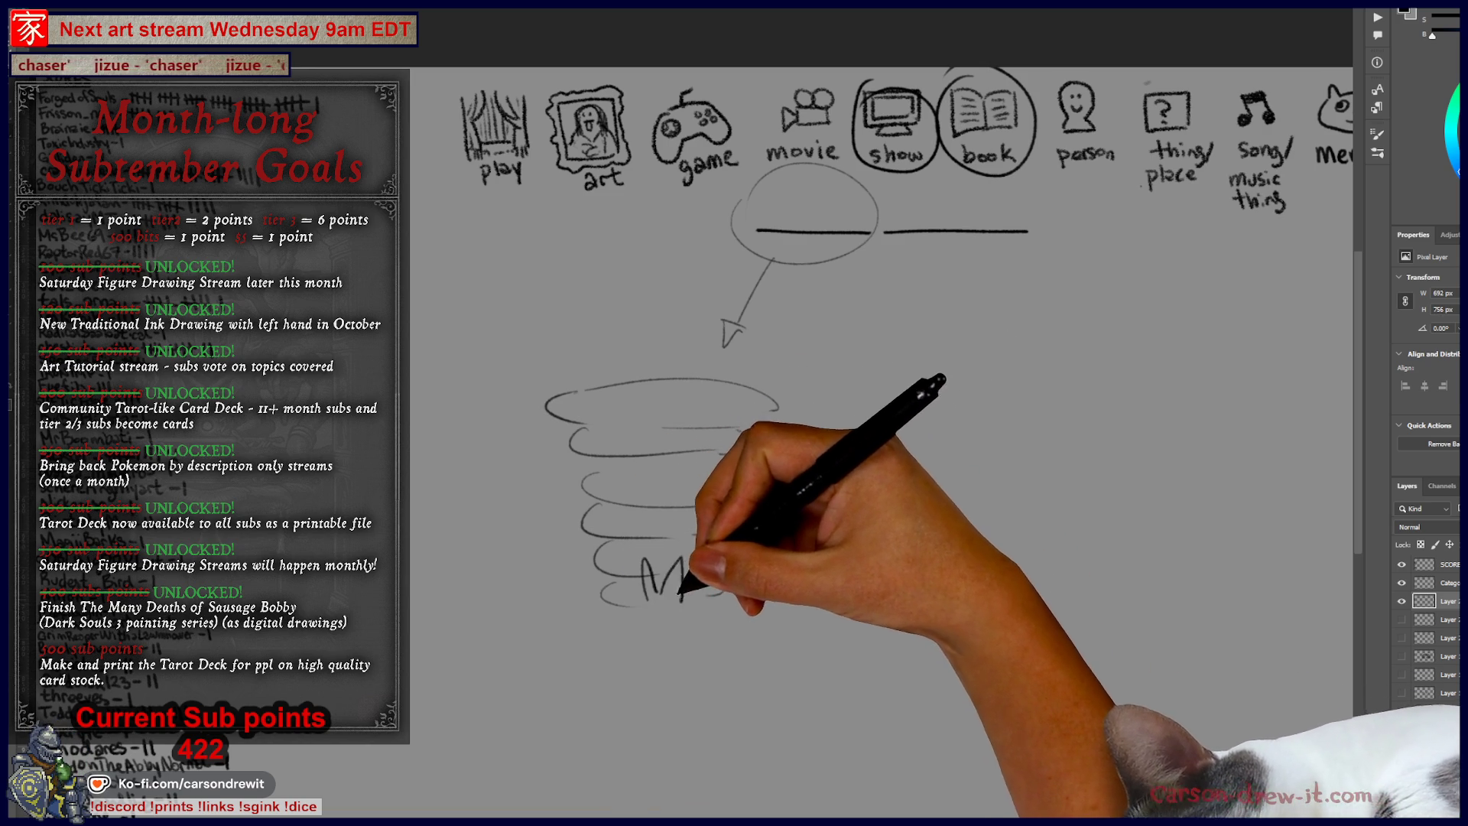
- Add a small creature, a pentagram circle and a winged horned devil around the whirlwind
{"action": "left_click_drag", "start_coordinate": [667, 595], "coordinate": [659, 618]}
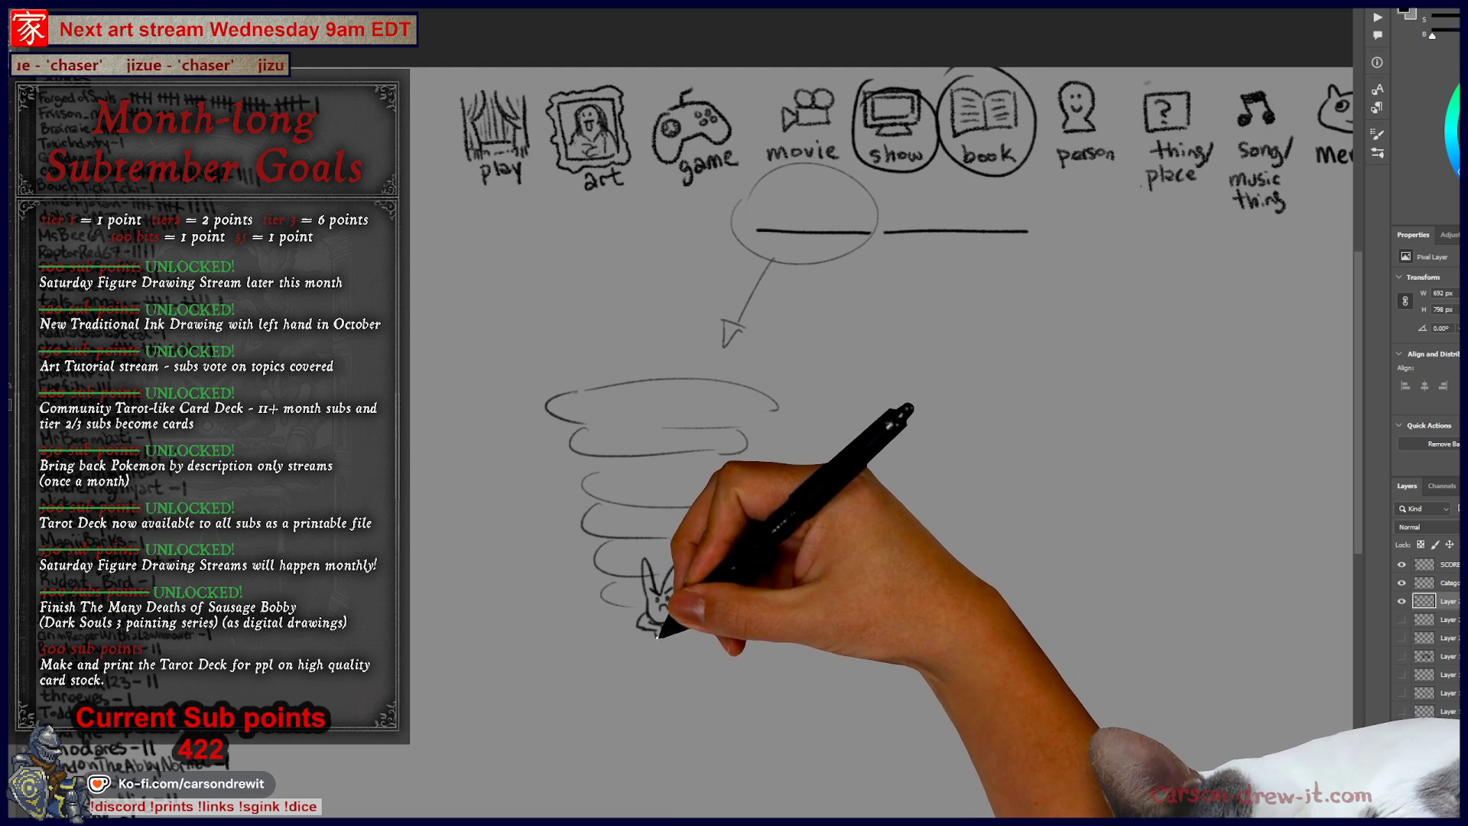
{"action": "left_click_drag", "start_coordinate": [671, 621], "coordinate": [694, 620]}
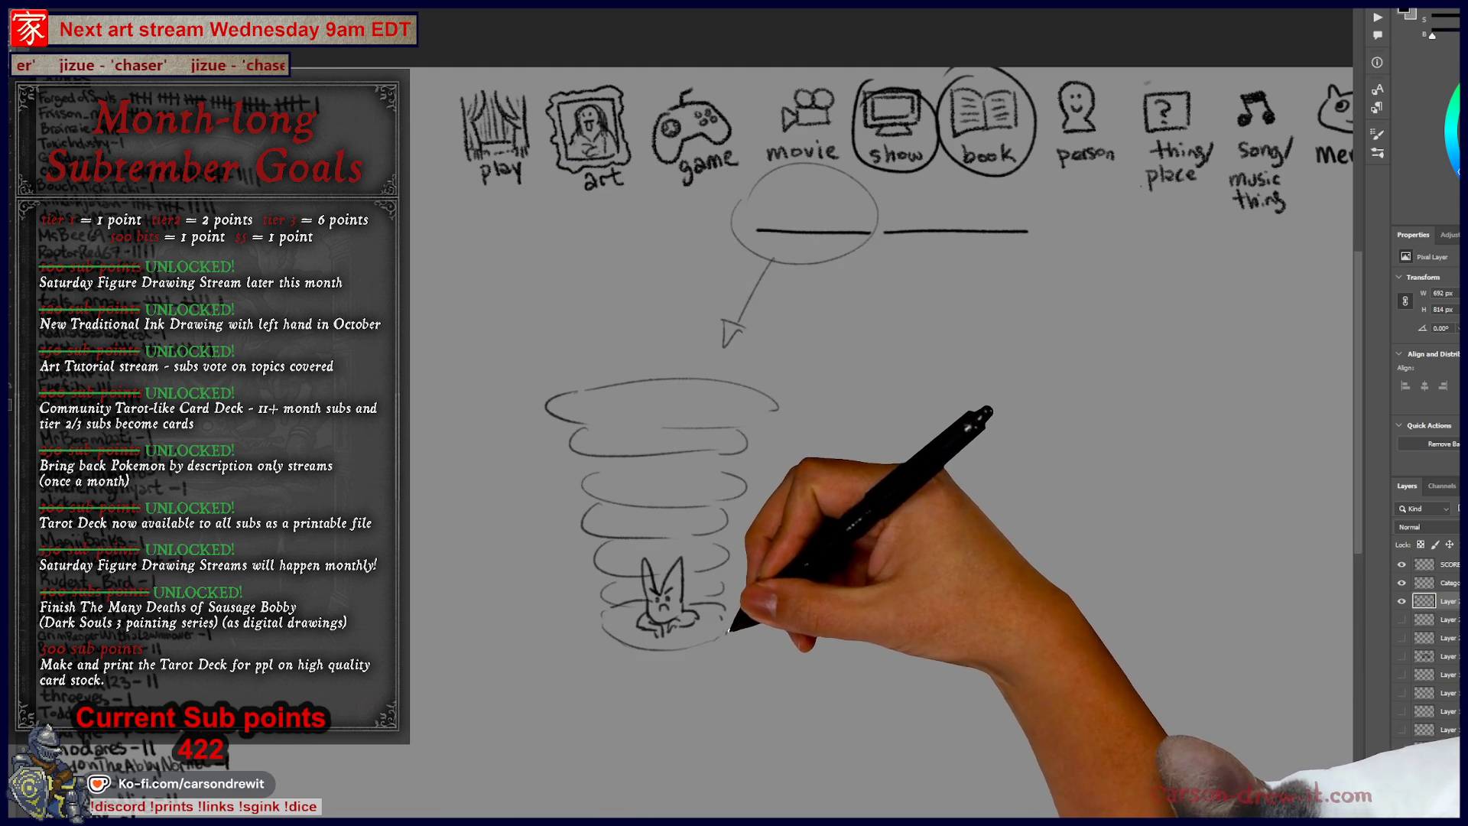
{"action": "left_click_drag", "start_coordinate": [765, 383], "coordinate": [729, 410]}
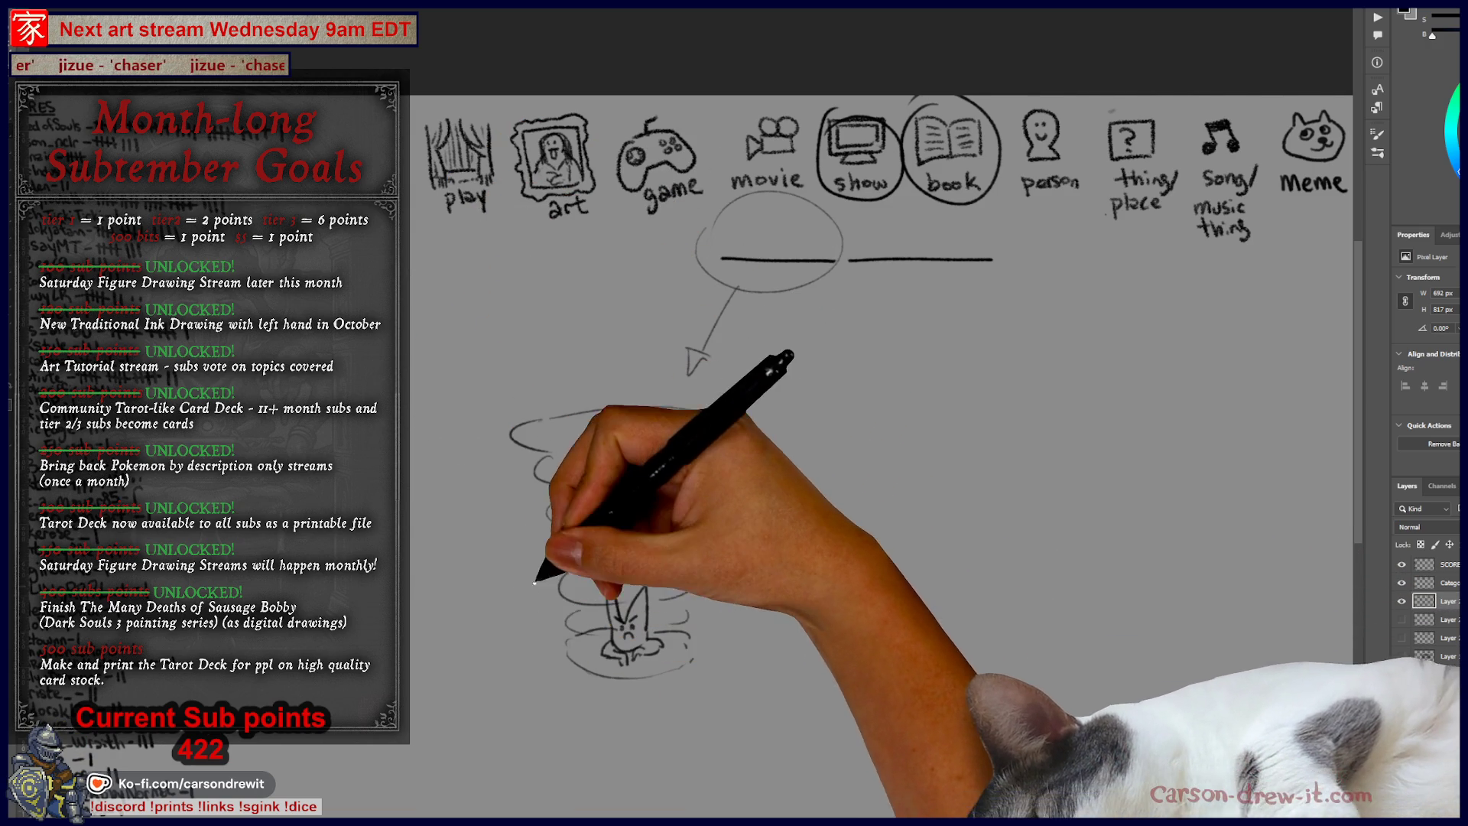
{"action": "mouse_move", "coordinate": [508, 582]}
{"action": "left_mouse_down"}
{"action": "mouse_move", "coordinate": [535, 573]}
{"action": "mouse_move", "coordinate": [515, 583]}
{"action": "left_mouse_up"}
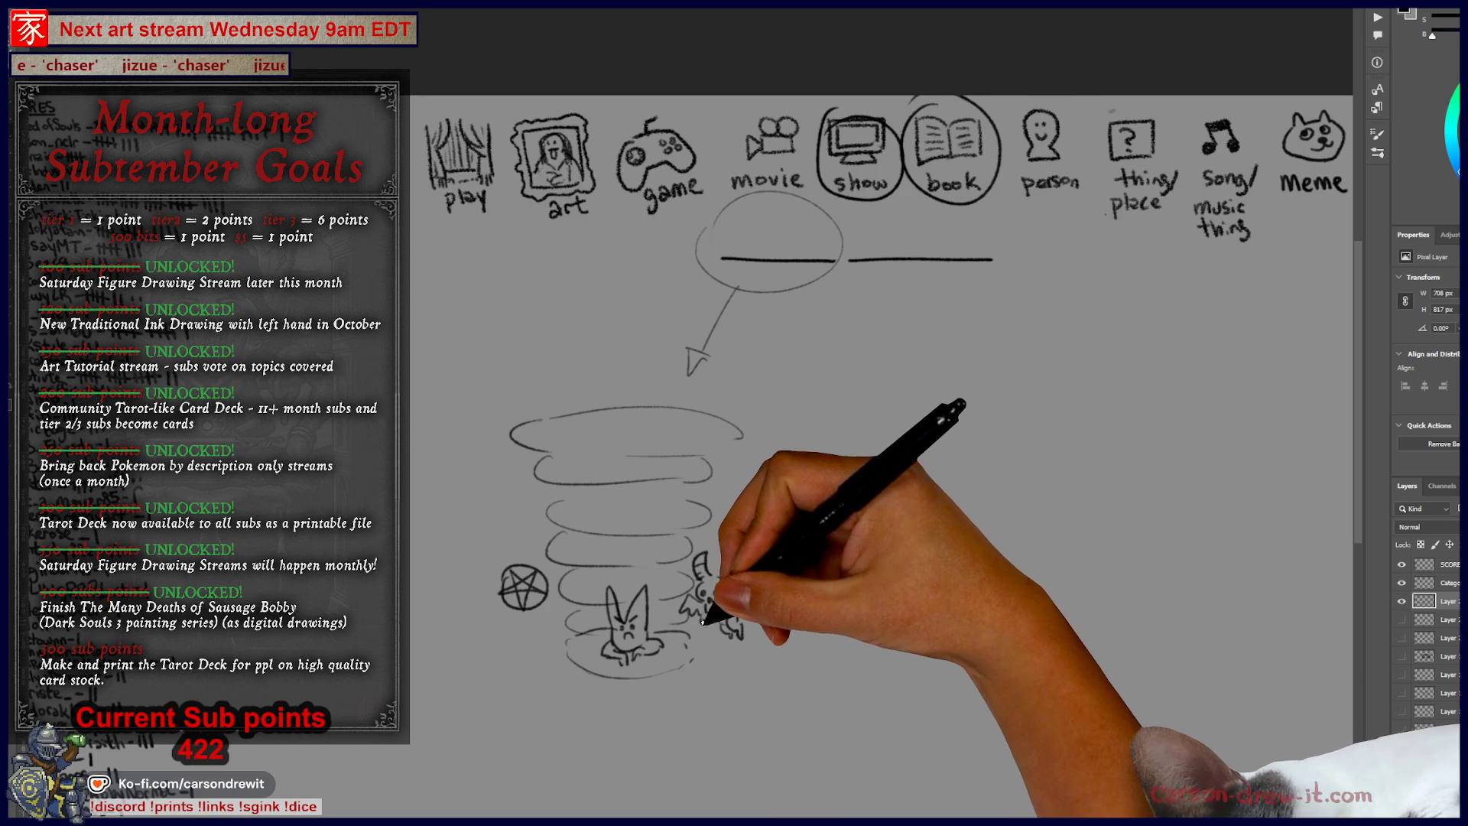
{"action": "mouse_move", "coordinate": [692, 578]}
{"action": "left_mouse_down"}
{"action": "mouse_move", "coordinate": [757, 596]}
{"action": "mouse_move", "coordinate": [727, 567]}
{"action": "left_mouse_up"}
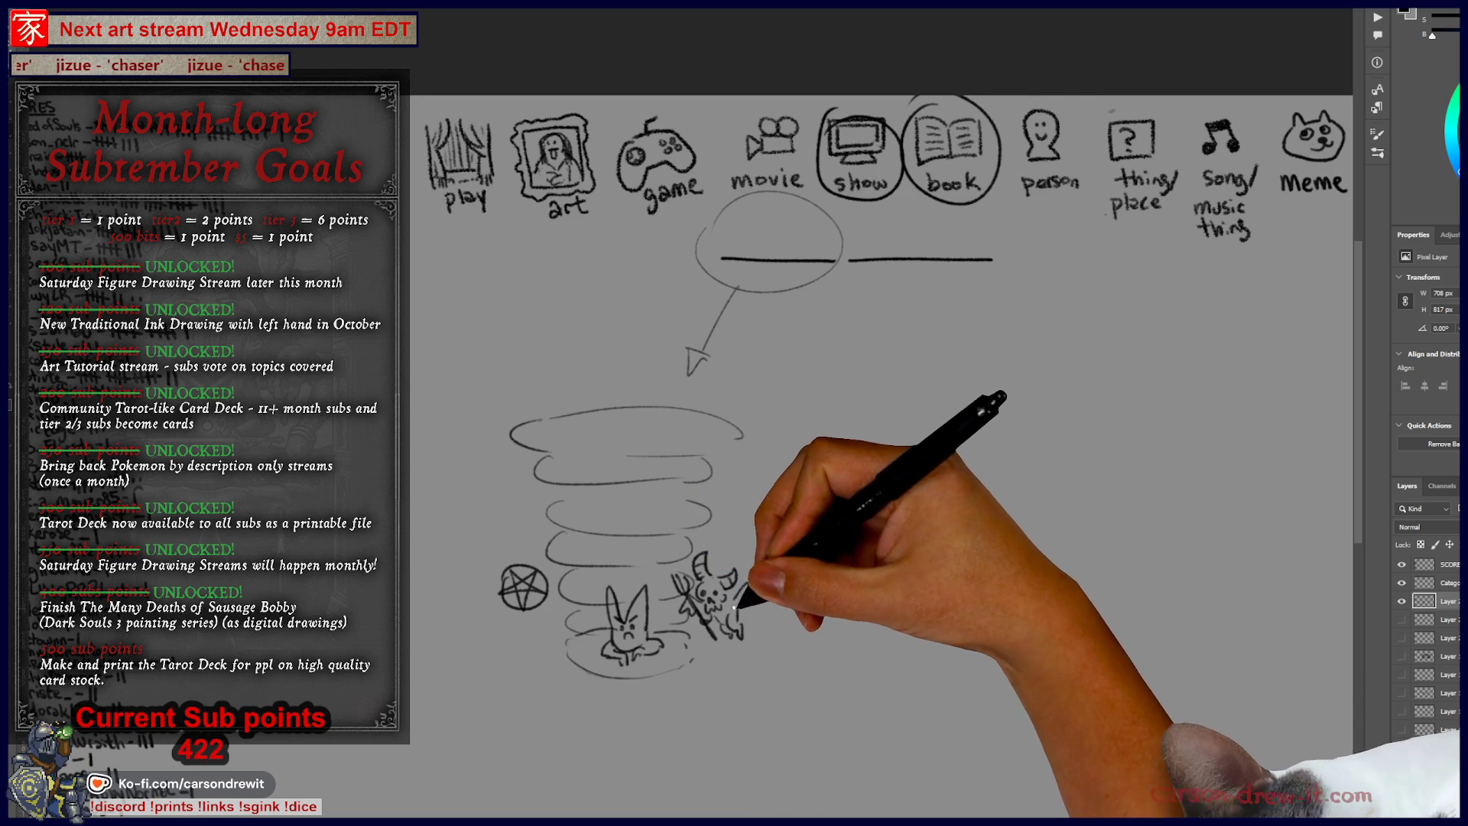
- Draw an oval around the second answer line with a line leading down
{"action": "mouse_move", "coordinate": [797, 624]}
{"action": "left_mouse_down"}
{"action": "mouse_move", "coordinate": [860, 585]}
{"action": "mouse_move", "coordinate": [862, 648]}
{"action": "left_mouse_up"}
{"action": "left_click_drag", "start_coordinate": [984, 524], "coordinate": [842, 546]}
{"action": "mouse_move", "coordinate": [772, 359]}
{"action": "left_mouse_down"}
{"action": "mouse_move", "coordinate": [811, 302]}
{"action": "mouse_move", "coordinate": [796, 409]}
{"action": "left_mouse_up"}
{"action": "mouse_move", "coordinate": [829, 479]}
{"action": "left_mouse_down"}
{"action": "mouse_move", "coordinate": [859, 426]}
{"action": "mouse_move", "coordinate": [885, 420]}
{"action": "left_mouse_up"}
{"action": "mouse_move", "coordinate": [864, 325]}
{"action": "left_mouse_down"}
{"action": "mouse_move", "coordinate": [904, 416]}
{"action": "mouse_move", "coordinate": [916, 412]}
{"action": "left_mouse_up"}
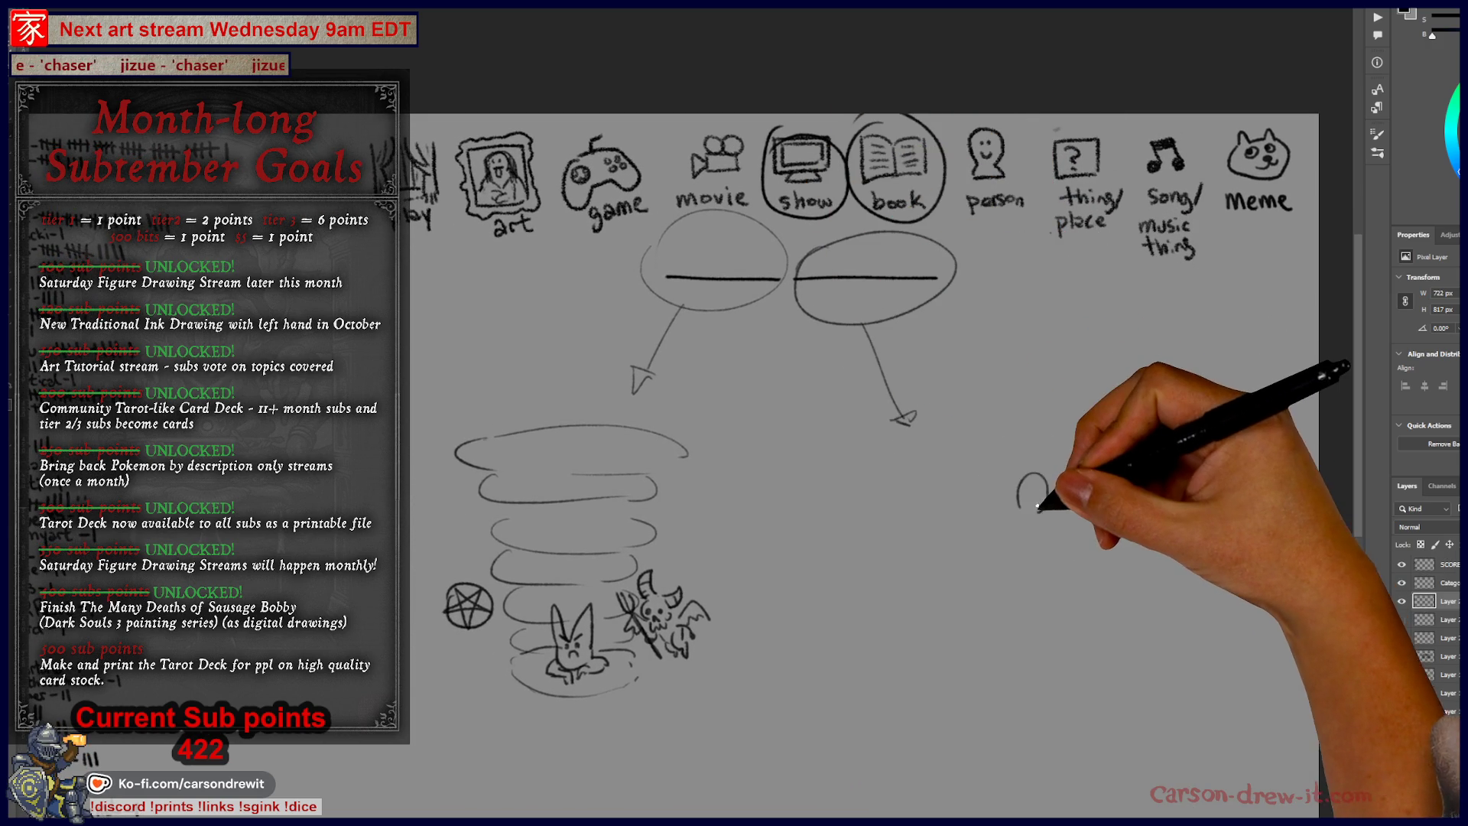
- Add the arrowhead and draw a reclining figure reading a book by a palm trunk
{"action": "left_click_drag", "start_coordinate": [893, 426], "coordinate": [928, 414]}
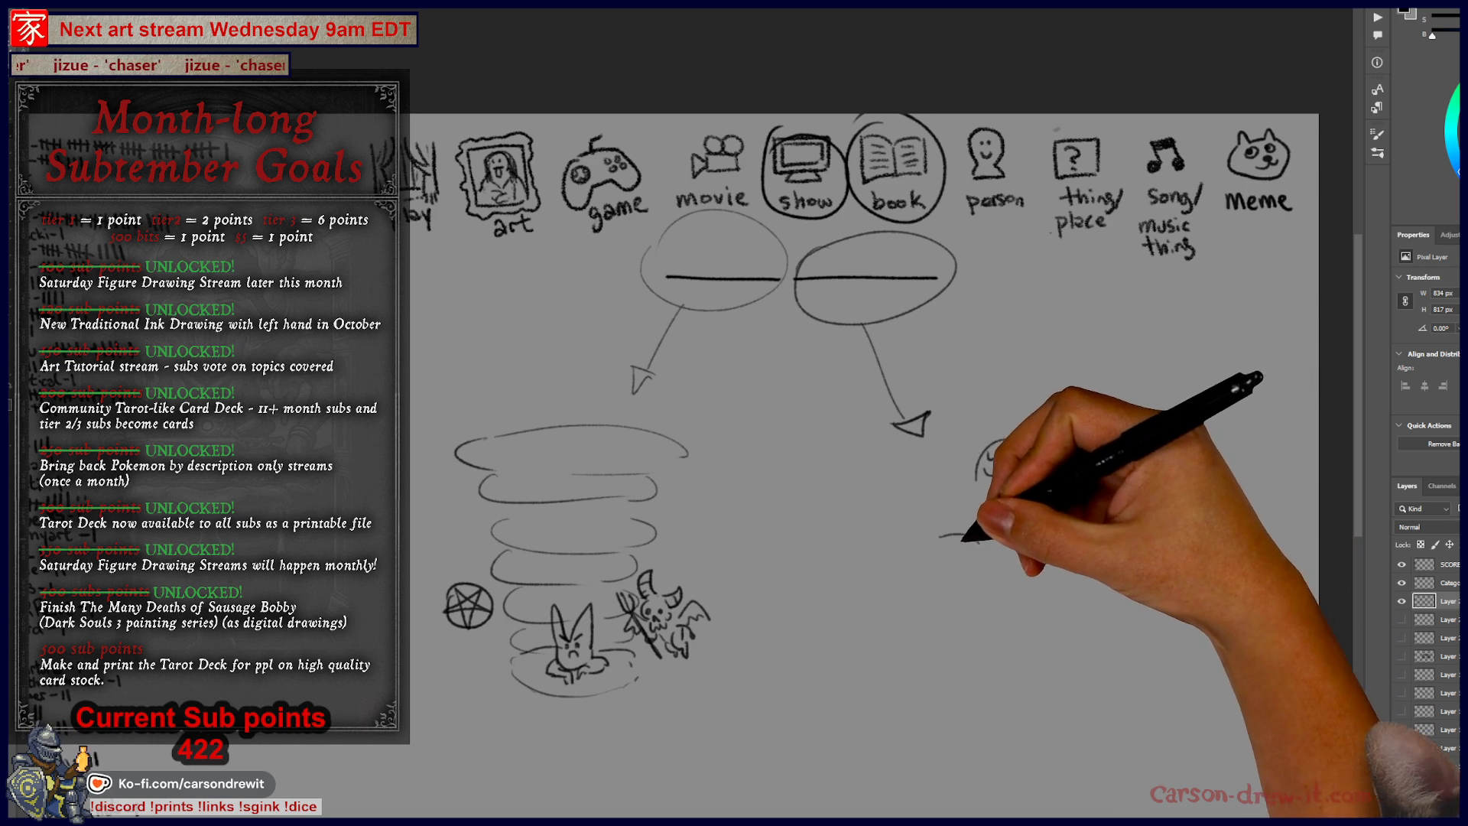
{"action": "left_click_drag", "start_coordinate": [945, 563], "coordinate": [957, 552]}
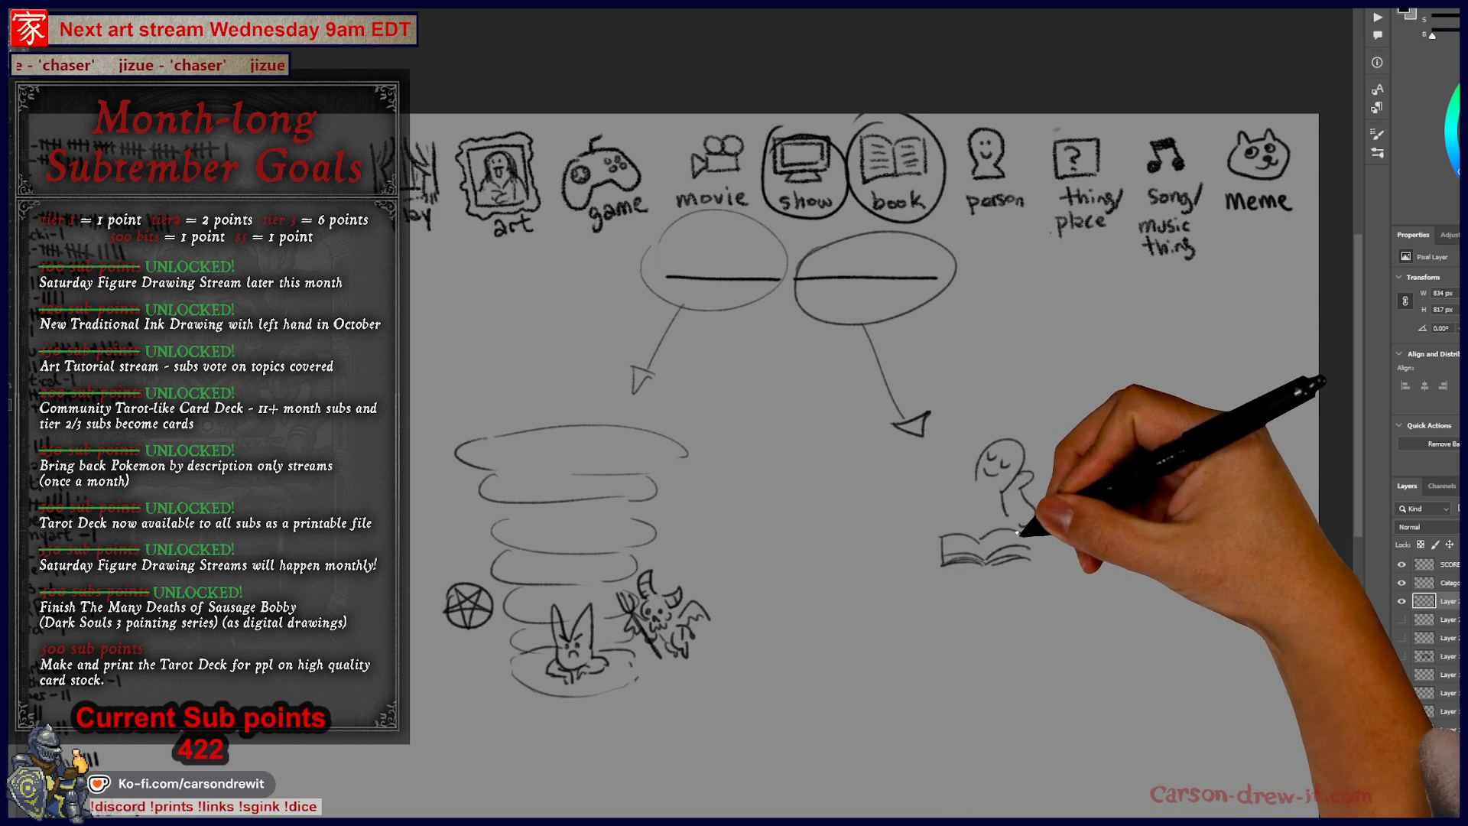
{"action": "mouse_move", "coordinate": [872, 485]}
{"action": "left_mouse_down"}
{"action": "mouse_move", "coordinate": [859, 525]}
{"action": "mouse_move", "coordinate": [951, 504]}
{"action": "left_mouse_up"}
{"action": "mouse_move", "coordinate": [869, 541]}
{"action": "left_mouse_down"}
{"action": "mouse_move", "coordinate": [849, 554]}
{"action": "mouse_move", "coordinate": [933, 530]}
{"action": "left_mouse_up"}
{"action": "left_click_drag", "start_coordinate": [977, 475], "coordinate": [1024, 459]}
{"action": "left_click_drag", "start_coordinate": [1011, 468], "coordinate": [1029, 559]}
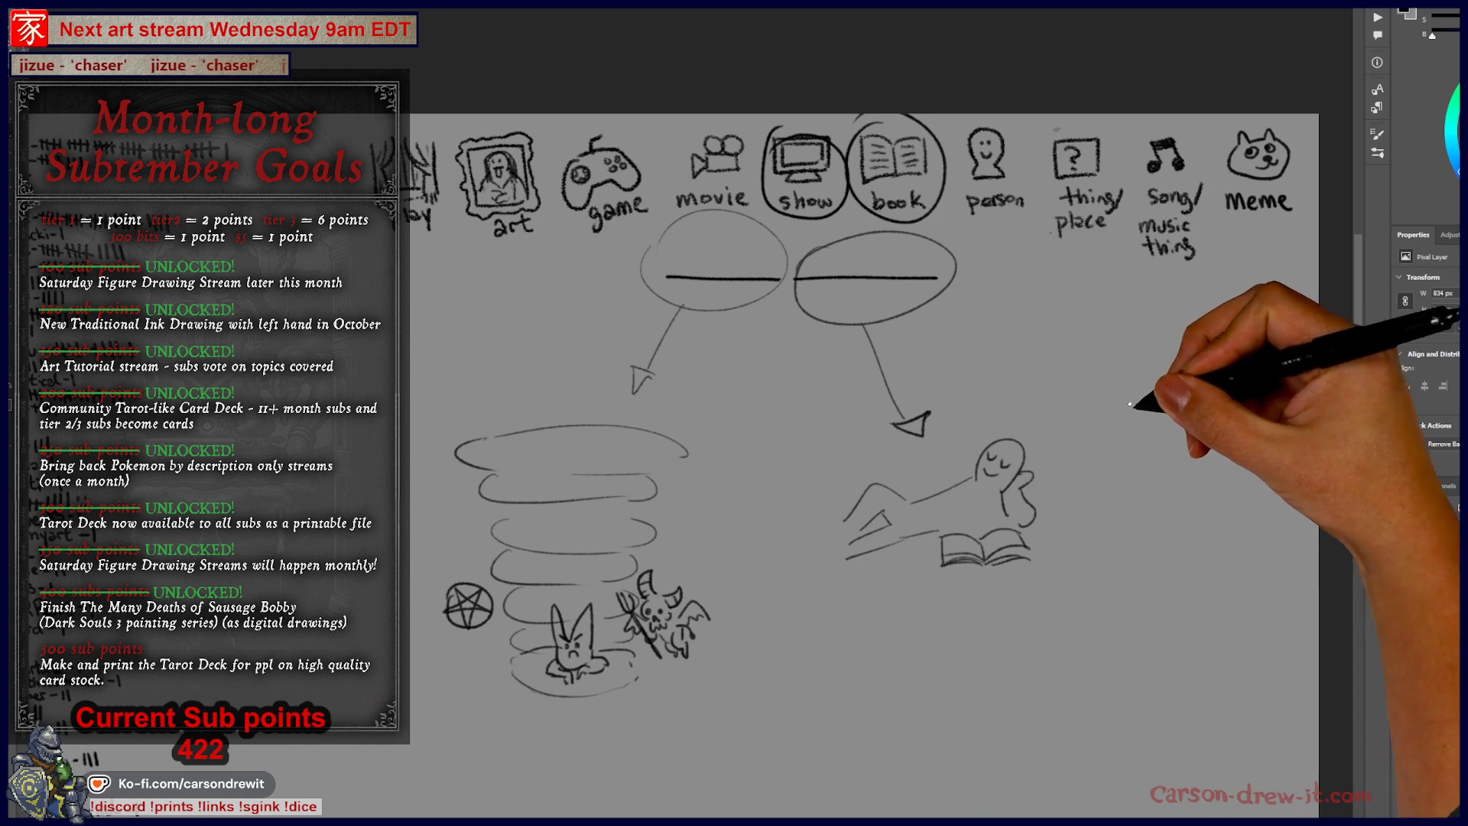
{"action": "mouse_move", "coordinate": [1086, 401]}
{"action": "left_mouse_down"}
{"action": "mouse_move", "coordinate": [1185, 526]}
{"action": "mouse_move", "coordinate": [1133, 451]}
{"action": "left_mouse_up"}
- Add palm fronds, a cat, grapes, ground line and squiggles, then arc around the whirlwind
{"action": "mouse_move", "coordinate": [948, 370]}
{"action": "left_mouse_down"}
{"action": "mouse_move", "coordinate": [983, 393]}
{"action": "mouse_move", "coordinate": [1065, 400]}
{"action": "mouse_move", "coordinate": [1054, 408]}
{"action": "left_mouse_up"}
{"action": "mouse_move", "coordinate": [985, 356]}
{"action": "left_mouse_down"}
{"action": "mouse_move", "coordinate": [1029, 351]}
{"action": "mouse_move", "coordinate": [1139, 409]}
{"action": "mouse_move", "coordinate": [1200, 522]}
{"action": "mouse_move", "coordinate": [1232, 505]}
{"action": "left_mouse_up"}
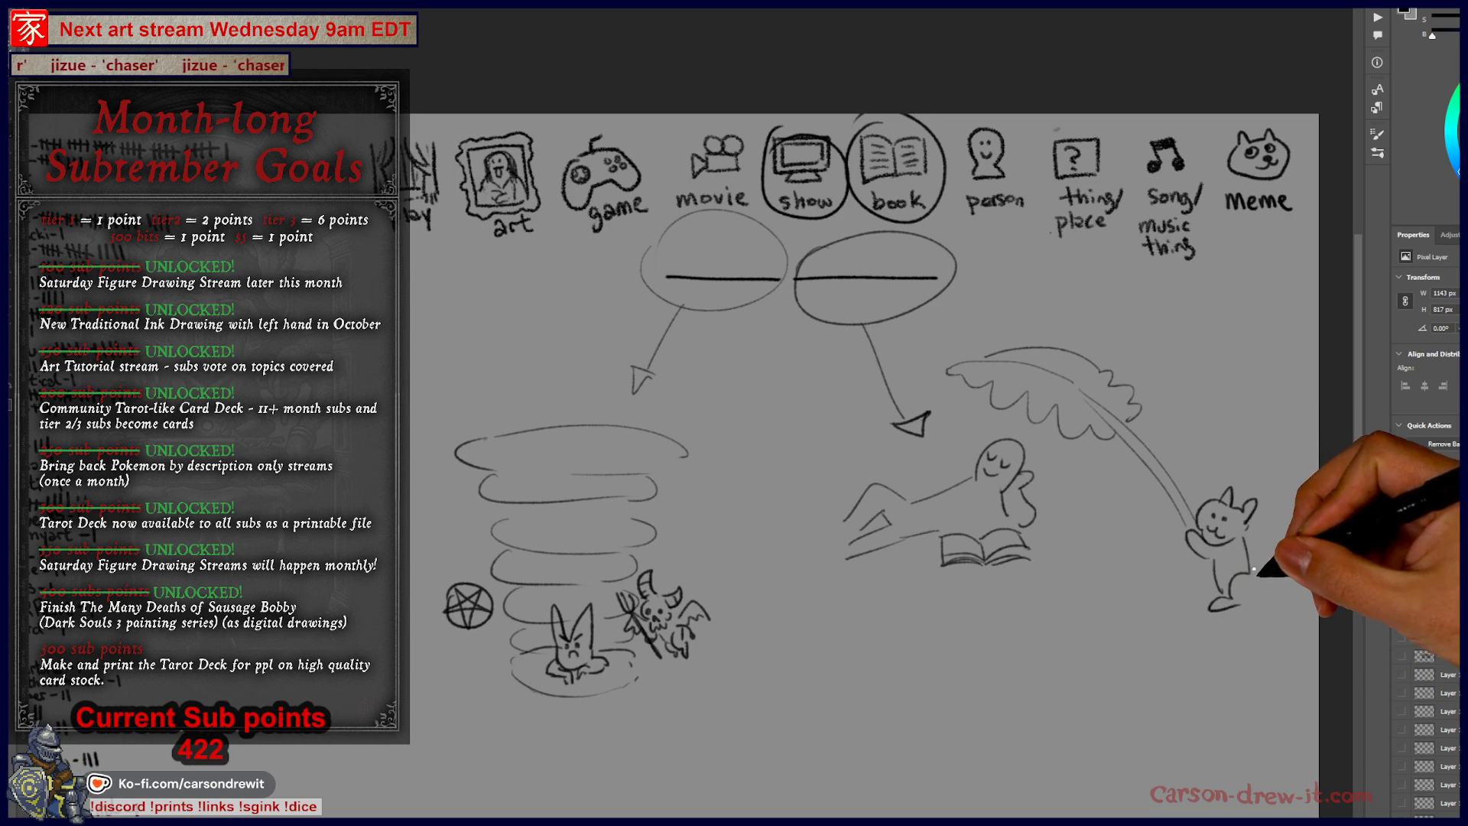
{"action": "left_click_drag", "start_coordinate": [1256, 599], "coordinate": [1292, 585]}
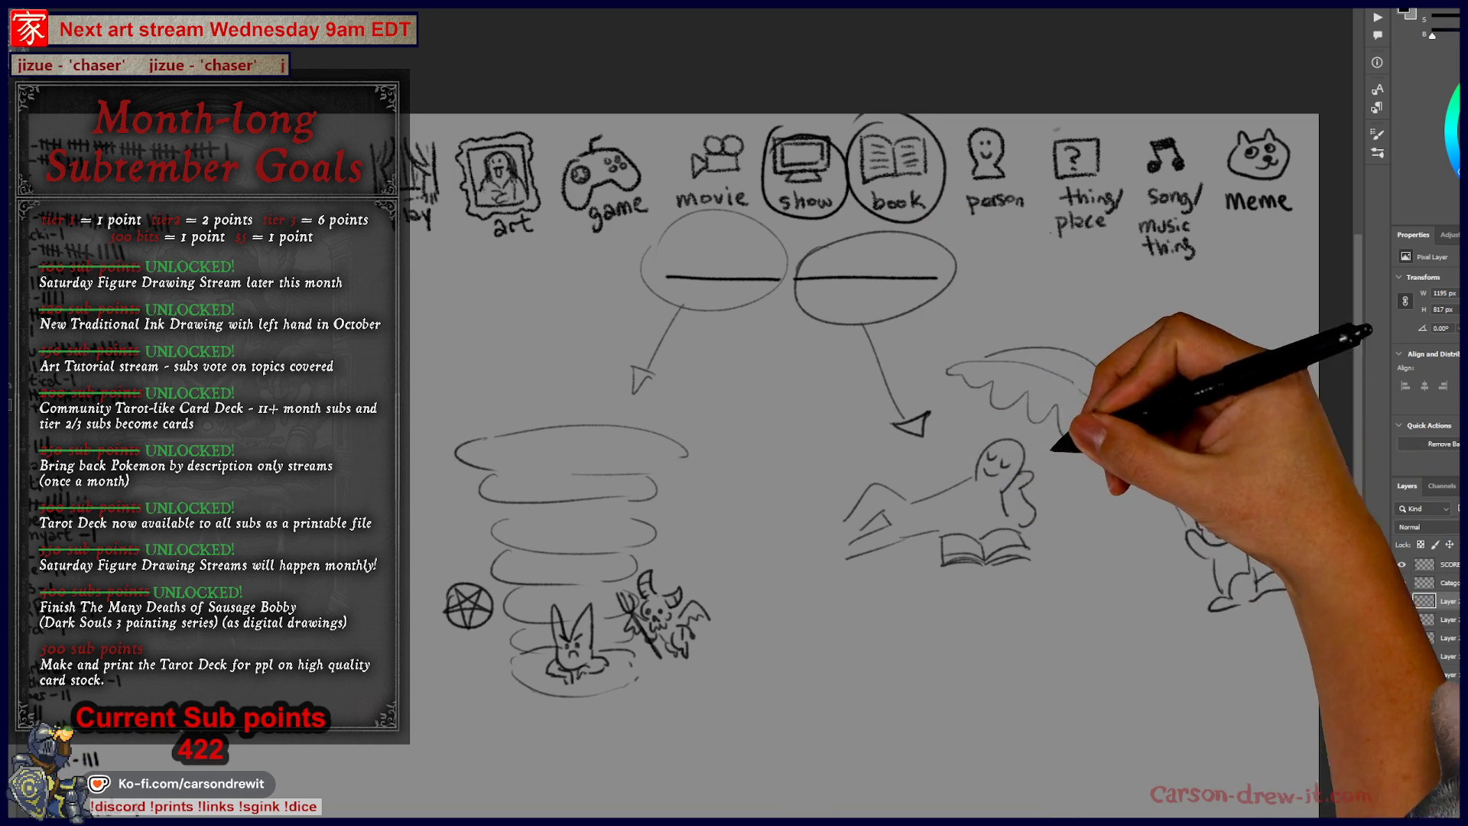
{"action": "mouse_move", "coordinate": [895, 427]}
{"action": "left_mouse_down"}
{"action": "mouse_move", "coordinate": [928, 414]}
{"action": "mouse_move", "coordinate": [968, 443]}
{"action": "mouse_move", "coordinate": [970, 420]}
{"action": "mouse_move", "coordinate": [927, 360]}
{"action": "left_mouse_up"}
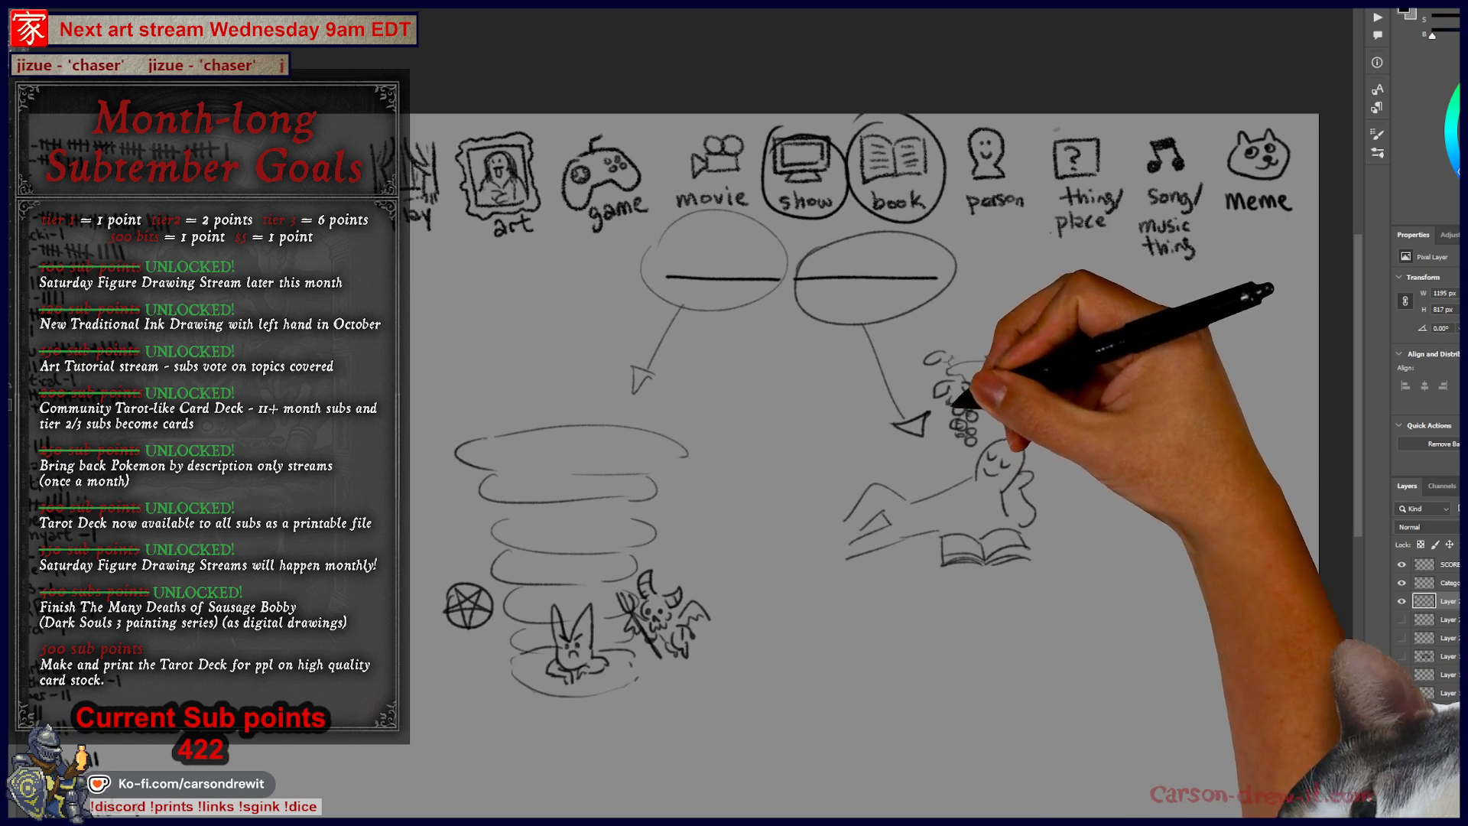
{"action": "left_click_drag", "start_coordinate": [849, 483], "coordinate": [791, 489]}
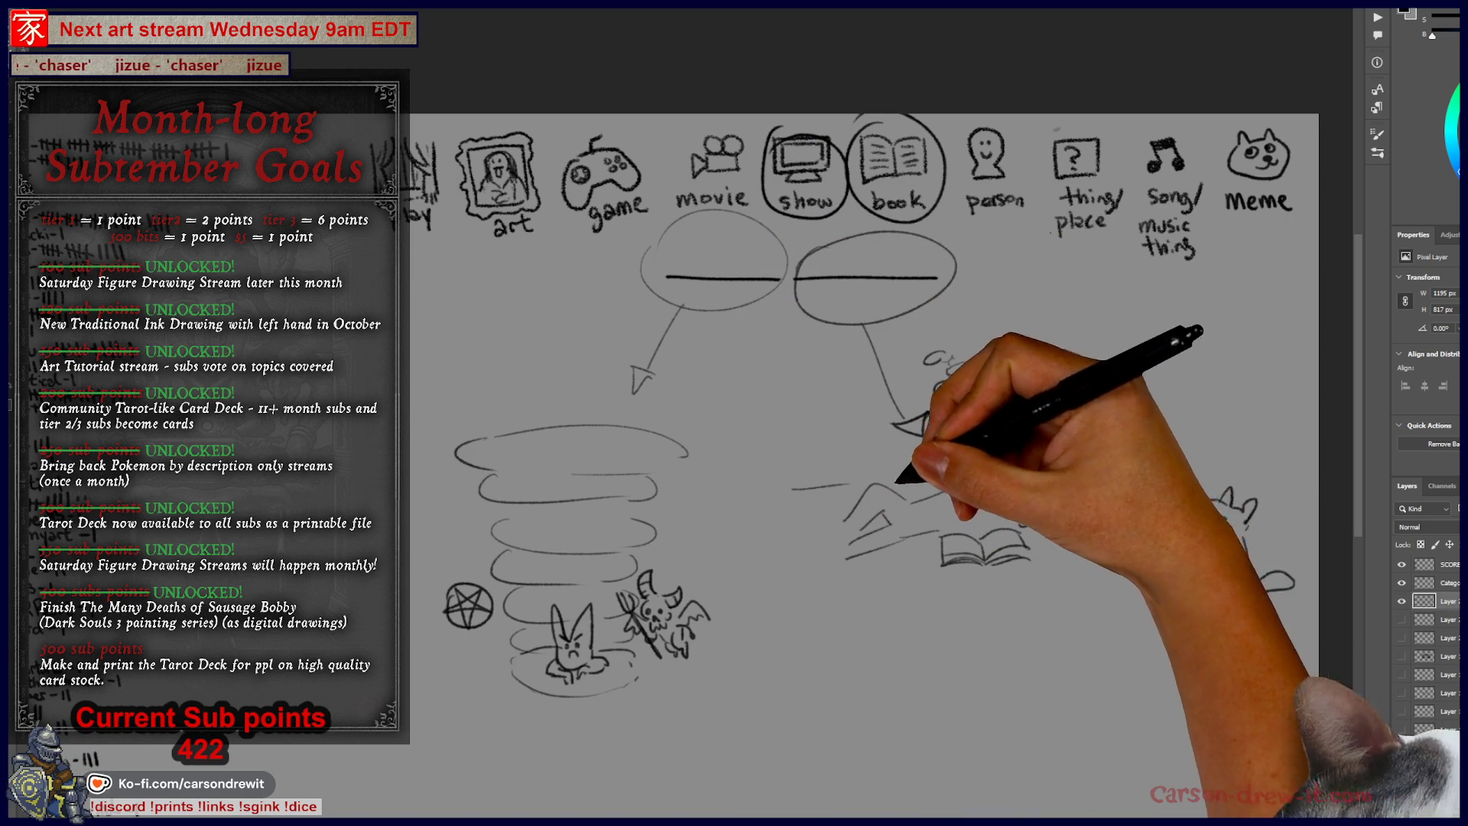
{"action": "mouse_move", "coordinate": [813, 411]}
{"action": "left_mouse_down"}
{"action": "mouse_move", "coordinate": [839, 387]}
{"action": "mouse_move", "coordinate": [843, 400]}
{"action": "mouse_move", "coordinate": [813, 393]}
{"action": "mouse_move", "coordinate": [844, 461]}
{"action": "mouse_move", "coordinate": [927, 413]}
{"action": "left_mouse_up"}
{"action": "left_click_drag", "start_coordinate": [1093, 473], "coordinate": [1122, 468]}
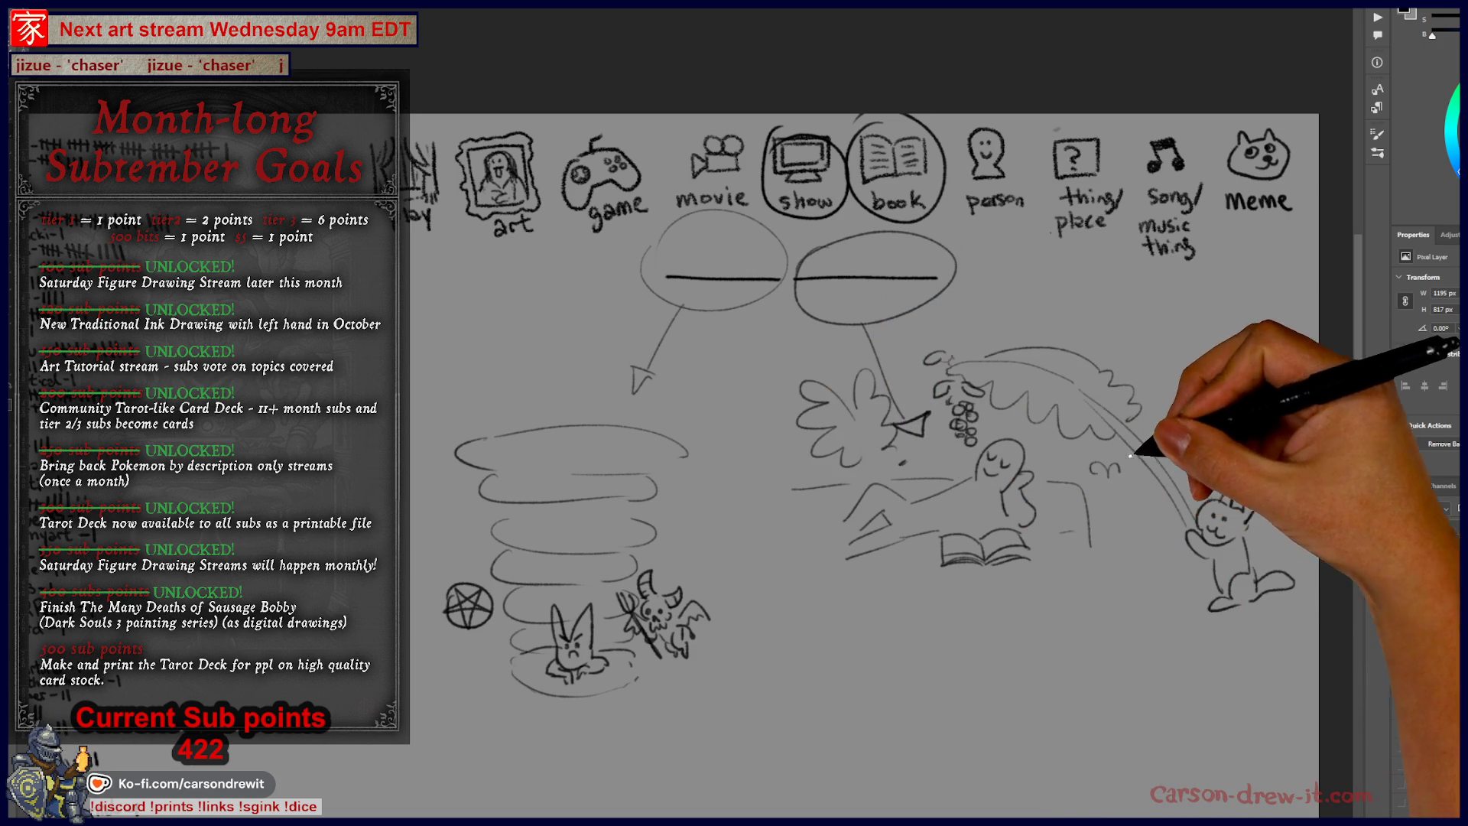
{"action": "left_click_drag", "start_coordinate": [1202, 511], "coordinate": [1254, 514]}
{"action": "left_click_drag", "start_coordinate": [962, 420], "coordinate": [968, 442]}
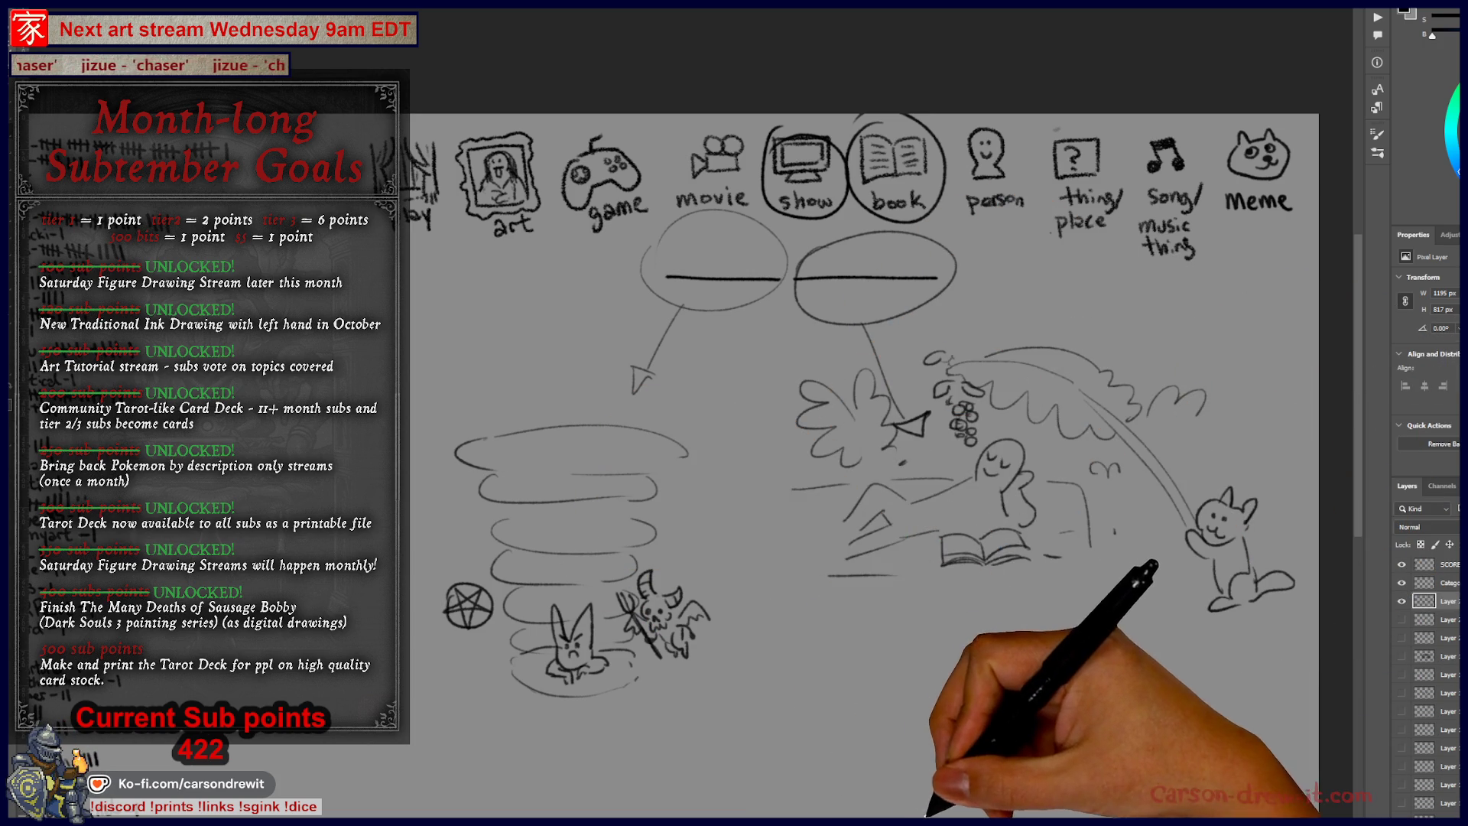
{"action": "left_click_drag", "start_coordinate": [578, 379], "coordinate": [505, 734]}
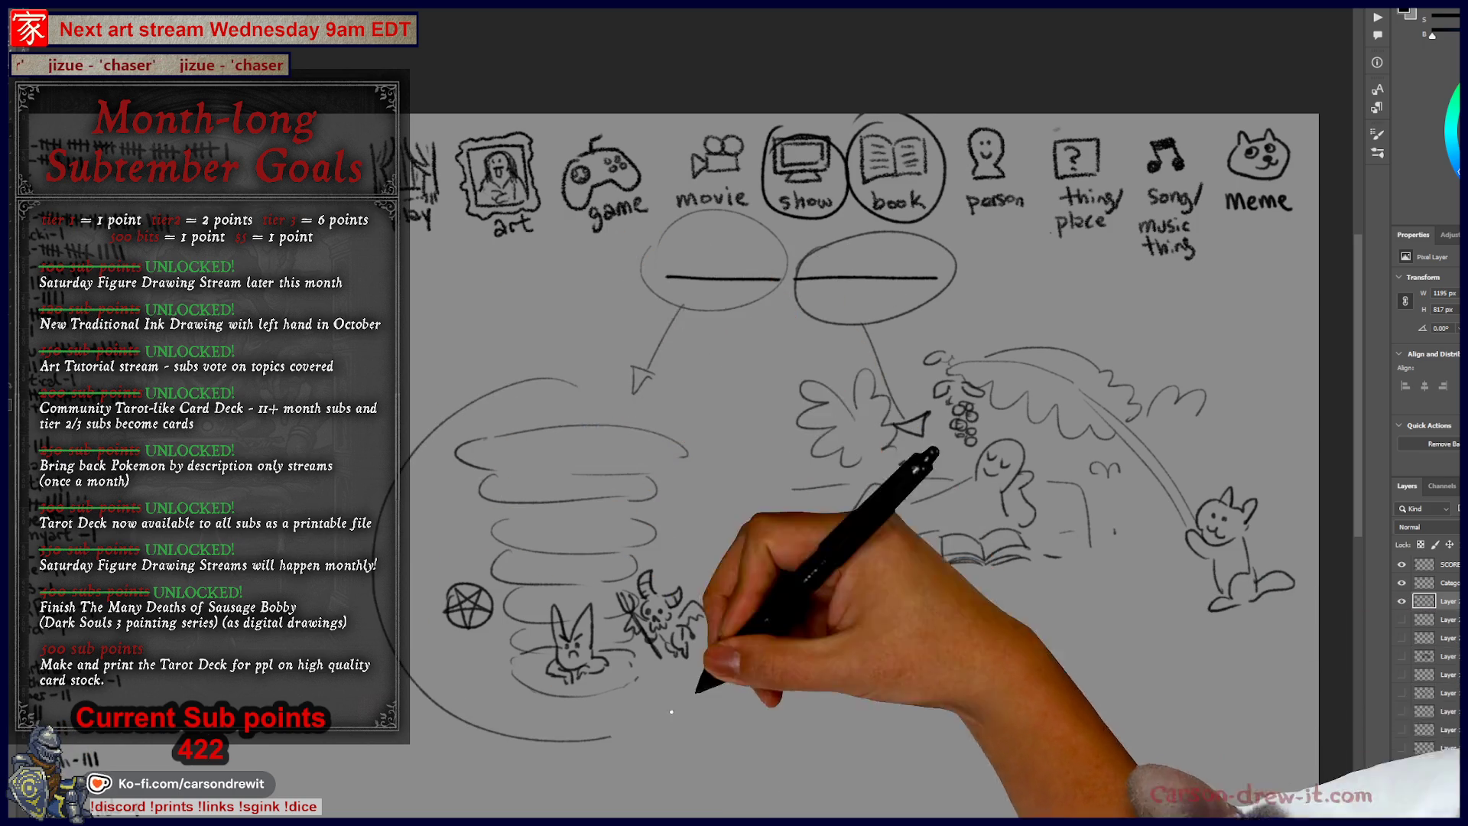
- Close the circle around the whirlwind and undo the doubled stroke on the first oval
{"action": "left_click_drag", "start_coordinate": [595, 739], "coordinate": [578, 380]}
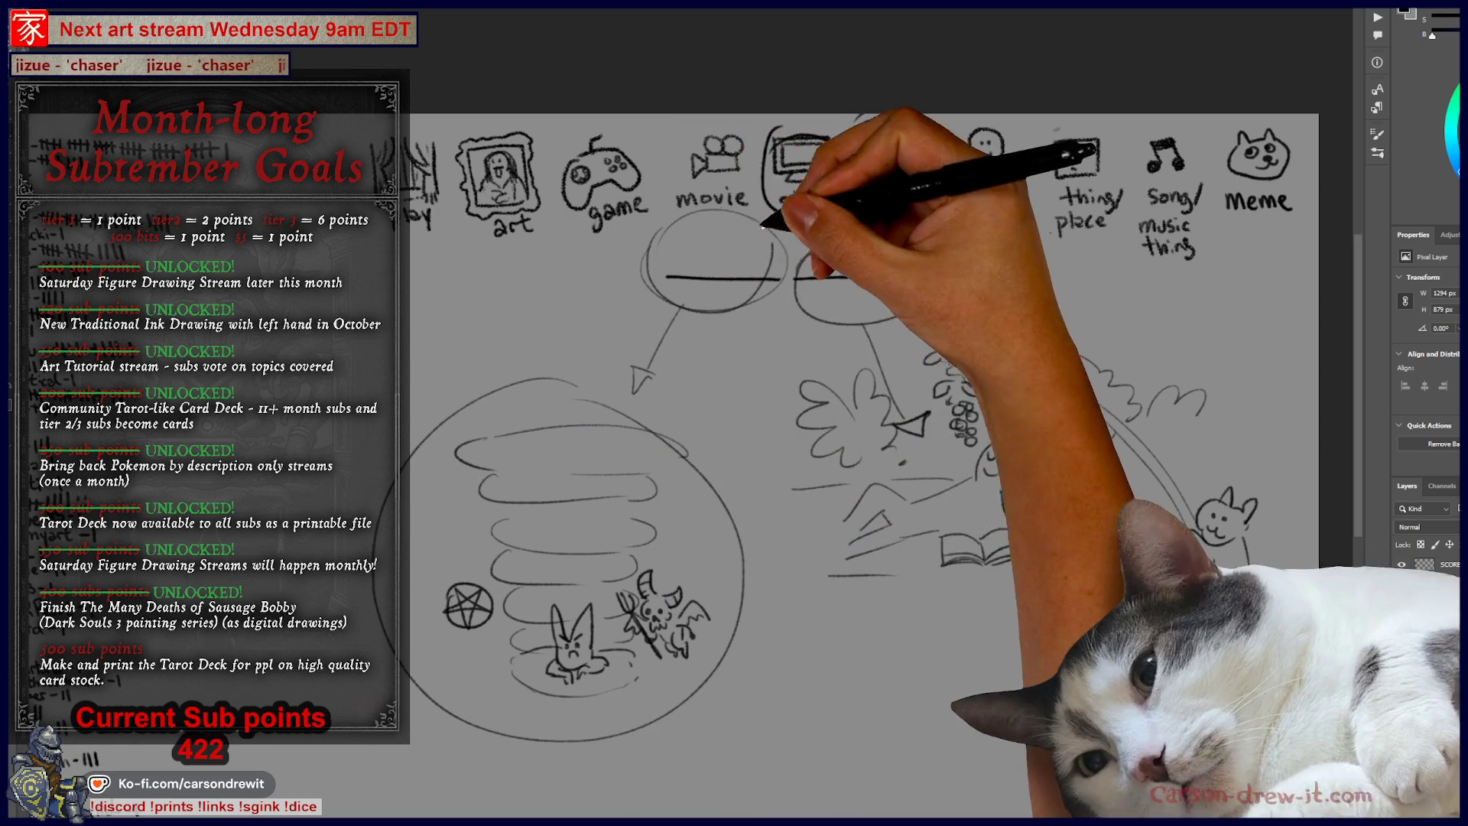
{"action": "key", "text": "ctrl+z"}
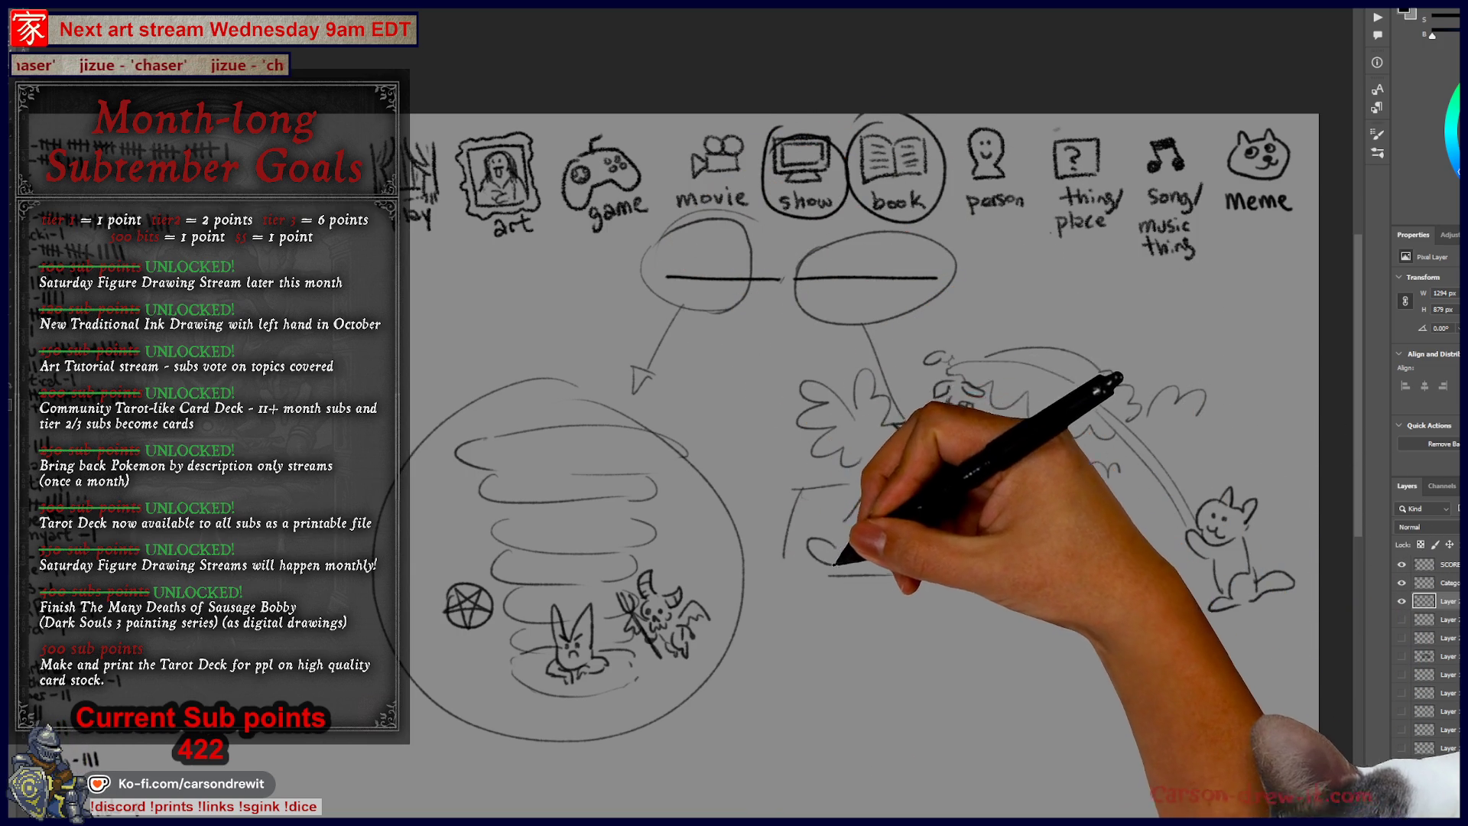
{"action": "left_click_drag", "start_coordinate": [950, 639], "coordinate": [916, 617]}
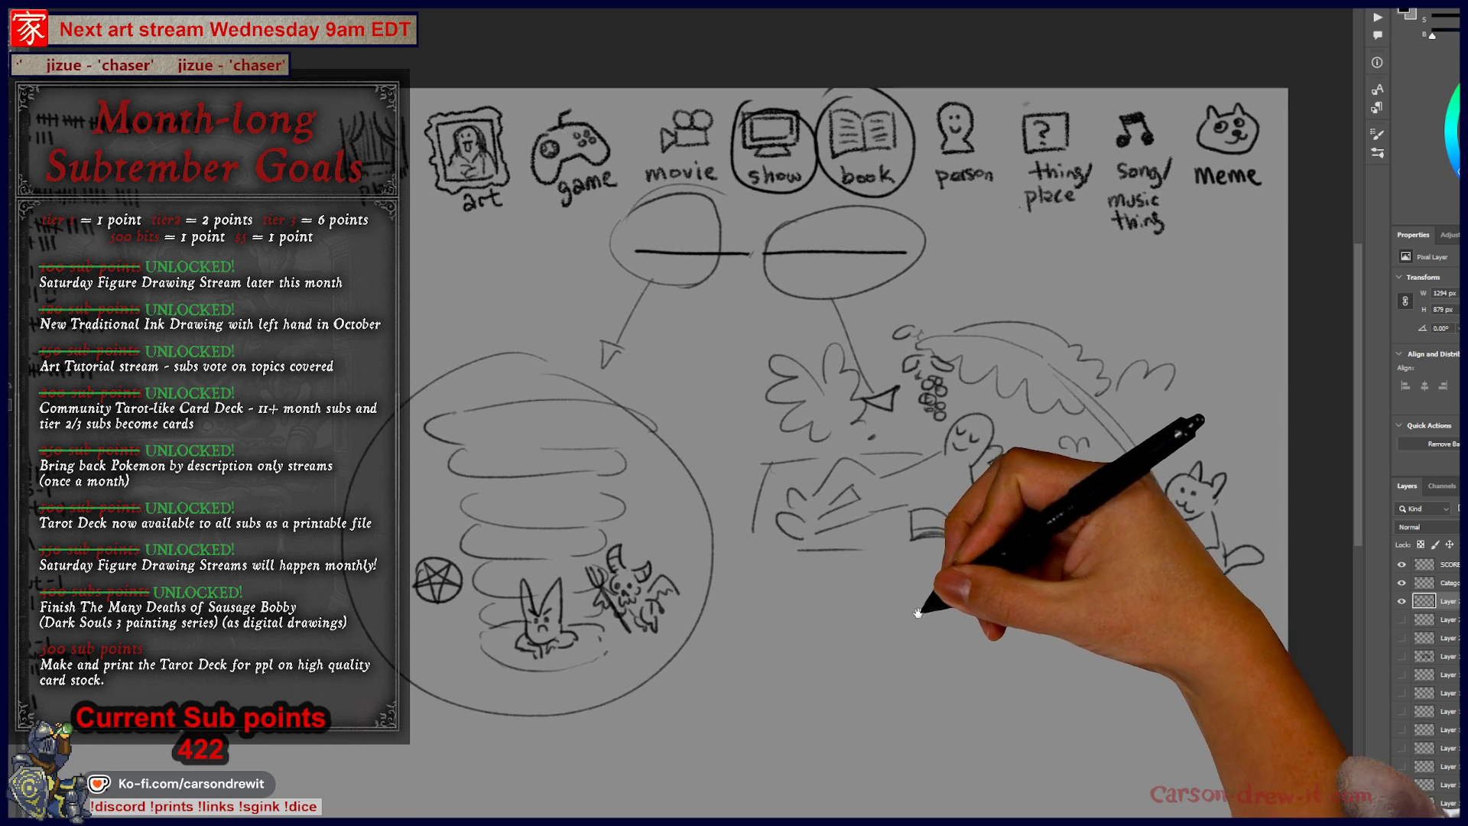
- Zoom out and pan until the SCORES tally list is in view
{"action": "left_click_drag", "start_coordinate": [916, 561], "coordinate": [965, 580]}
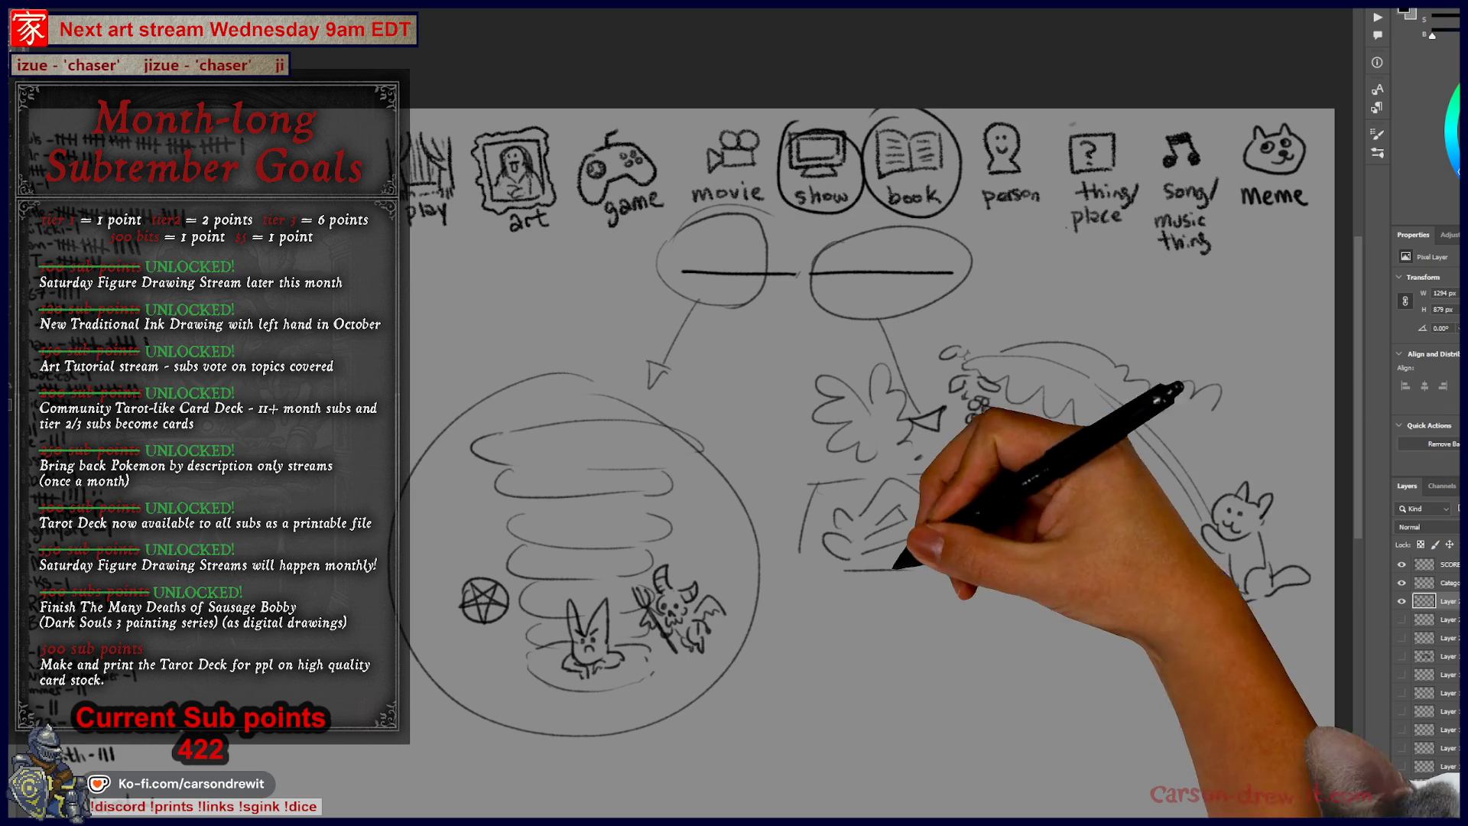
{"action": "key", "text": "ctrl+minus"}
{"action": "mouse_move", "coordinate": [692, 510]}
{"action": "left_mouse_down"}
{"action": "mouse_move", "coordinate": [862, 525]}
{"action": "mouse_move", "coordinate": [524, 387]}
{"action": "mouse_move", "coordinate": [698, 426]}
{"action": "mouse_move", "coordinate": [708, 575]}
{"action": "left_mouse_up"}
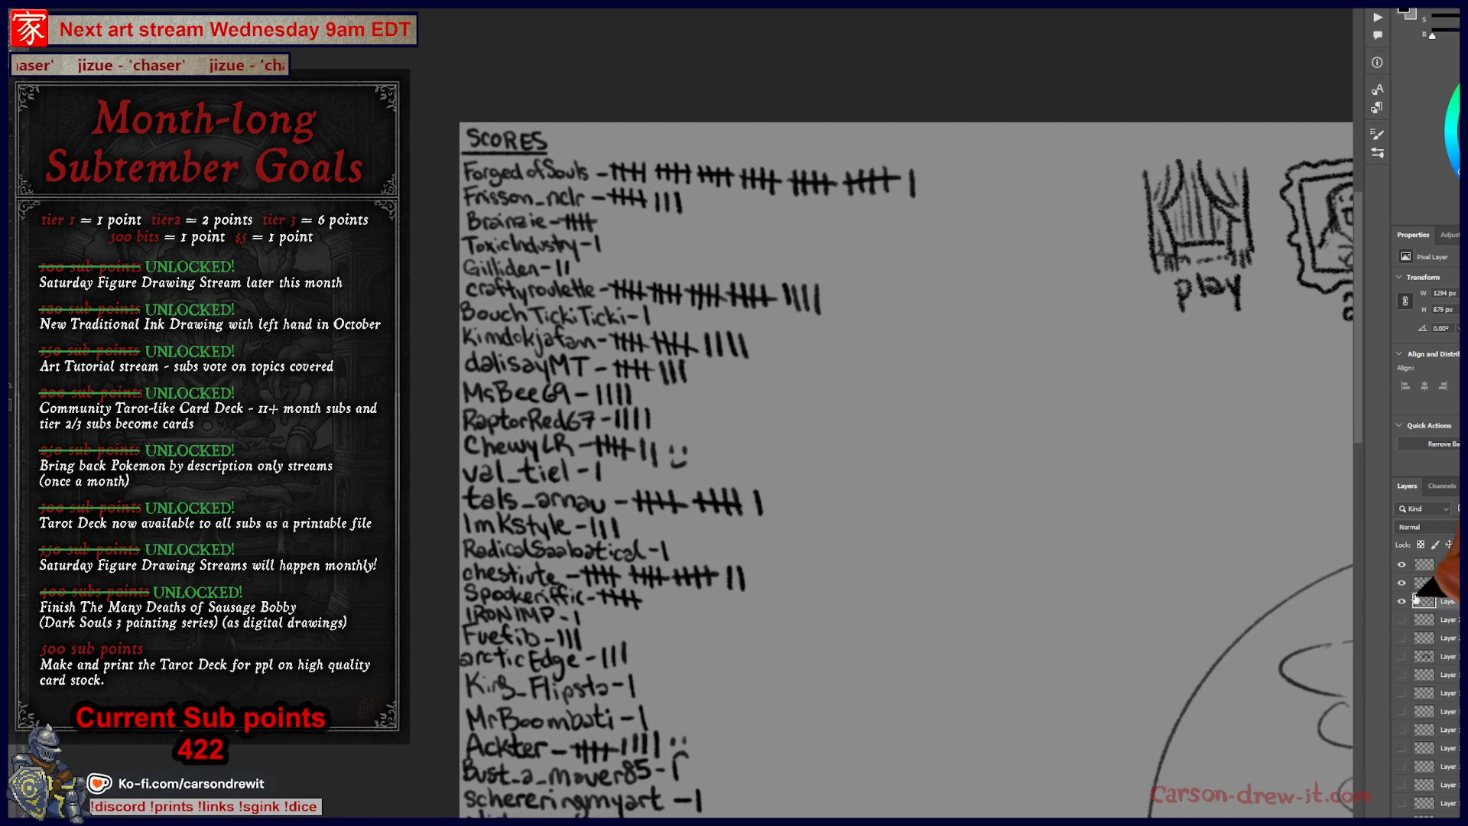
- Select the SCORES layer and marquee a rectangular region of the score list
{"action": "left_click", "coordinate": [1427, 564]}
{"action": "left_click_drag", "start_coordinate": [909, 553], "coordinate": [868, 621]}
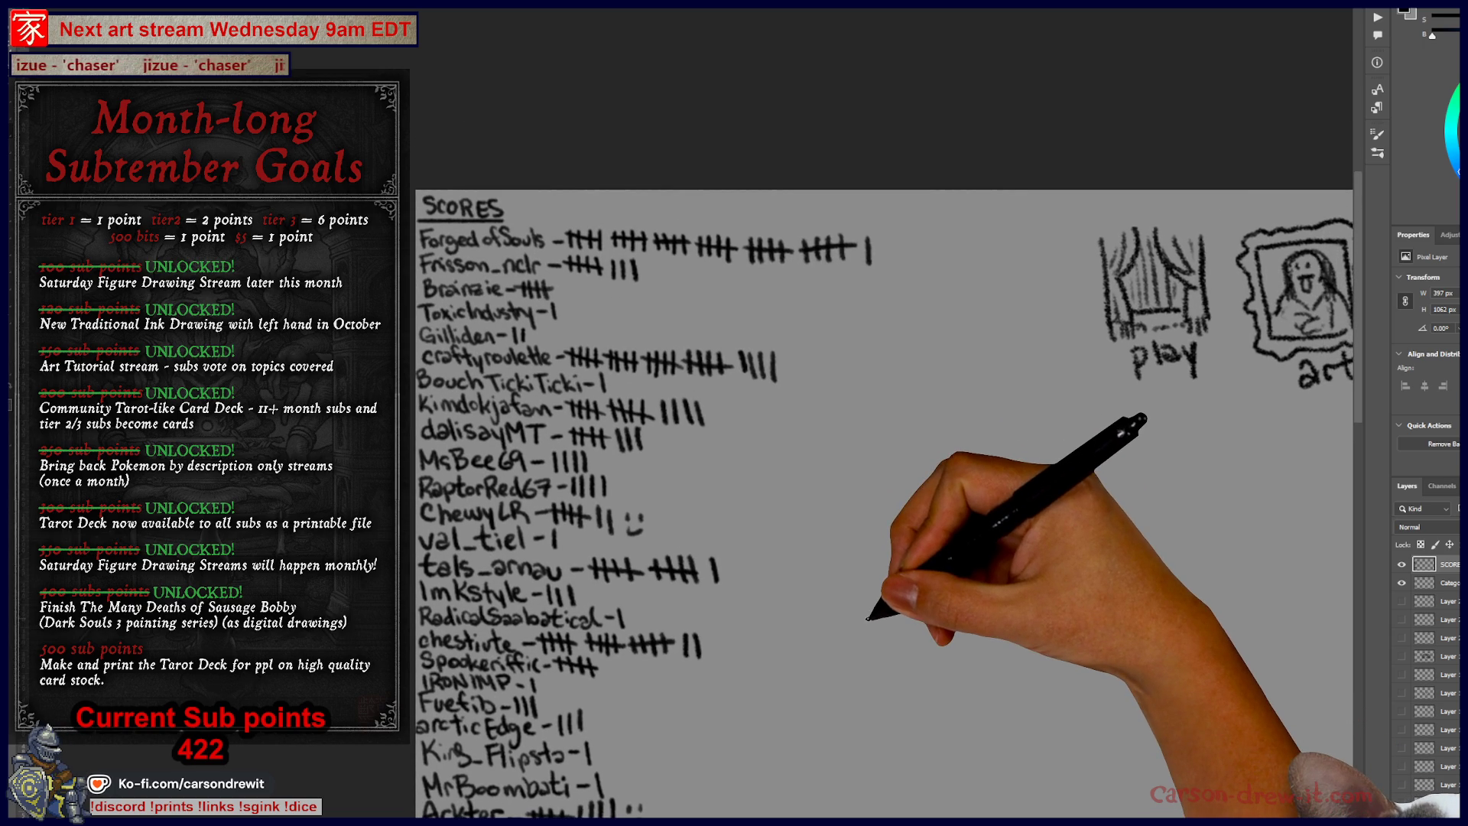
{"action": "left_click", "coordinate": [1405, 639]}
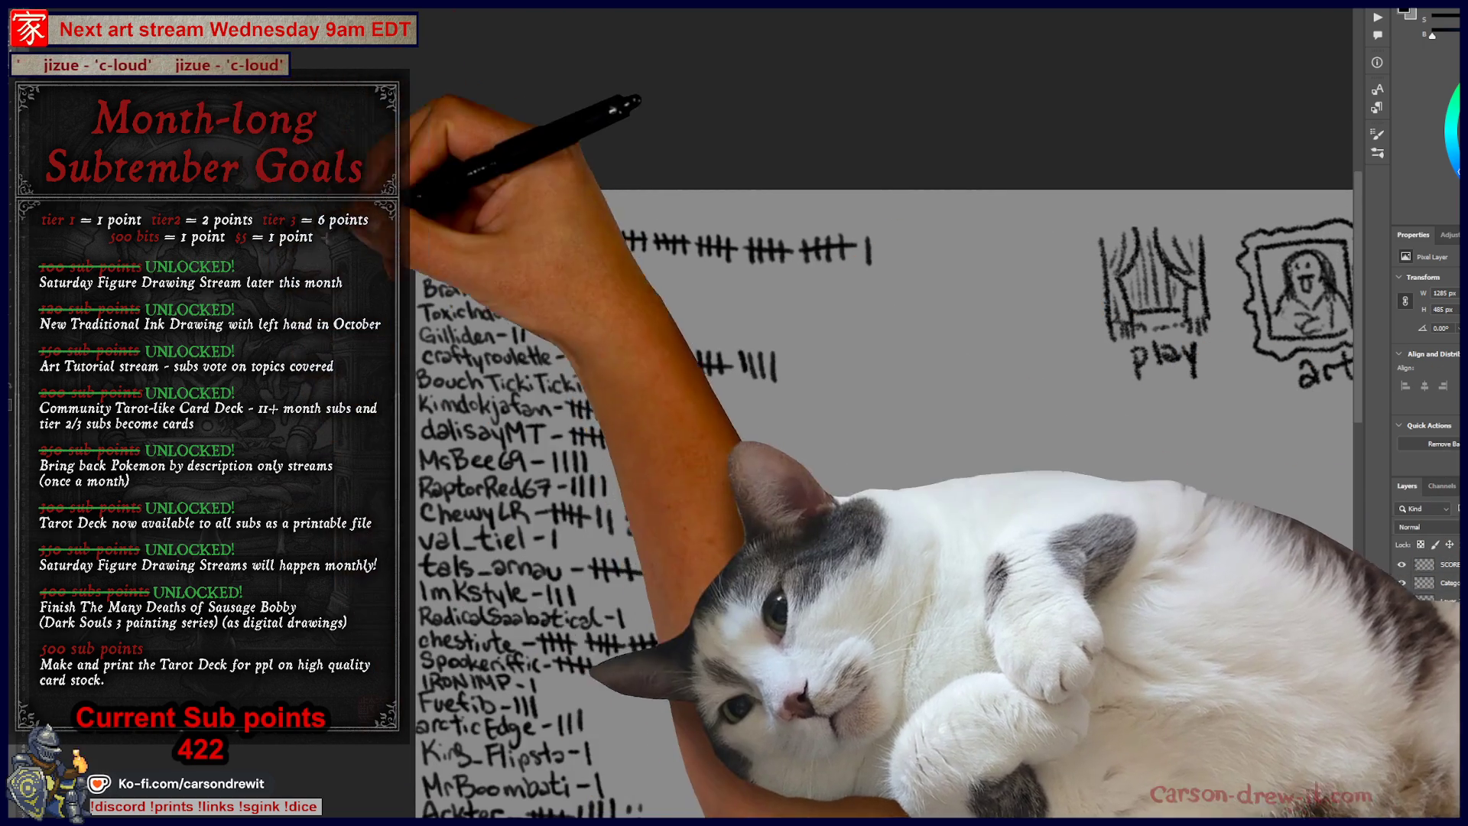
{"action": "left_click_drag", "start_coordinate": [416, 191], "coordinate": [985, 704]}
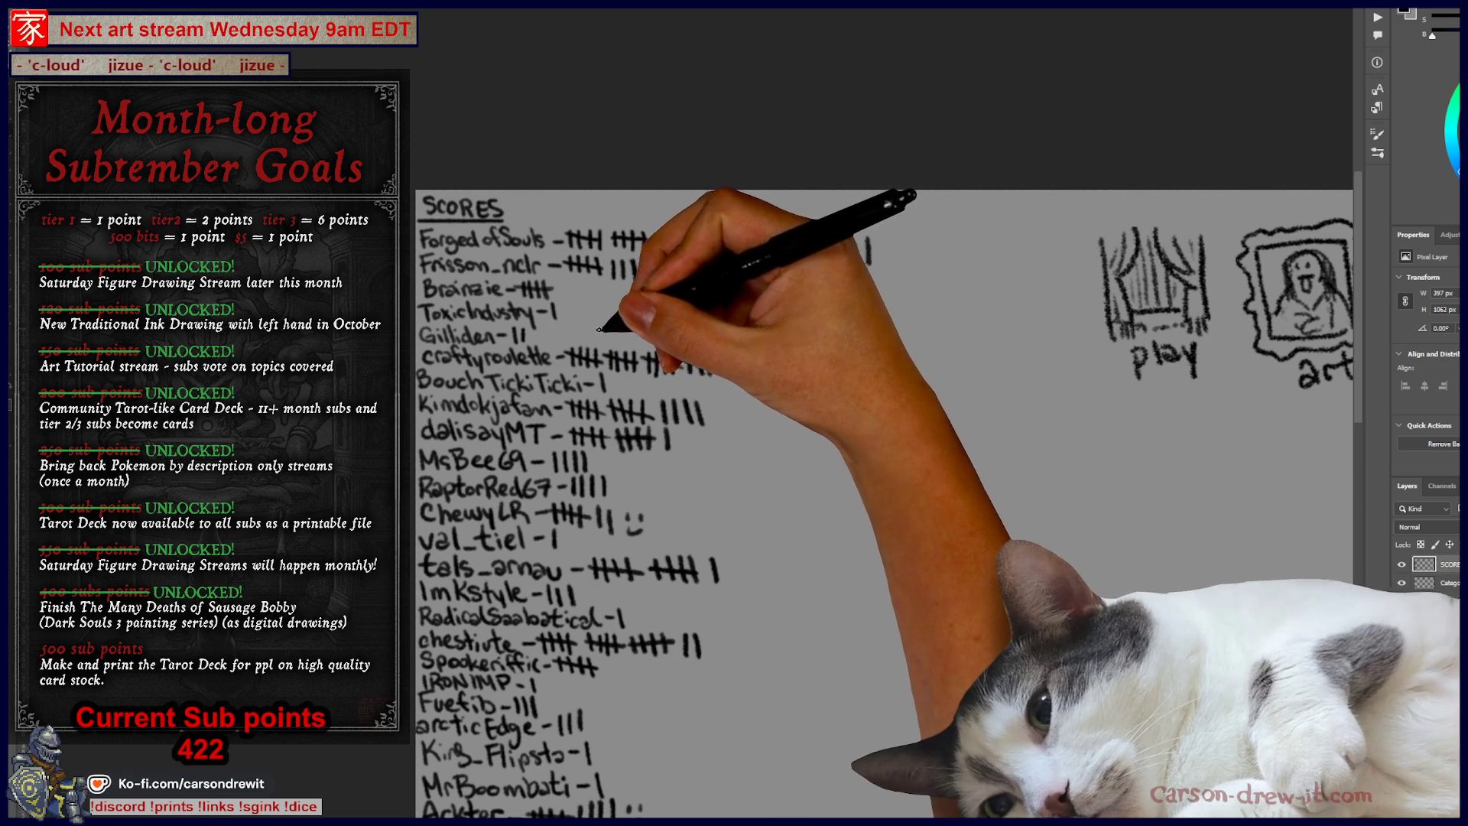
{"action": "scroll", "coordinate": [592, 329], "scroll_direction": "down", "scroll_amount": 5}
{"action": "scroll", "coordinate": [656, 283], "scroll_direction": "down", "scroll_amount": 2}
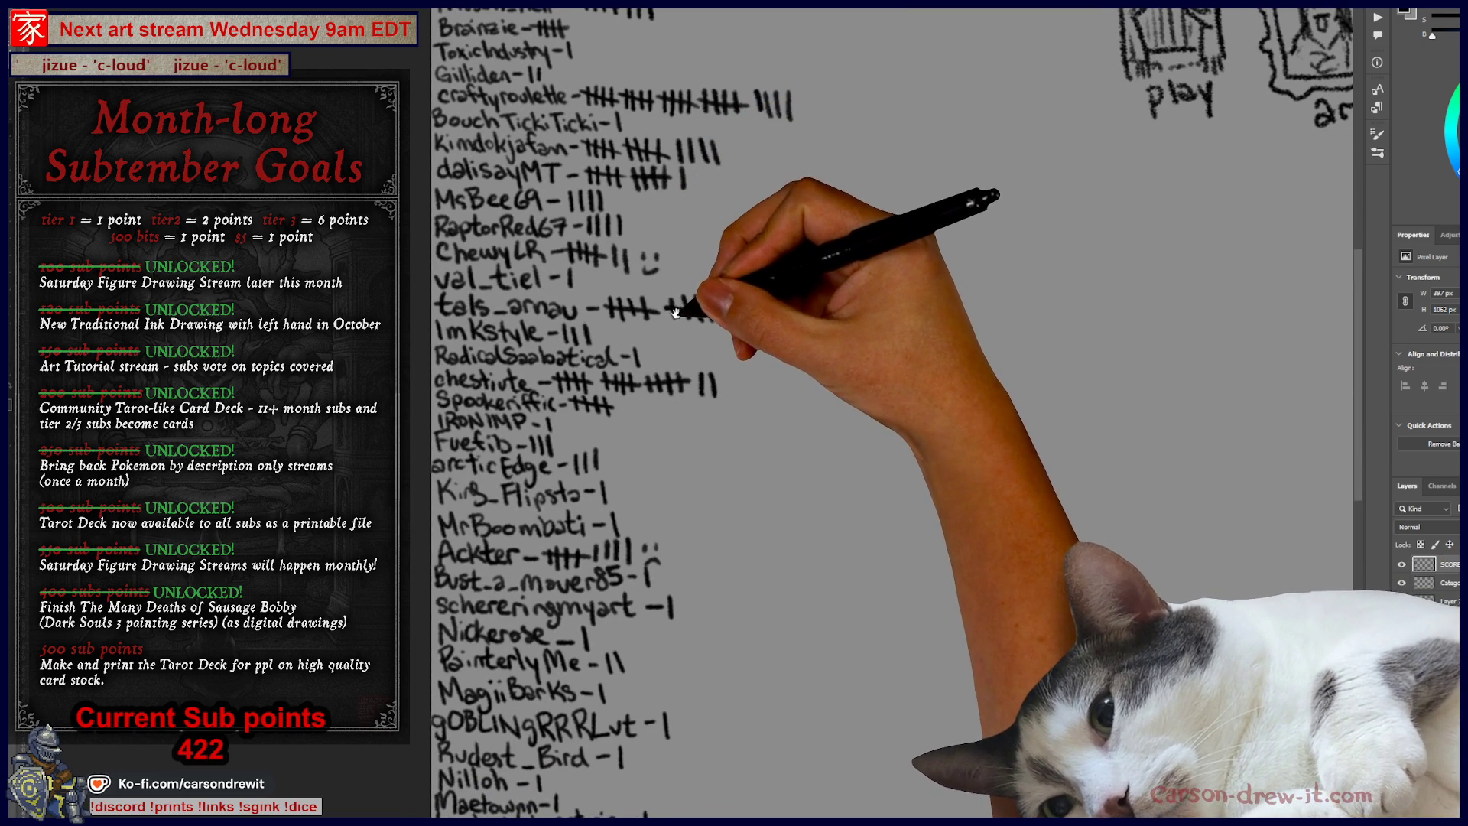
{"action": "left_click_drag", "start_coordinate": [730, 298], "coordinate": [731, 321]}
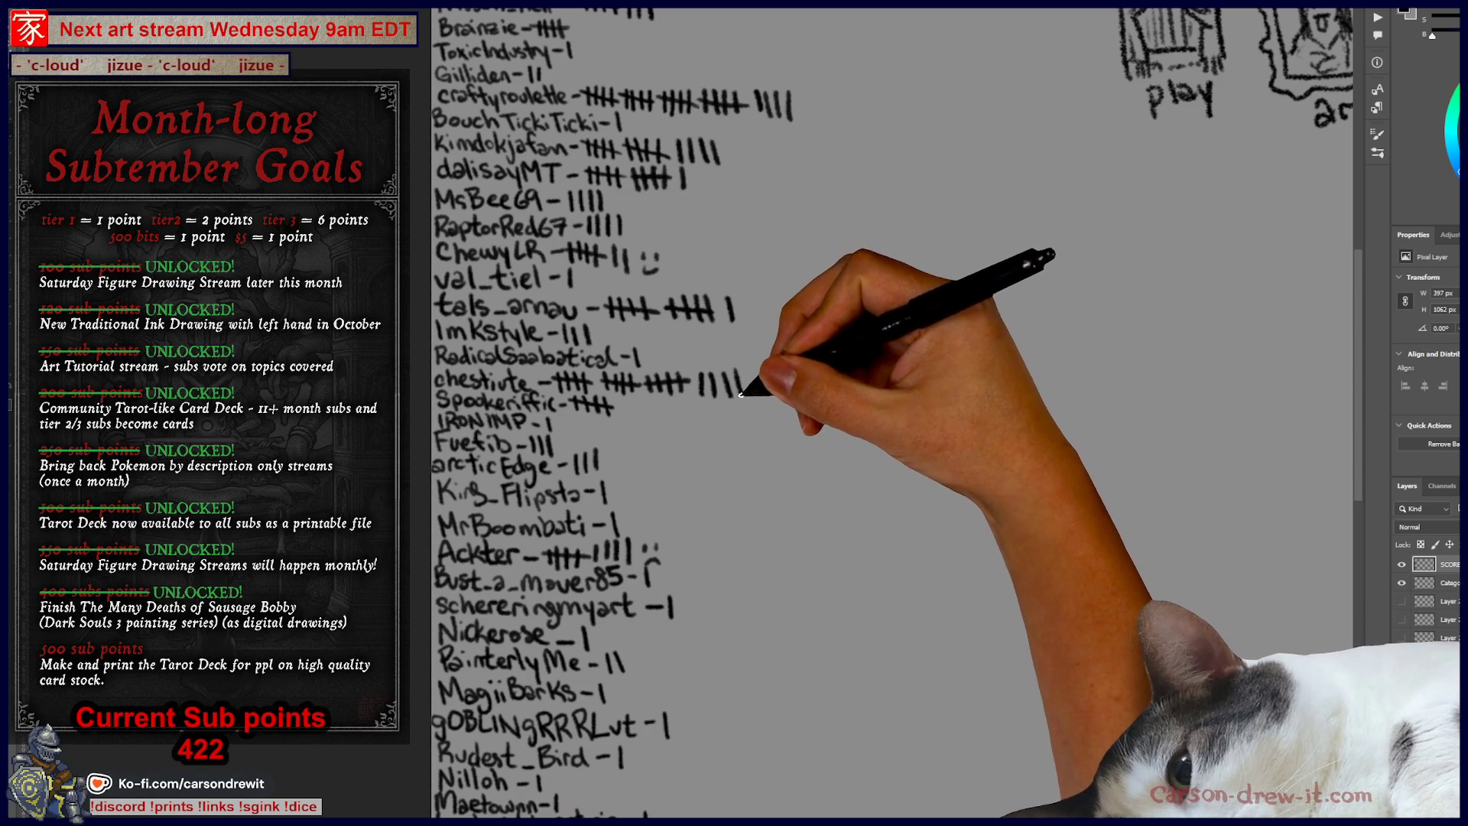
{"action": "scroll", "coordinate": [740, 390], "scroll_direction": "up", "scroll_amount": 1}
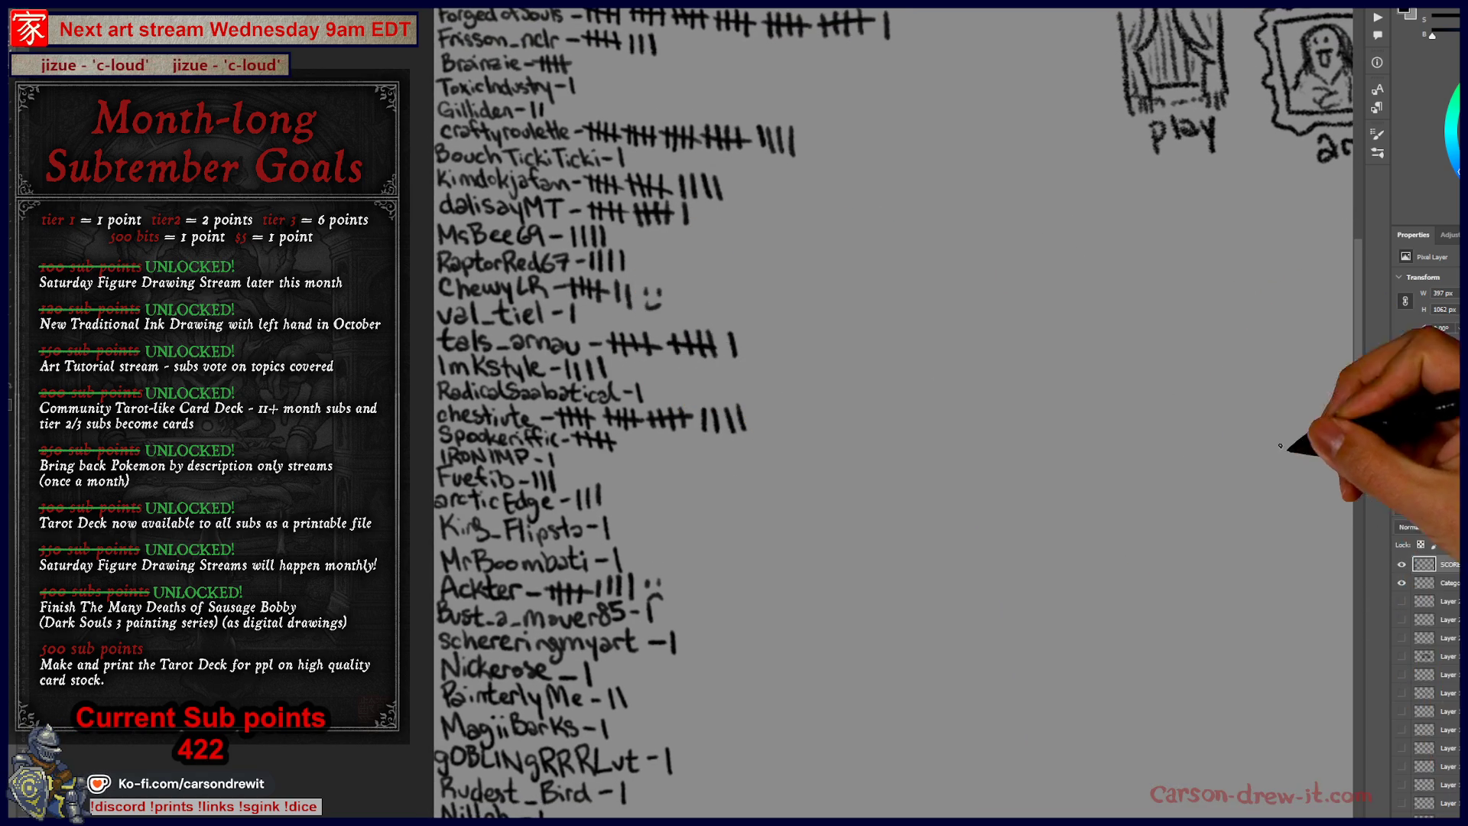
{"action": "scroll", "coordinate": [966, 417], "scroll_direction": "down", "scroll_amount": 2}
{"action": "scroll", "coordinate": [966, 432], "scroll_direction": "right", "scroll_amount": 2}
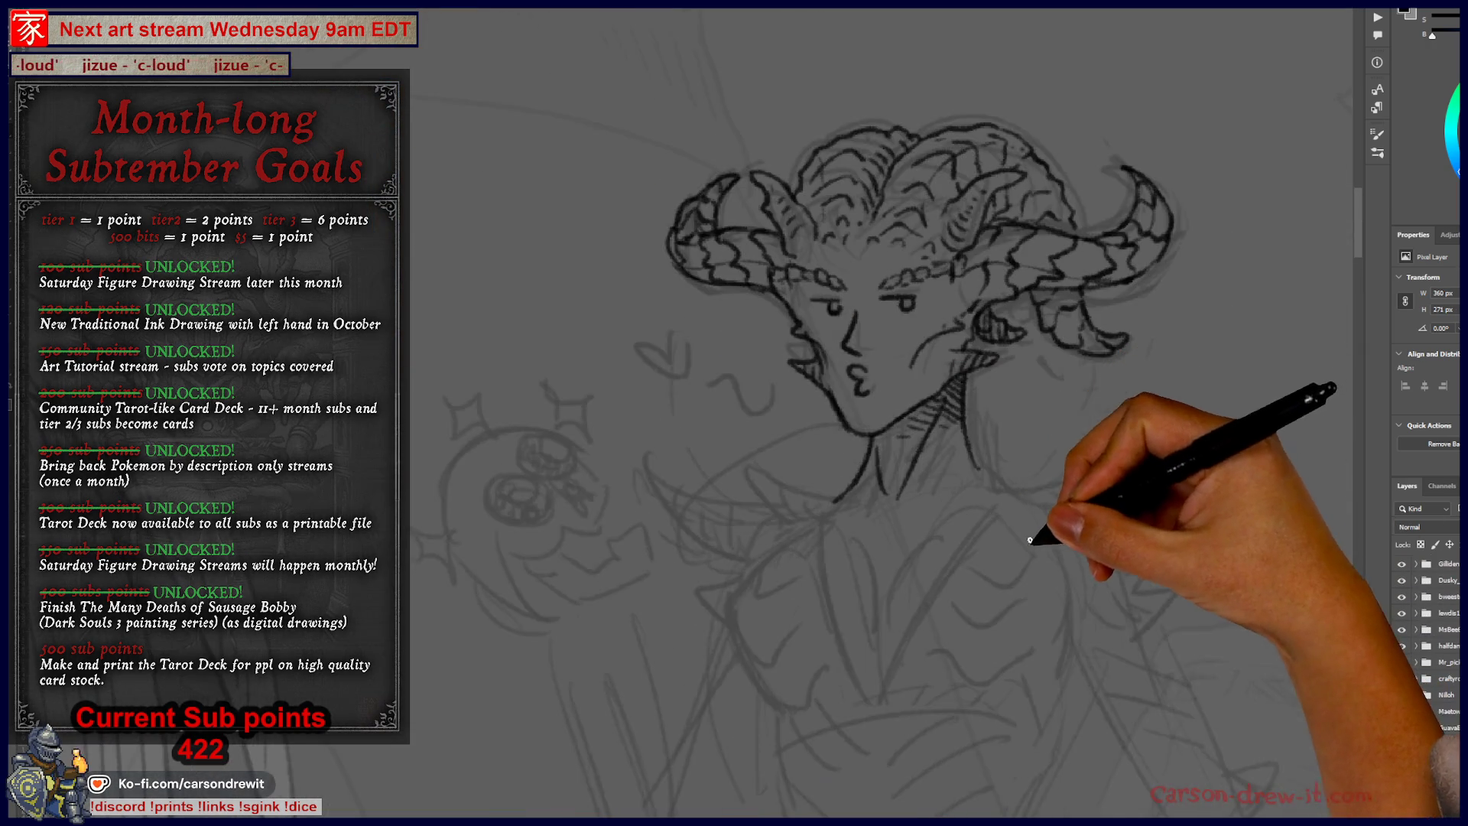
- Ink the left shoulder spike and a neck line, undoing a stray lower collar stroke
{"action": "left_click_drag", "start_coordinate": [1030, 540], "coordinate": [846, 474]}
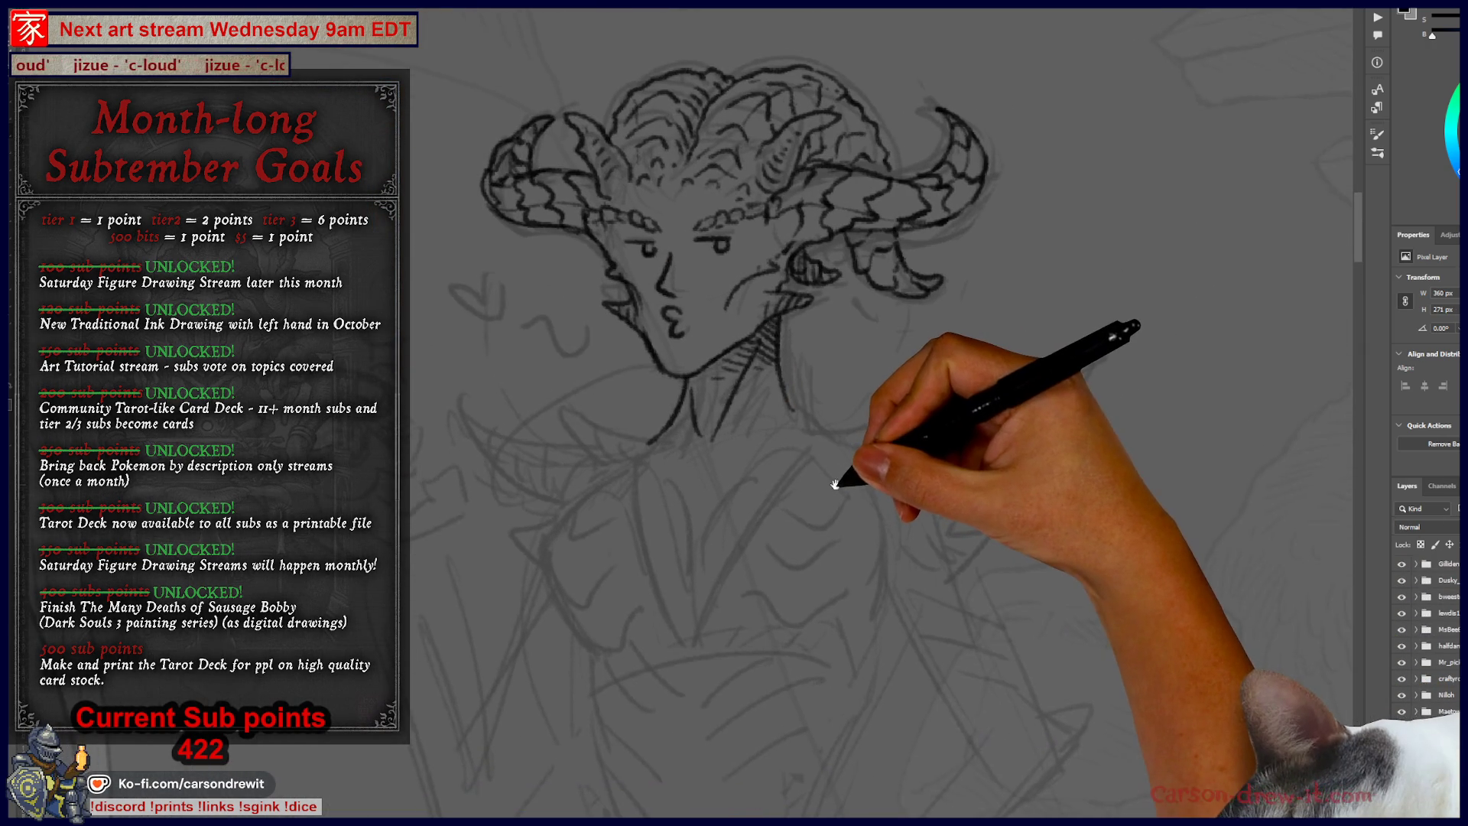
{"action": "scroll", "coordinate": [848, 482], "scroll_direction": "down", "scroll_amount": 2}
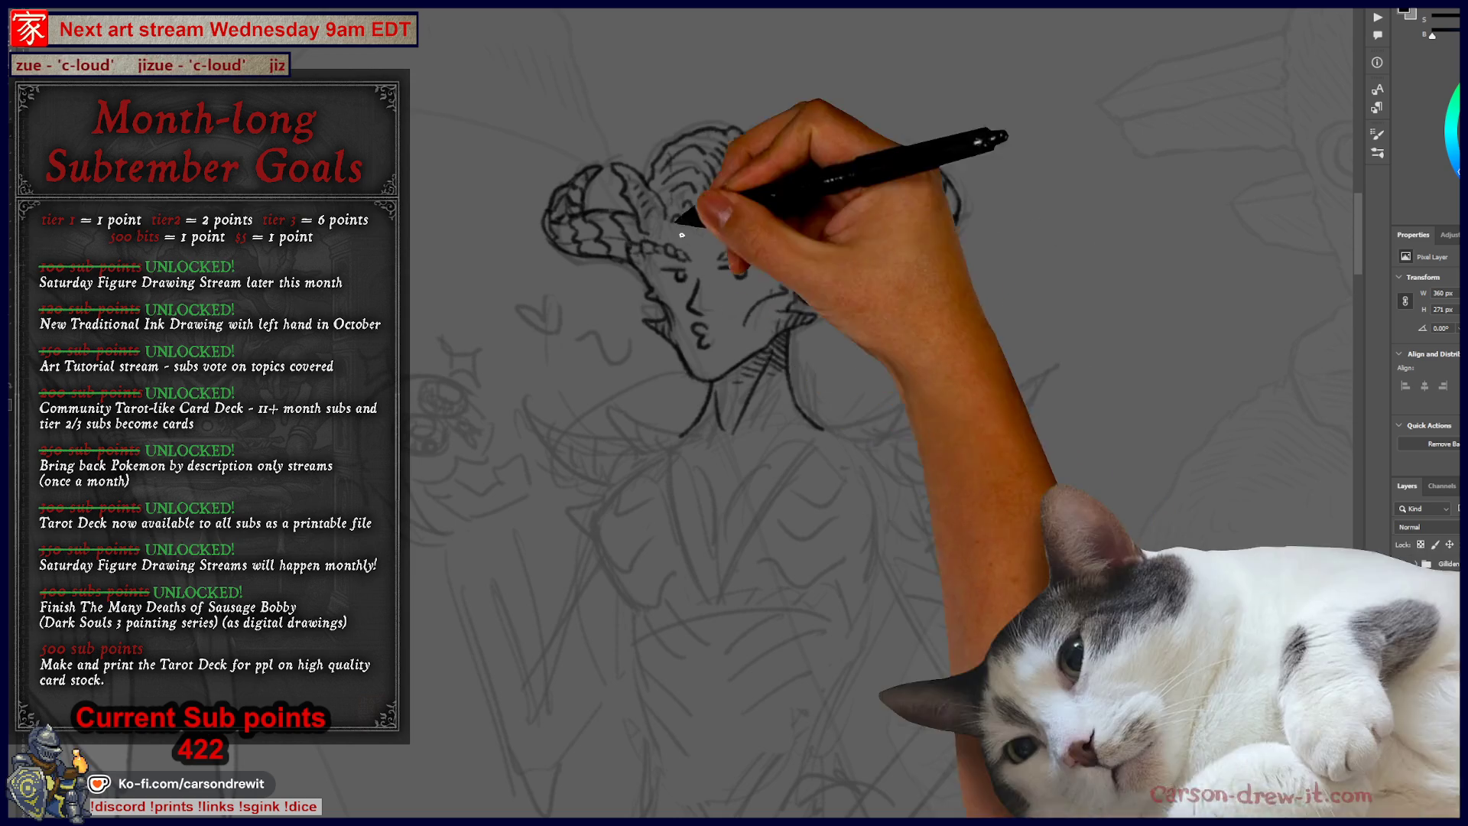
{"action": "mouse_move", "coordinate": [812, 420]}
{"action": "left_mouse_down"}
{"action": "mouse_move", "coordinate": [826, 433]}
{"action": "mouse_move", "coordinate": [918, 419]}
{"action": "mouse_move", "coordinate": [880, 436]}
{"action": "mouse_move", "coordinate": [931, 417]}
{"action": "mouse_move", "coordinate": [913, 432]}
{"action": "left_mouse_up"}
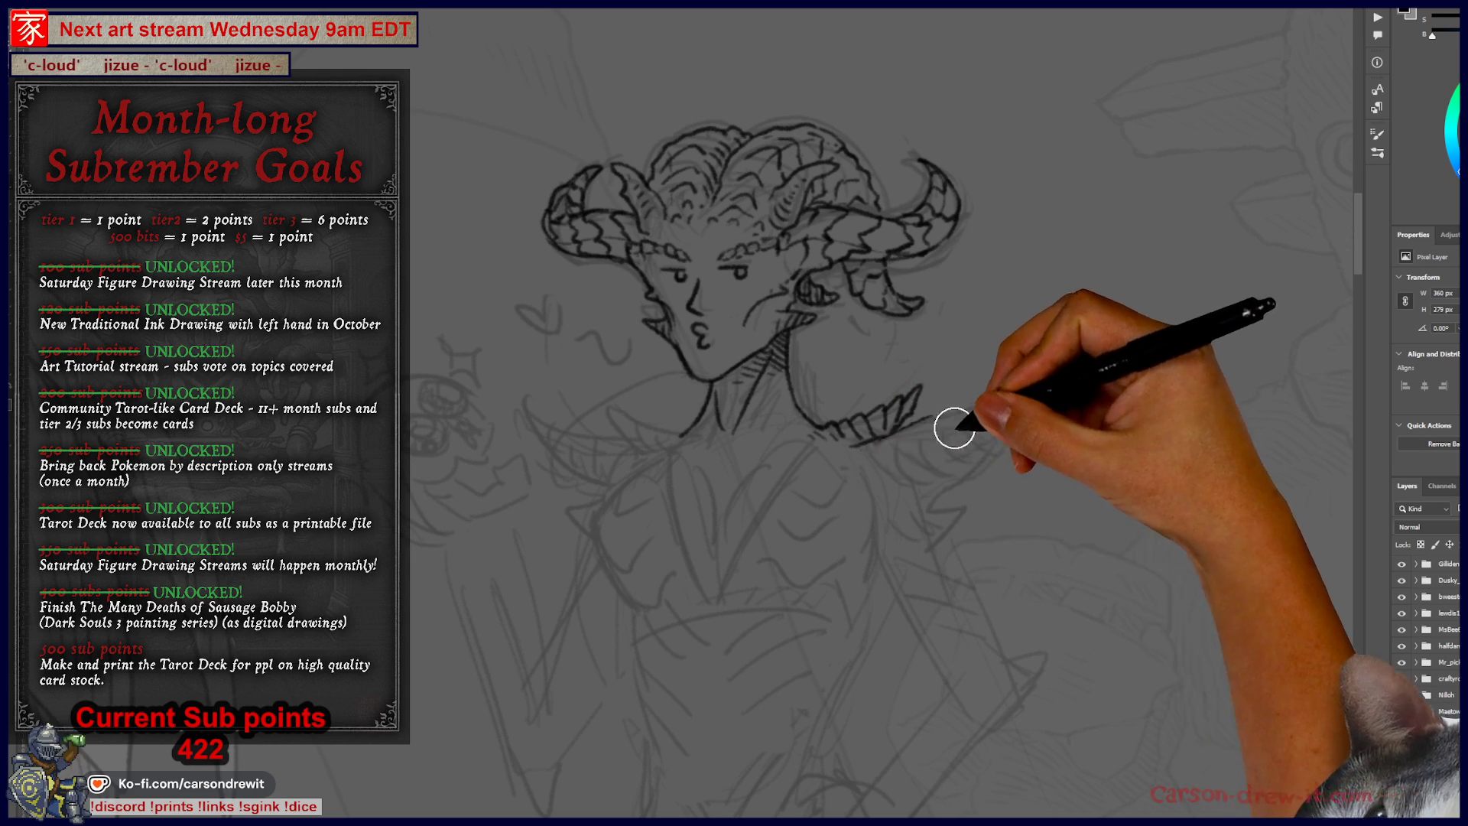
{"action": "key", "text": "ctrl+z"}
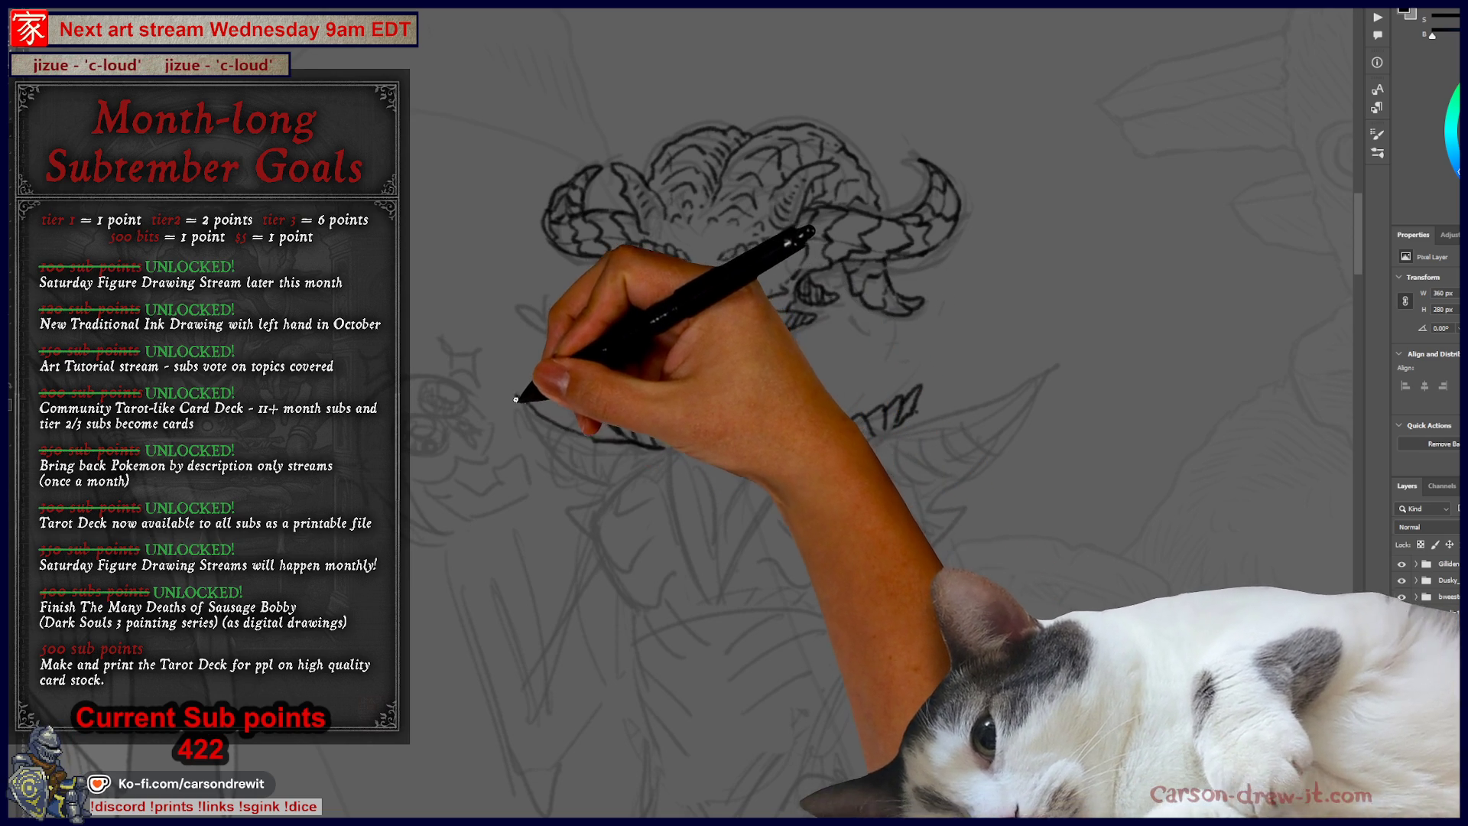
{"action": "left_click_drag", "start_coordinate": [517, 396], "coordinate": [599, 476]}
{"action": "mouse_move", "coordinate": [852, 442]}
{"action": "left_mouse_down"}
{"action": "mouse_move", "coordinate": [1036, 364]}
{"action": "mouse_move", "coordinate": [930, 480]}
{"action": "left_mouse_up"}
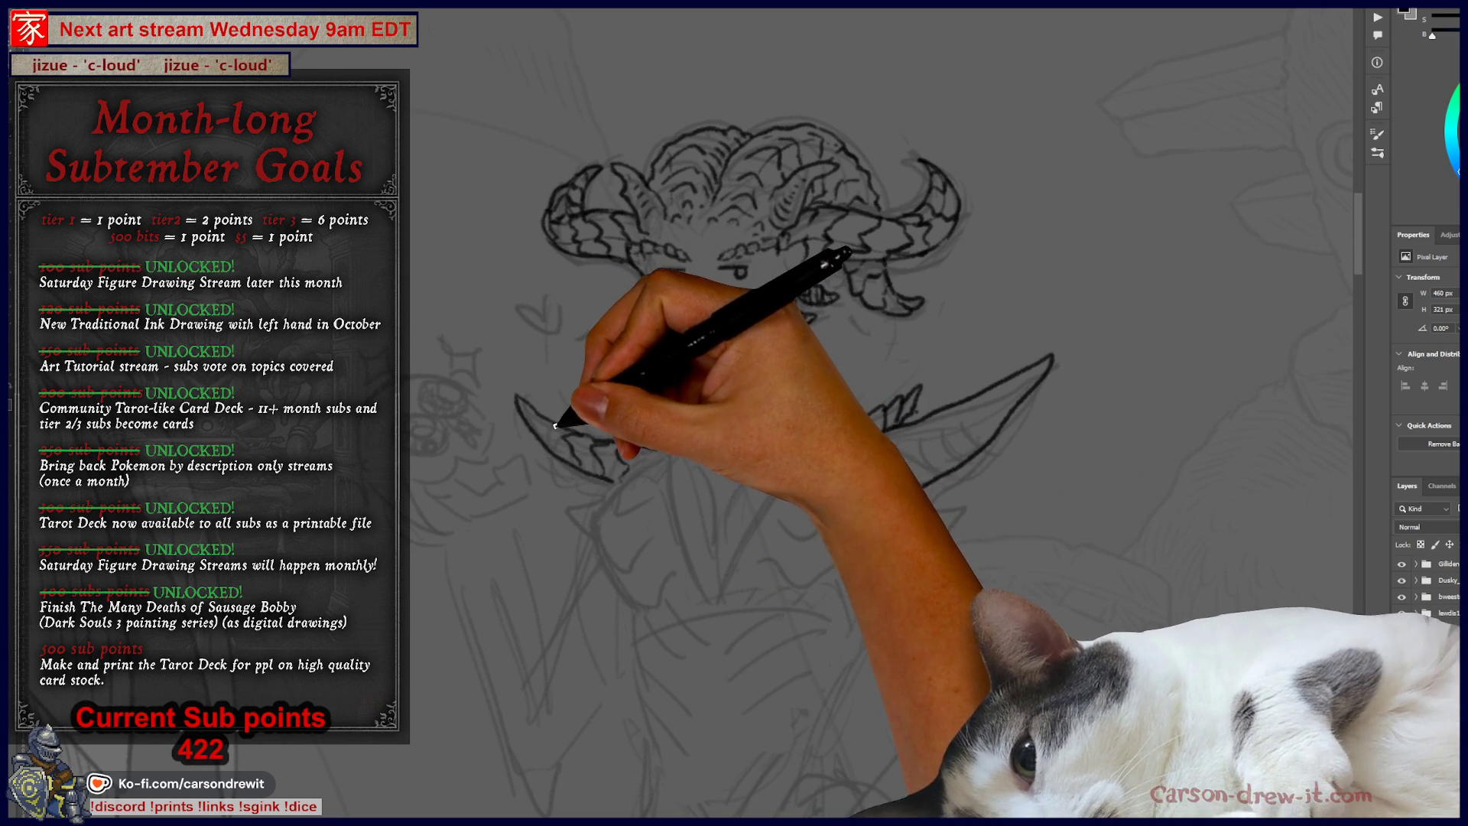
- Ink the right collar curve and the right shoulder spike, plus a short stroke below the neck
{"action": "mouse_move", "coordinate": [881, 419]}
{"action": "left_mouse_down"}
{"action": "mouse_move", "coordinate": [904, 474]}
{"action": "mouse_move", "coordinate": [966, 413]}
{"action": "mouse_move", "coordinate": [973, 440]}
{"action": "mouse_move", "coordinate": [993, 416]}
{"action": "mouse_move", "coordinate": [975, 468]}
{"action": "left_mouse_up"}
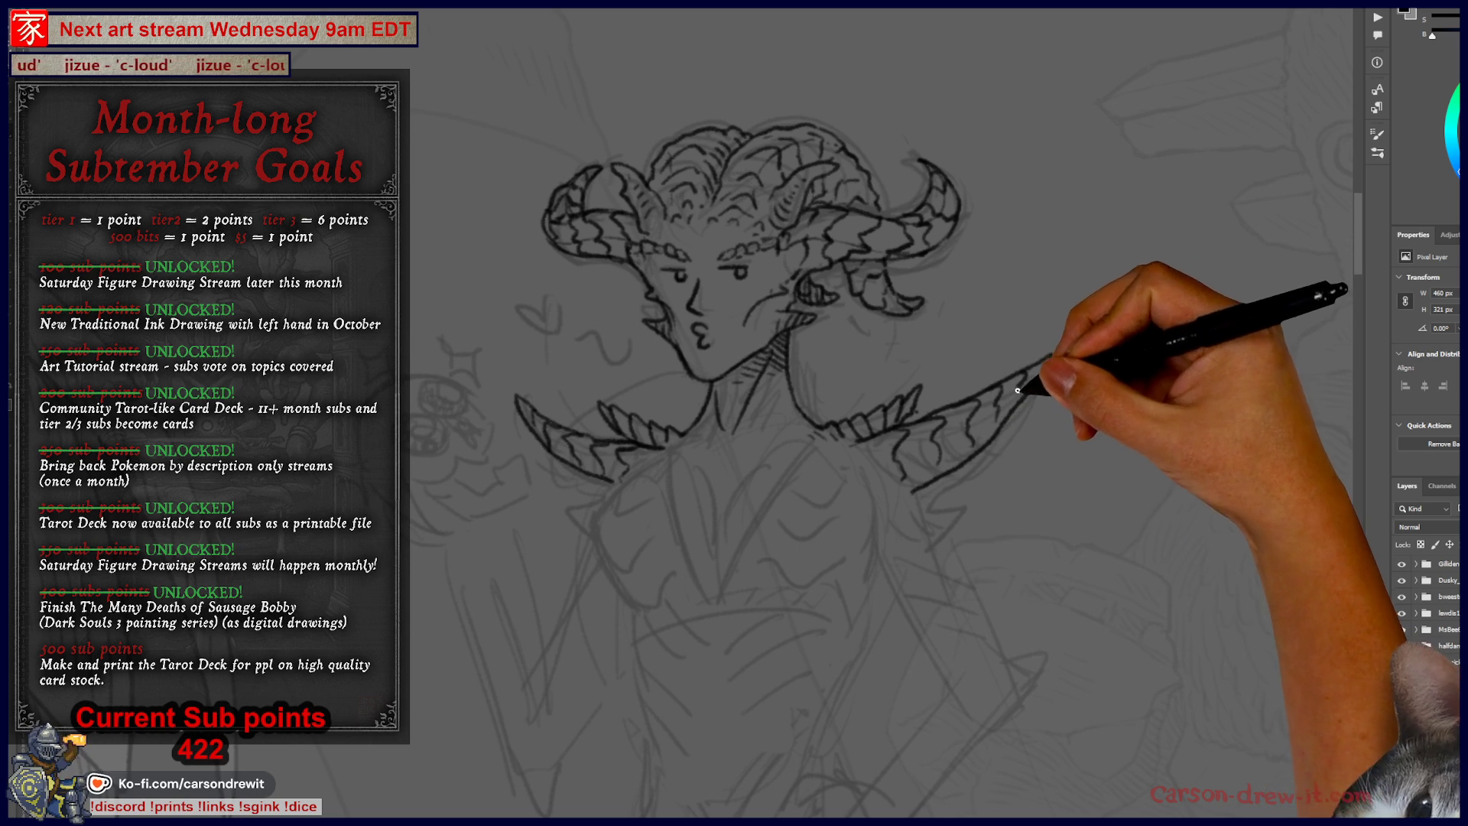
{"action": "left_click_drag", "start_coordinate": [951, 540], "coordinate": [965, 457]}
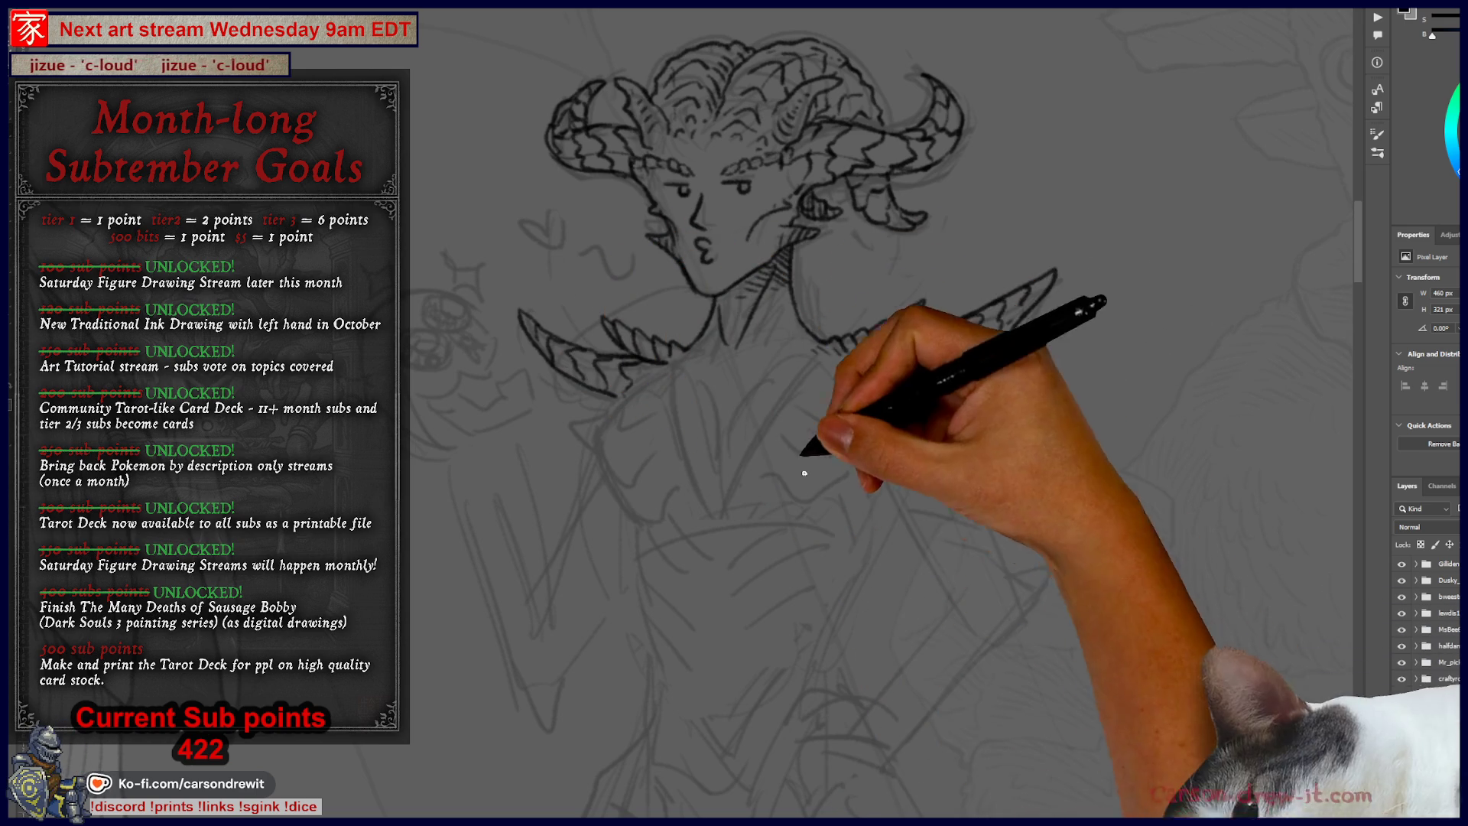
{"action": "left_click_drag", "start_coordinate": [596, 413], "coordinate": [581, 431]}
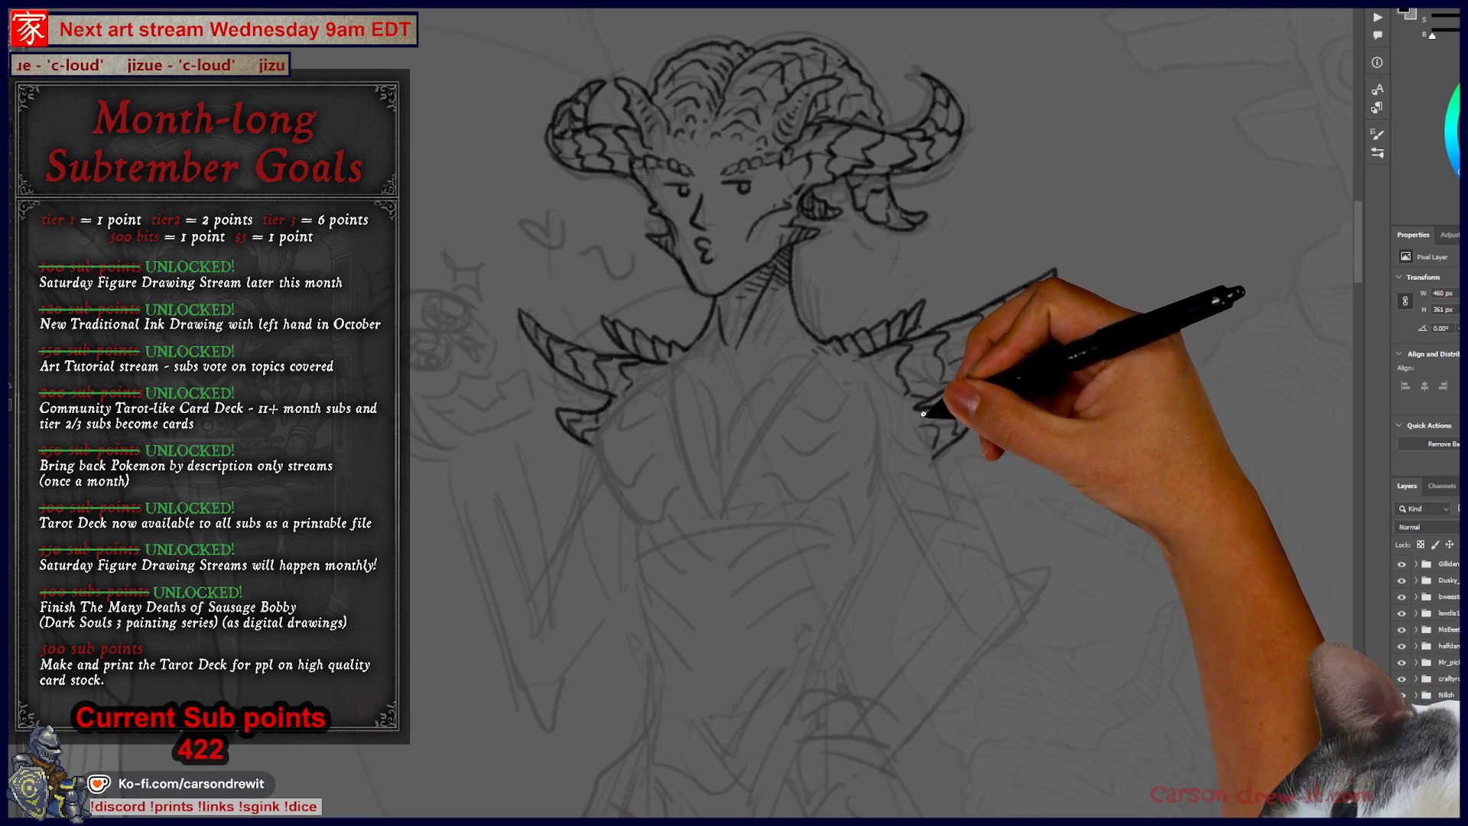
{"action": "mouse_move", "coordinate": [914, 411]}
{"action": "left_mouse_down"}
{"action": "mouse_move", "coordinate": [961, 426]}
{"action": "mouse_move", "coordinate": [928, 459]}
{"action": "mouse_move", "coordinate": [940, 478]}
{"action": "left_mouse_up"}
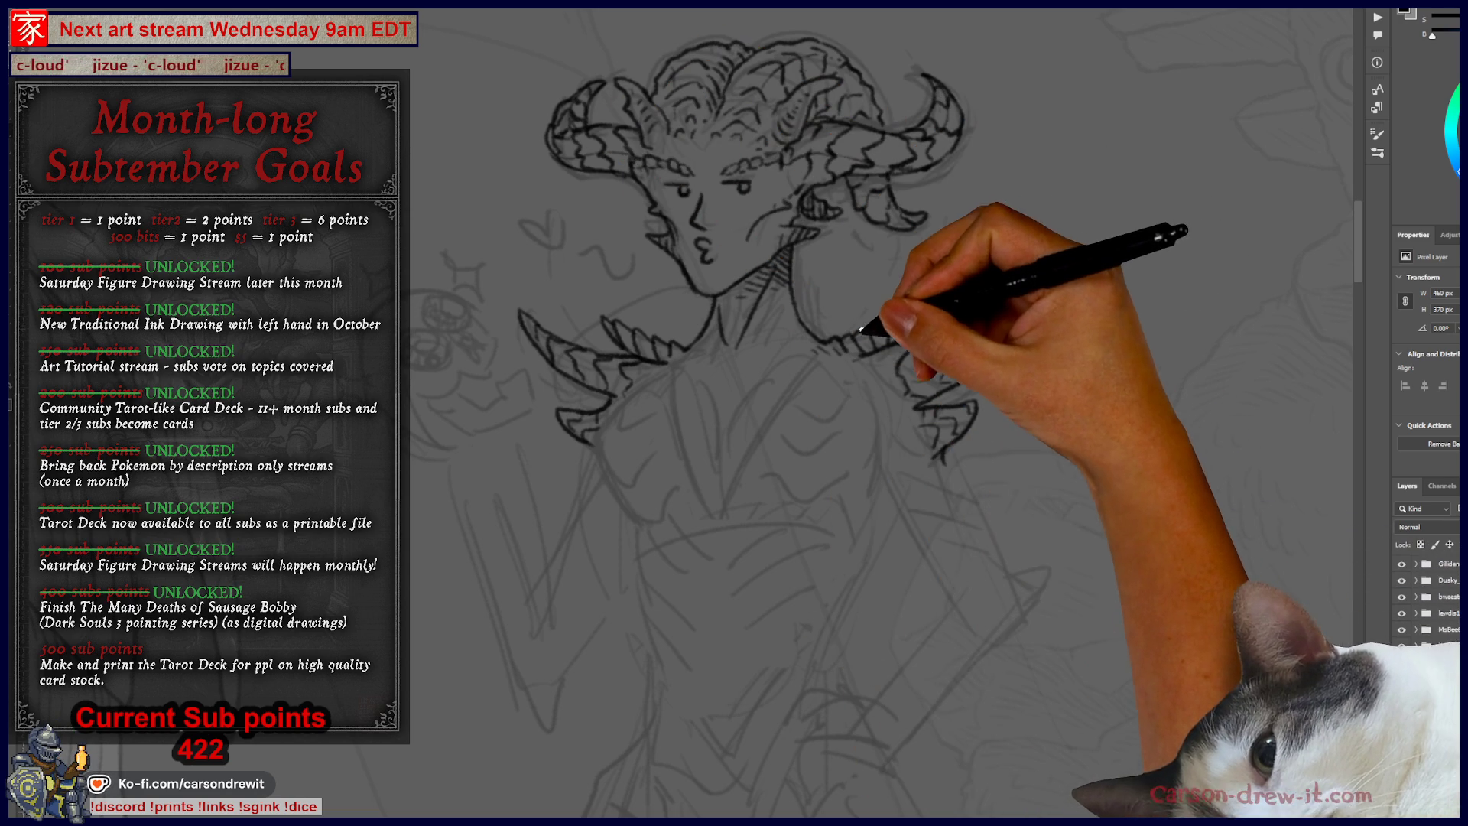
- Sketch a long thin curve running down the right side of the head and figure
{"action": "left_click_drag", "start_coordinate": [922, 274], "coordinate": [1041, 177]}
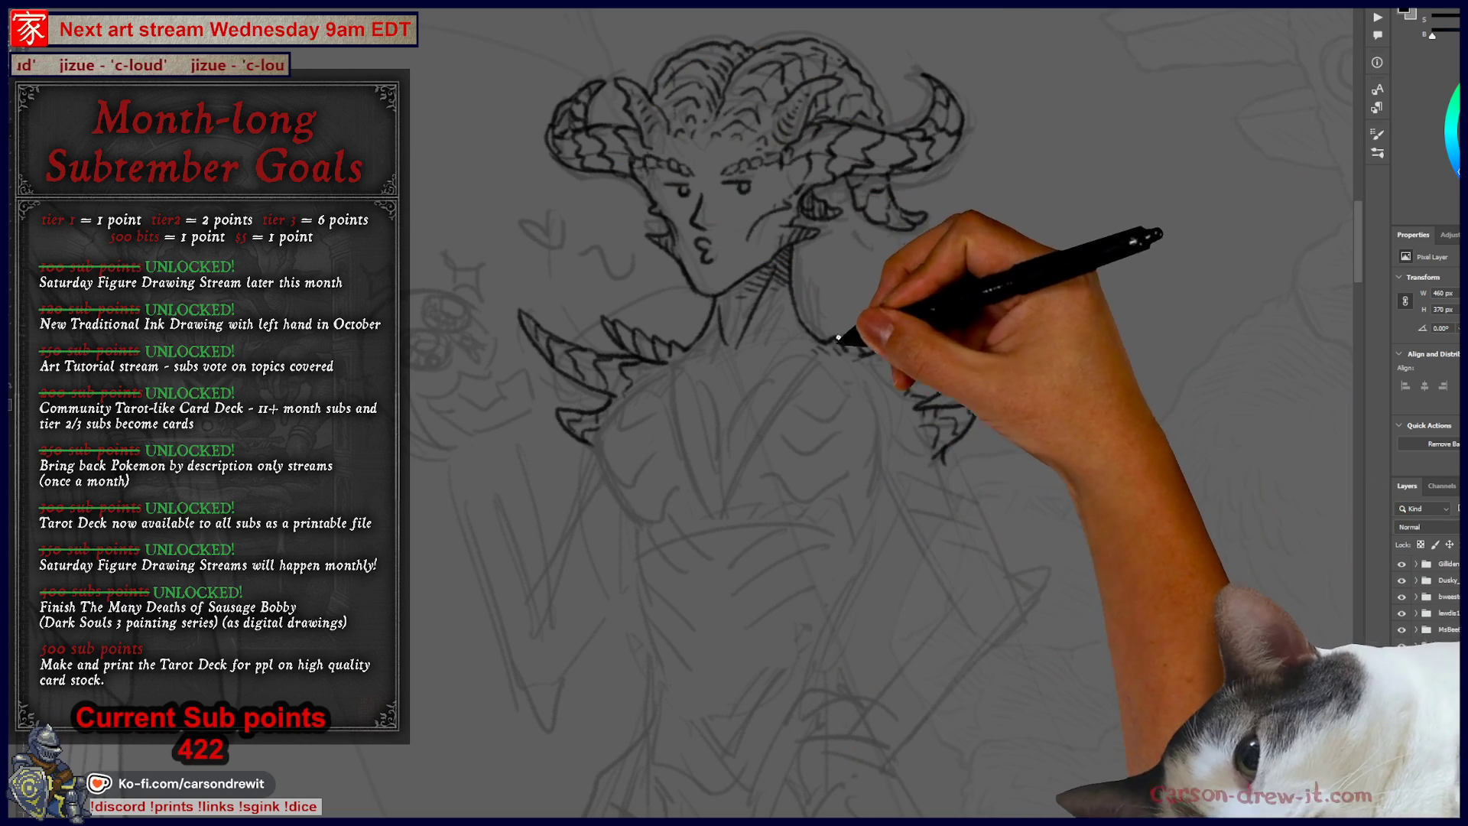
{"action": "left_click_drag", "start_coordinate": [956, 252], "coordinate": [1011, 97]}
{"action": "mouse_move", "coordinate": [1010, 15]}
{"action": "left_mouse_down"}
{"action": "mouse_move", "coordinate": [1116, 77]}
{"action": "mouse_move", "coordinate": [1204, 459]}
{"action": "mouse_move", "coordinate": [1224, 715]}
{"action": "left_mouse_up"}
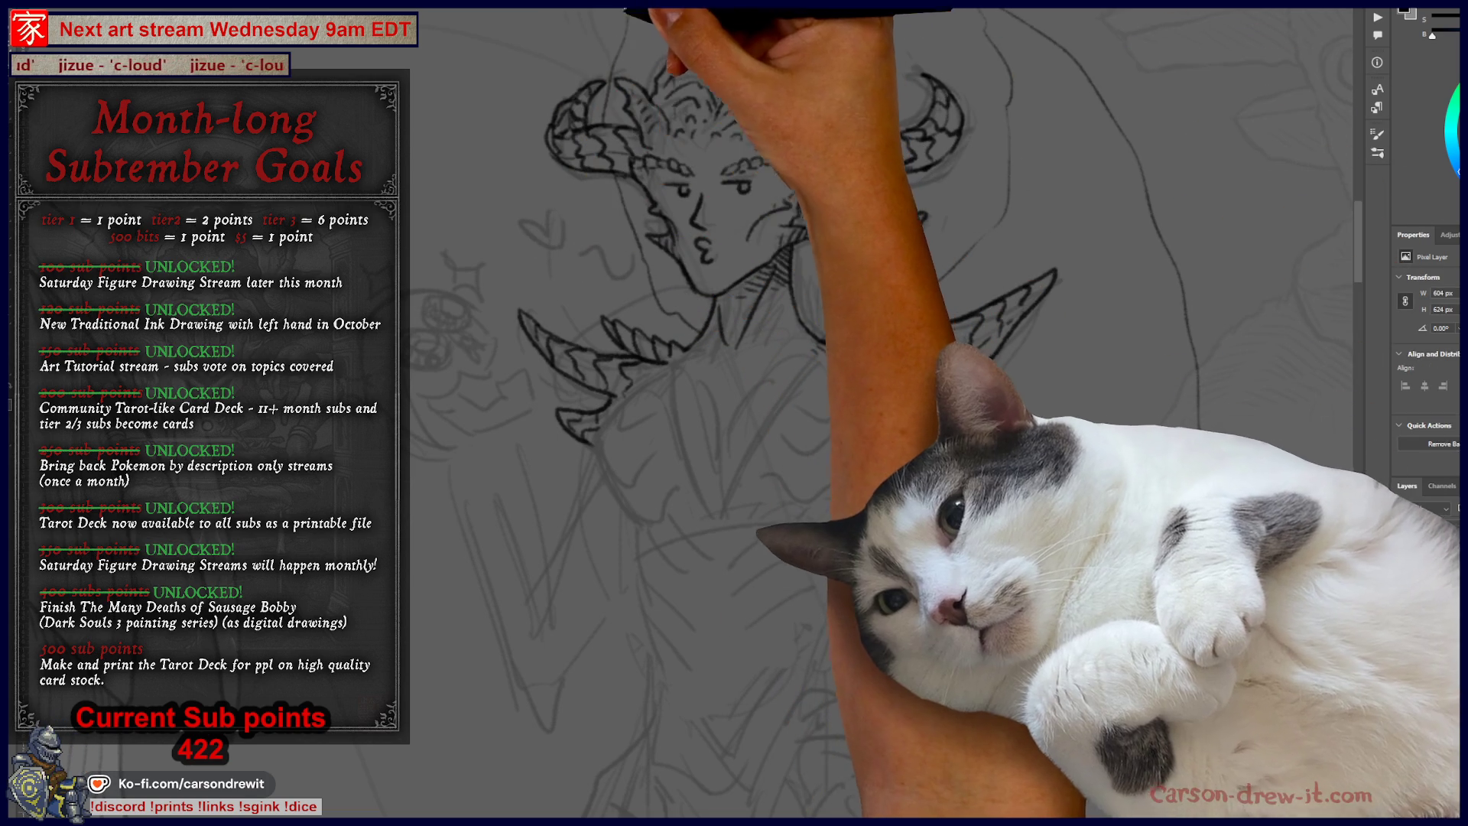
{"action": "left_click_drag", "start_coordinate": [596, 127], "coordinate": [666, 386]}
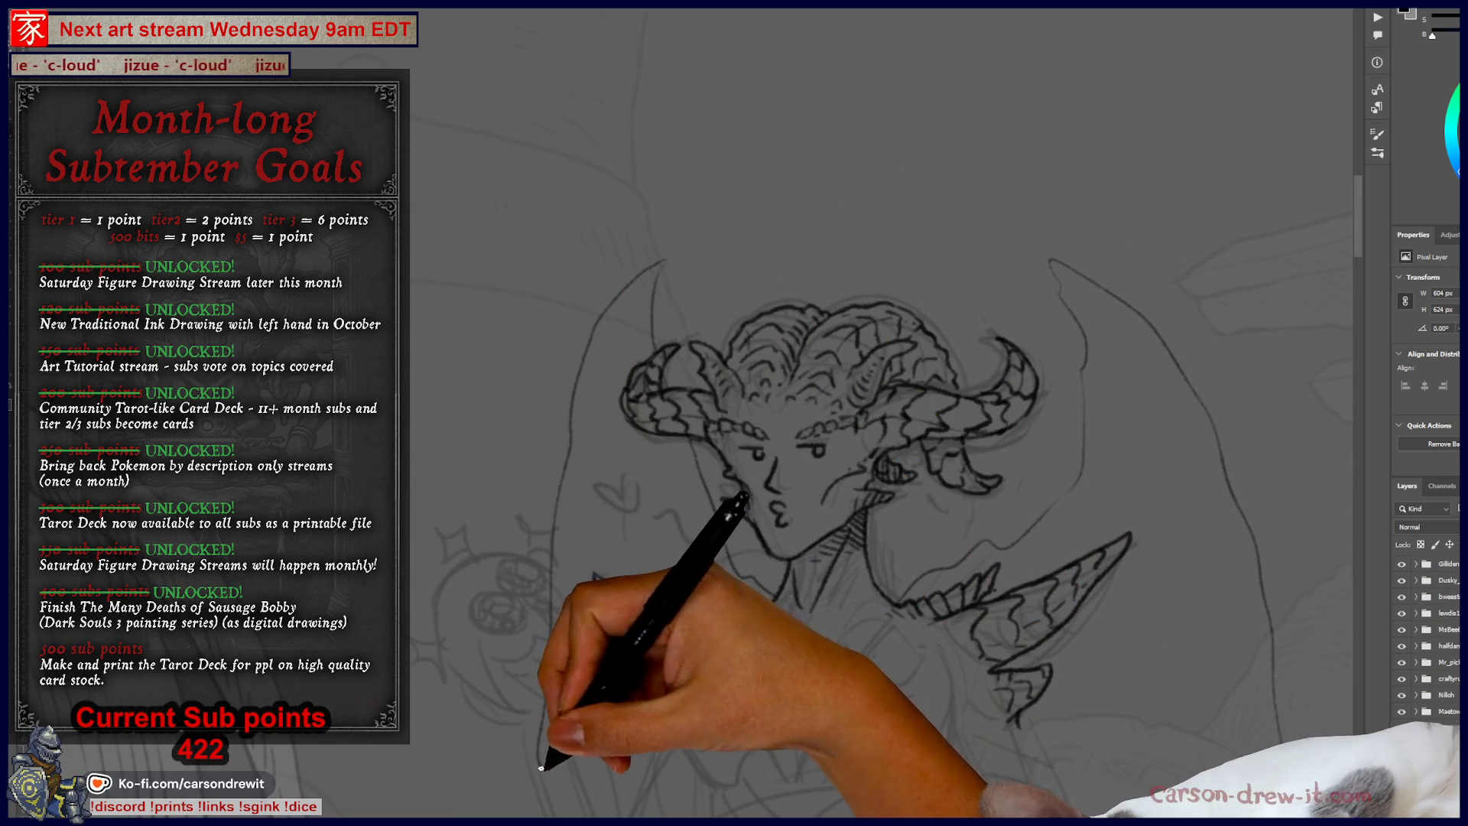
- Zoom out and pan to review the whole inked horned figure
{"action": "left_click_drag", "start_coordinate": [700, 582], "coordinate": [602, 185]}
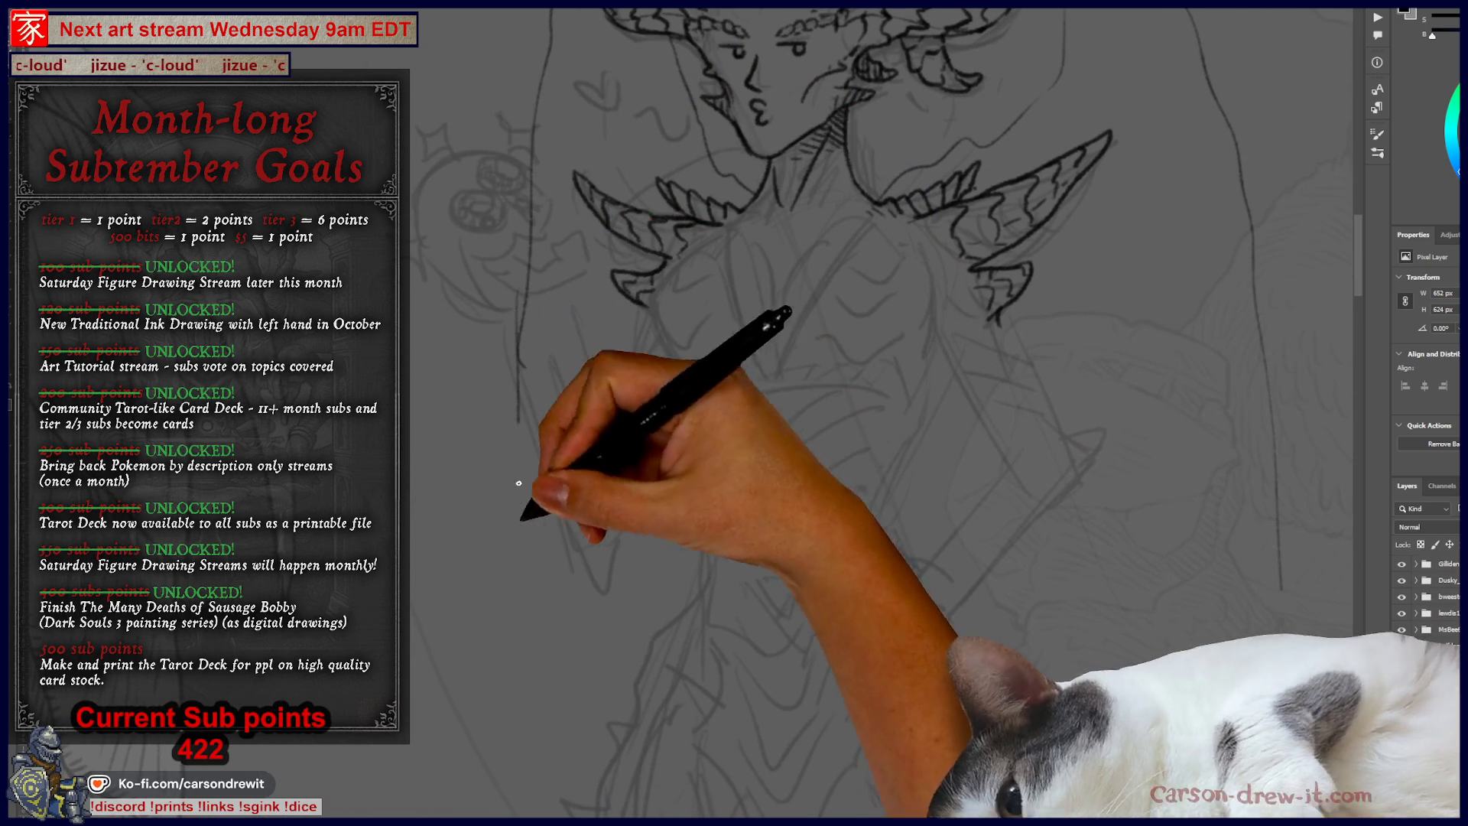
{"action": "left_click_drag", "start_coordinate": [705, 427], "coordinate": [574, 604]}
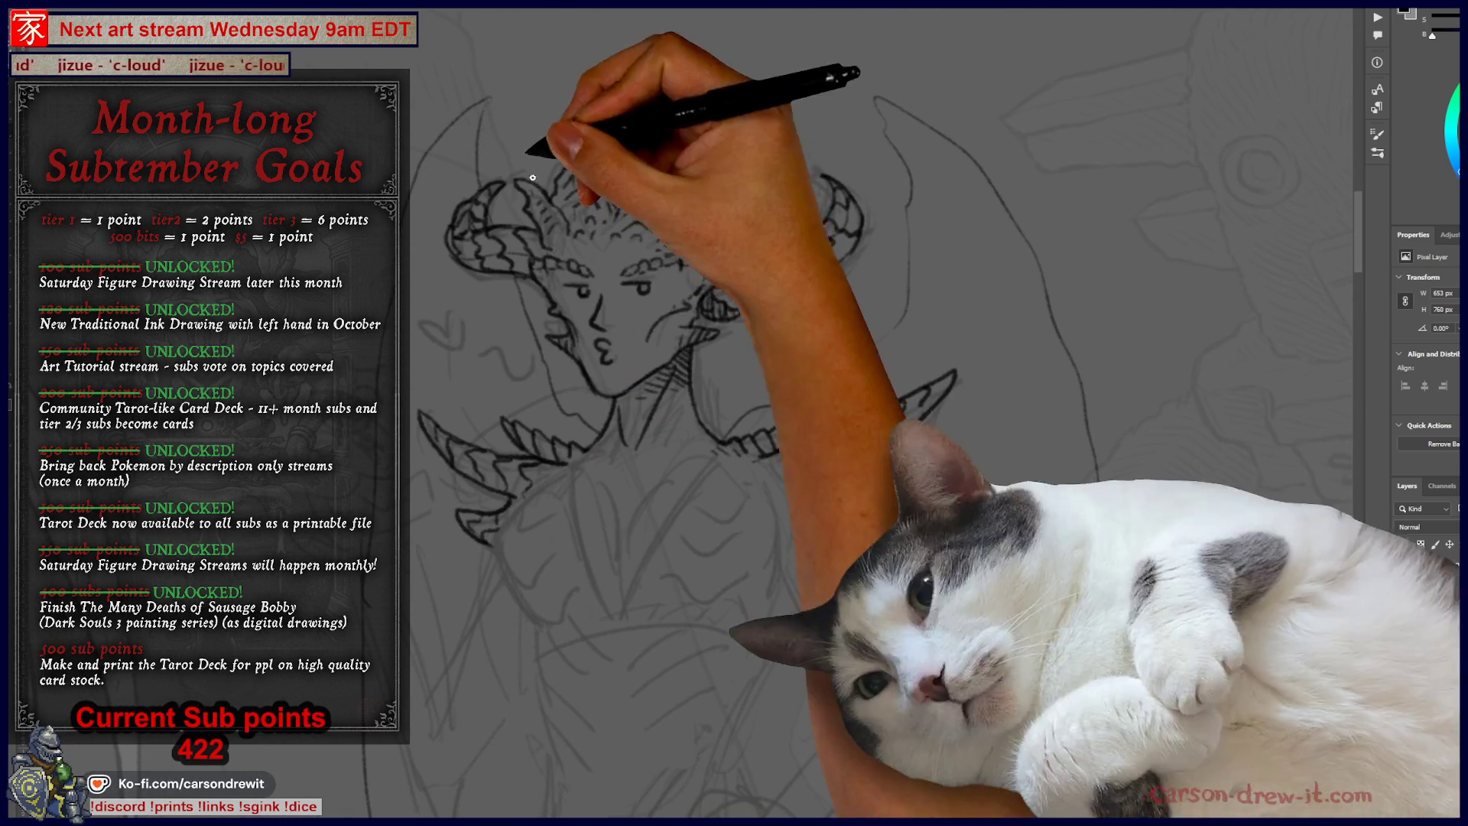
{"action": "mouse_move", "coordinate": [770, 584]}
{"action": "left_mouse_down"}
{"action": "mouse_move", "coordinate": [905, 558]}
{"action": "mouse_move", "coordinate": [907, 581]}
{"action": "mouse_move", "coordinate": [968, 589]}
{"action": "mouse_move", "coordinate": [932, 601]}
{"action": "left_mouse_up"}
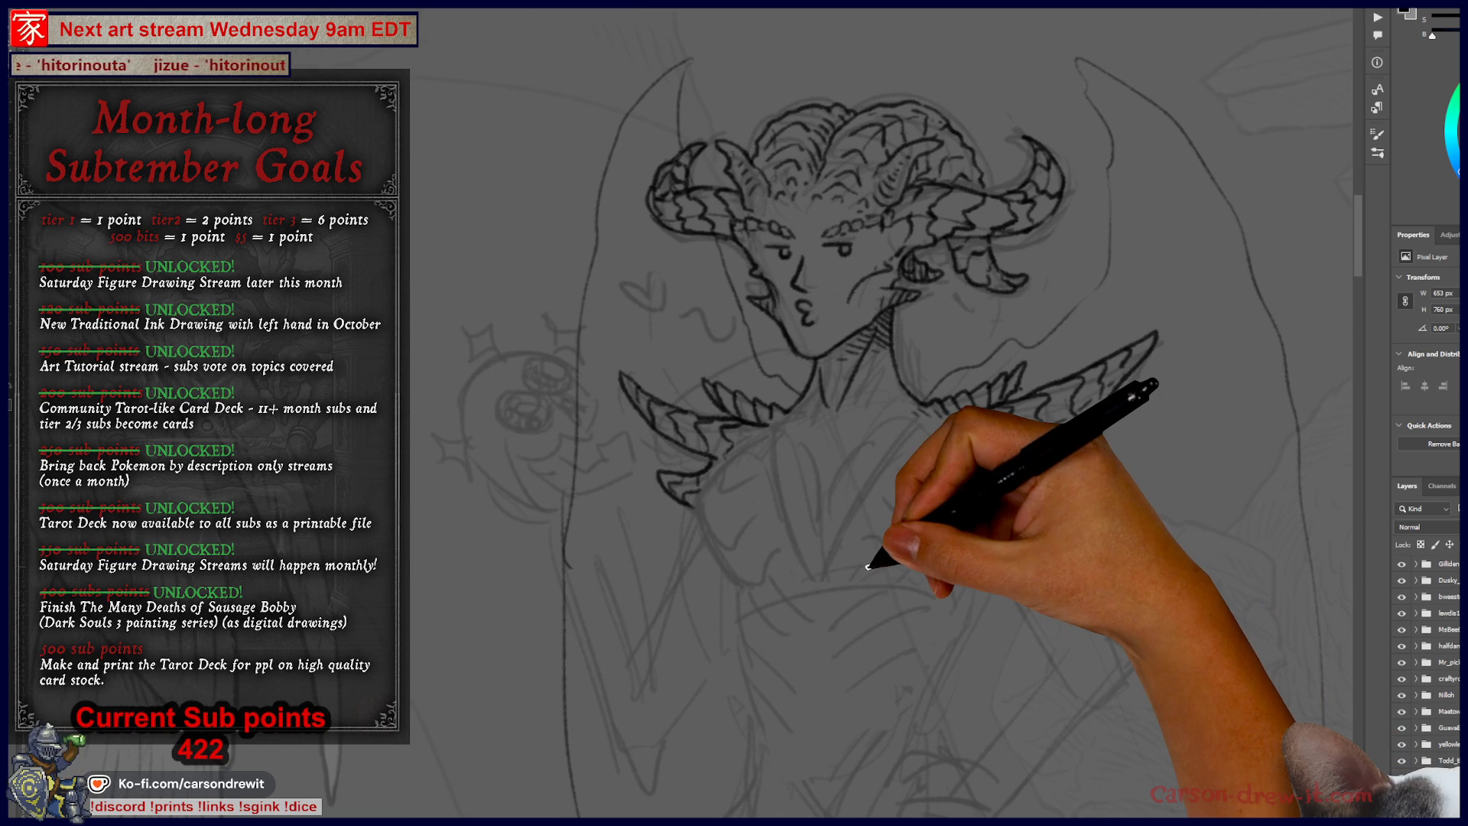
{"action": "key", "text": "ctrl+minus"}
{"action": "mouse_move", "coordinate": [706, 626]}
{"action": "left_mouse_down"}
{"action": "mouse_move", "coordinate": [671, 507]}
{"action": "mouse_move", "coordinate": [683, 547]}
{"action": "left_mouse_up"}
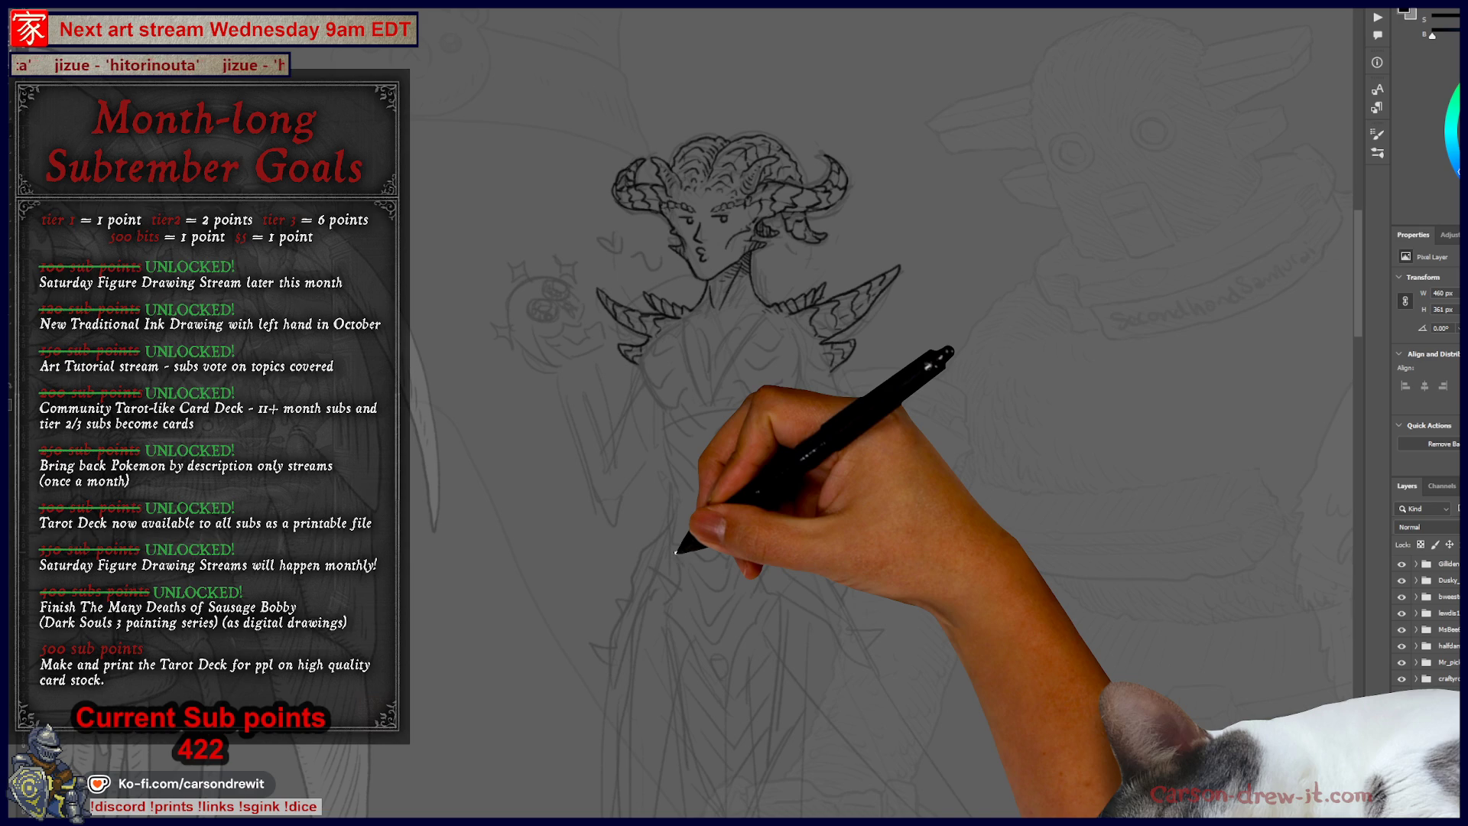
- Add a curved stroke above the right horn and a few small ink strokes on the figure
{"action": "key", "text": "ctrl+plus"}
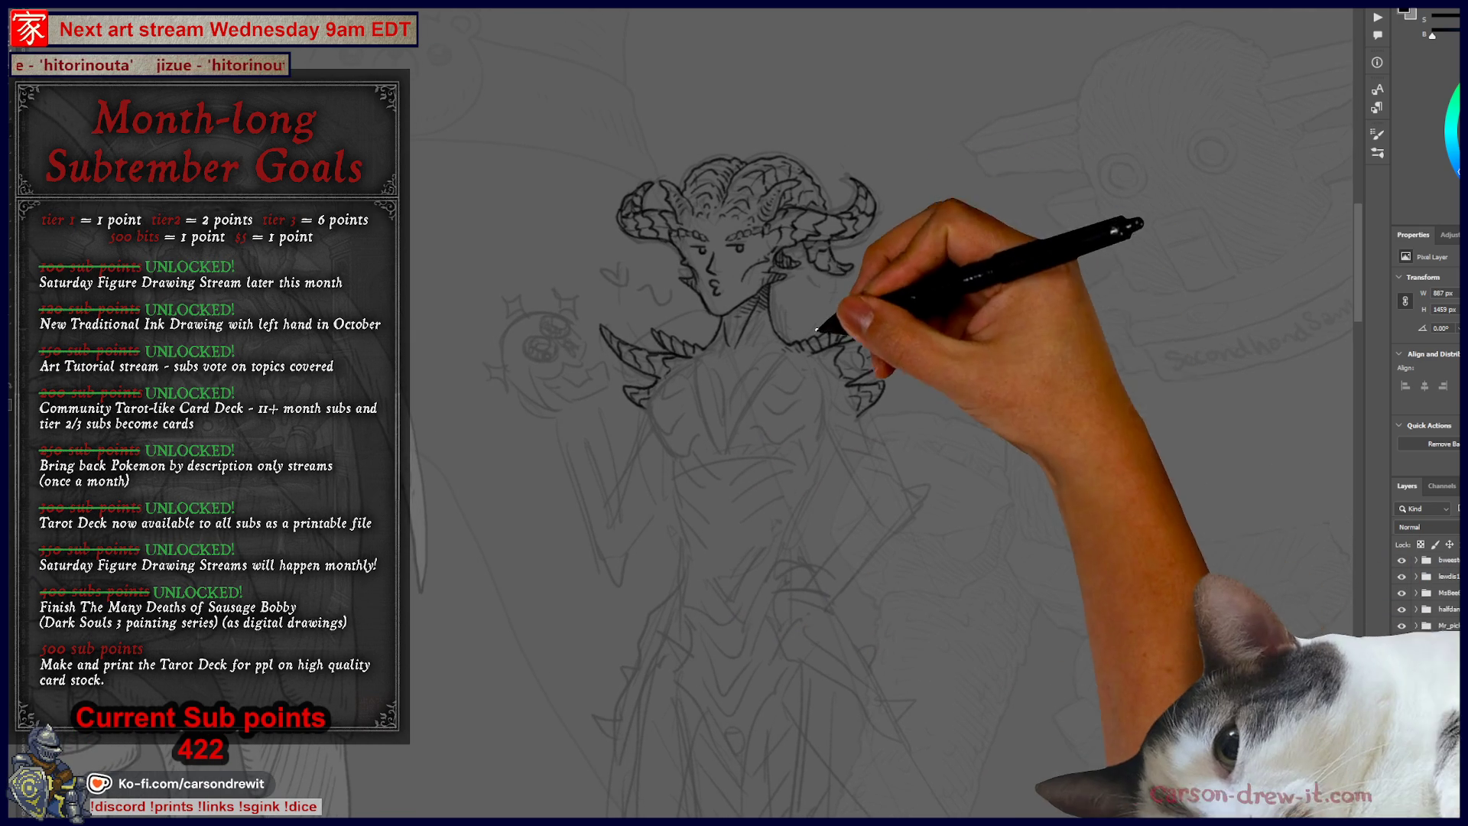
{"action": "left_click_drag", "start_coordinate": [939, 165], "coordinate": [889, 120]}
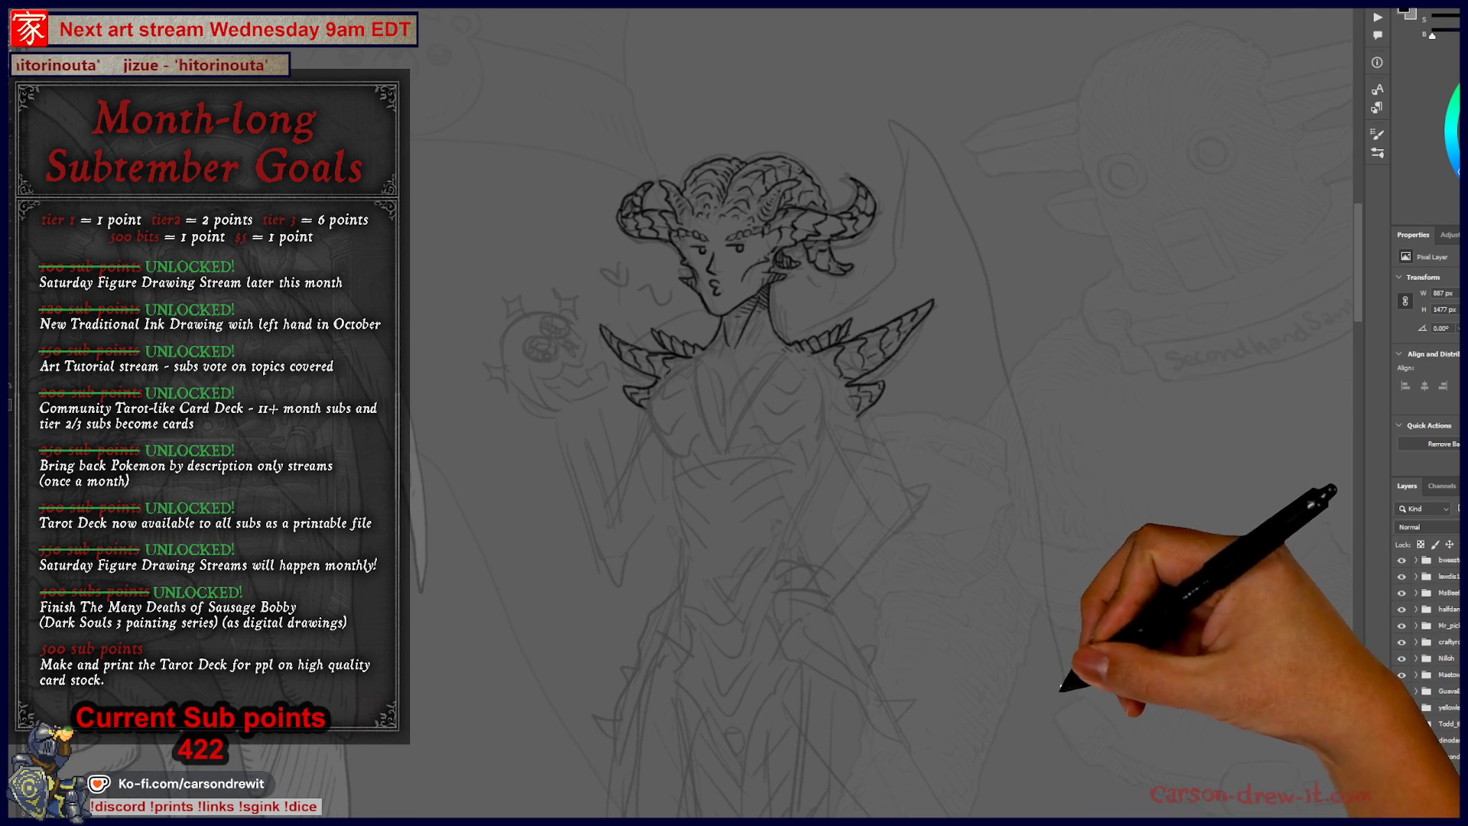
{"action": "left_click_drag", "start_coordinate": [692, 310], "coordinate": [677, 325]}
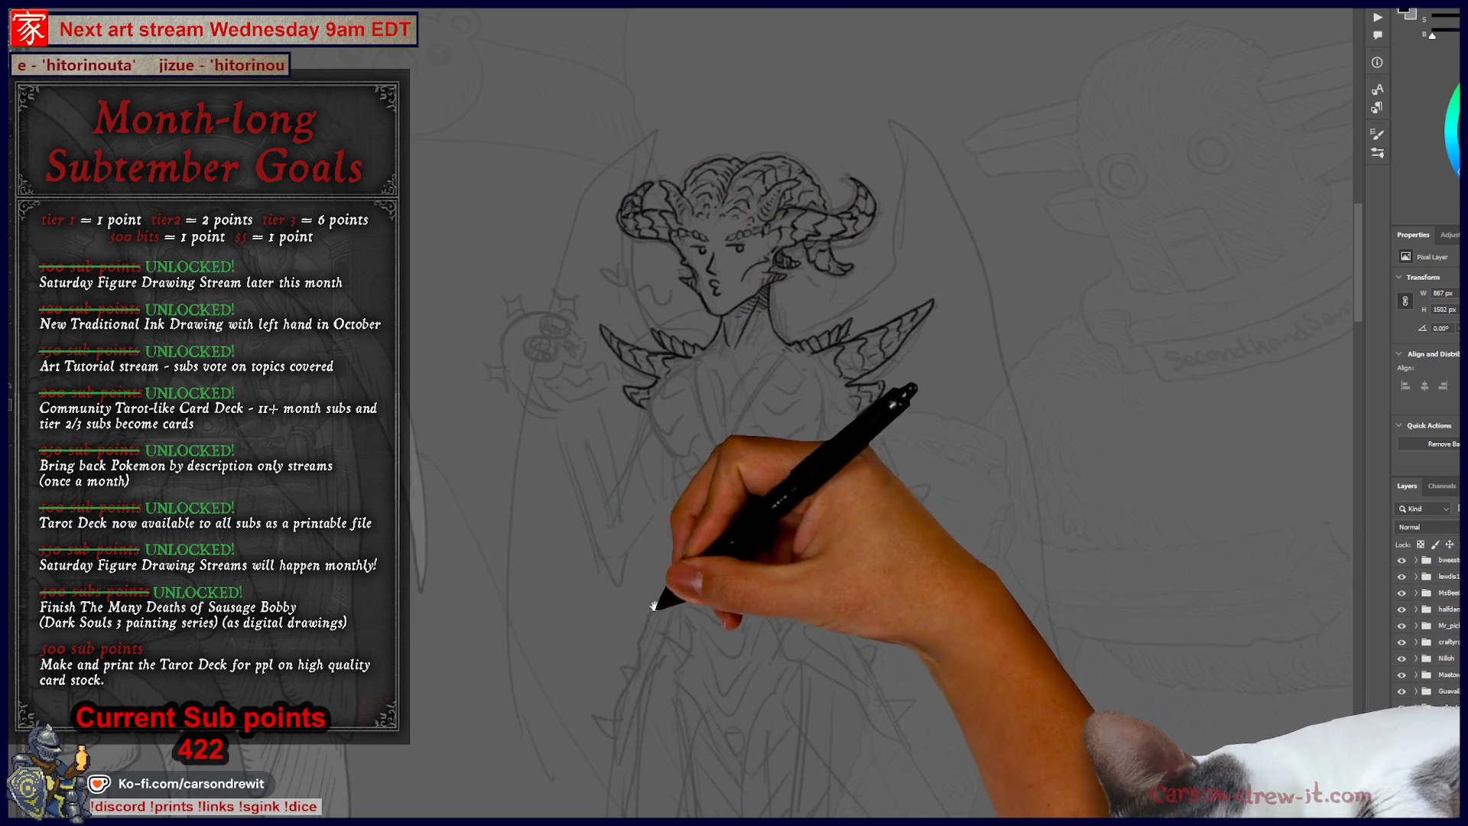
{"action": "scroll", "coordinate": [879, 413], "scroll_direction": "down", "scroll_amount": 2}
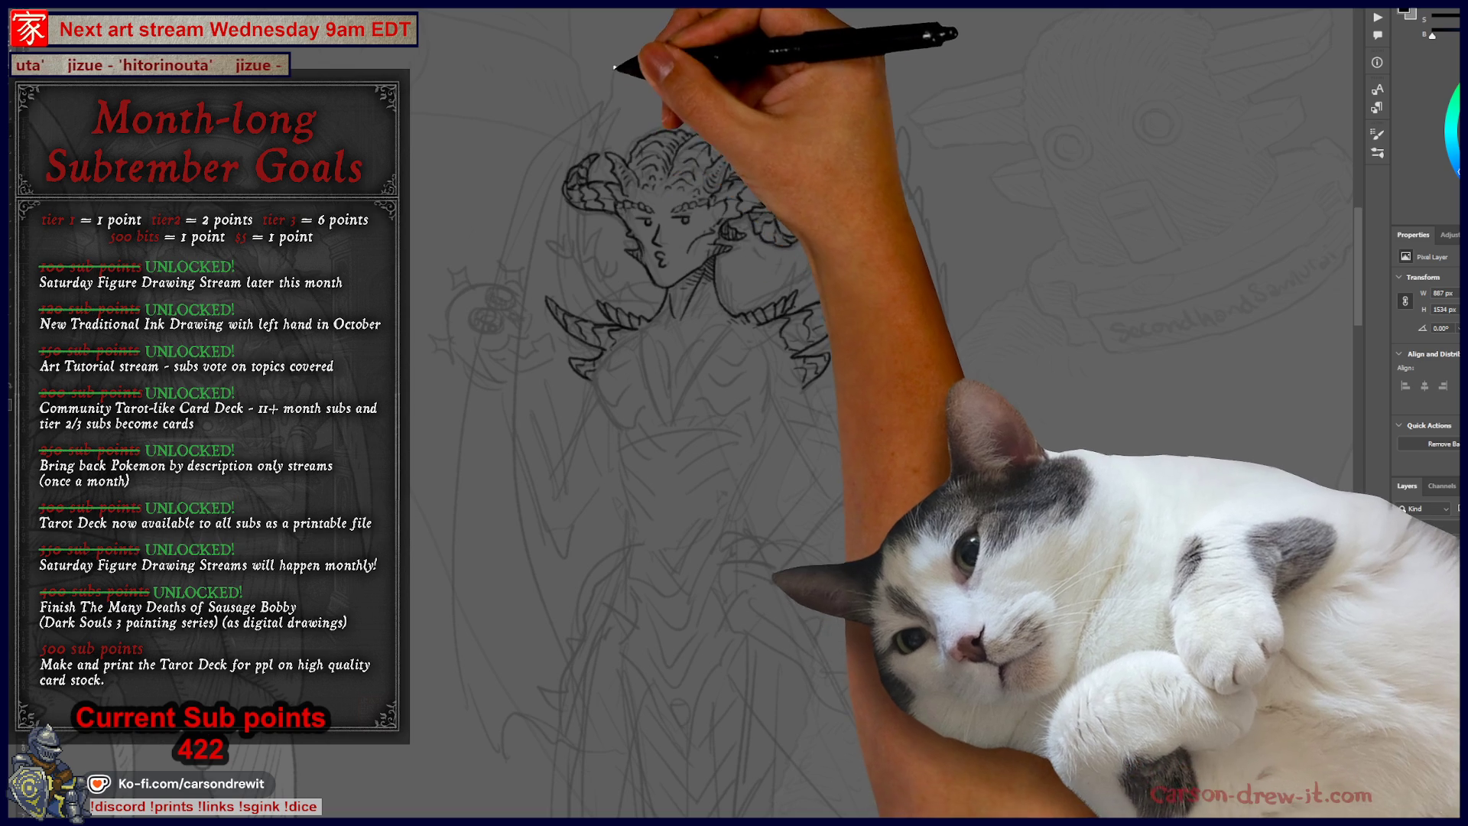
{"action": "left_click_drag", "start_coordinate": [557, 107], "coordinate": [544, 148]}
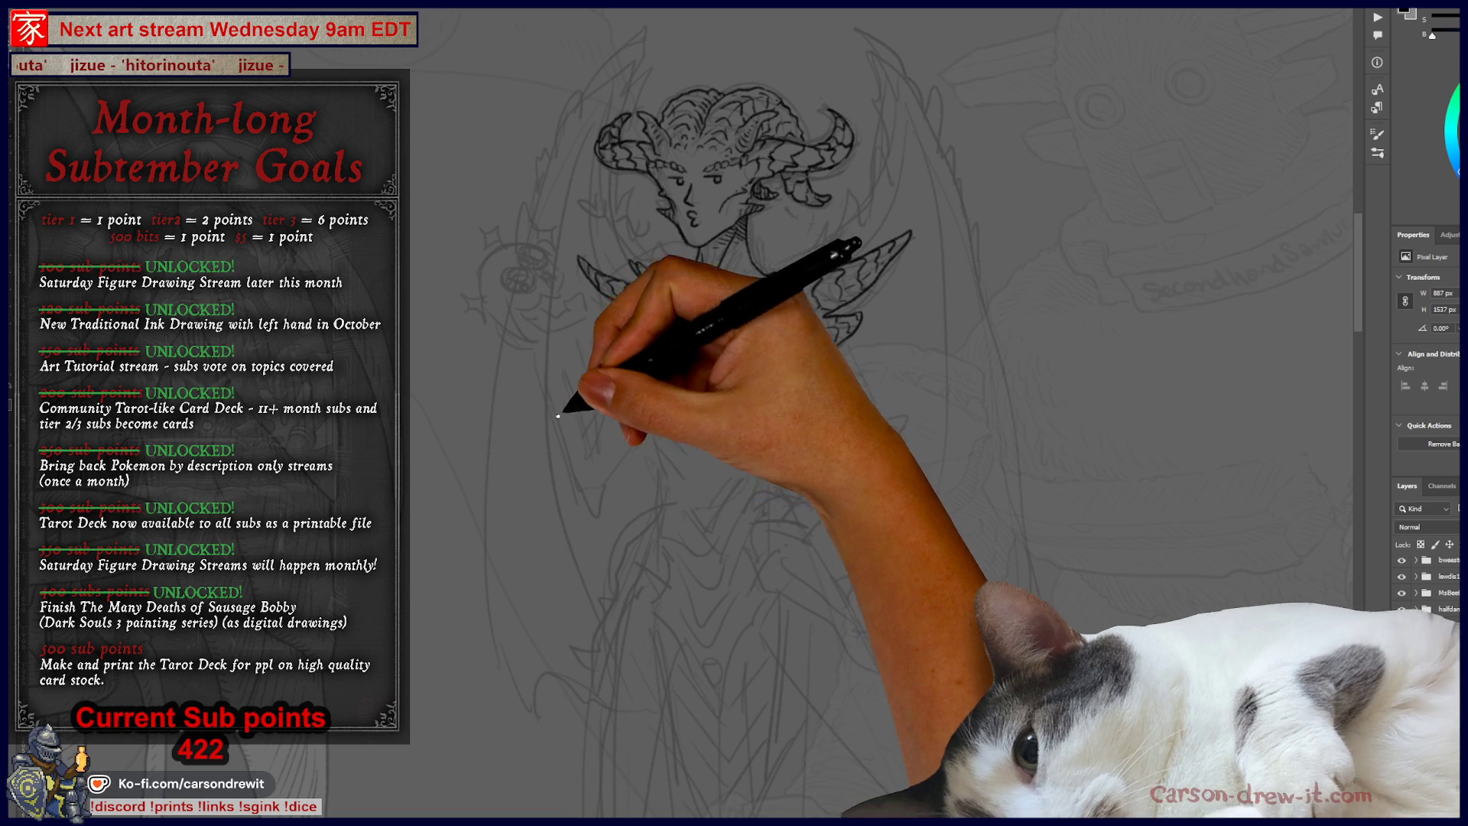
{"action": "scroll", "coordinate": [646, 323], "scroll_direction": "up", "scroll_amount": 3}
- Pan around the horns, wings and lower body, then bring the face and shoulders back to mid-view
{"action": "left_click_drag", "start_coordinate": [738, 374], "coordinate": [681, 574]}
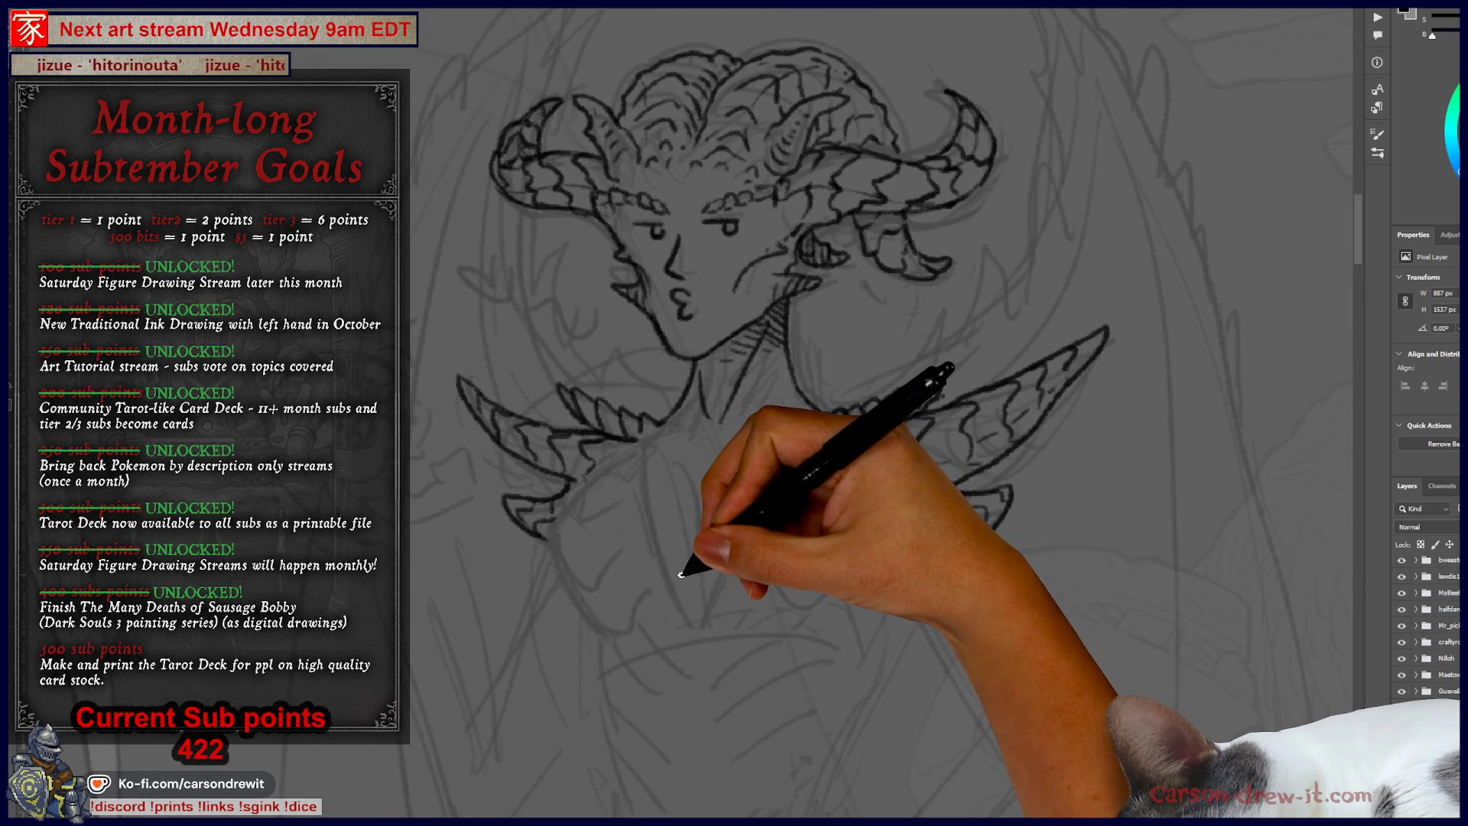
{"action": "left_click_drag", "start_coordinate": [1098, 459], "coordinate": [1102, 426]}
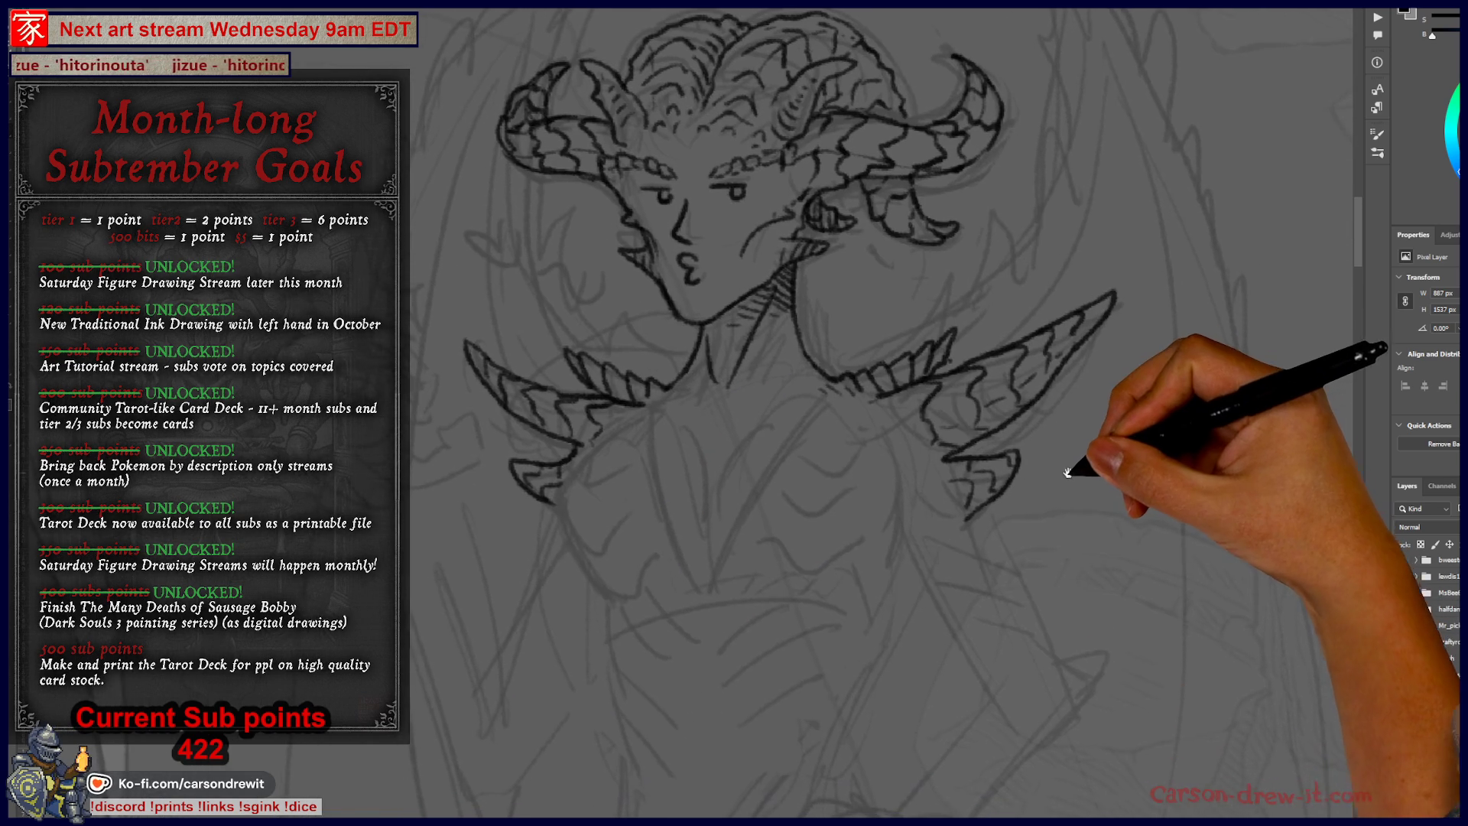
{"action": "scroll", "coordinate": [1099, 378], "scroll_direction": "down", "scroll_amount": 3}
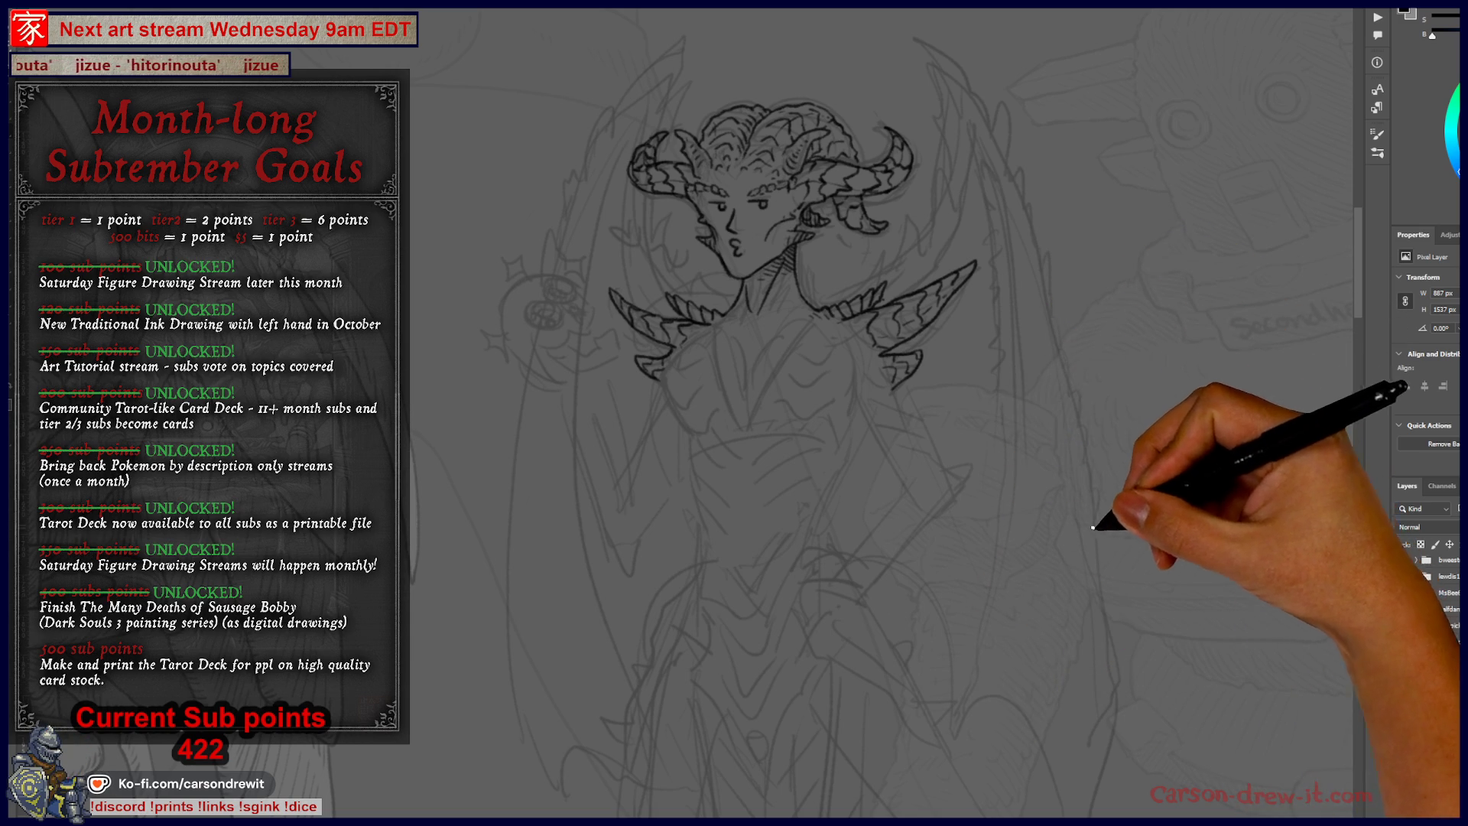
{"action": "left_click_drag", "start_coordinate": [1108, 740], "coordinate": [1127, 522]}
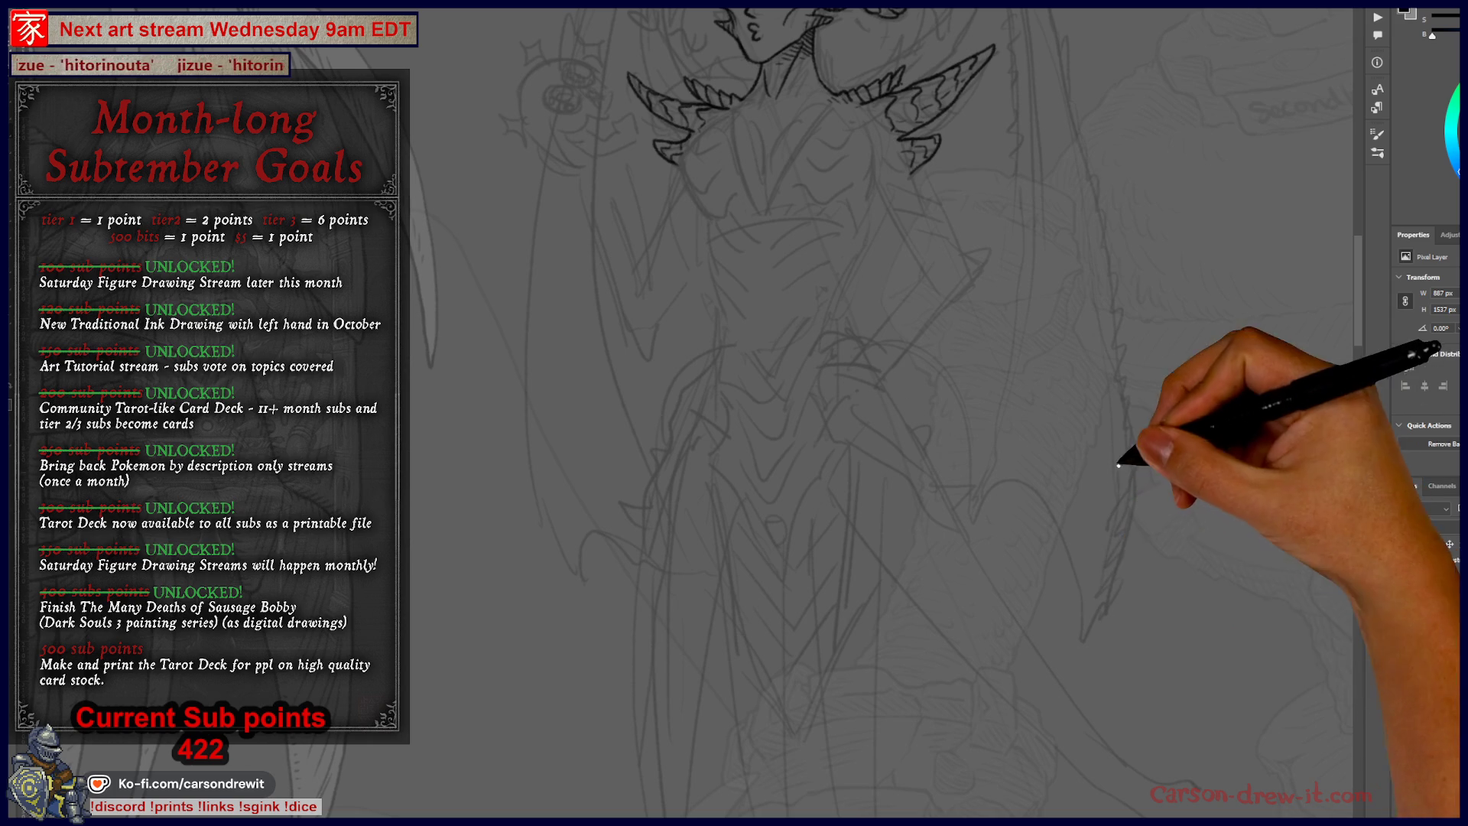
{"action": "left_click_drag", "start_coordinate": [787, 515], "coordinate": [647, 677]}
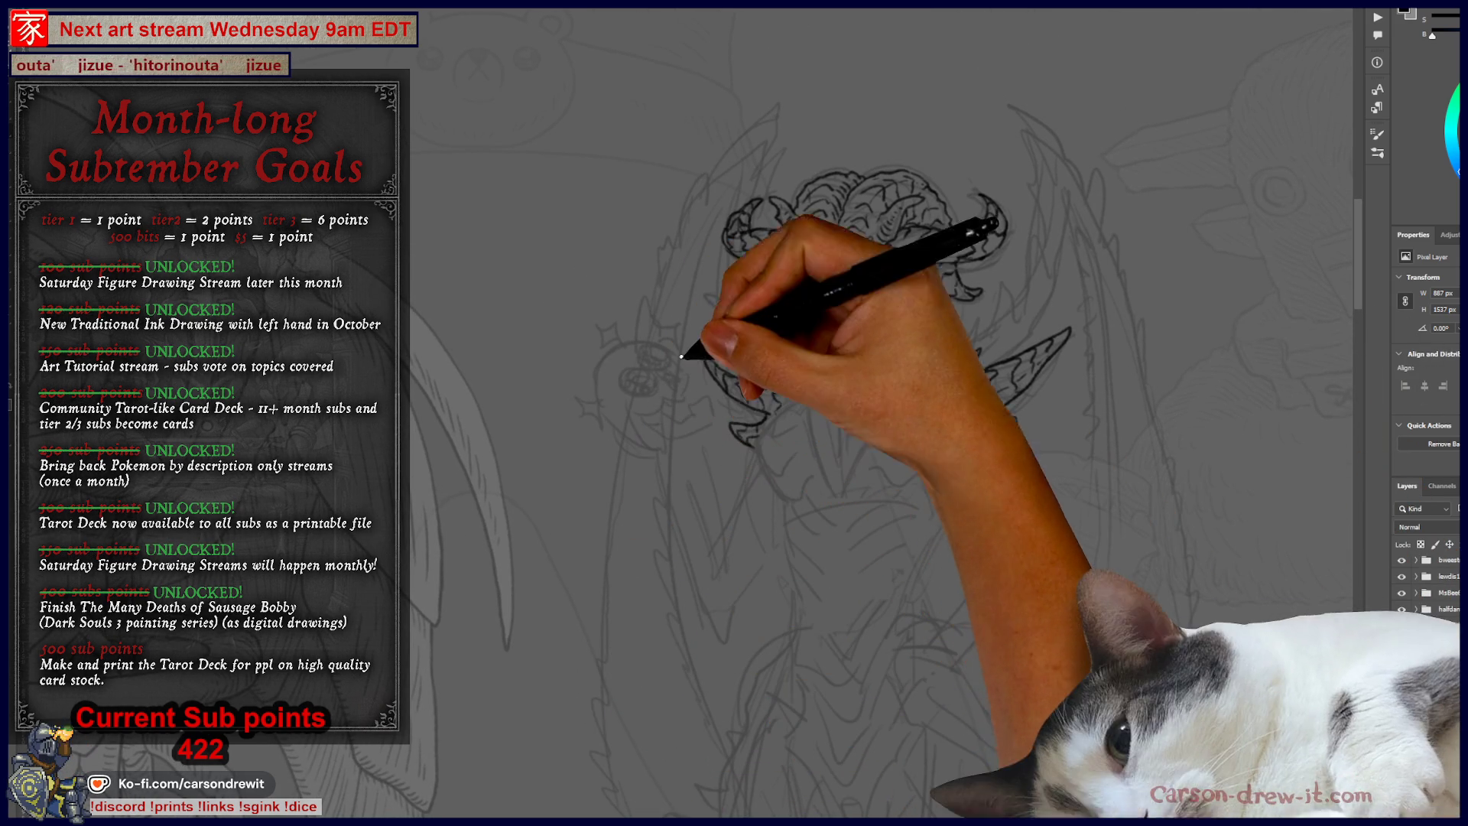
{"action": "mouse_move", "coordinate": [860, 463]}
{"action": "left_mouse_down"}
{"action": "mouse_move", "coordinate": [814, 382]}
{"action": "mouse_move", "coordinate": [797, 426]}
{"action": "mouse_move", "coordinate": [859, 515]}
{"action": "mouse_move", "coordinate": [887, 426]}
{"action": "mouse_move", "coordinate": [711, 429]}
{"action": "mouse_move", "coordinate": [630, 557]}
{"action": "mouse_move", "coordinate": [892, 558]}
{"action": "left_mouse_up"}
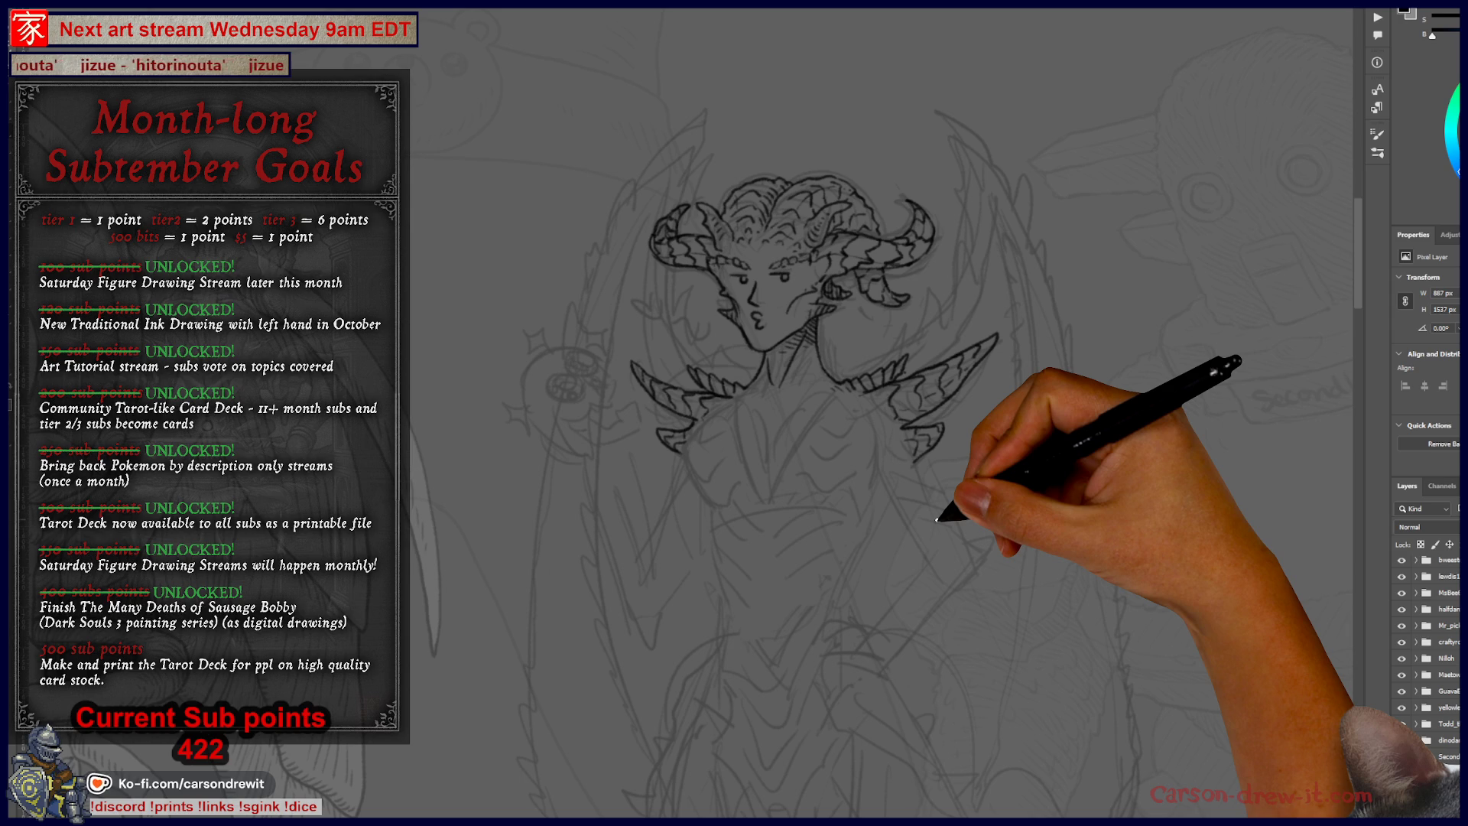
- Centre the horned head and zoom in close on the head and shoulder pieces
{"action": "key", "text": "ctrl+minus"}
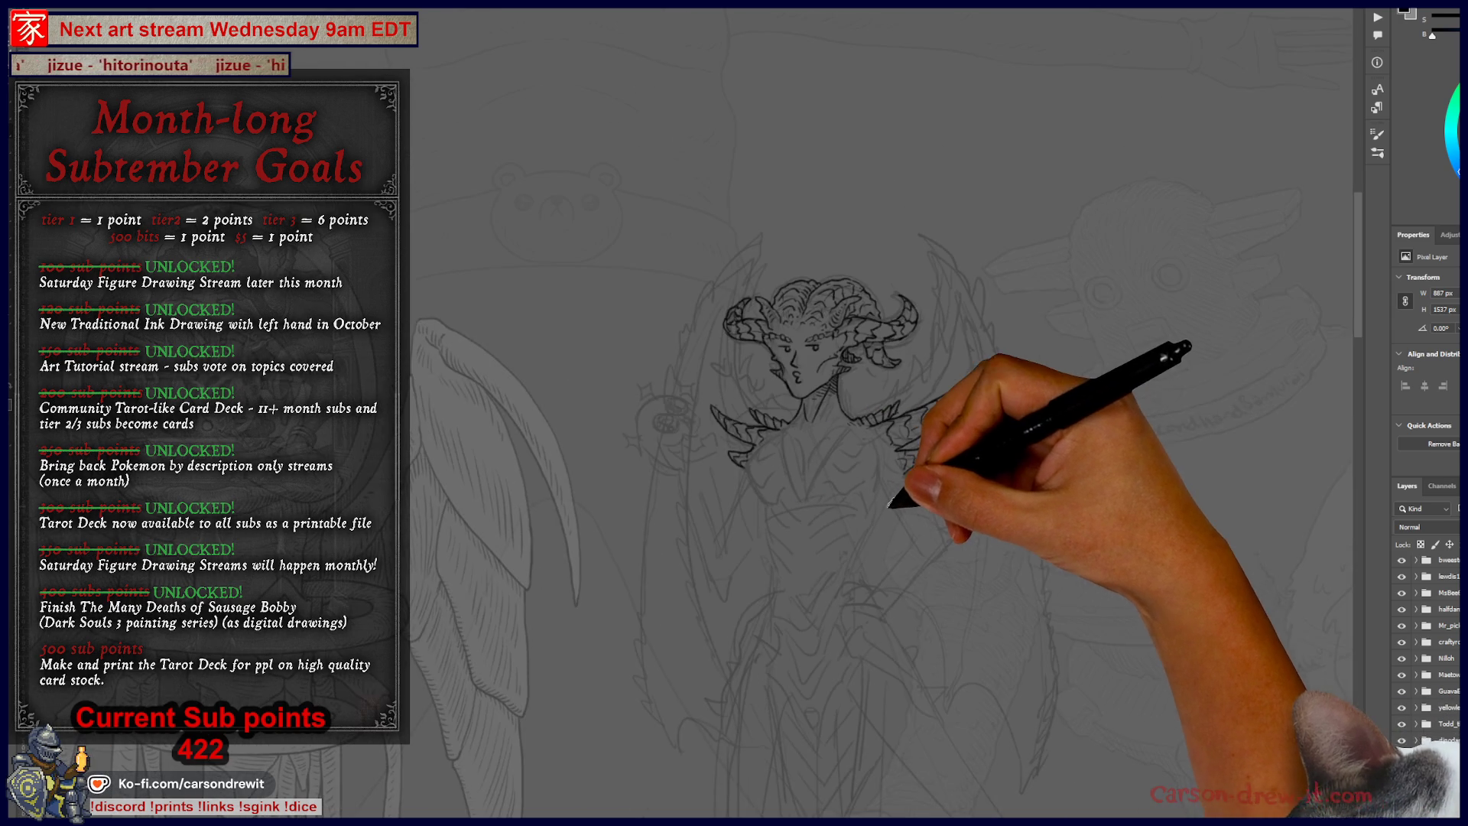
{"action": "scroll", "coordinate": [974, 564], "scroll_direction": "up", "scroll_amount": 2}
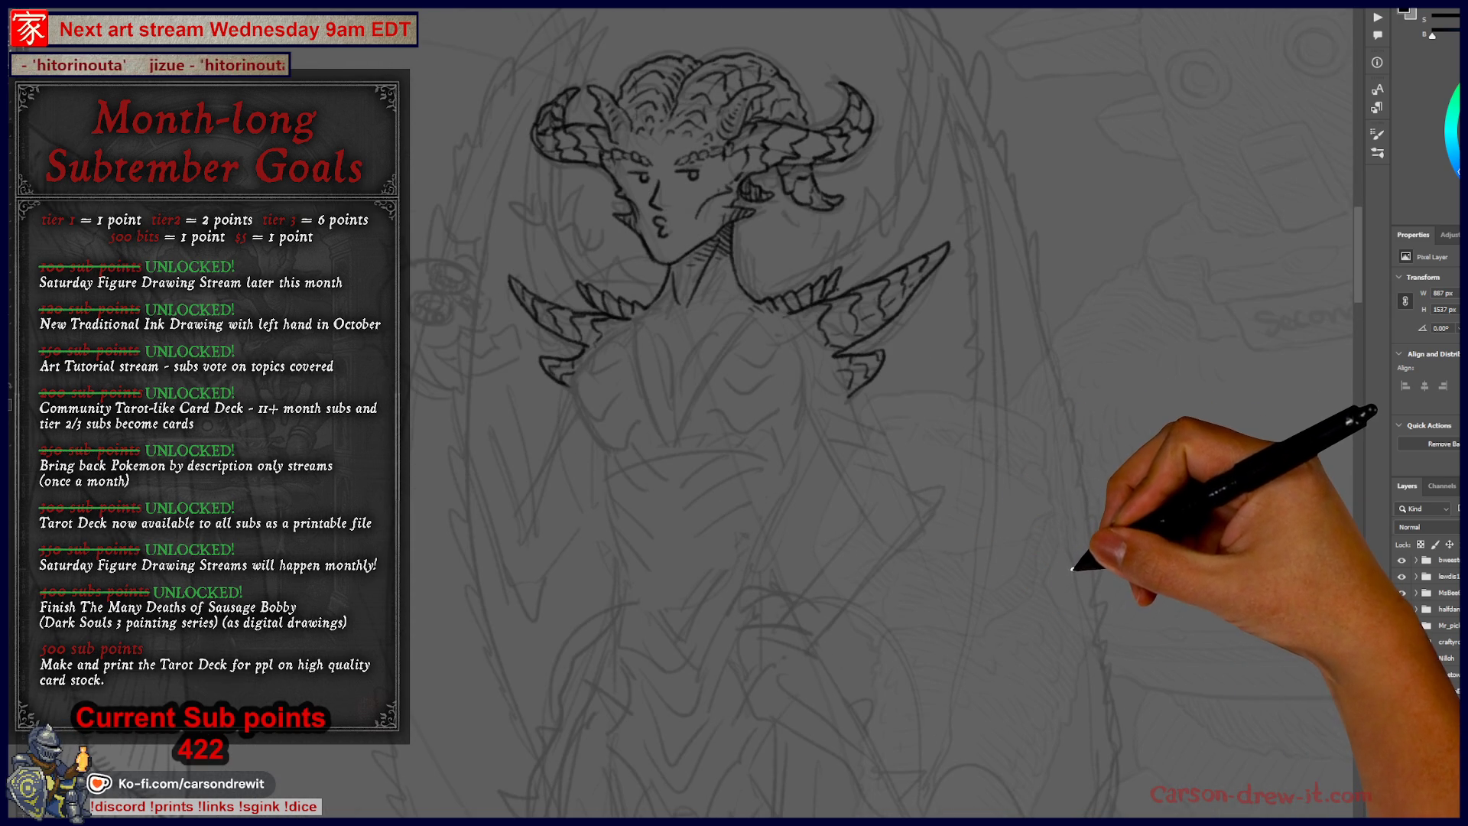
{"action": "scroll", "coordinate": [1060, 589], "scroll_direction": "down", "scroll_amount": 3}
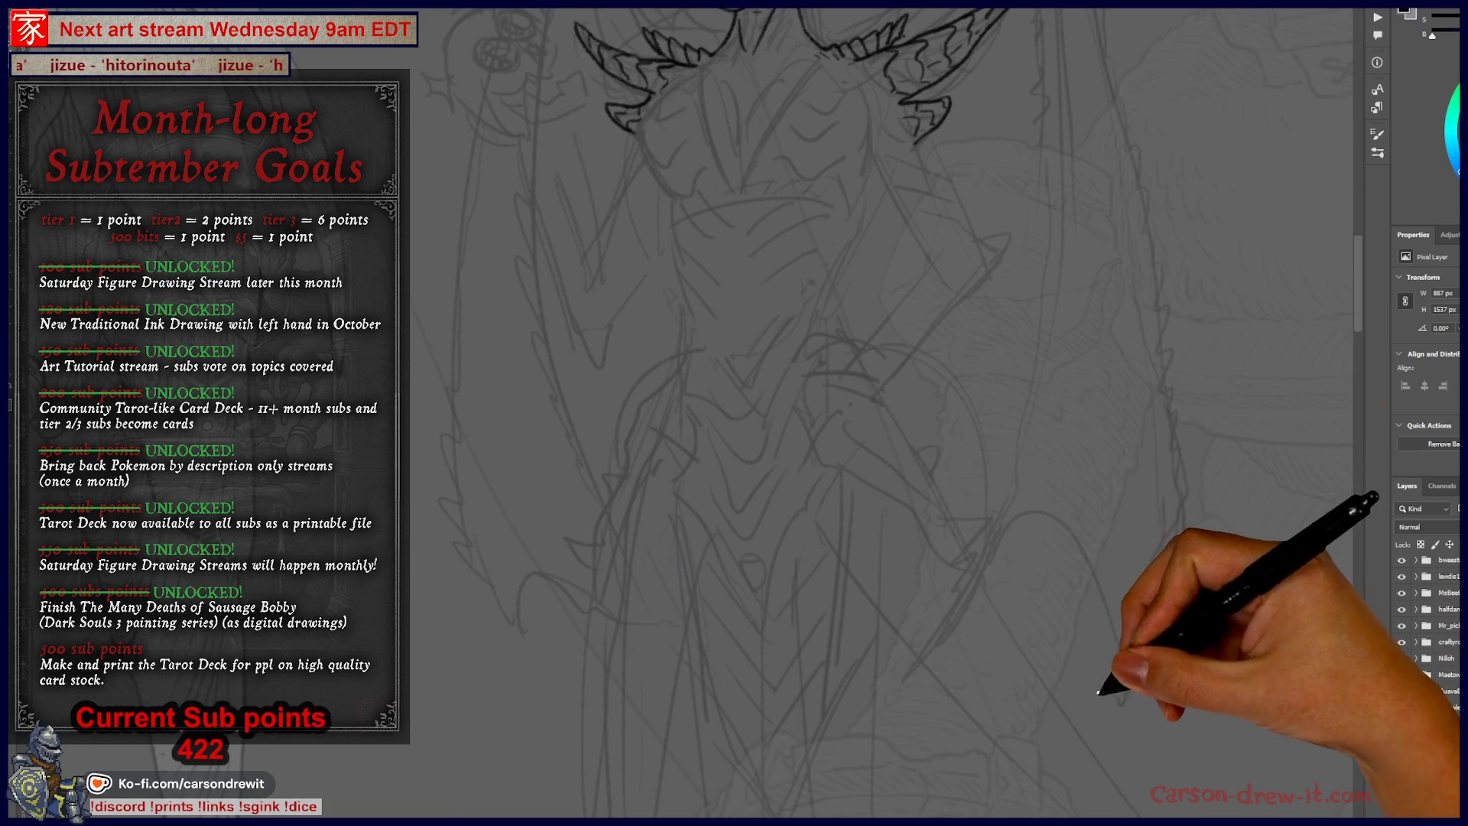
{"action": "scroll", "coordinate": [987, 611], "scroll_direction": "left", "scroll_amount": 3}
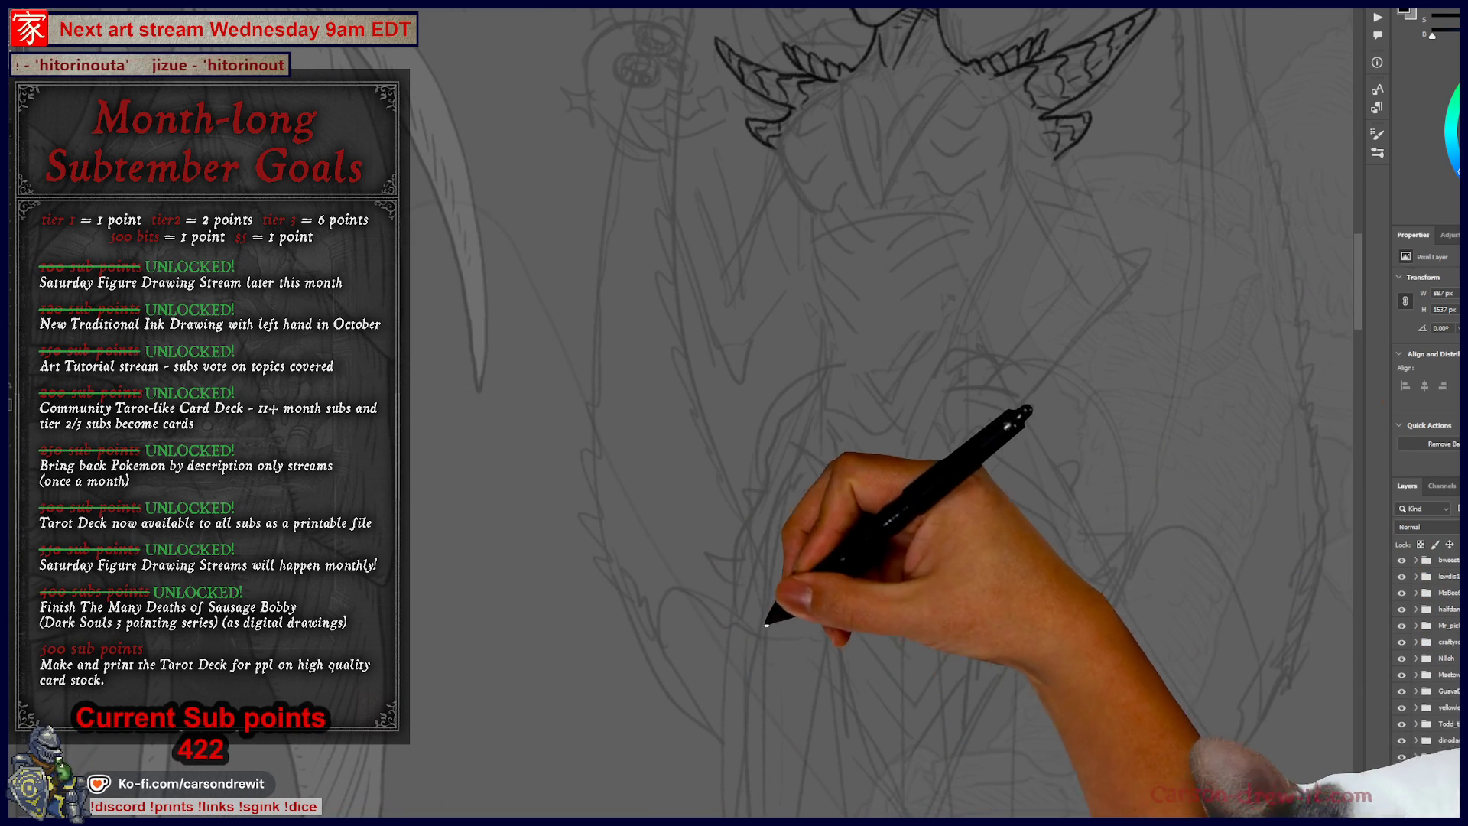
{"action": "left_click_drag", "start_coordinate": [828, 466], "coordinate": [724, 747]}
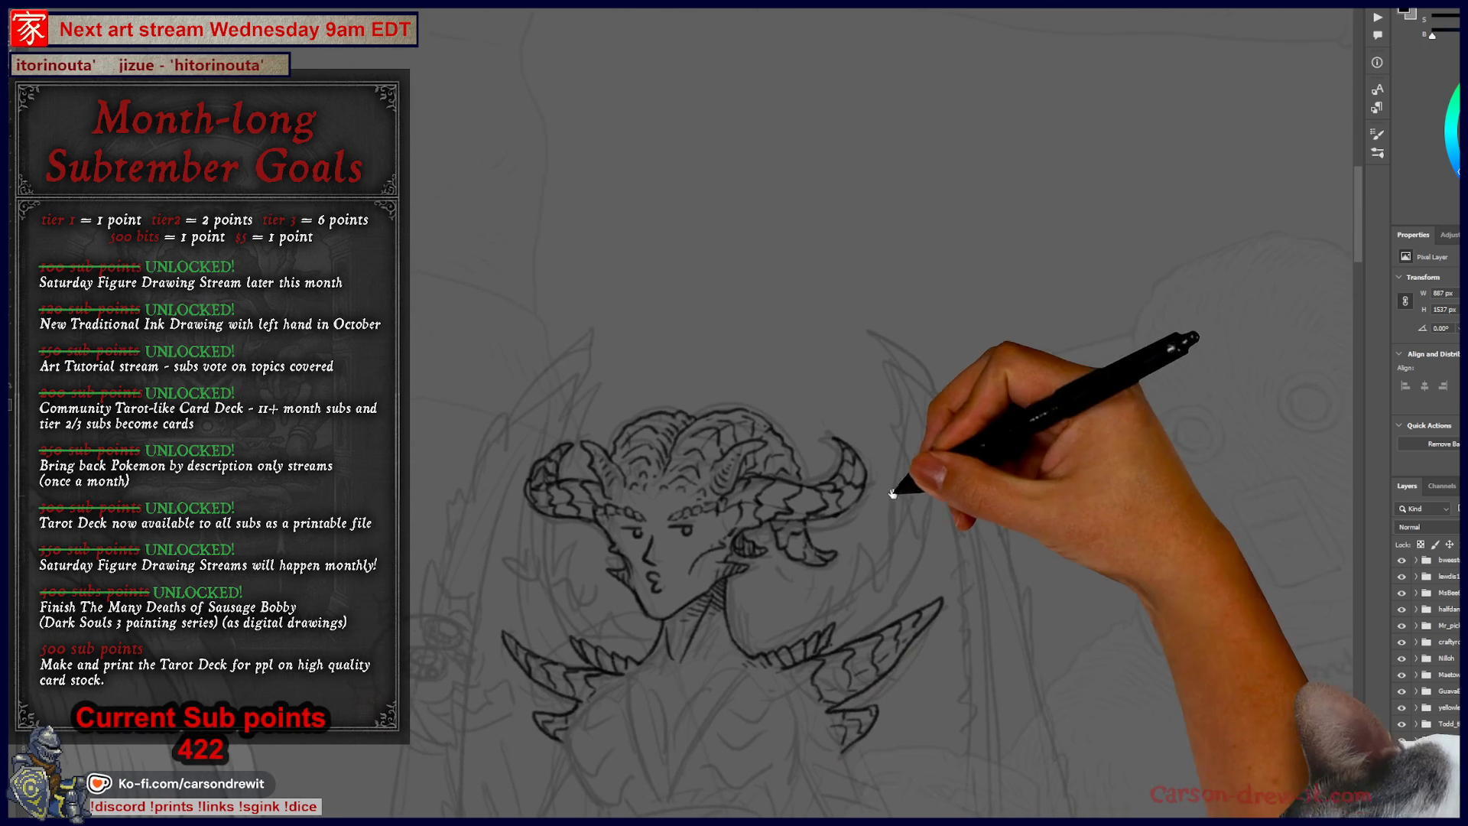
{"action": "mouse_move", "coordinate": [967, 485]}
{"action": "left_mouse_down"}
{"action": "mouse_move", "coordinate": [1057, 369]}
{"action": "mouse_move", "coordinate": [1042, 420]}
{"action": "mouse_move", "coordinate": [1042, 289]}
{"action": "mouse_move", "coordinate": [905, 494]}
{"action": "mouse_move", "coordinate": [912, 519]}
{"action": "left_mouse_up"}
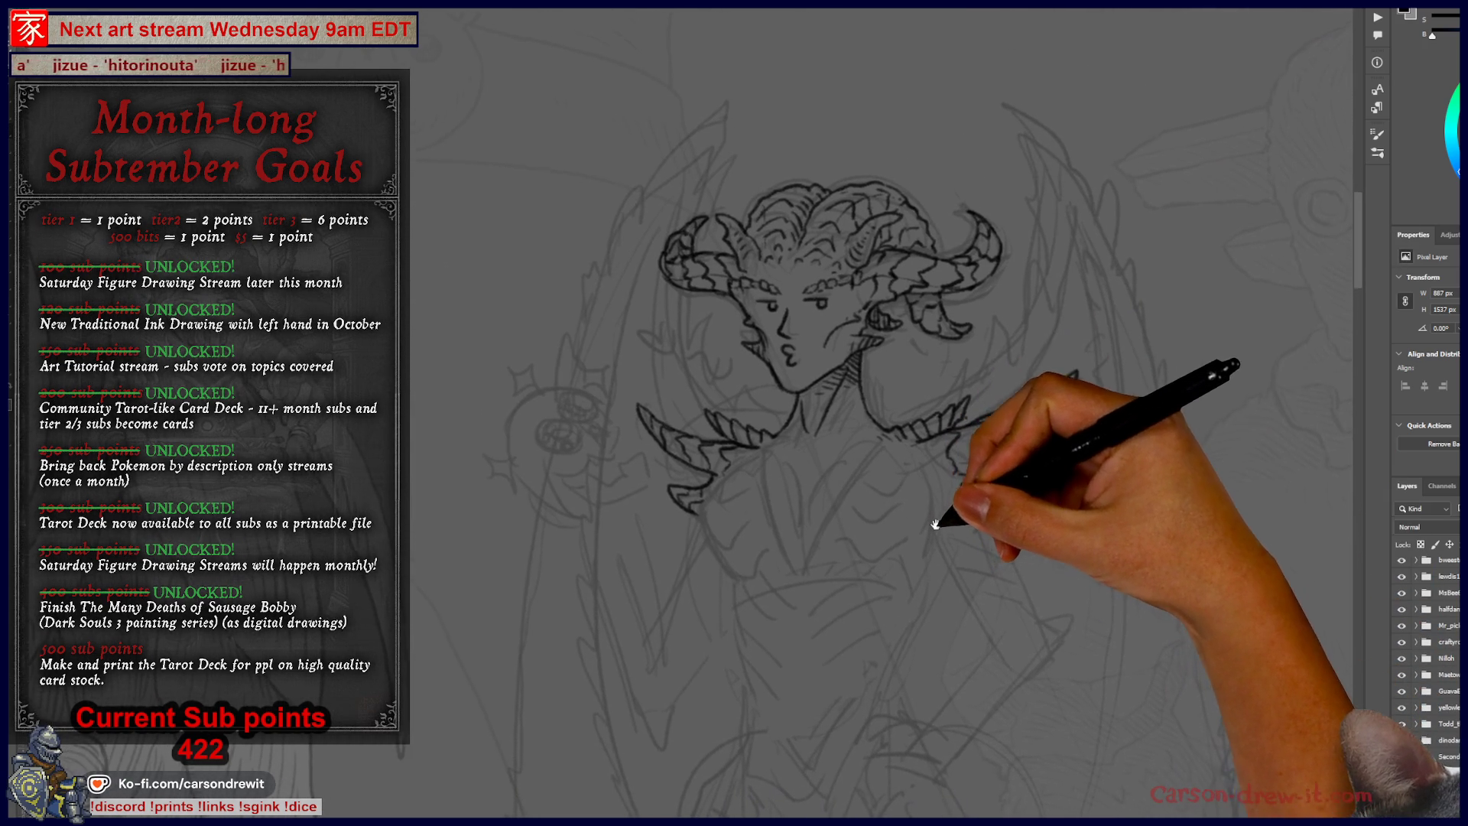
{"action": "key", "text": "ctrl+equal"}
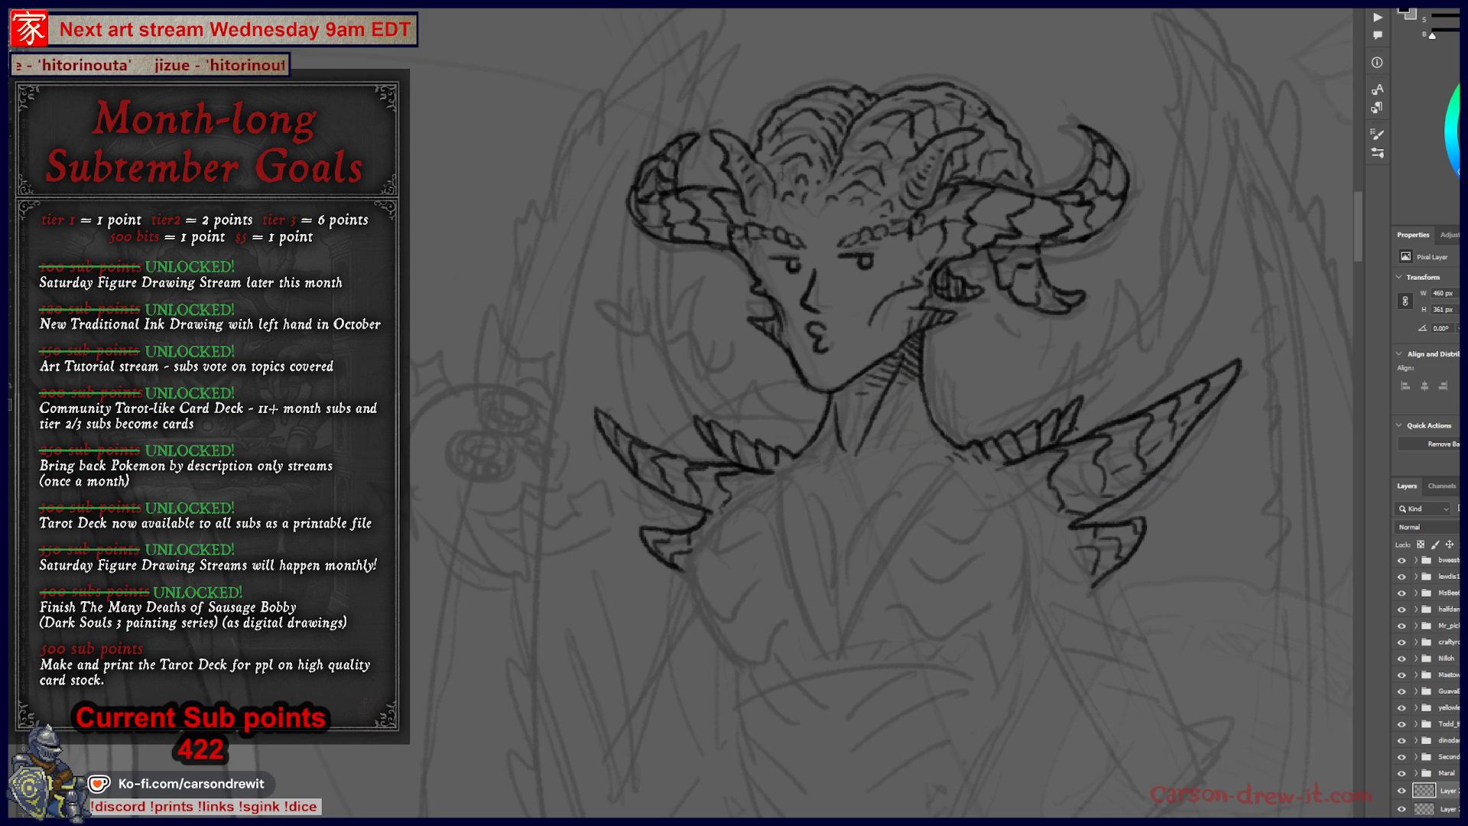
- Ink neck hatching and curved V-shaped bodice lines running down the chest
{"action": "left_click", "coordinate": [887, 490], "text": "ctrl"}
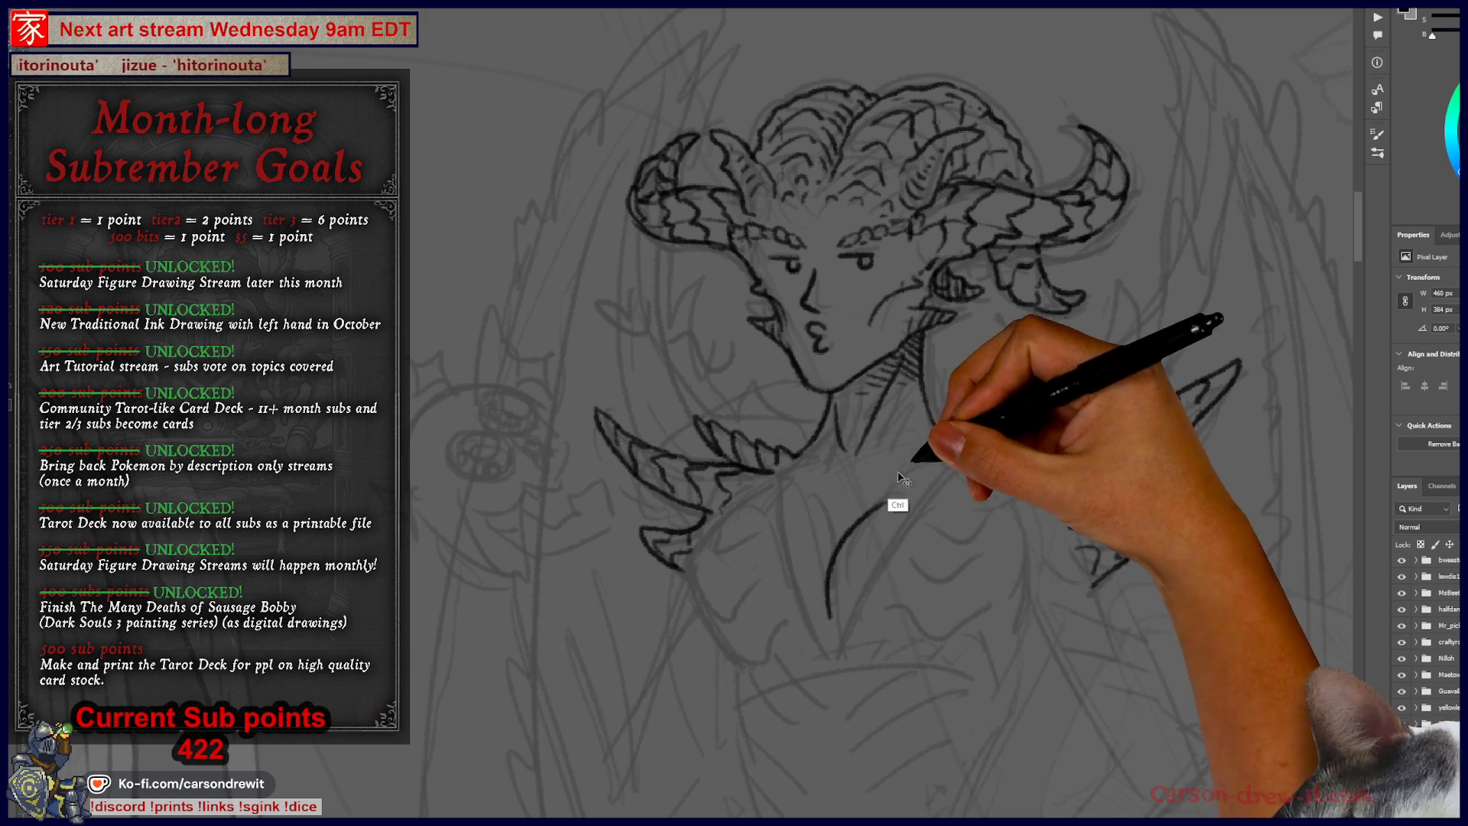
{"action": "mouse_move", "coordinate": [834, 594]}
{"action": "left_mouse_down"}
{"action": "mouse_move", "coordinate": [870, 506]}
{"action": "mouse_move", "coordinate": [815, 520]}
{"action": "left_mouse_up"}
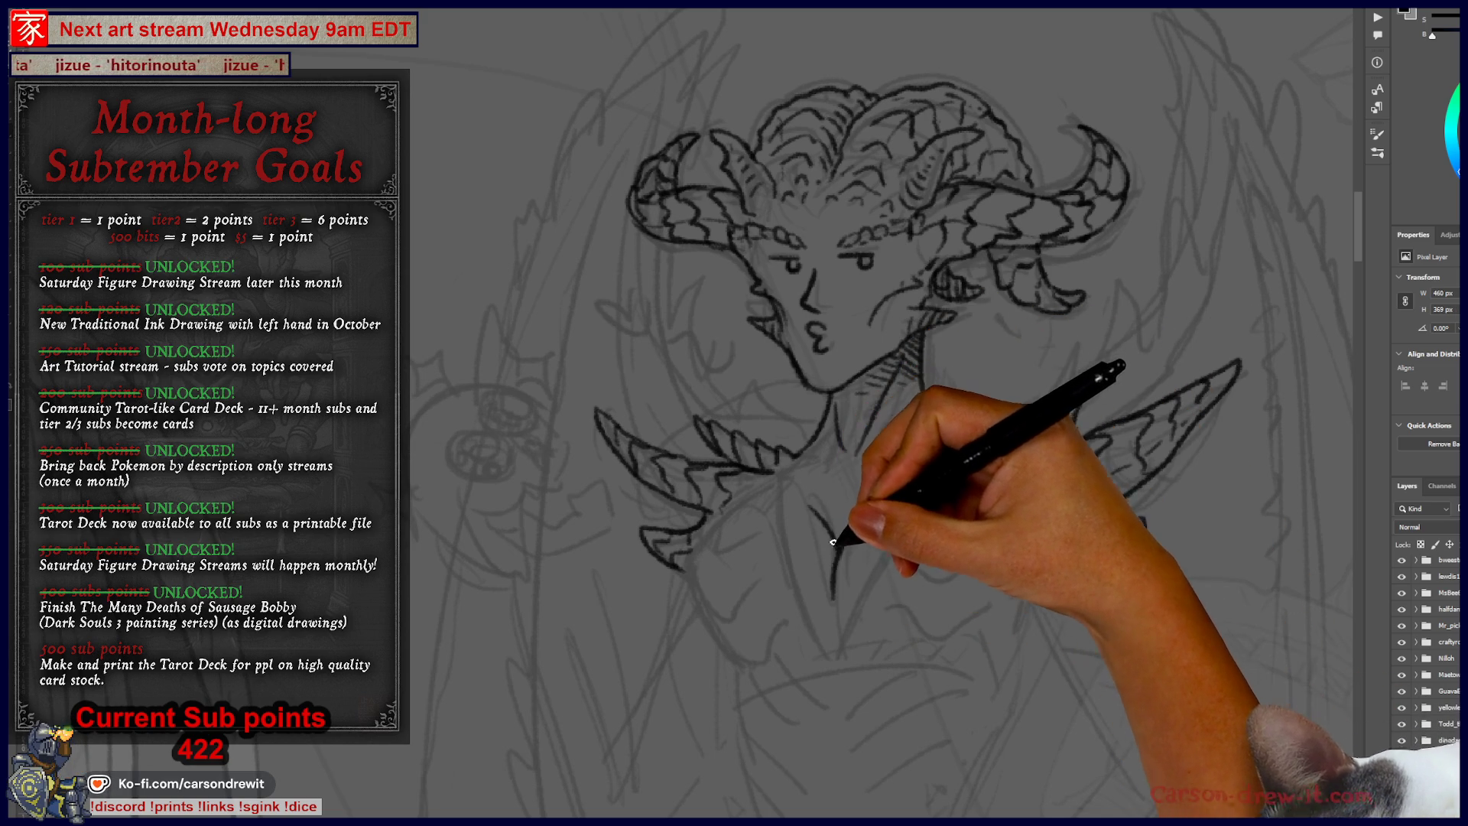
{"action": "left_click_drag", "start_coordinate": [896, 343], "coordinate": [914, 367]}
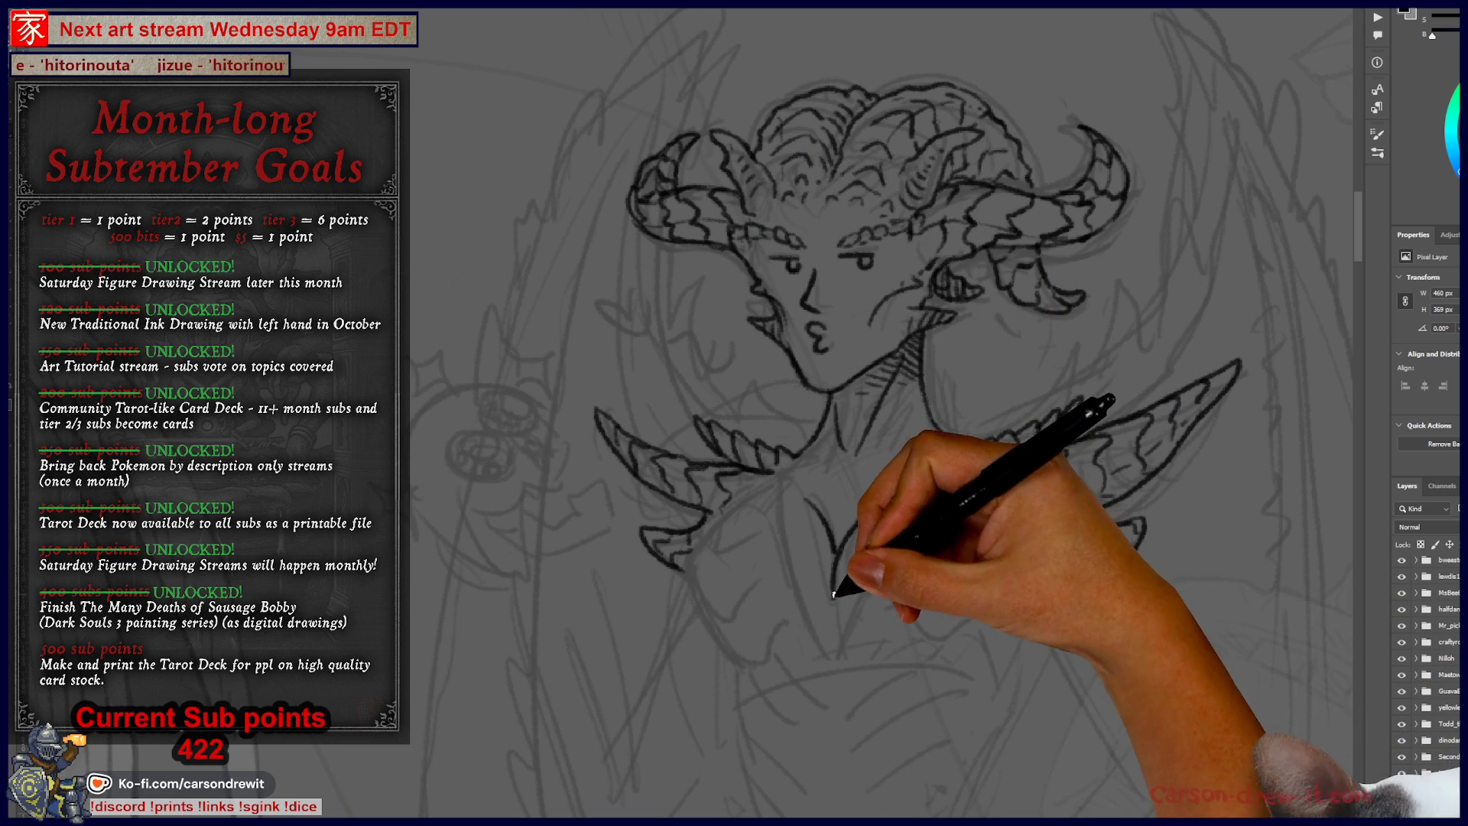
{"action": "left_click_drag", "start_coordinate": [842, 588], "coordinate": [889, 537]}
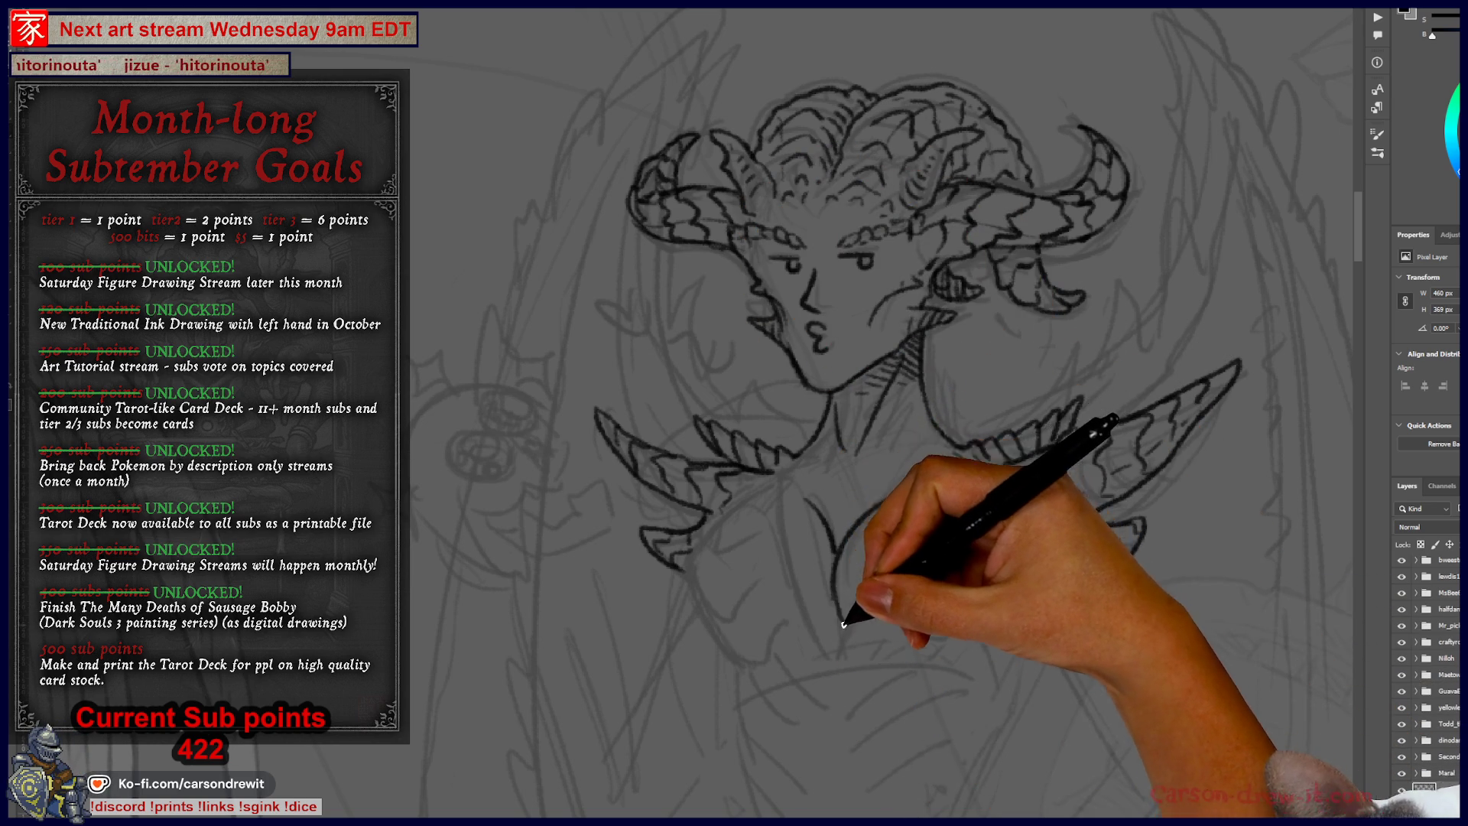
{"action": "left_click_drag", "start_coordinate": [816, 631], "coordinate": [821, 632]}
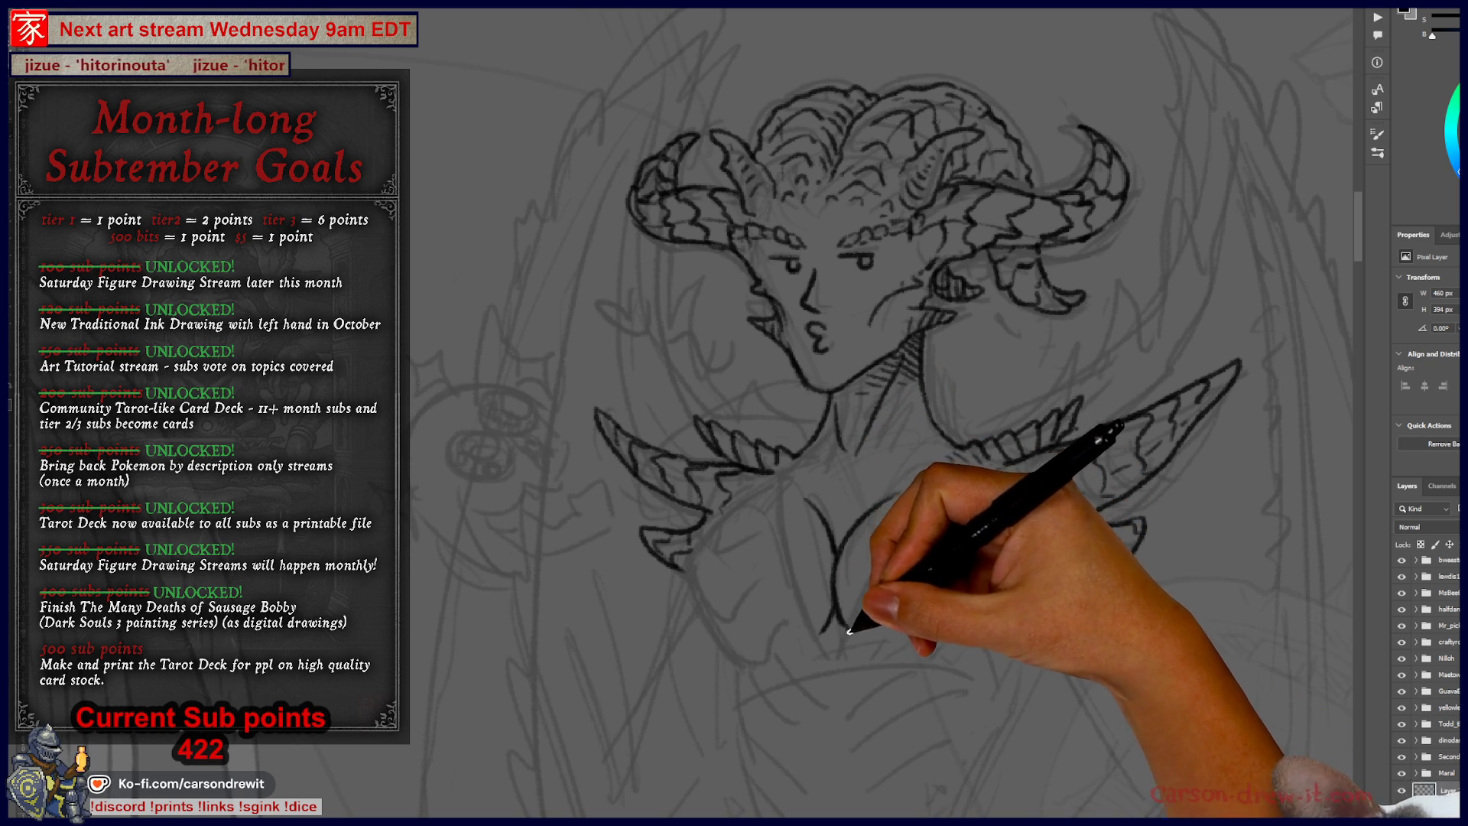
{"action": "left_click_drag", "start_coordinate": [903, 550], "coordinate": [845, 664]}
{"action": "key", "text": "ctrl"}
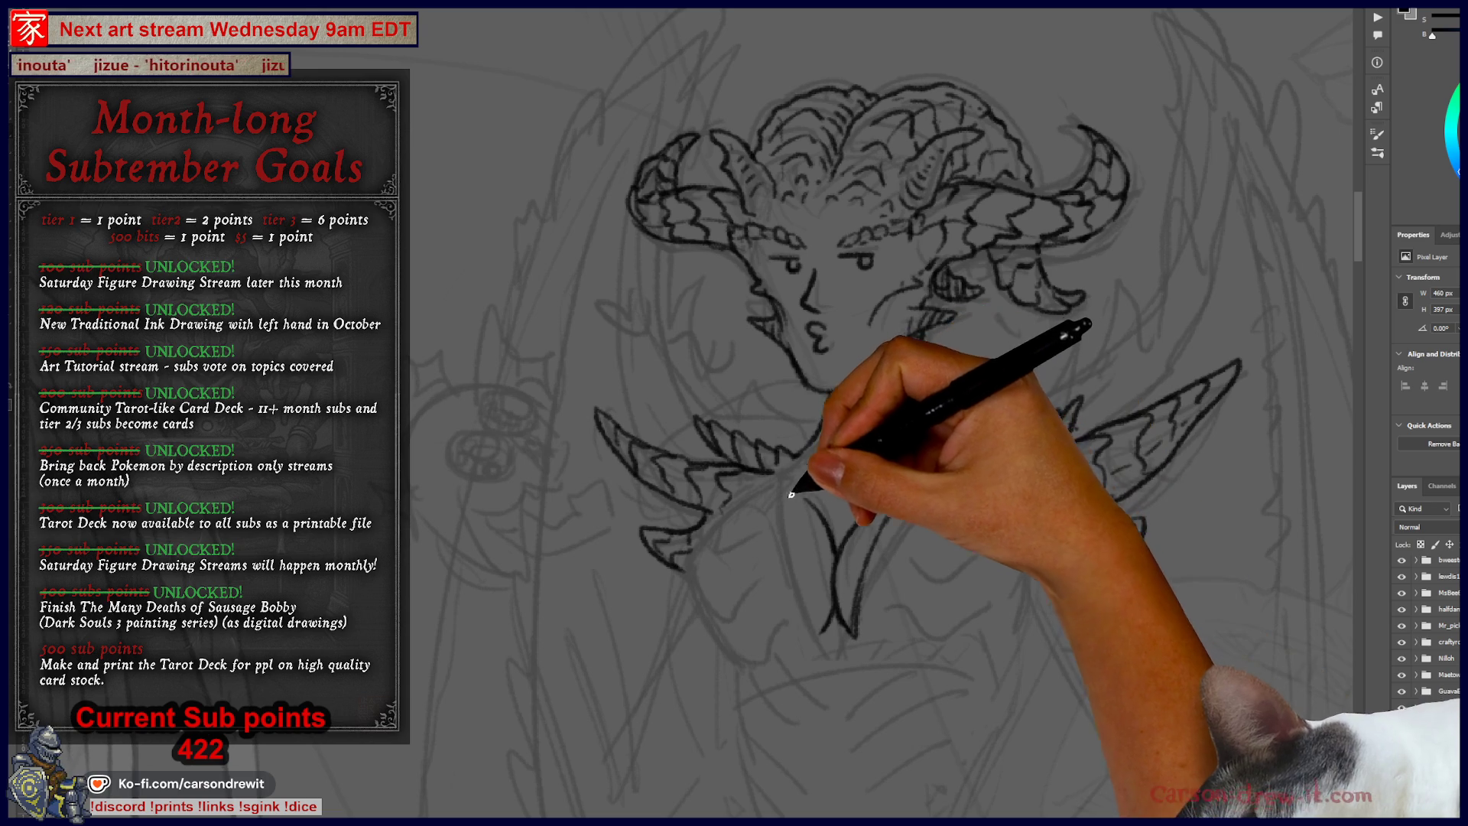
{"action": "left_click_drag", "start_coordinate": [806, 604], "coordinate": [825, 660]}
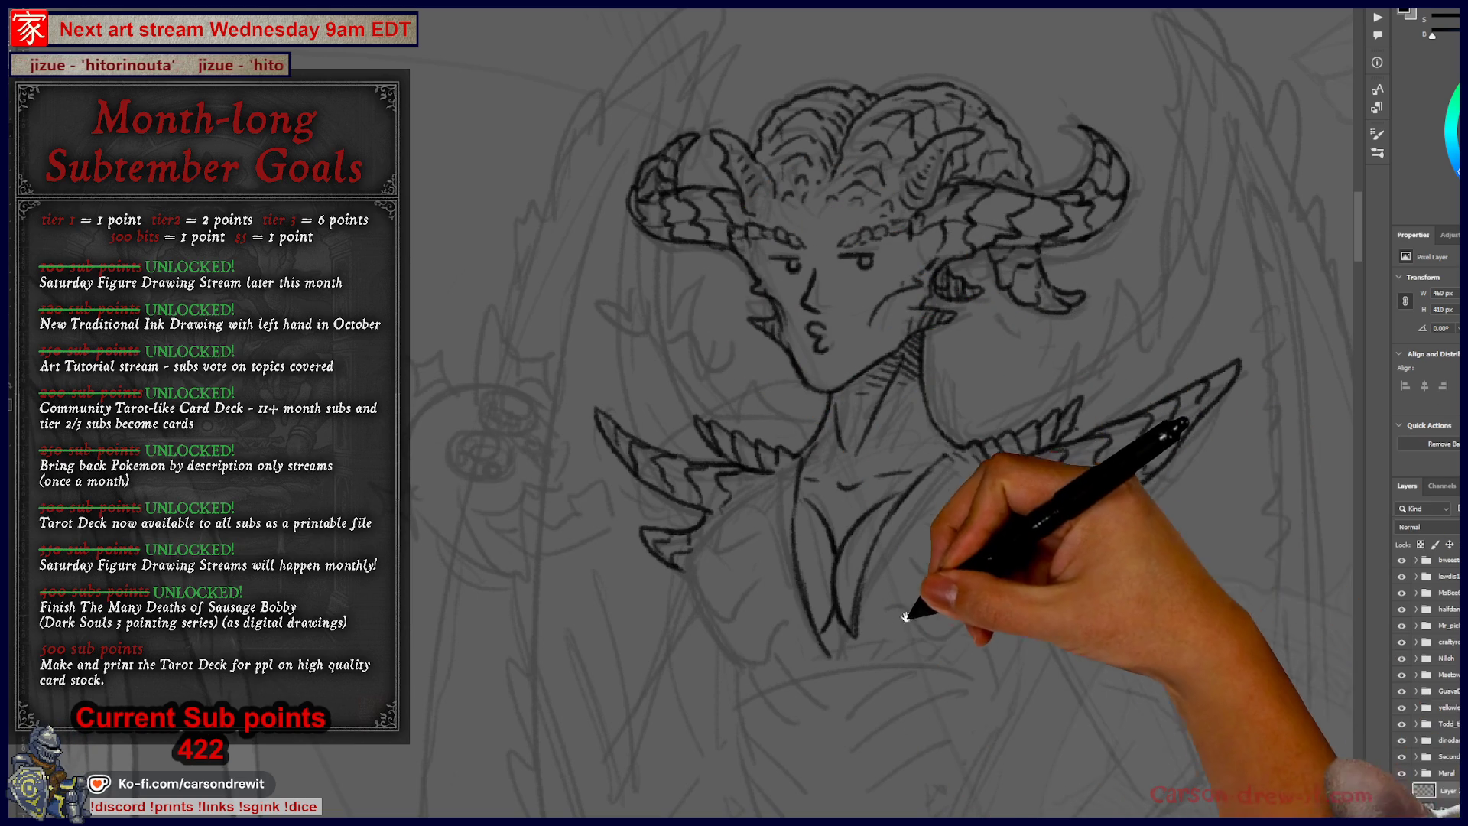
- Re-frame on the head and chest, then remove a stray line drawn along the left torso
{"action": "left_click_drag", "start_coordinate": [803, 581], "coordinate": [948, 543]}
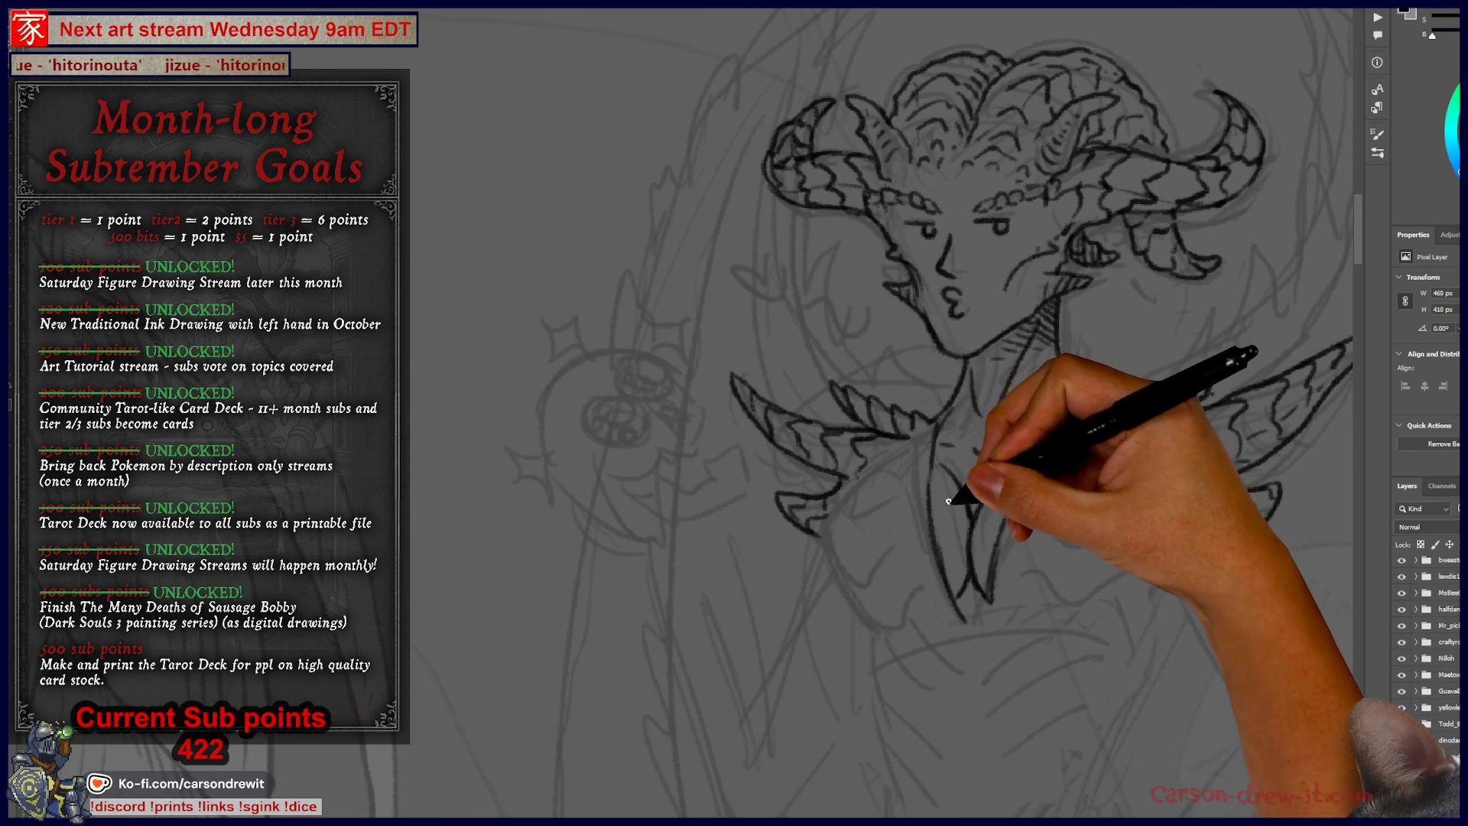
{"action": "left_click_drag", "start_coordinate": [757, 359], "coordinate": [738, 357]}
{"action": "scroll", "coordinate": [803, 526], "scroll_direction": "right", "scroll_amount": 2}
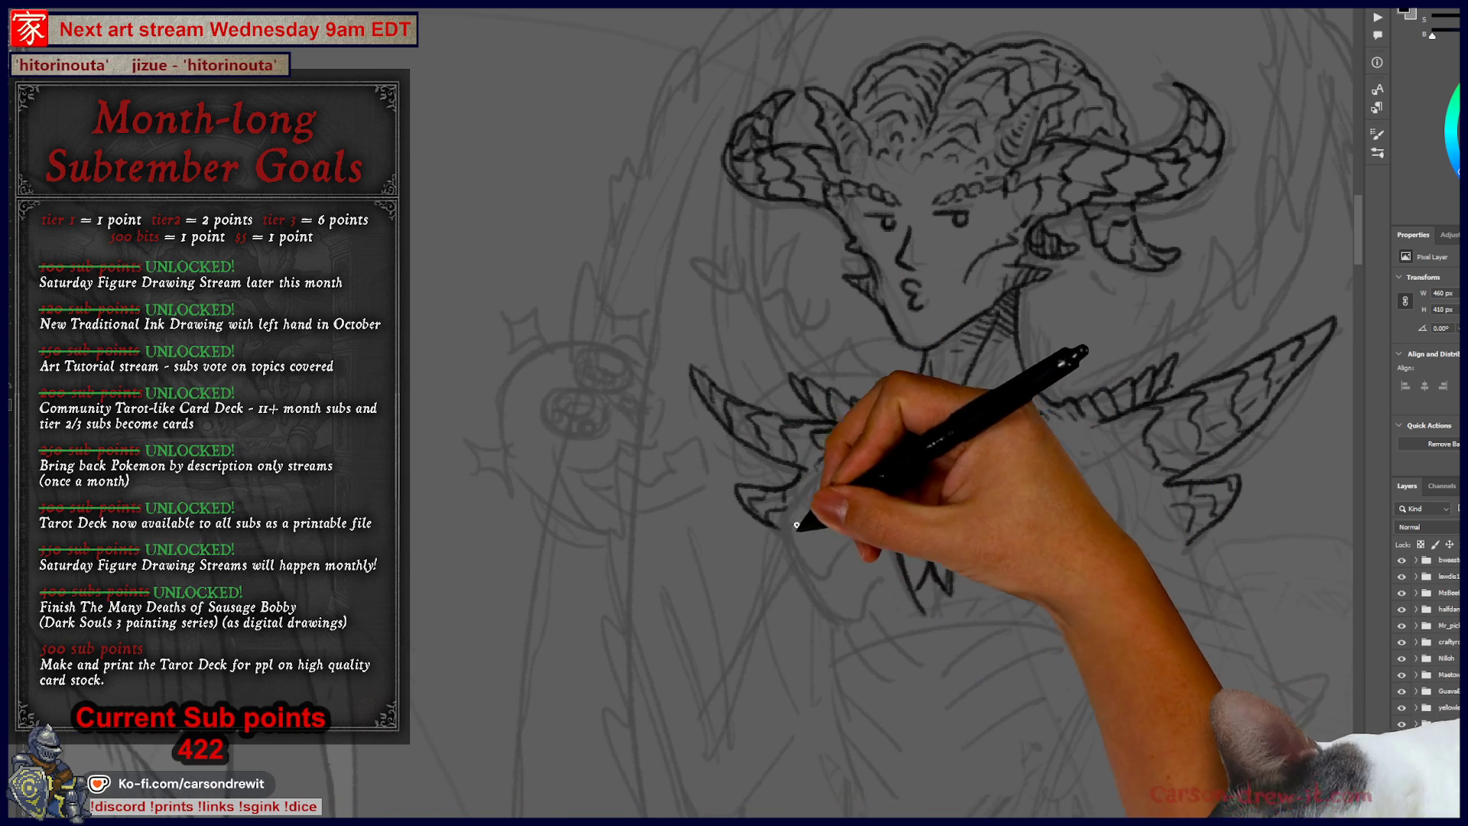
{"action": "left_click_drag", "start_coordinate": [885, 459], "coordinate": [916, 600]}
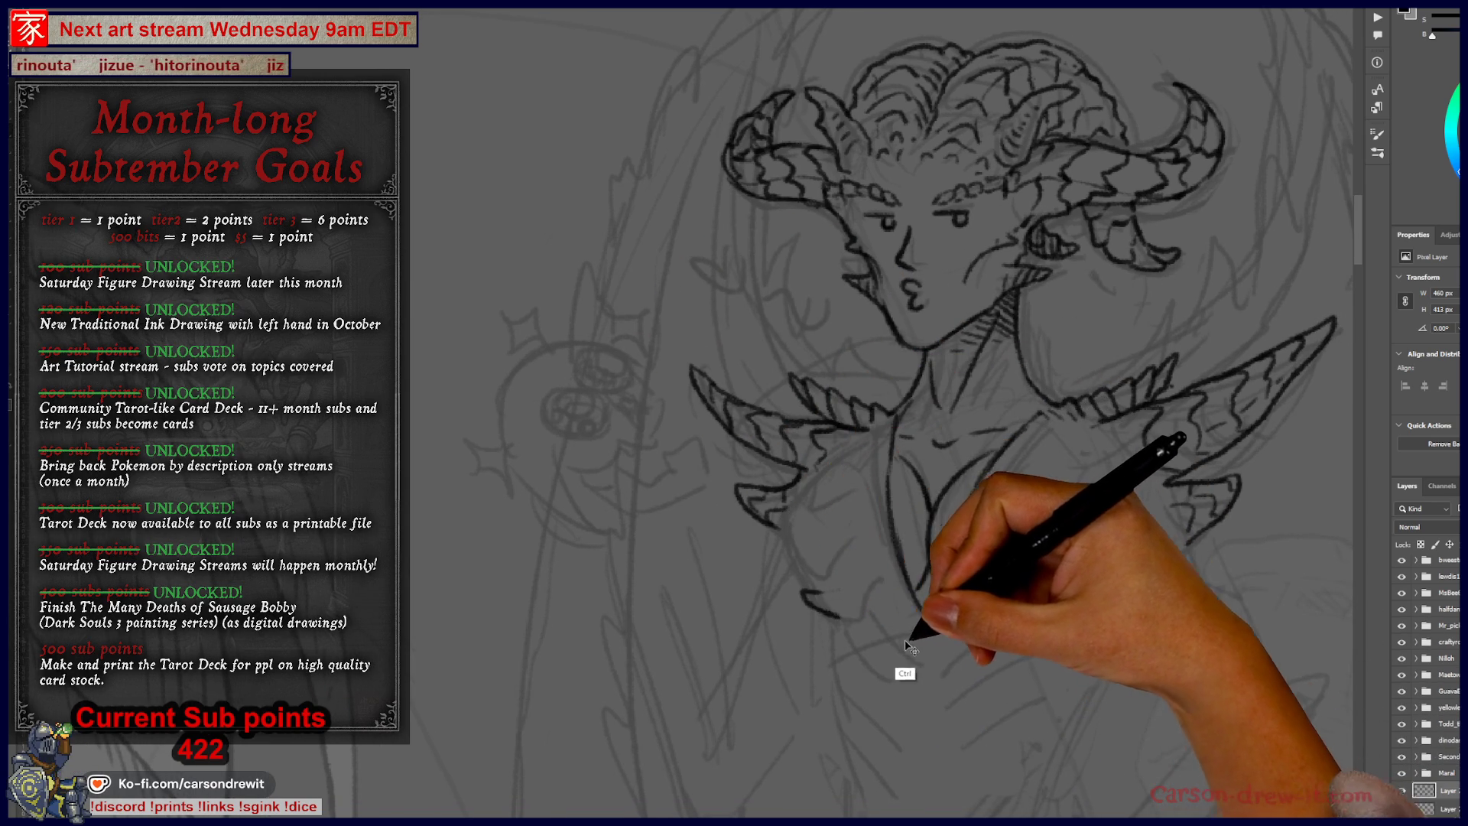
{"action": "key", "text": "ctrl+z"}
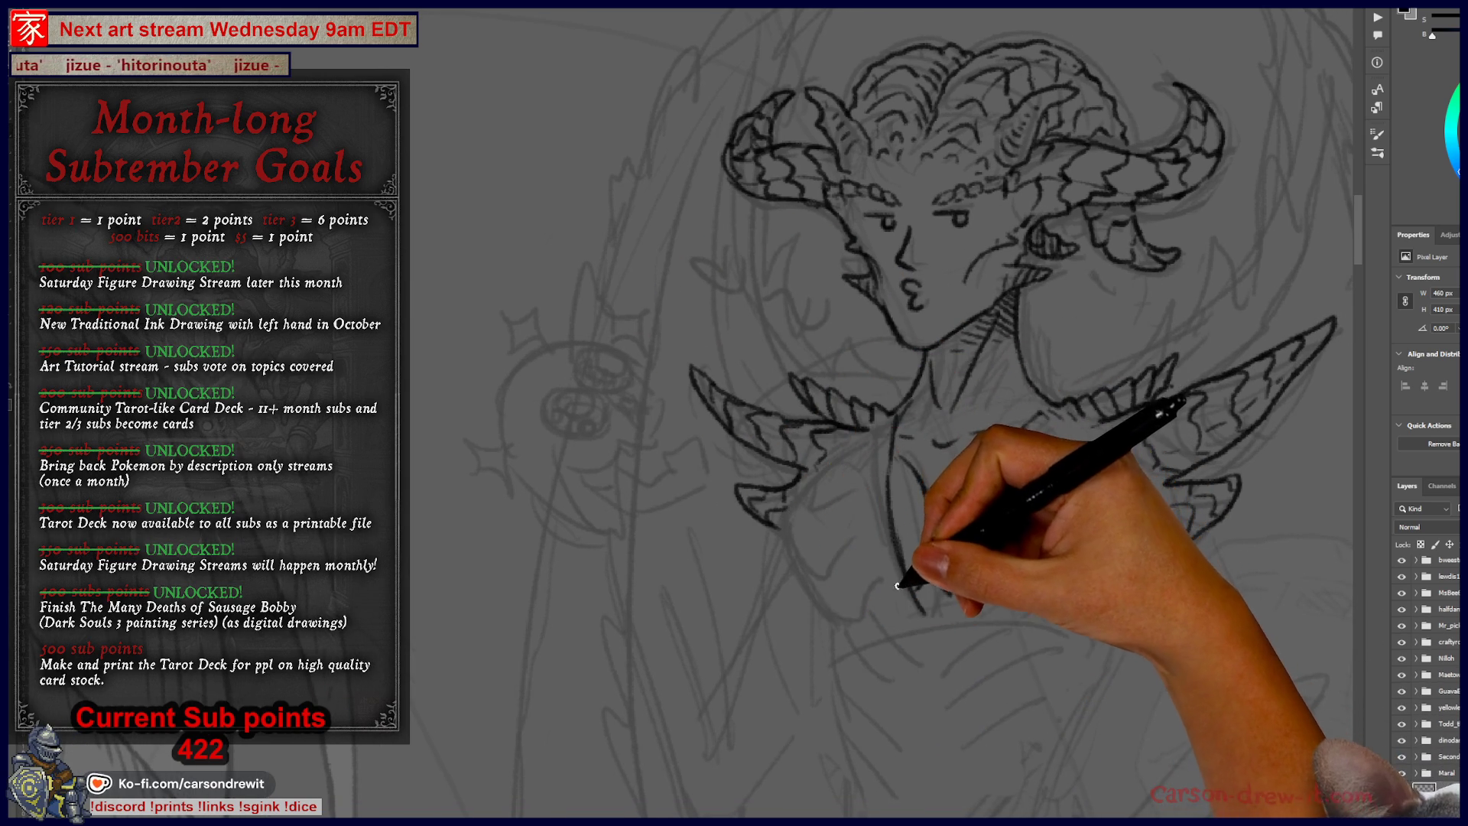
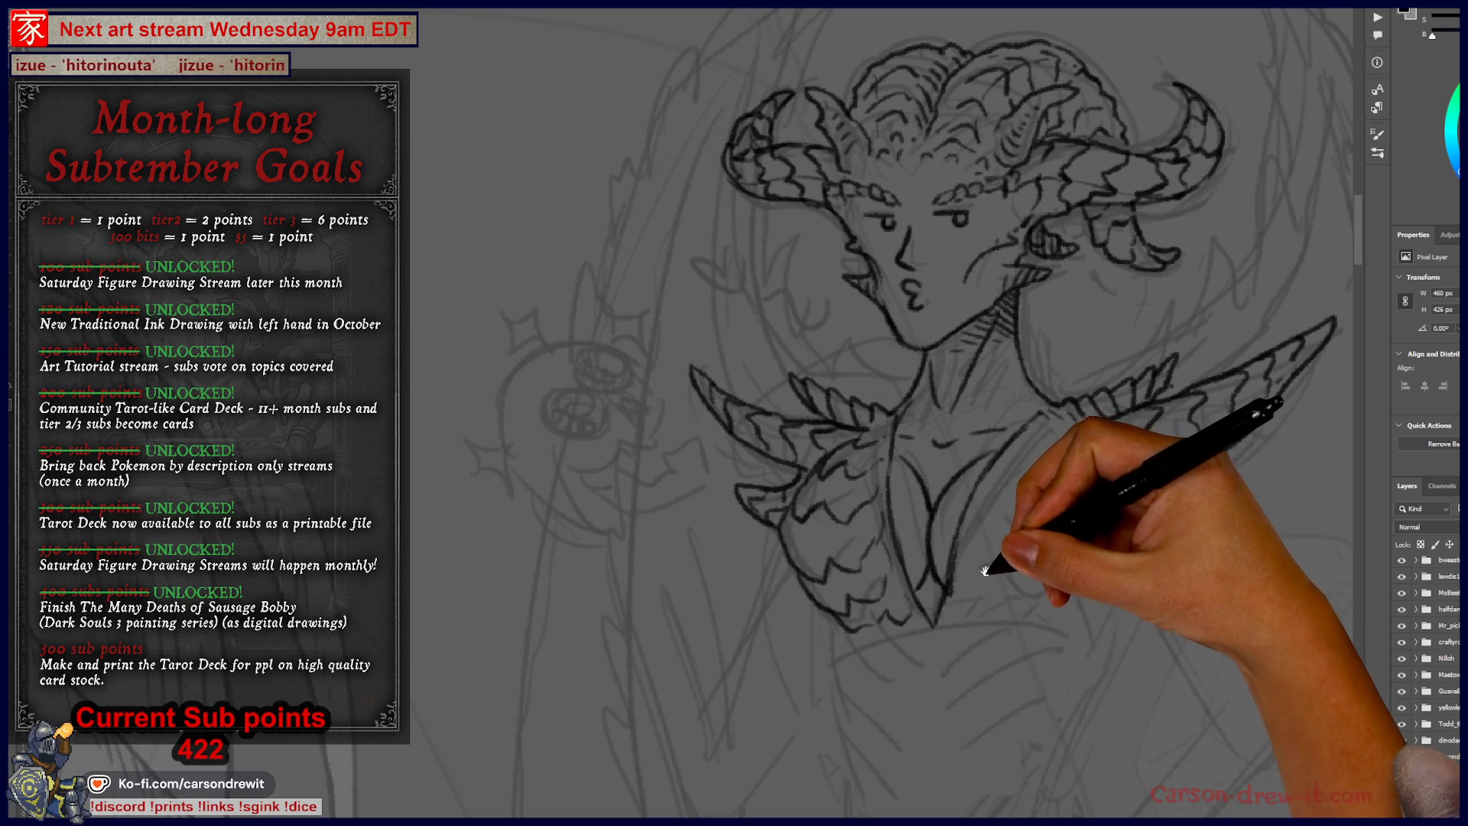
- Ink the outer line of the arm down to the cuffed wrist, redoing one bad stroke
{"action": "left_click_drag", "start_coordinate": [1033, 426], "coordinate": [941, 449]}
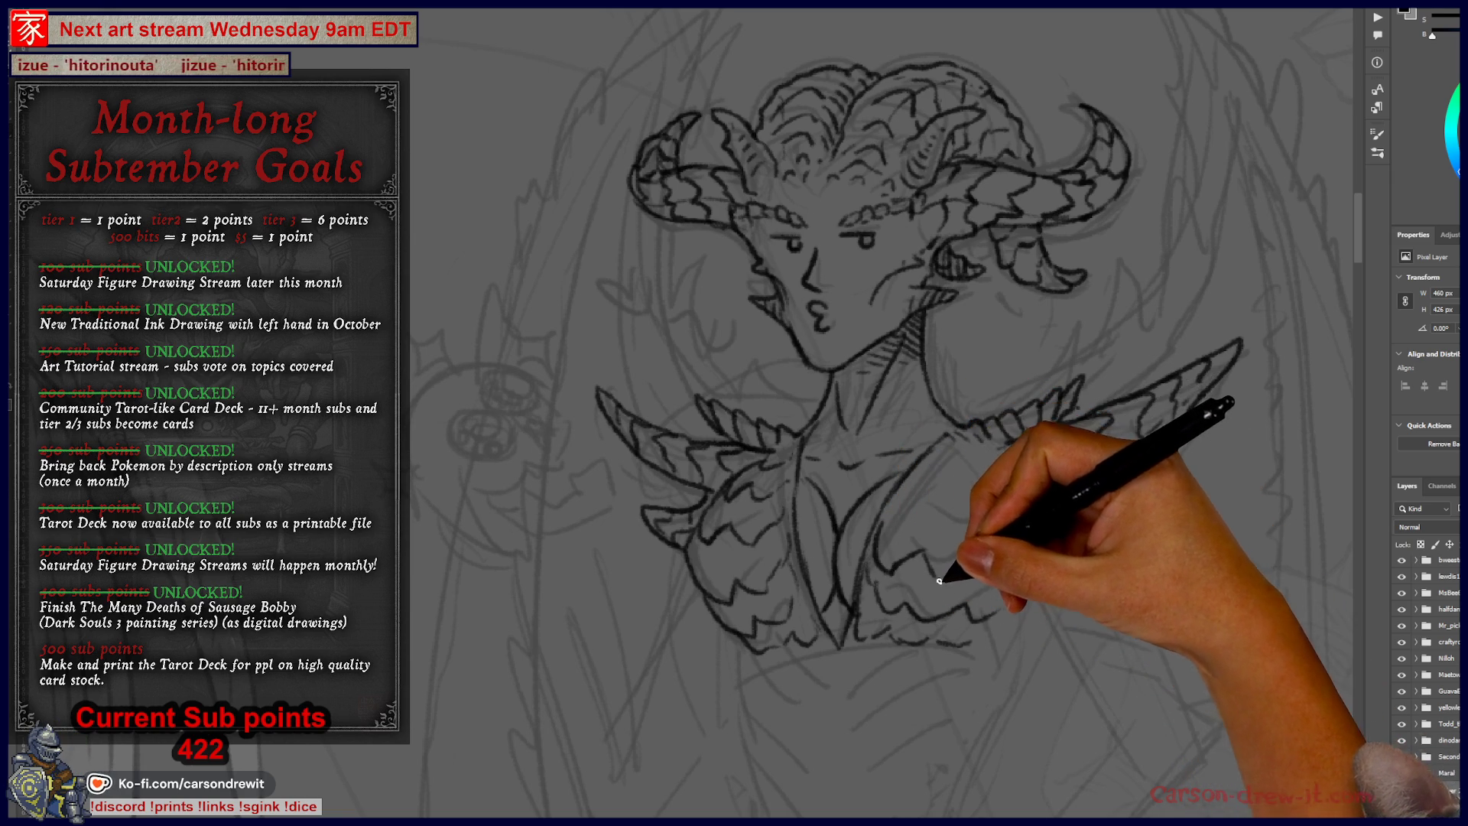
{"action": "key", "text": "ctrl"}
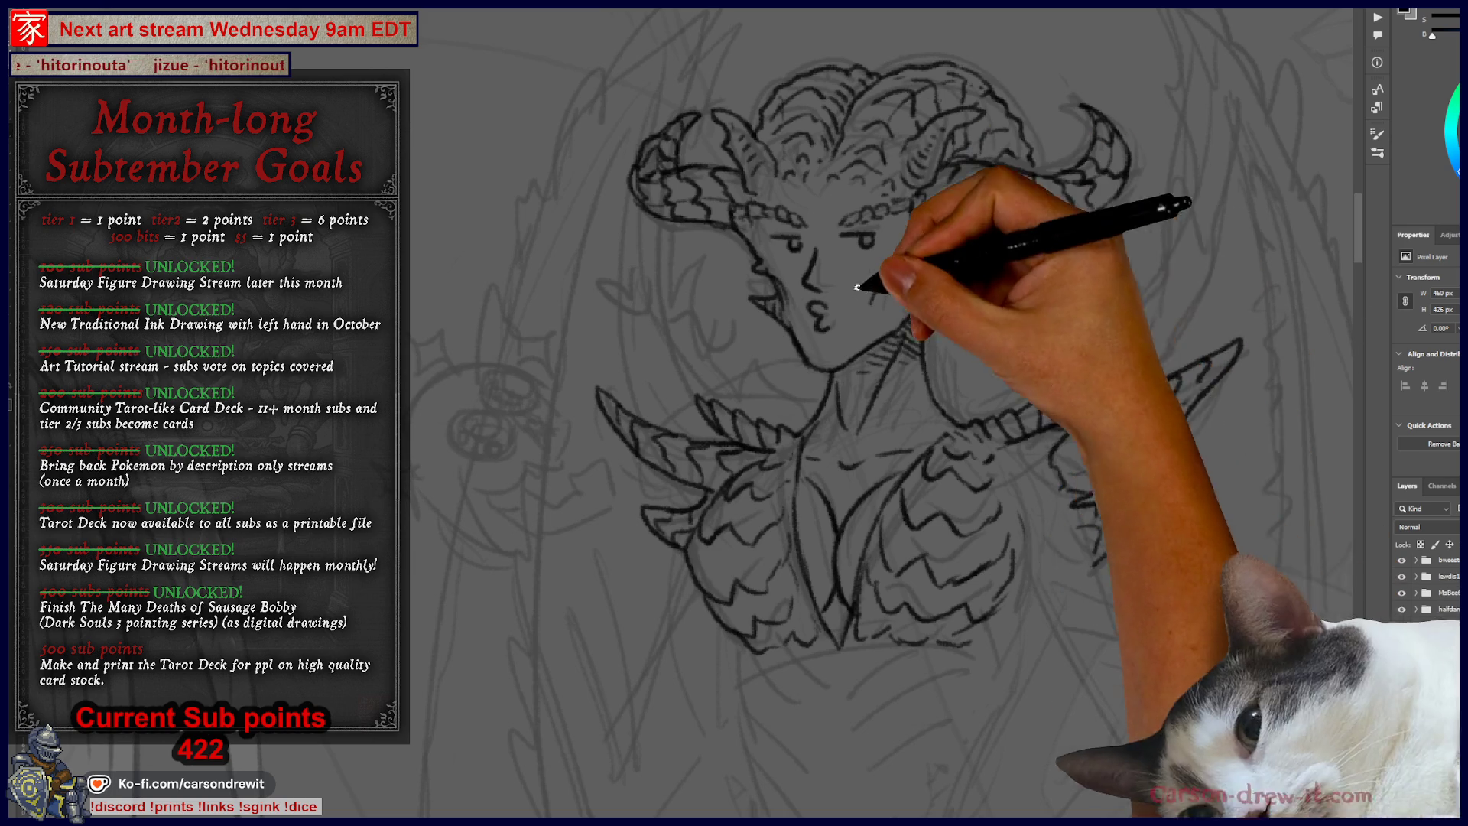
{"action": "left_click_drag", "start_coordinate": [1025, 614], "coordinate": [1037, 568]}
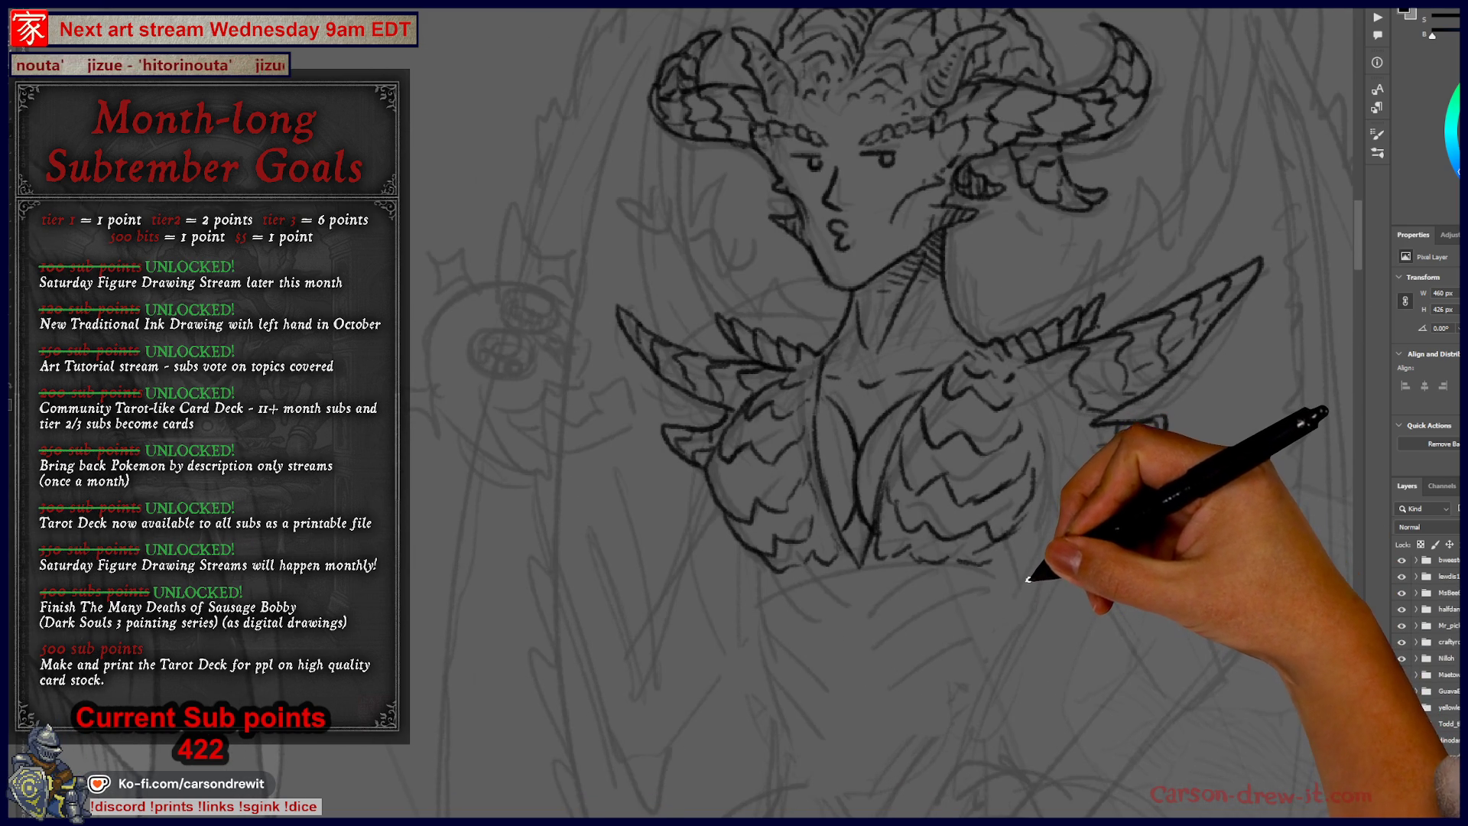
{"action": "scroll", "coordinate": [1026, 570], "scroll_direction": "right", "scroll_amount": 2}
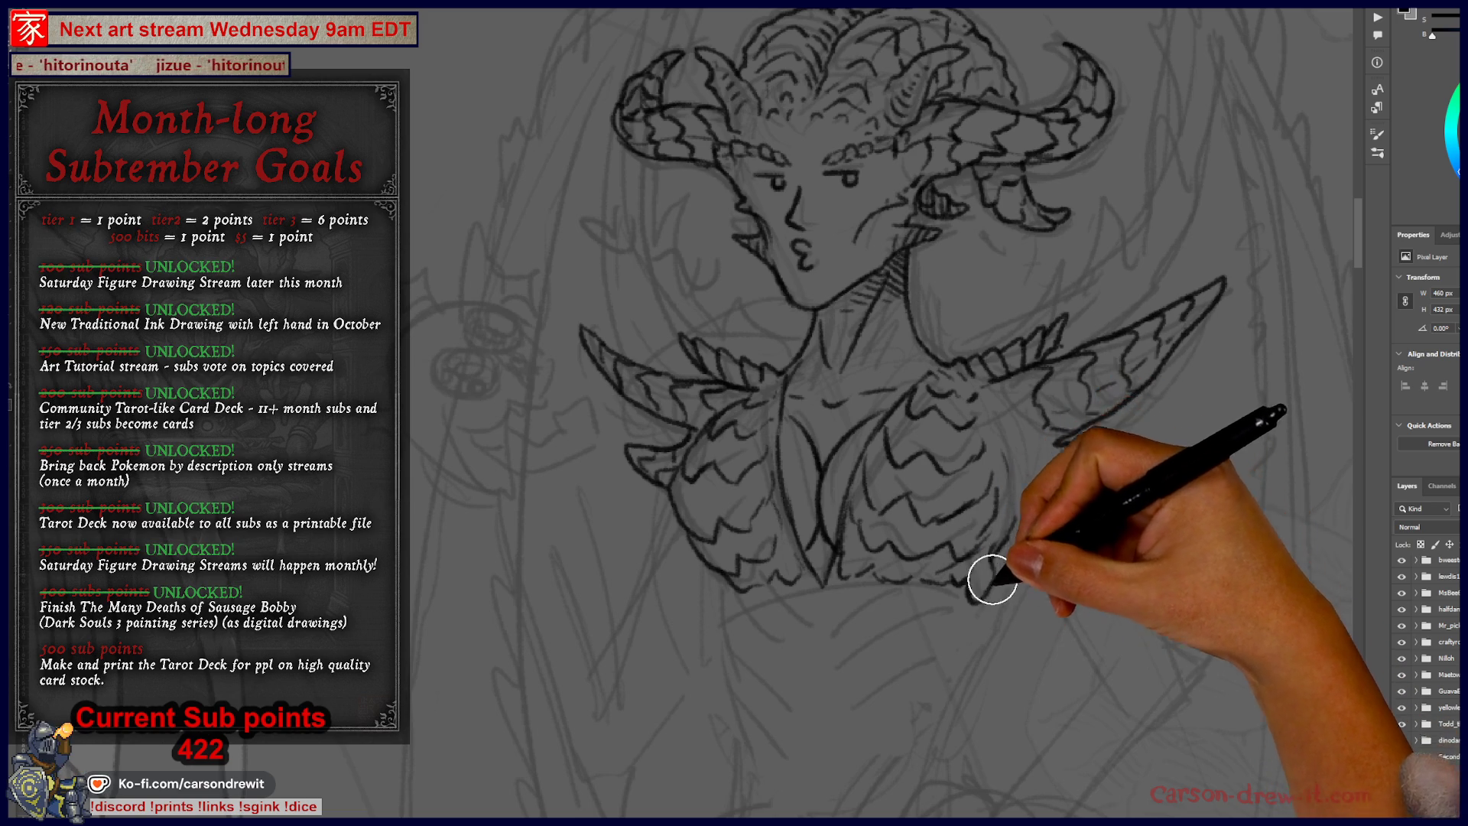
{"action": "key", "text": "ctrl+z"}
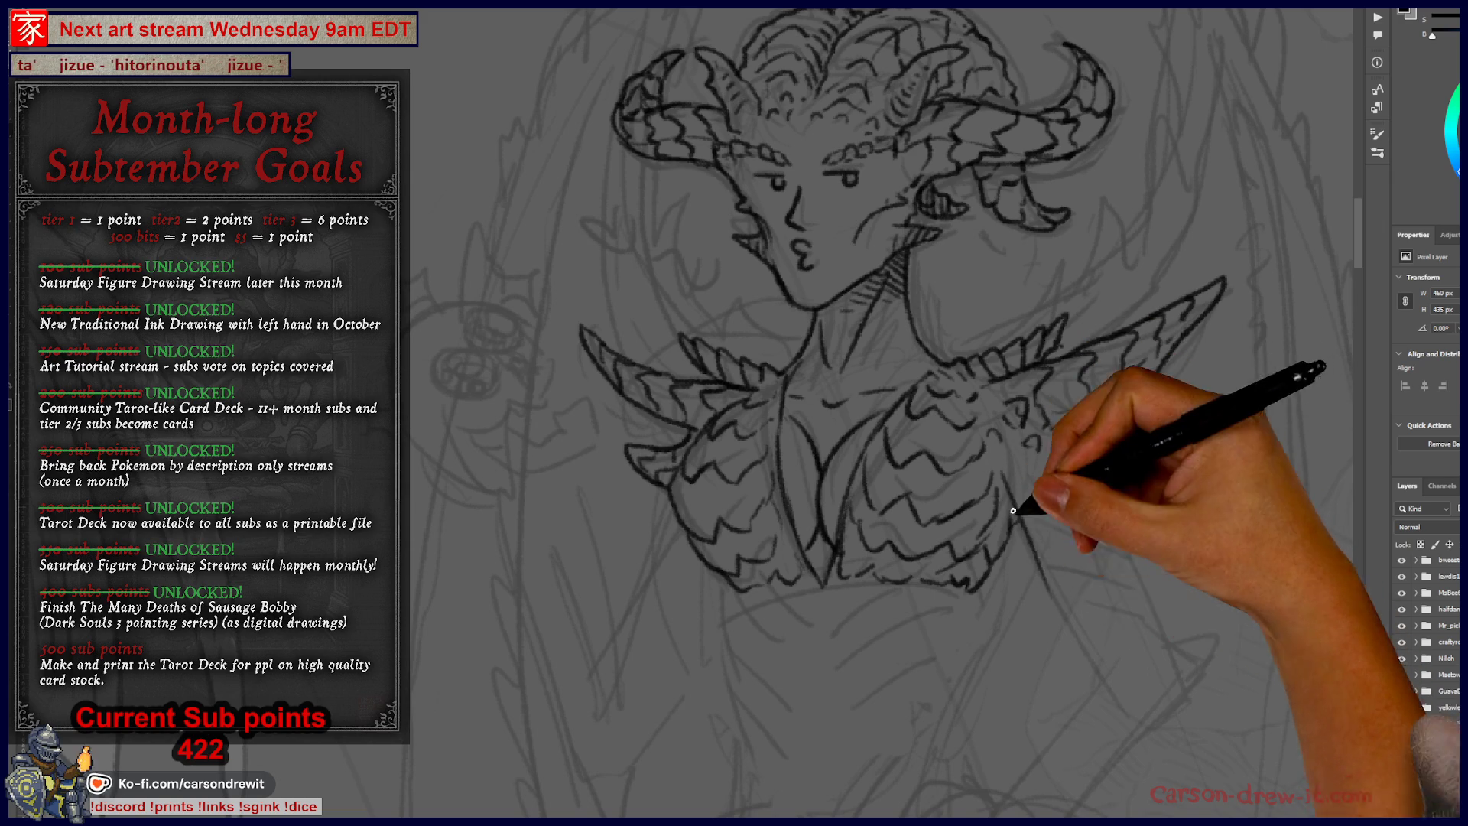
{"action": "left_click_drag", "start_coordinate": [1021, 520], "coordinate": [1090, 647]}
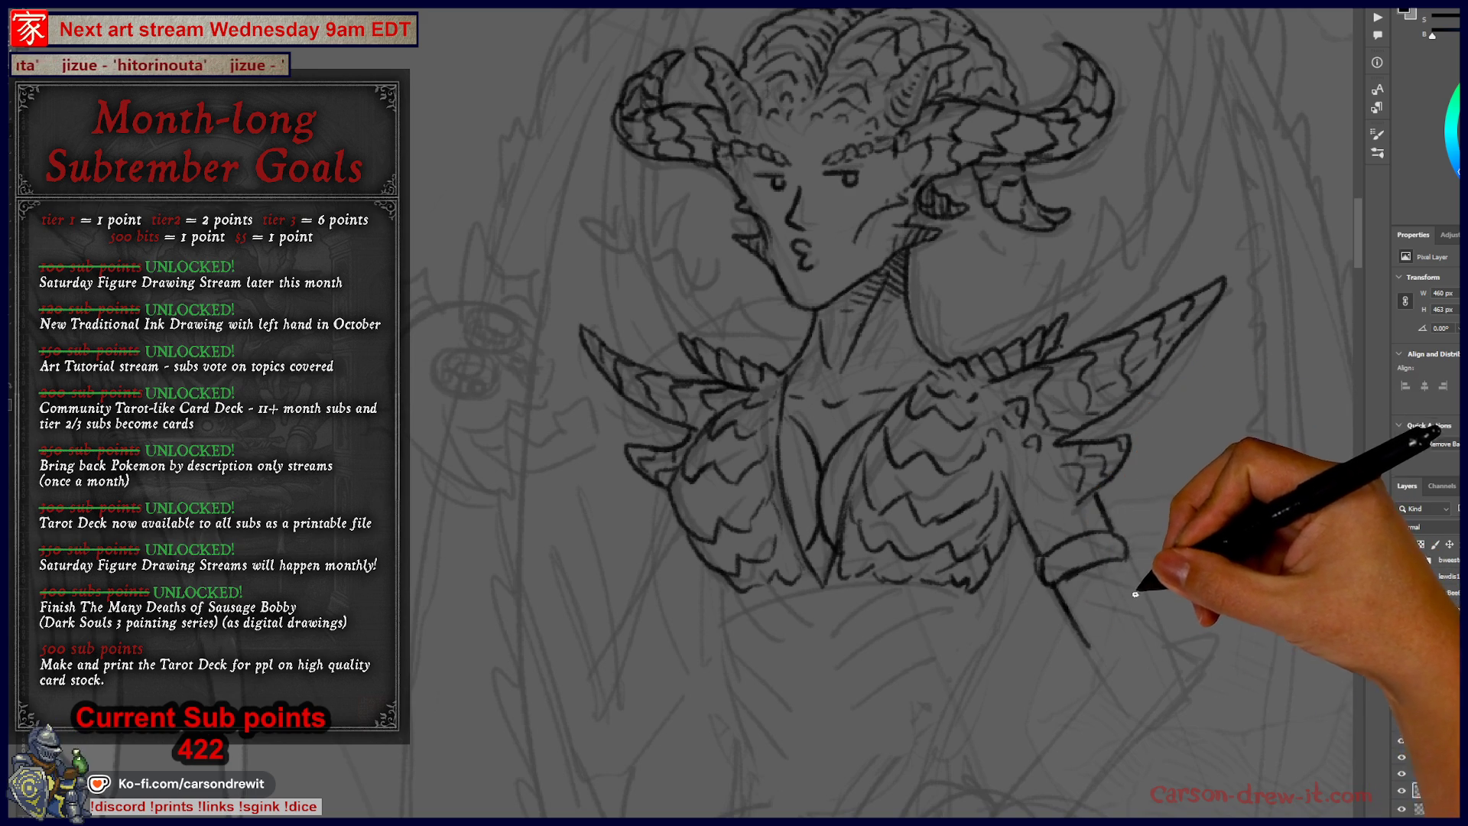
- Extend the arm line down below the cuff
{"action": "left_click_drag", "start_coordinate": [910, 678], "coordinate": [934, 623]}
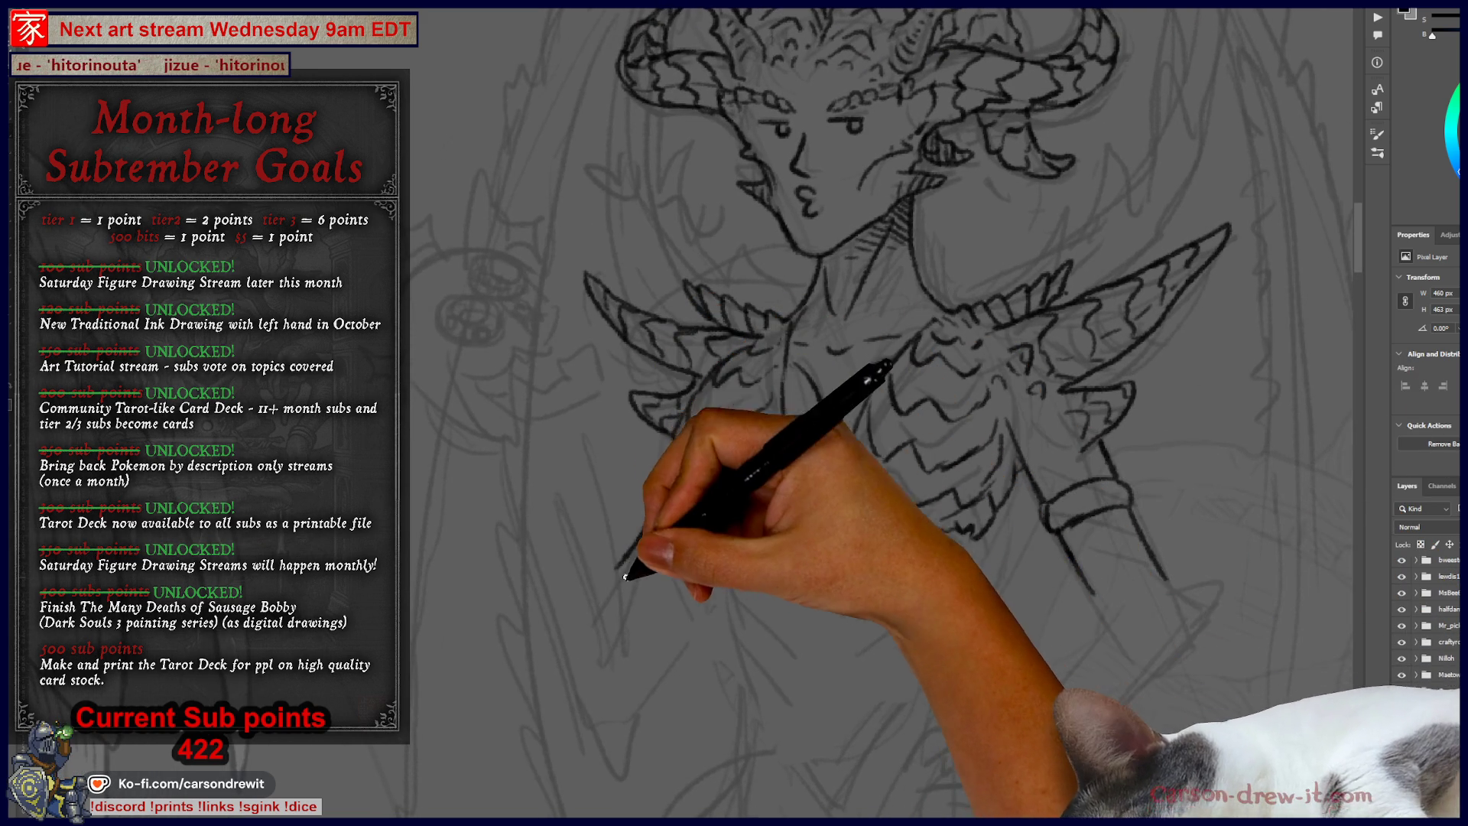
{"action": "left_click_drag", "start_coordinate": [642, 561], "coordinate": [505, 528]}
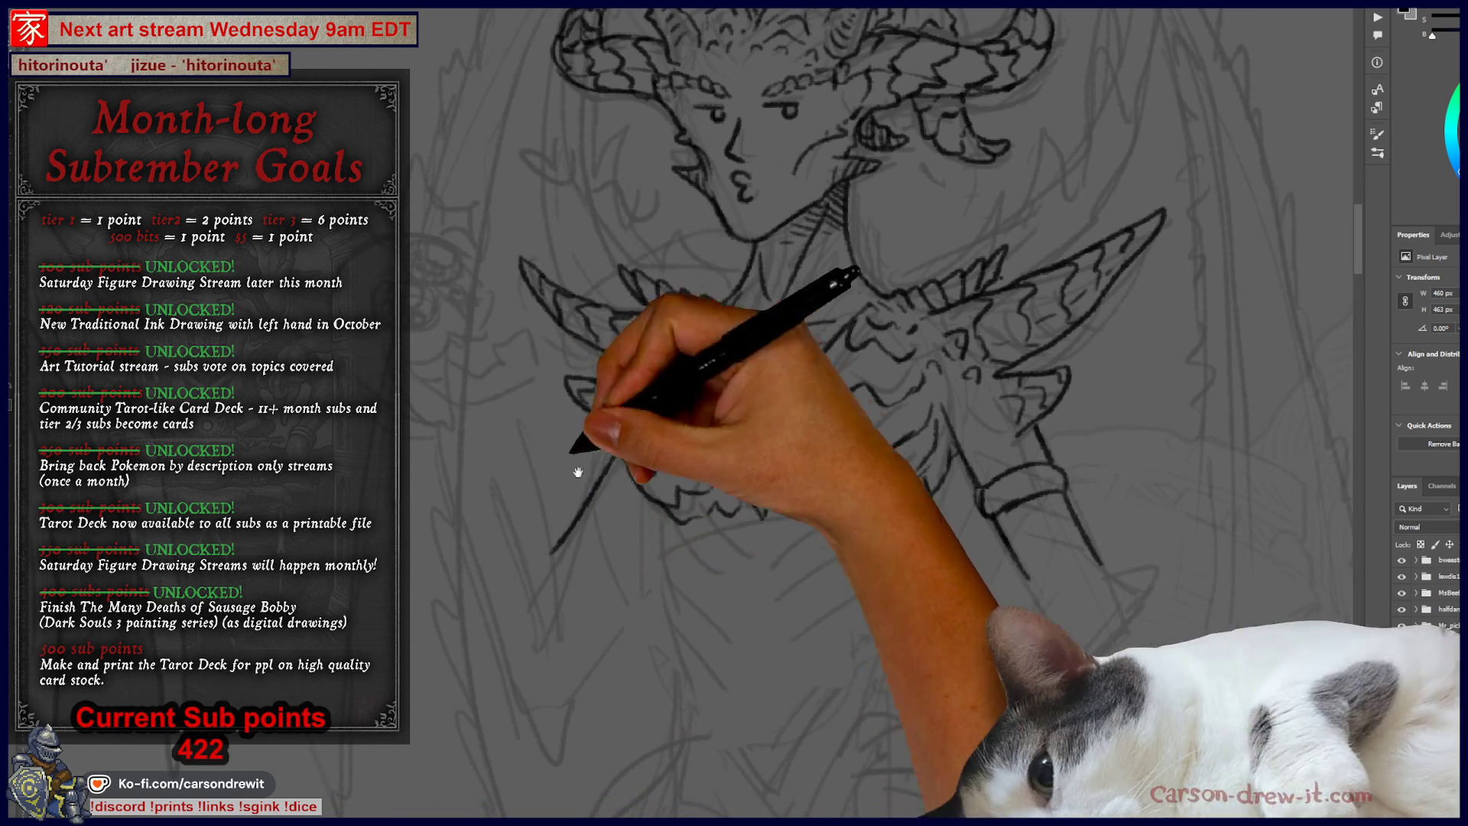
{"action": "left_click_drag", "start_coordinate": [767, 442], "coordinate": [778, 499]}
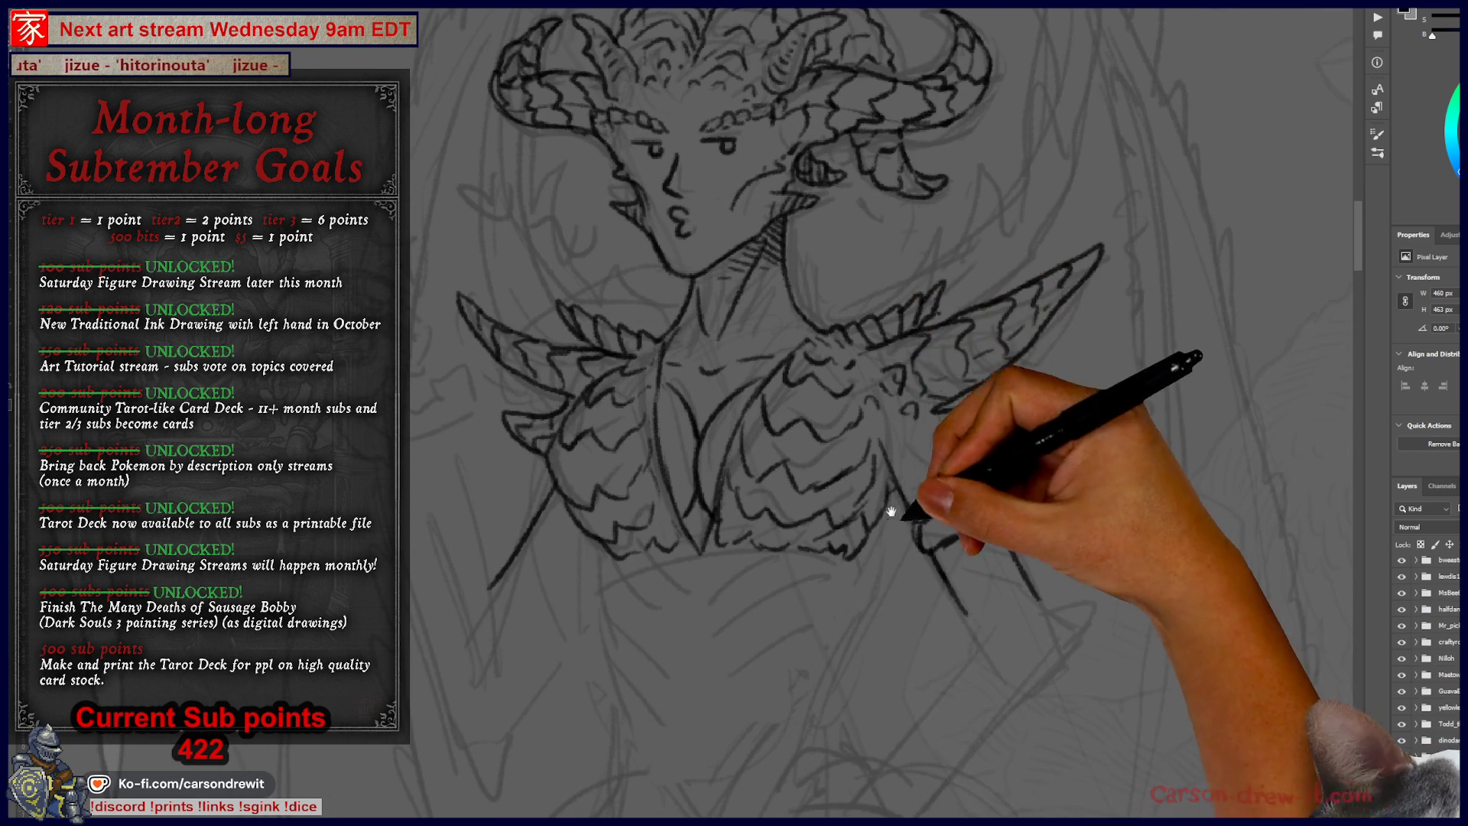
{"action": "left_click_drag", "start_coordinate": [932, 570], "coordinate": [904, 477]}
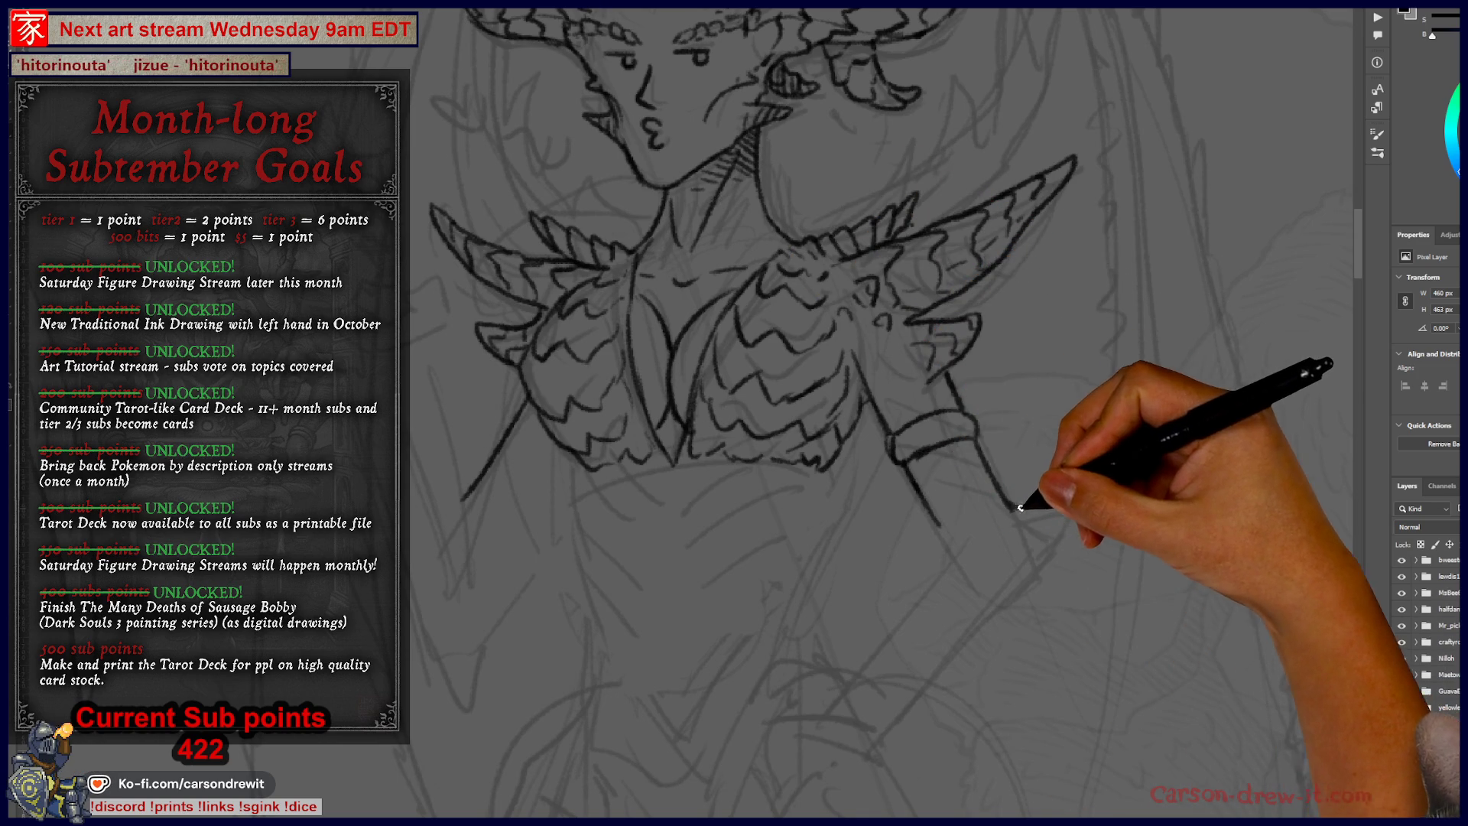
{"action": "left_click_drag", "start_coordinate": [1011, 511], "coordinate": [1044, 505]}
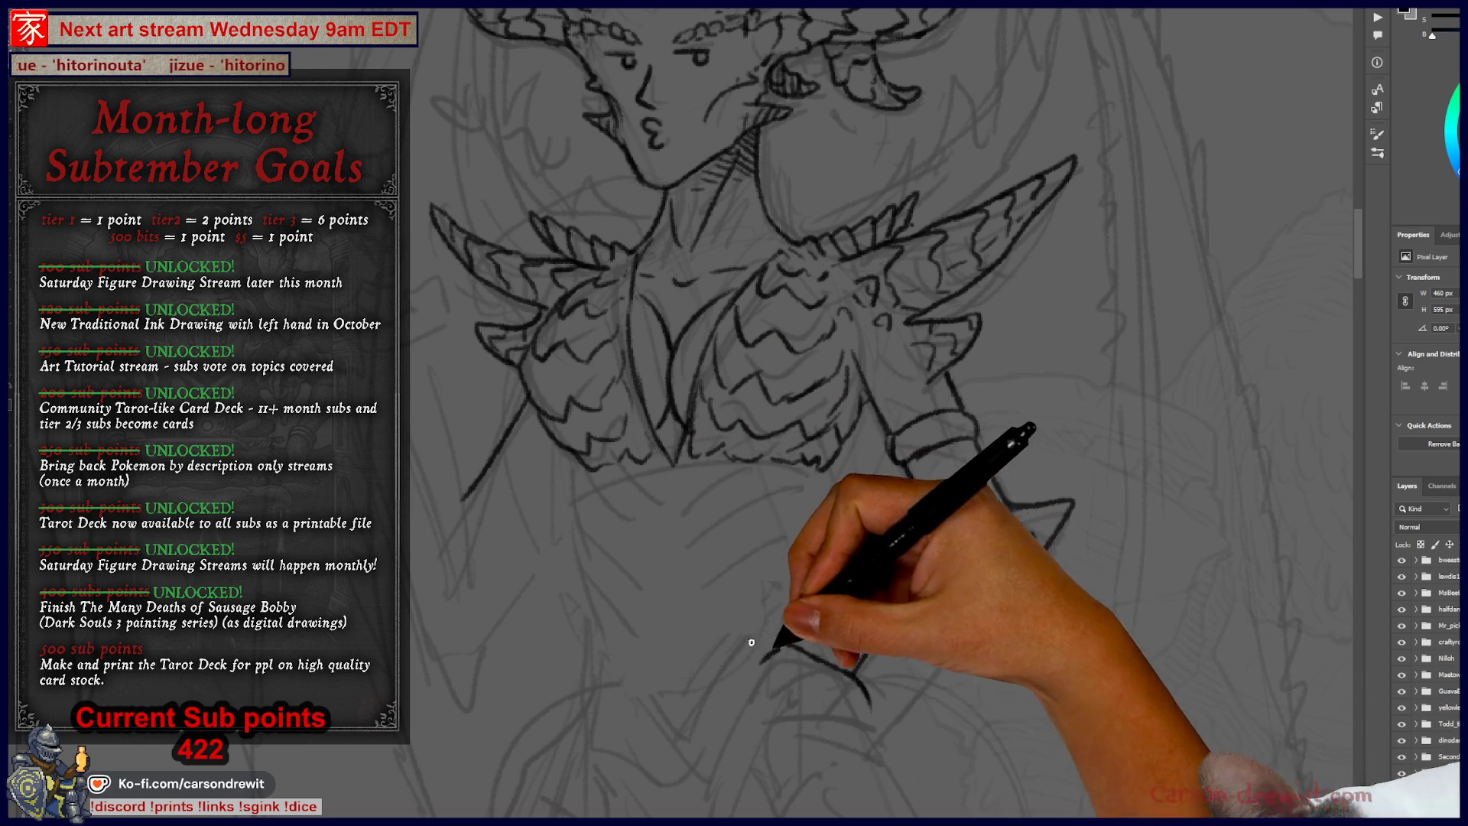
- Ink the lower contour of the forearm toward the clawed hand, undoing one stroke
{"action": "left_click_drag", "start_coordinate": [800, 654], "coordinate": [884, 665]}
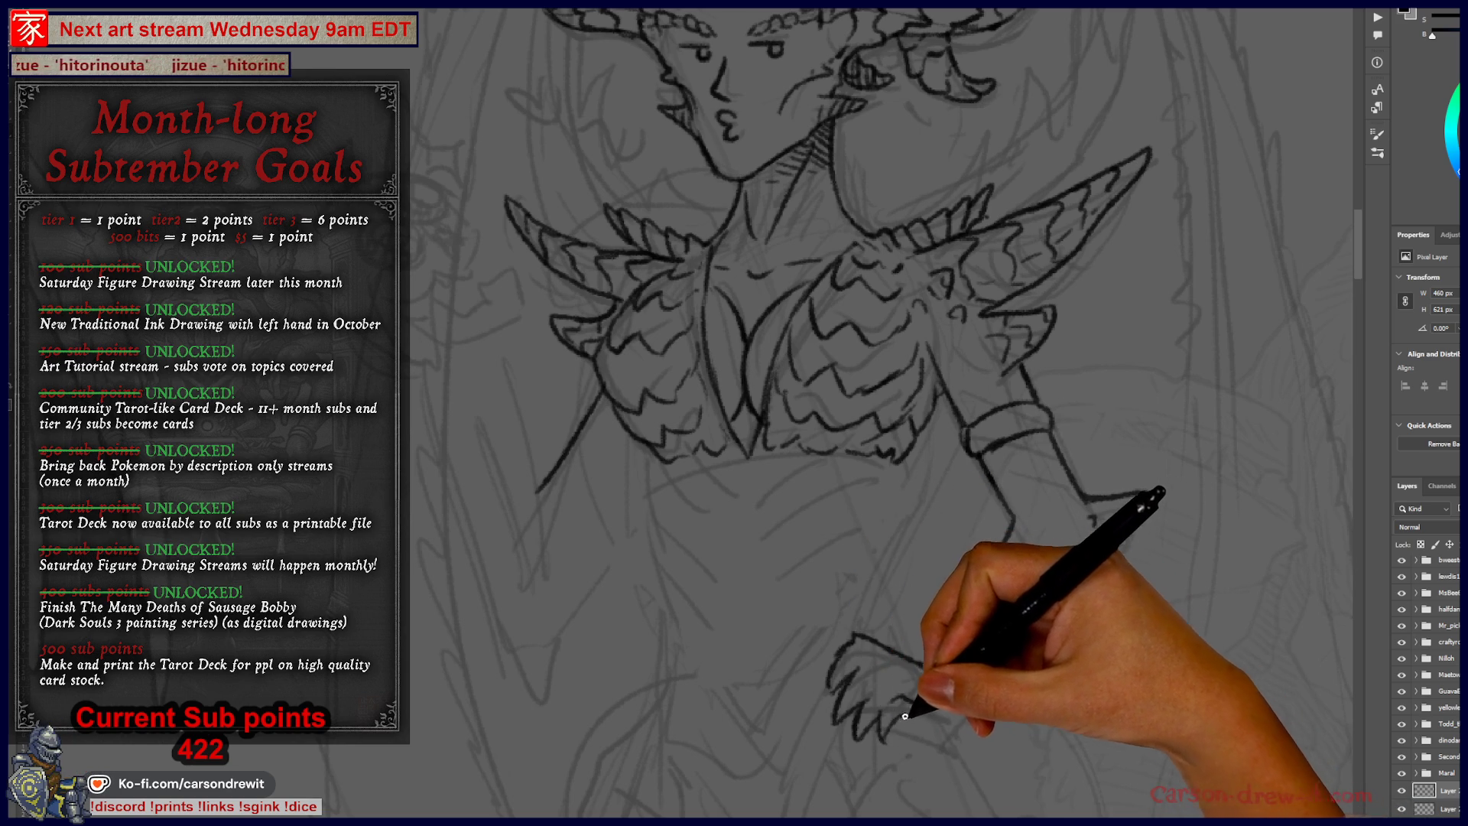
{"action": "mouse_move", "coordinate": [948, 711]}
{"action": "left_mouse_down"}
{"action": "mouse_move", "coordinate": [846, 698]}
{"action": "mouse_move", "coordinate": [805, 731]}
{"action": "left_mouse_up"}
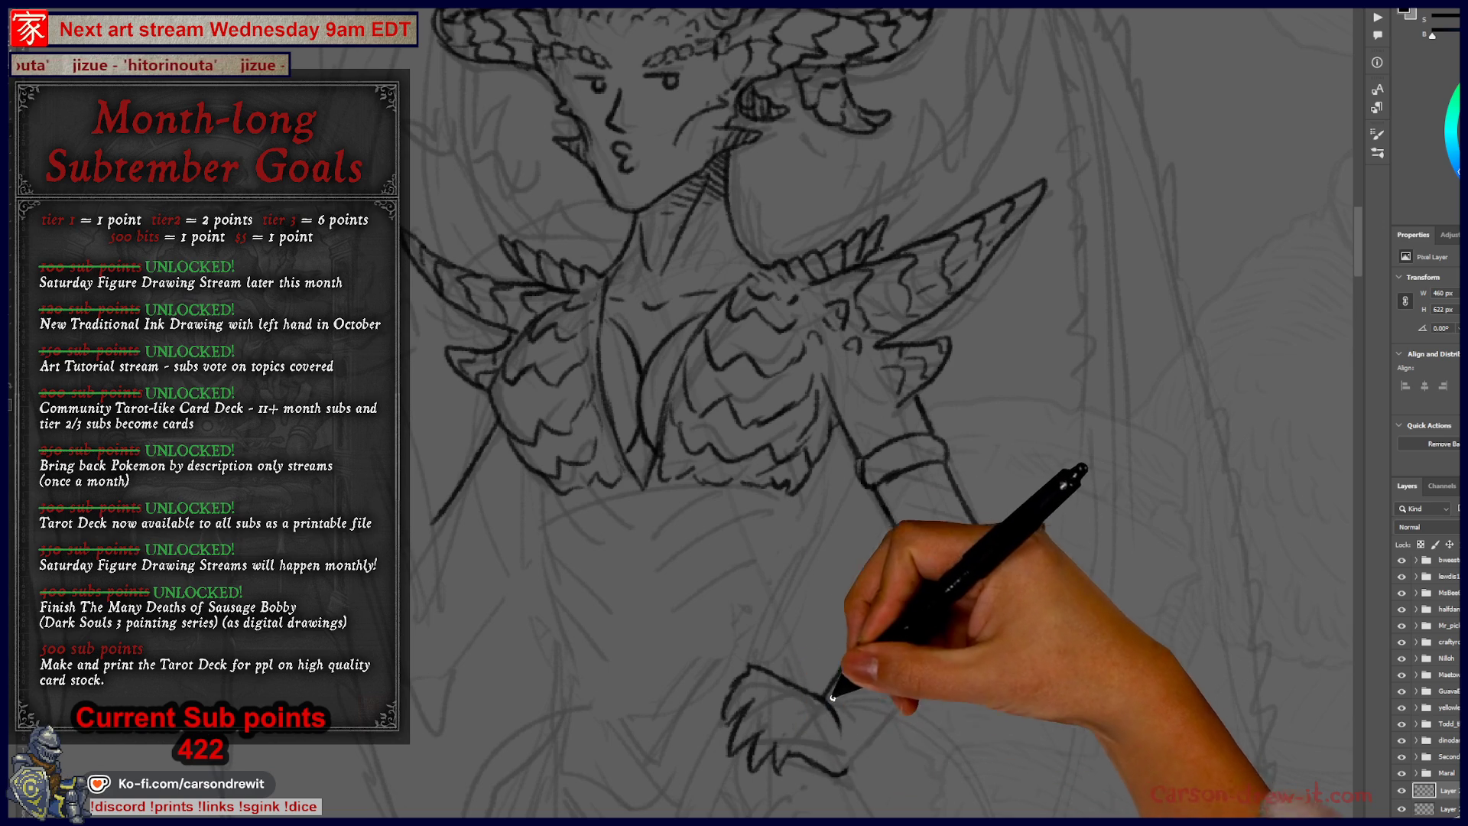
{"action": "left_click_drag", "start_coordinate": [817, 704], "coordinate": [863, 673]}
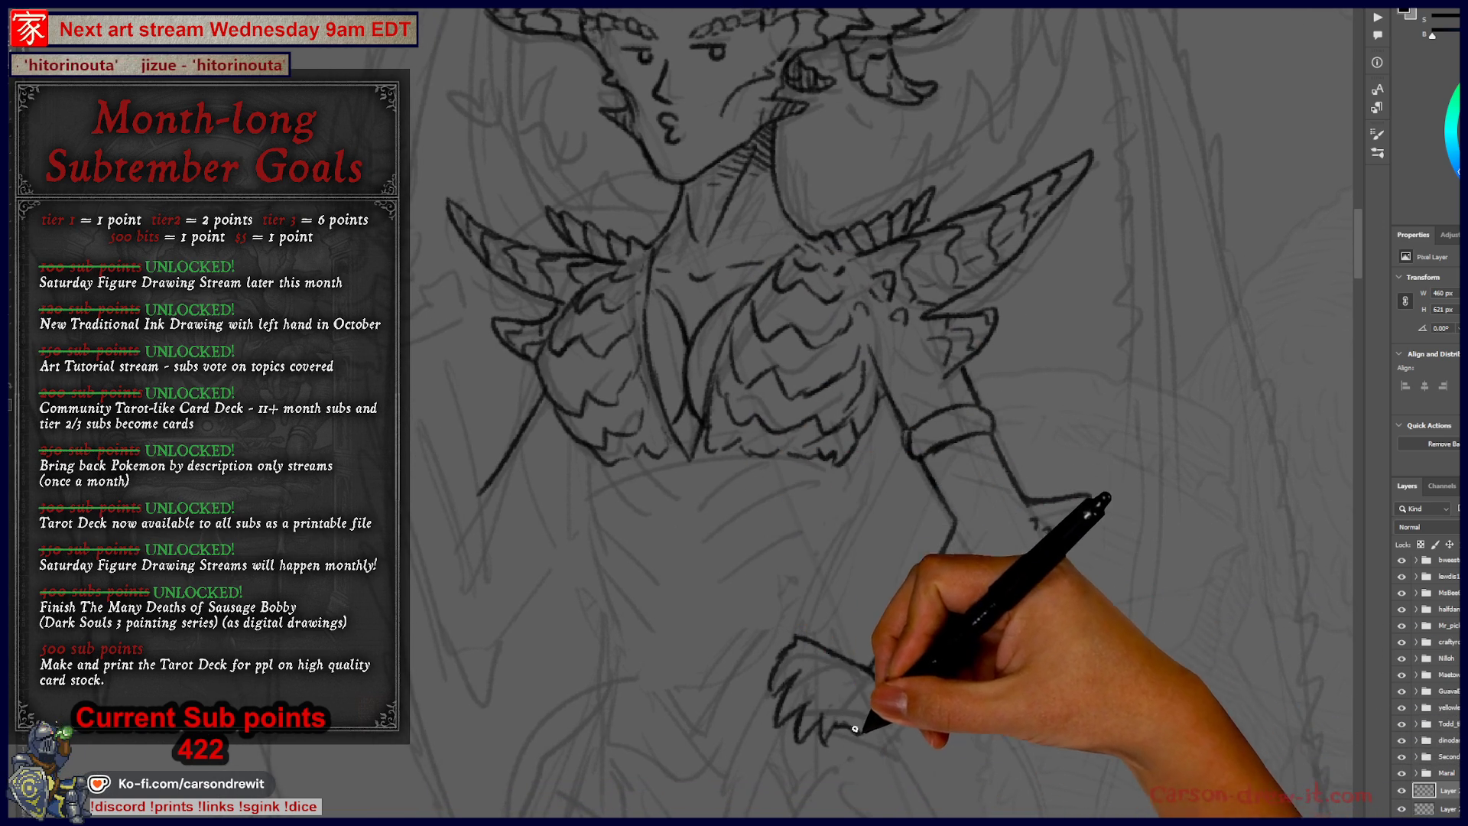
{"action": "left_click_drag", "start_coordinate": [891, 732], "coordinate": [1047, 564]}
{"action": "left_click_drag", "start_coordinate": [950, 714], "coordinate": [989, 707]}
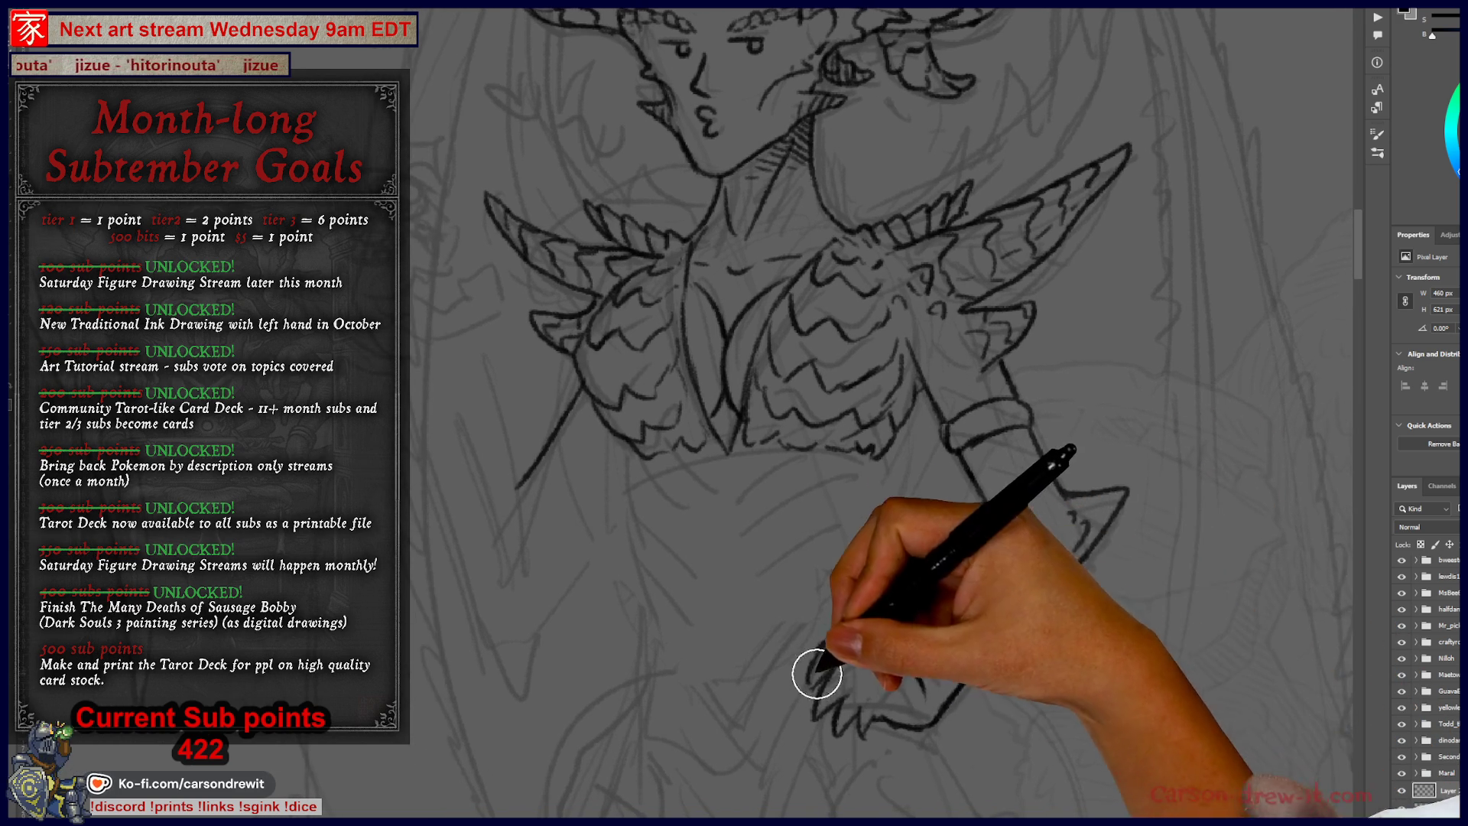
{"action": "key", "text": "ctrl+z"}
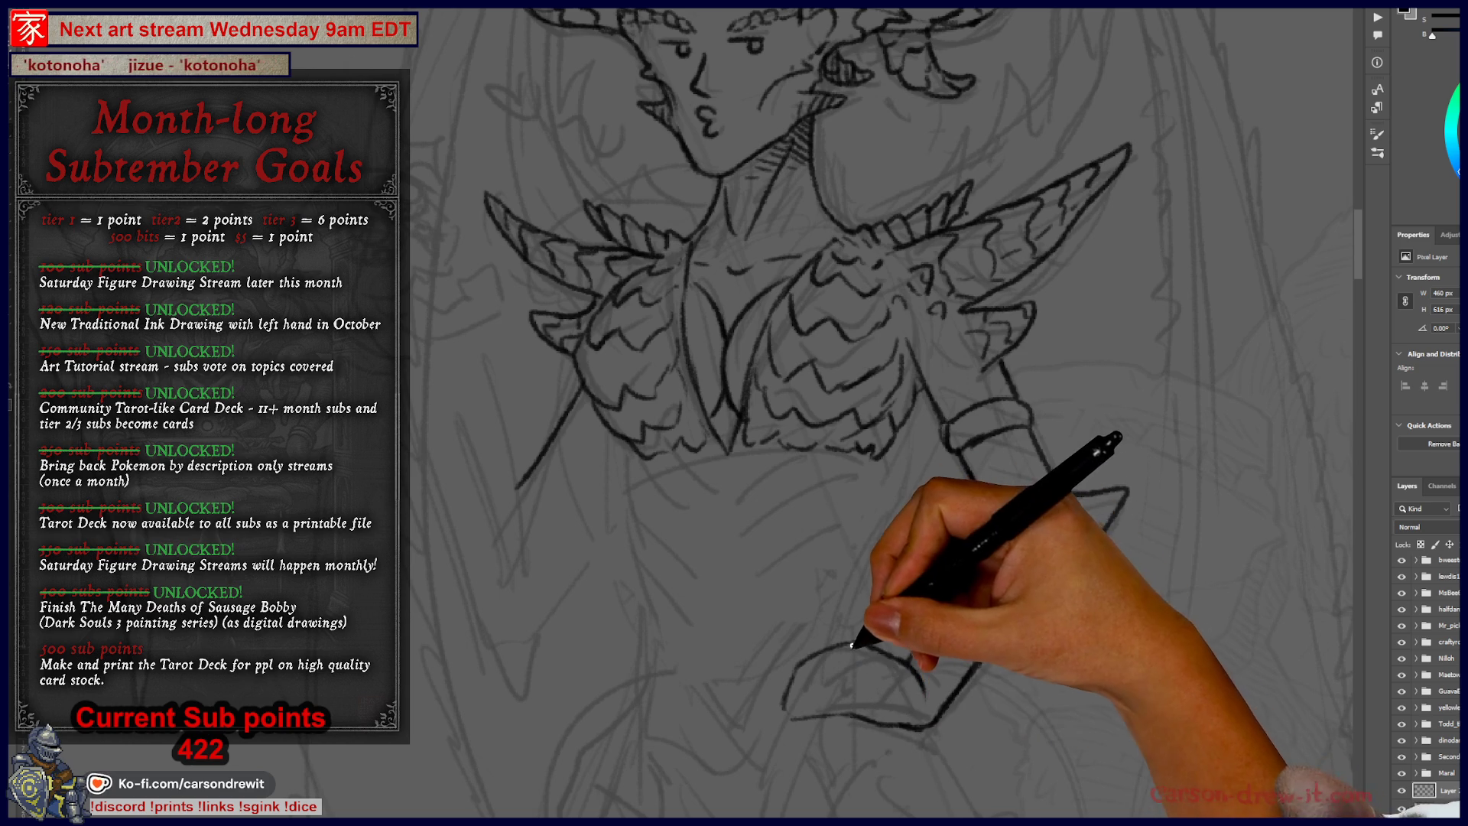
{"action": "left_click_drag", "start_coordinate": [855, 641], "coordinate": [887, 697]}
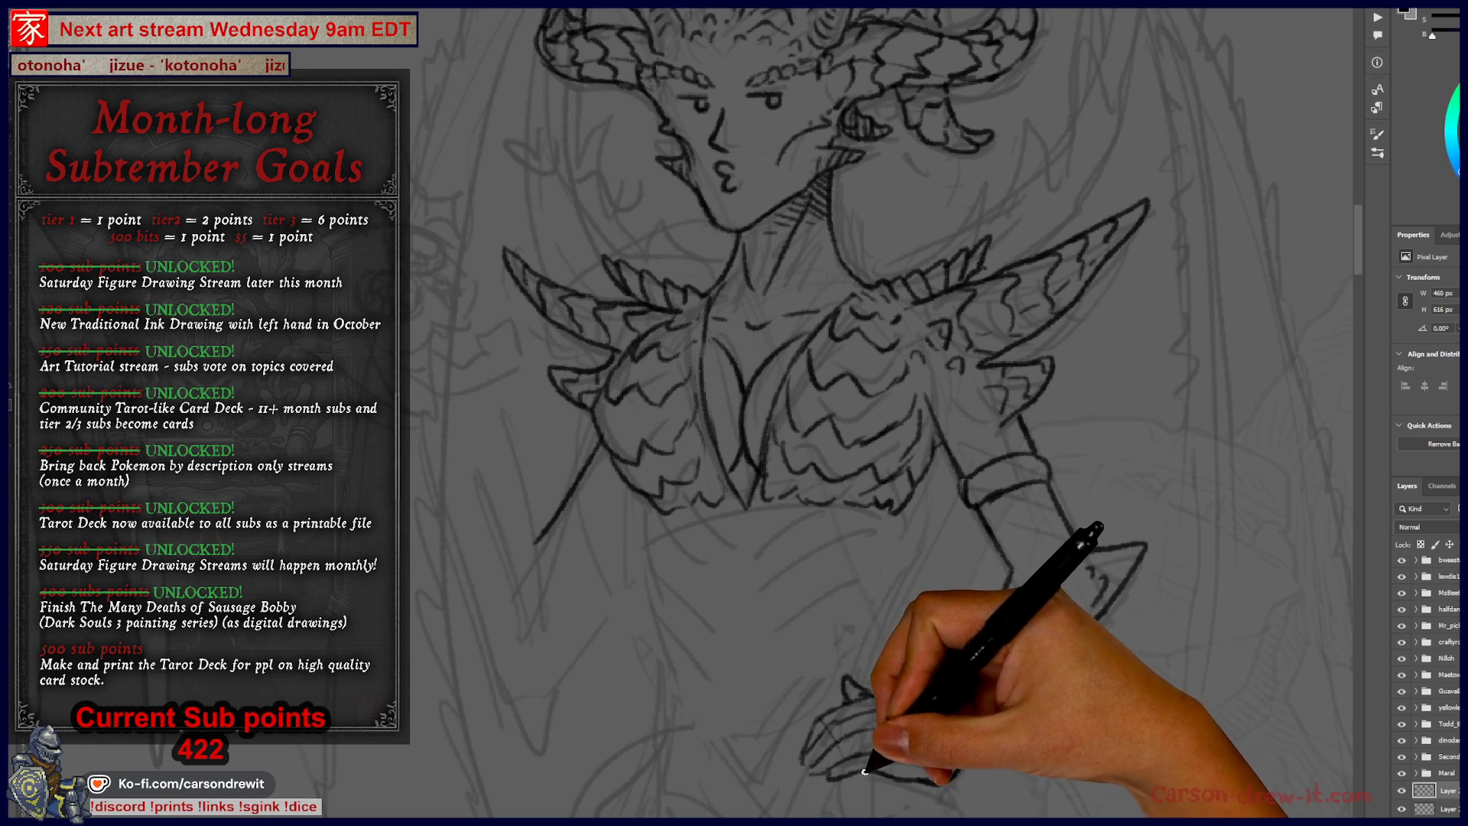
- Ink a short line under the chest armor on the lower torso
{"action": "mouse_move", "coordinate": [903, 767]}
{"action": "left_mouse_down"}
{"action": "mouse_move", "coordinate": [935, 606]}
{"action": "mouse_move", "coordinate": [810, 600]}
{"action": "mouse_move", "coordinate": [885, 672]}
{"action": "mouse_move", "coordinate": [981, 692]}
{"action": "mouse_move", "coordinate": [929, 443]}
{"action": "mouse_move", "coordinate": [971, 653]}
{"action": "left_mouse_up"}
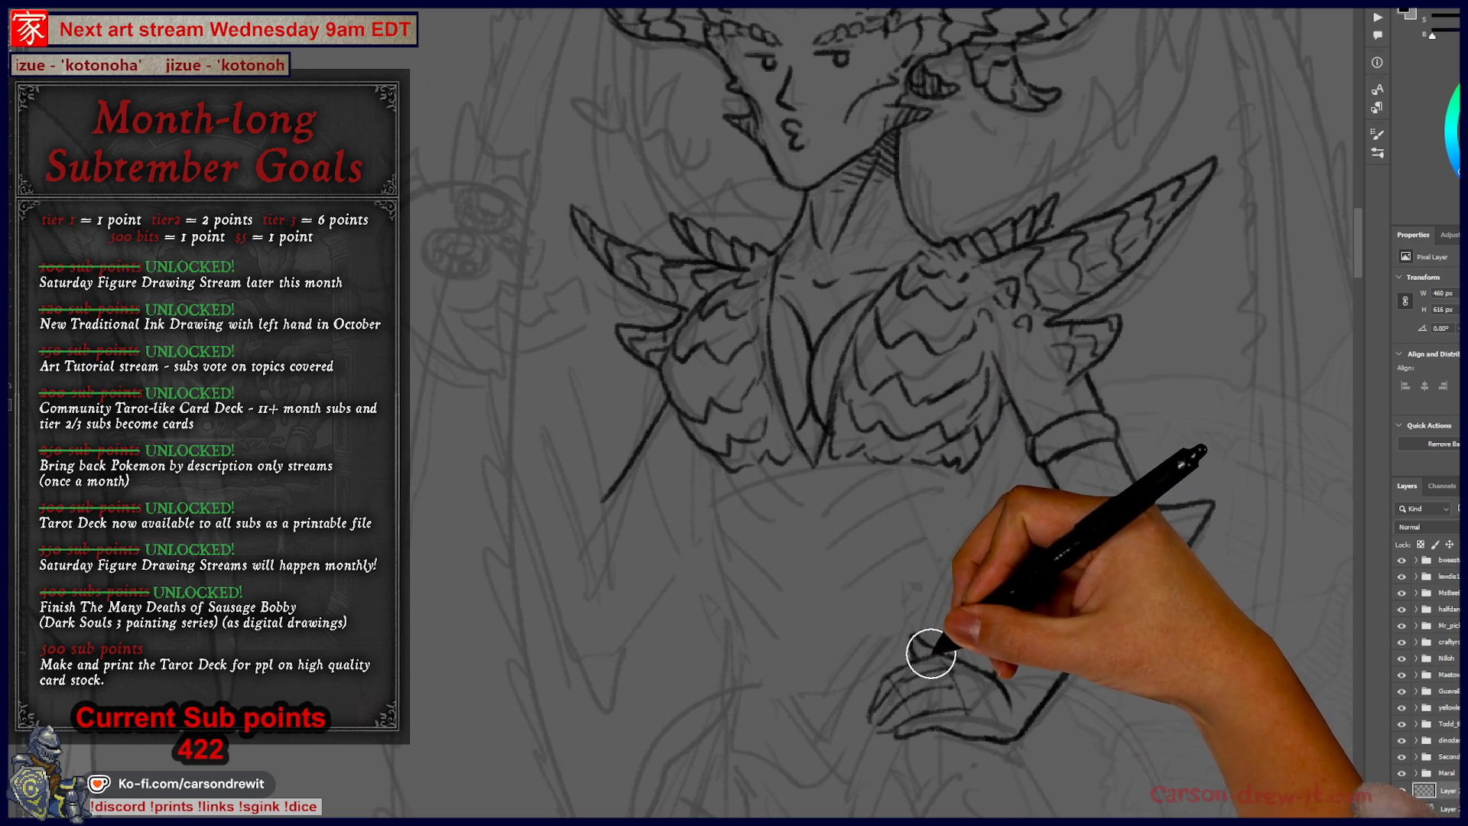
{"action": "left_click_drag", "start_coordinate": [986, 648], "coordinate": [1036, 702]}
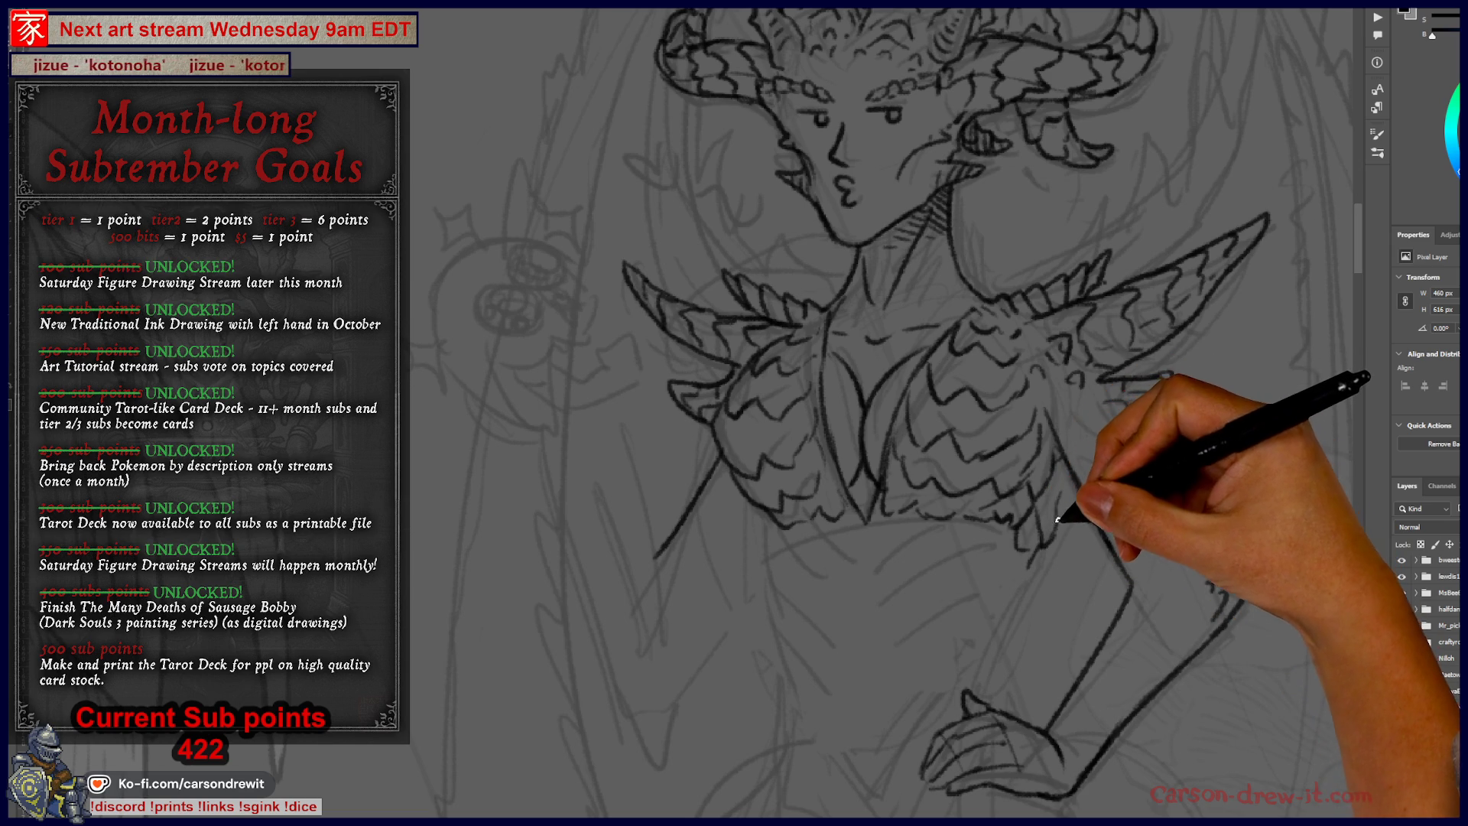
{"action": "left_click_drag", "start_coordinate": [1036, 518], "coordinate": [1060, 621]}
{"action": "mouse_move", "coordinate": [960, 557]}
{"action": "left_mouse_down"}
{"action": "mouse_move", "coordinate": [967, 525]}
{"action": "mouse_move", "coordinate": [869, 393]}
{"action": "left_mouse_up"}
{"action": "mouse_move", "coordinate": [860, 452]}
{"action": "left_mouse_down"}
{"action": "mouse_move", "coordinate": [879, 438]}
{"action": "mouse_move", "coordinate": [943, 452]}
{"action": "left_mouse_up"}
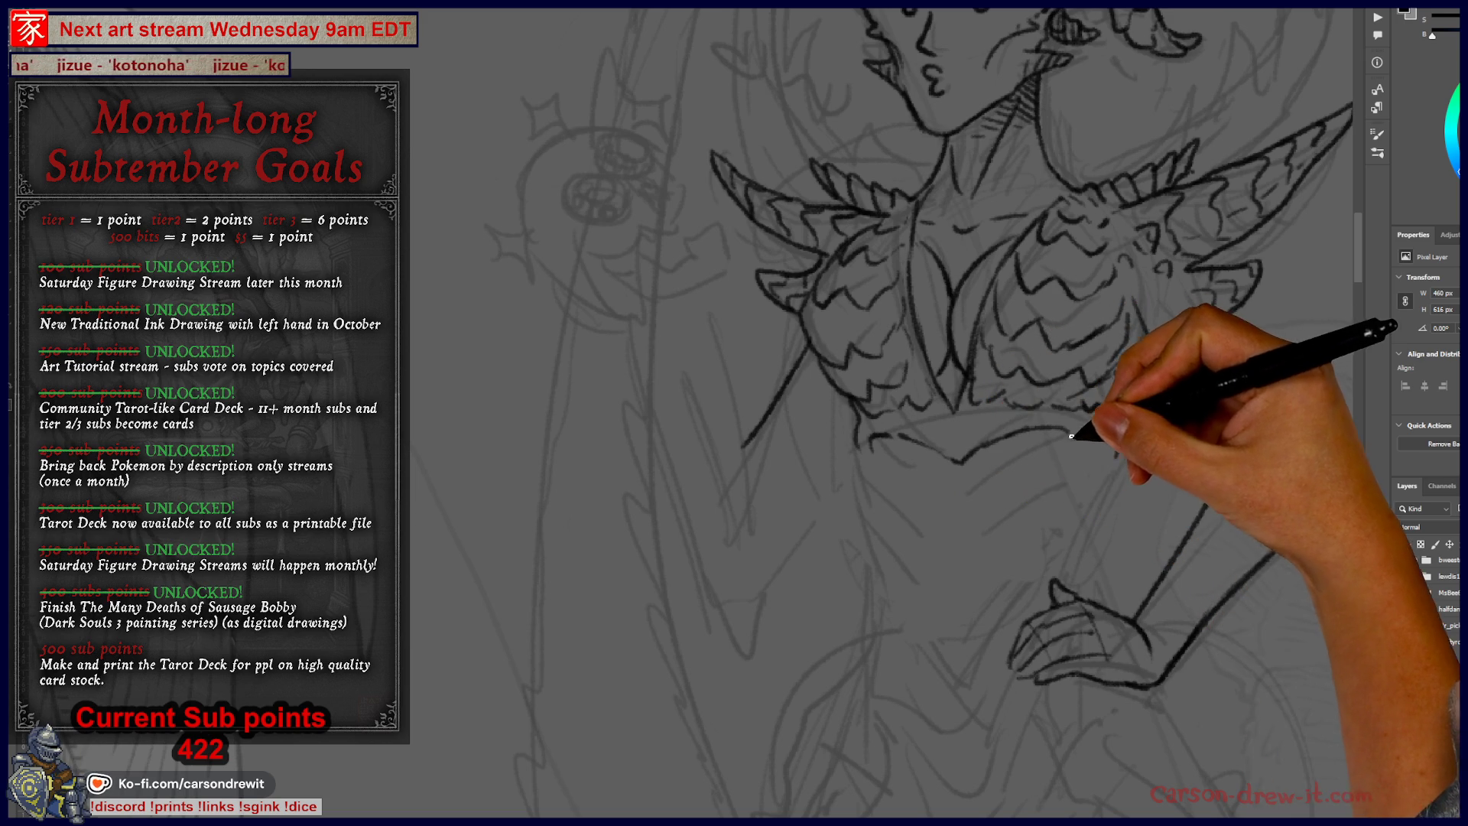
- Recenter on the torso and bring up the painted portrait reference in Edge
{"action": "left_click_drag", "start_coordinate": [1023, 487], "coordinate": [986, 574]}
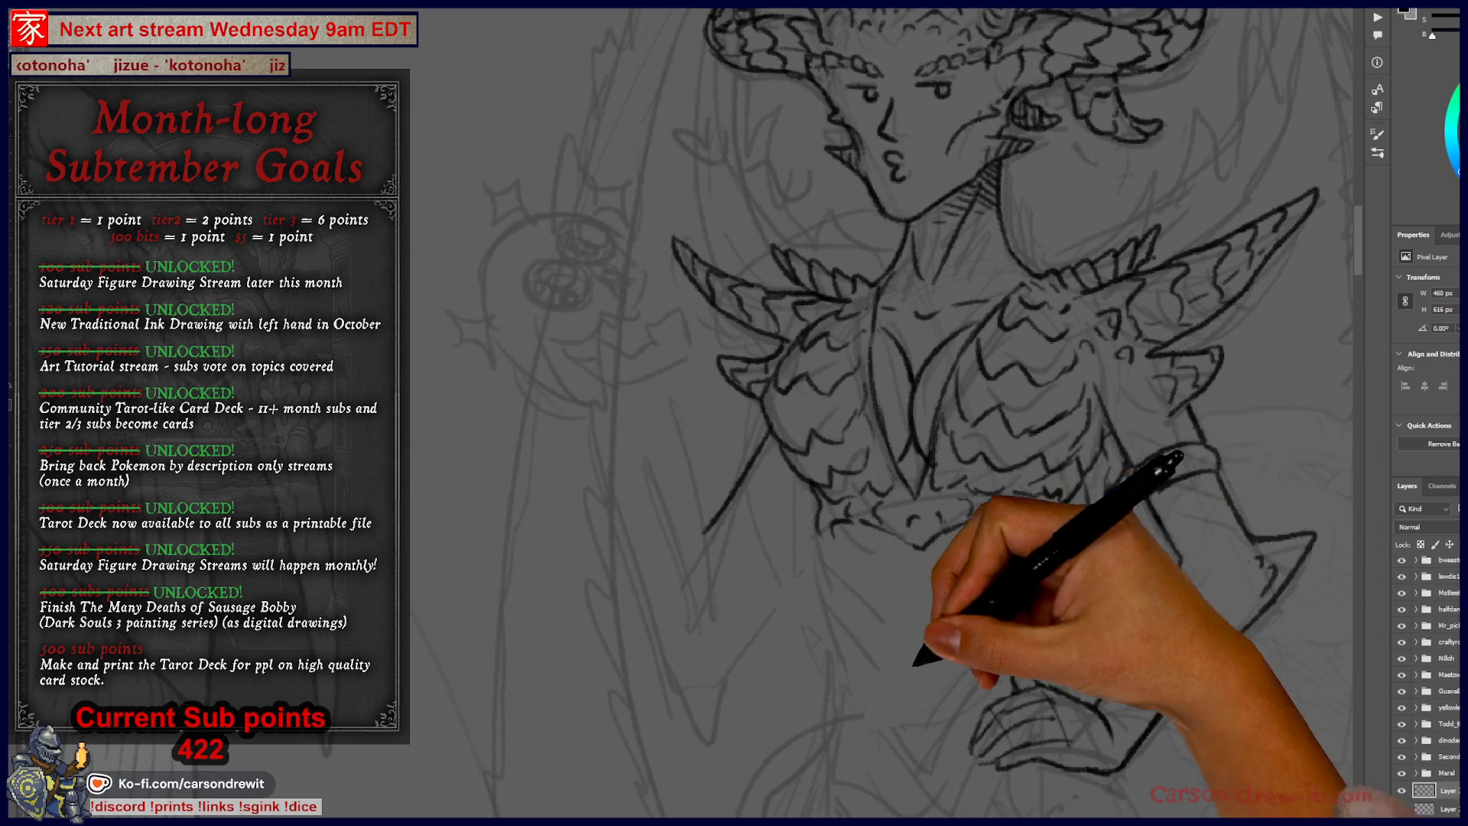
{"action": "mouse_move", "coordinate": [915, 579]}
{"action": "left_mouse_down"}
{"action": "mouse_move", "coordinate": [986, 538]}
{"action": "mouse_move", "coordinate": [886, 550]}
{"action": "mouse_move", "coordinate": [862, 701]}
{"action": "mouse_move", "coordinate": [869, 760]}
{"action": "left_mouse_up"}
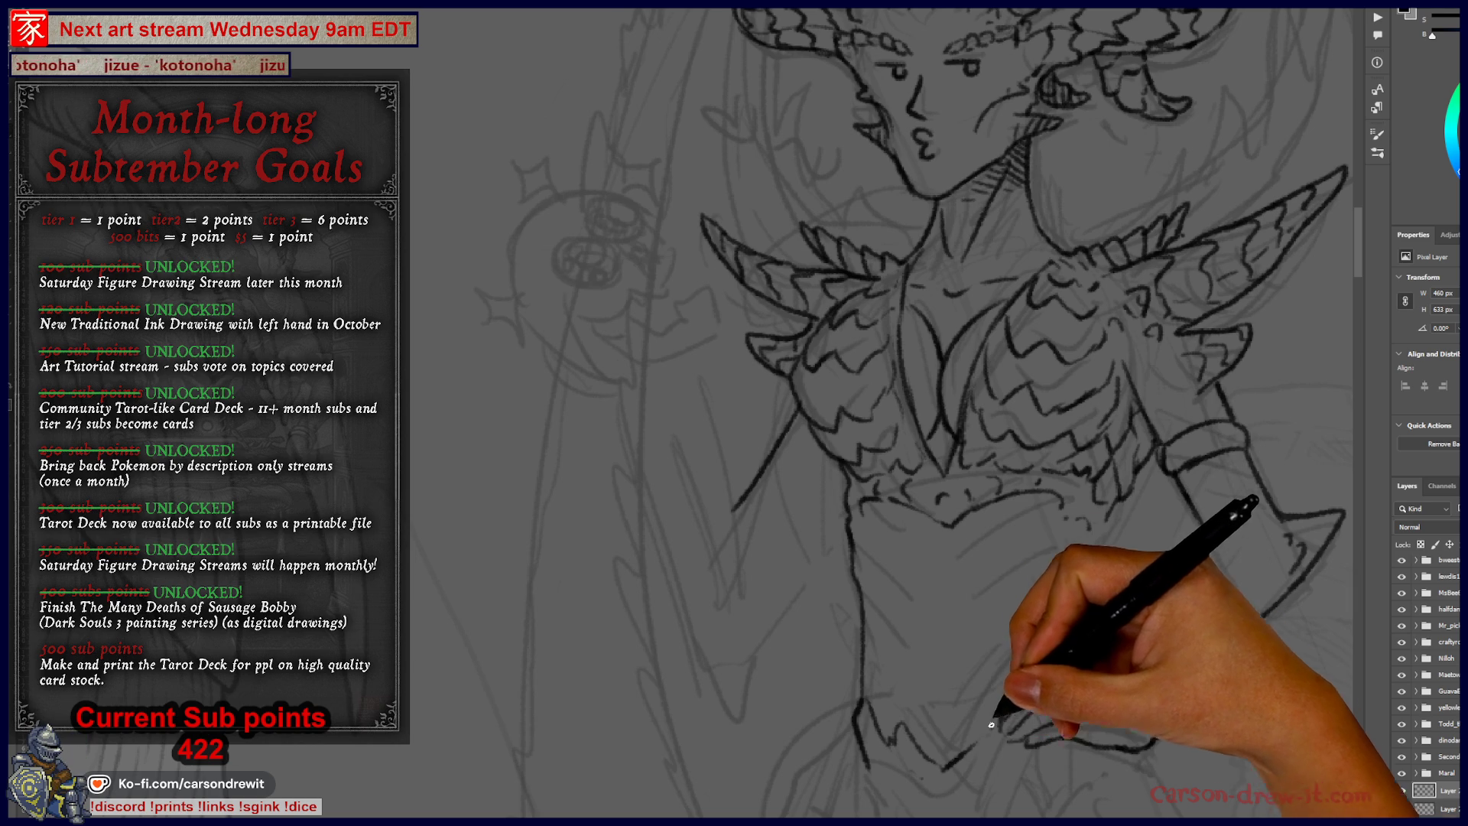
{"action": "left_click_drag", "start_coordinate": [955, 643], "coordinate": [886, 416]}
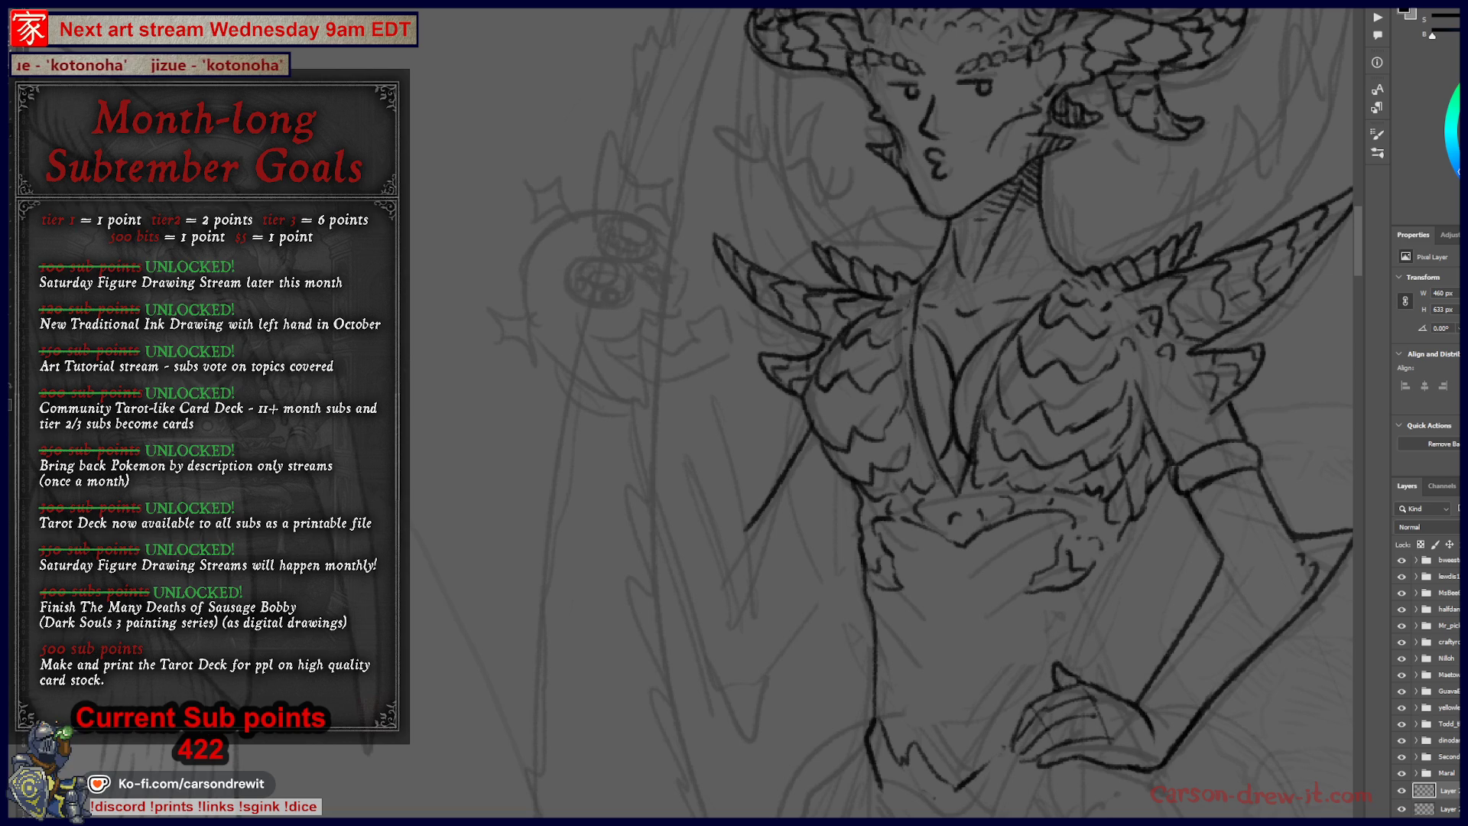
{"action": "key", "text": "alt+Tab"}
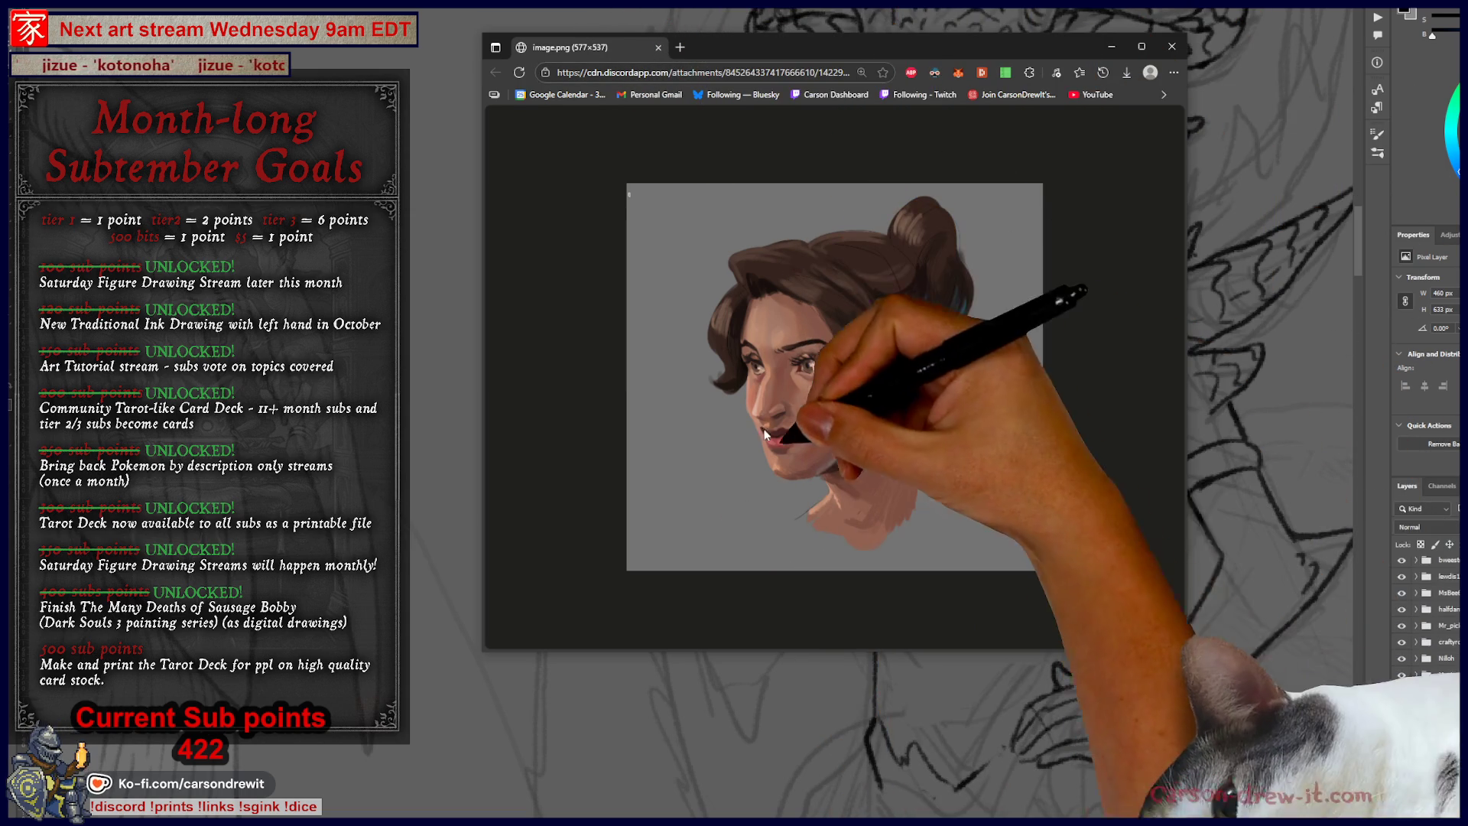
- Zoom the portrait reference to 200%, scroll around it, then minimize the browser
{"action": "left_click", "coordinate": [889, 444]}
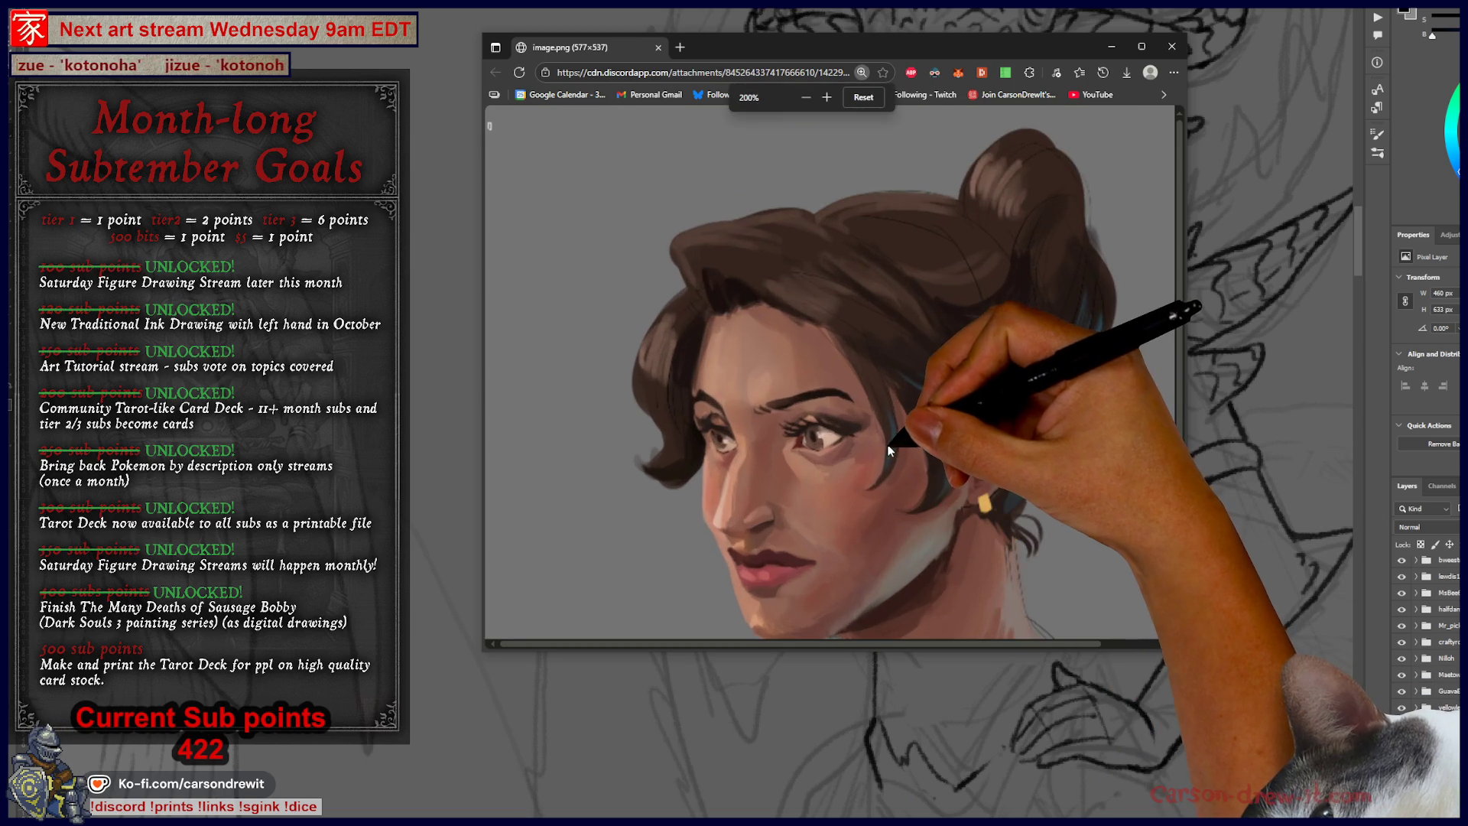
{"action": "scroll", "coordinate": [943, 377], "scroll_direction": "up", "scroll_amount": 2}
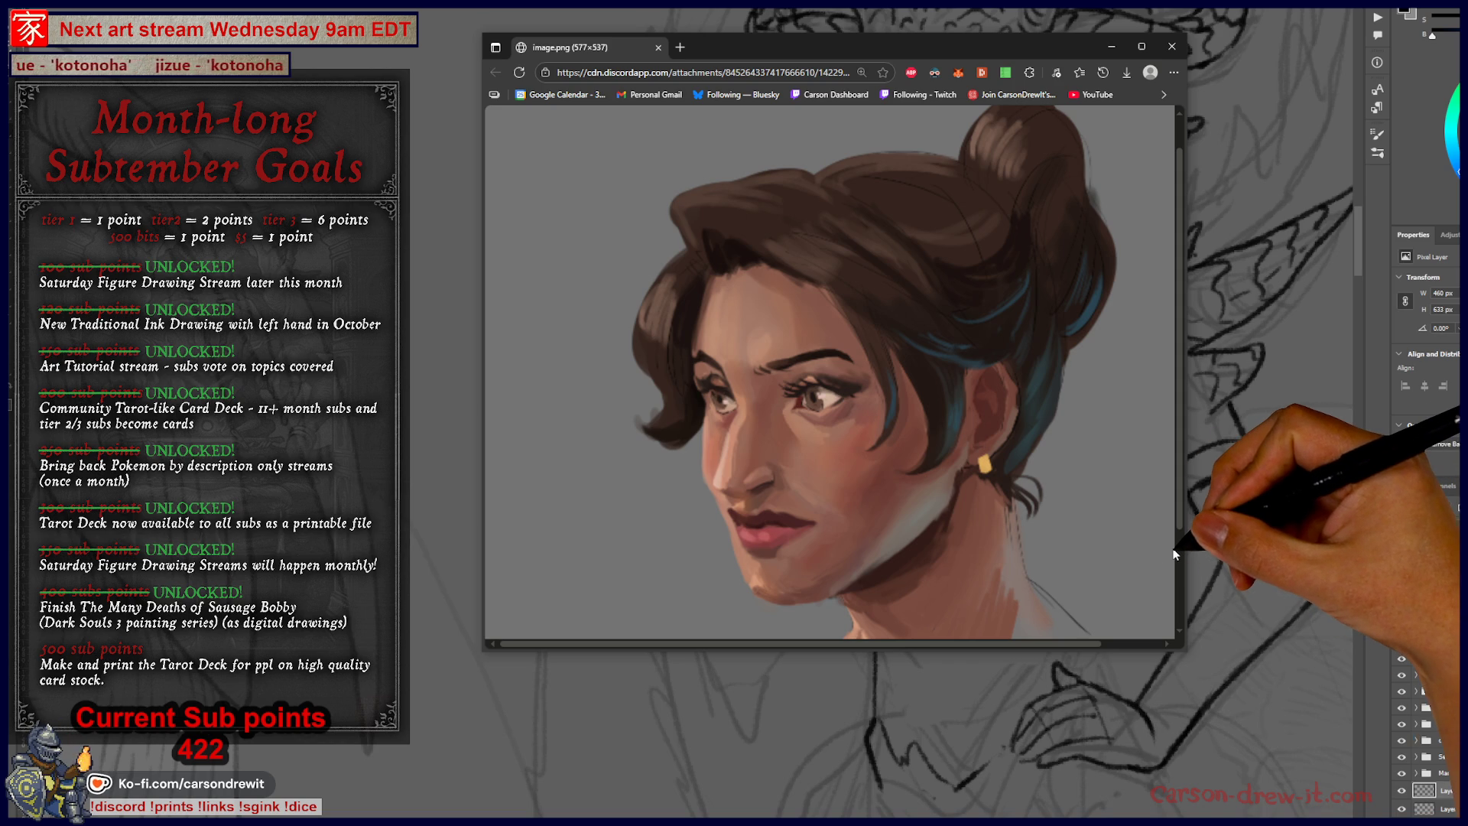
{"action": "scroll", "coordinate": [1056, 456], "scroll_direction": "down", "scroll_amount": 2}
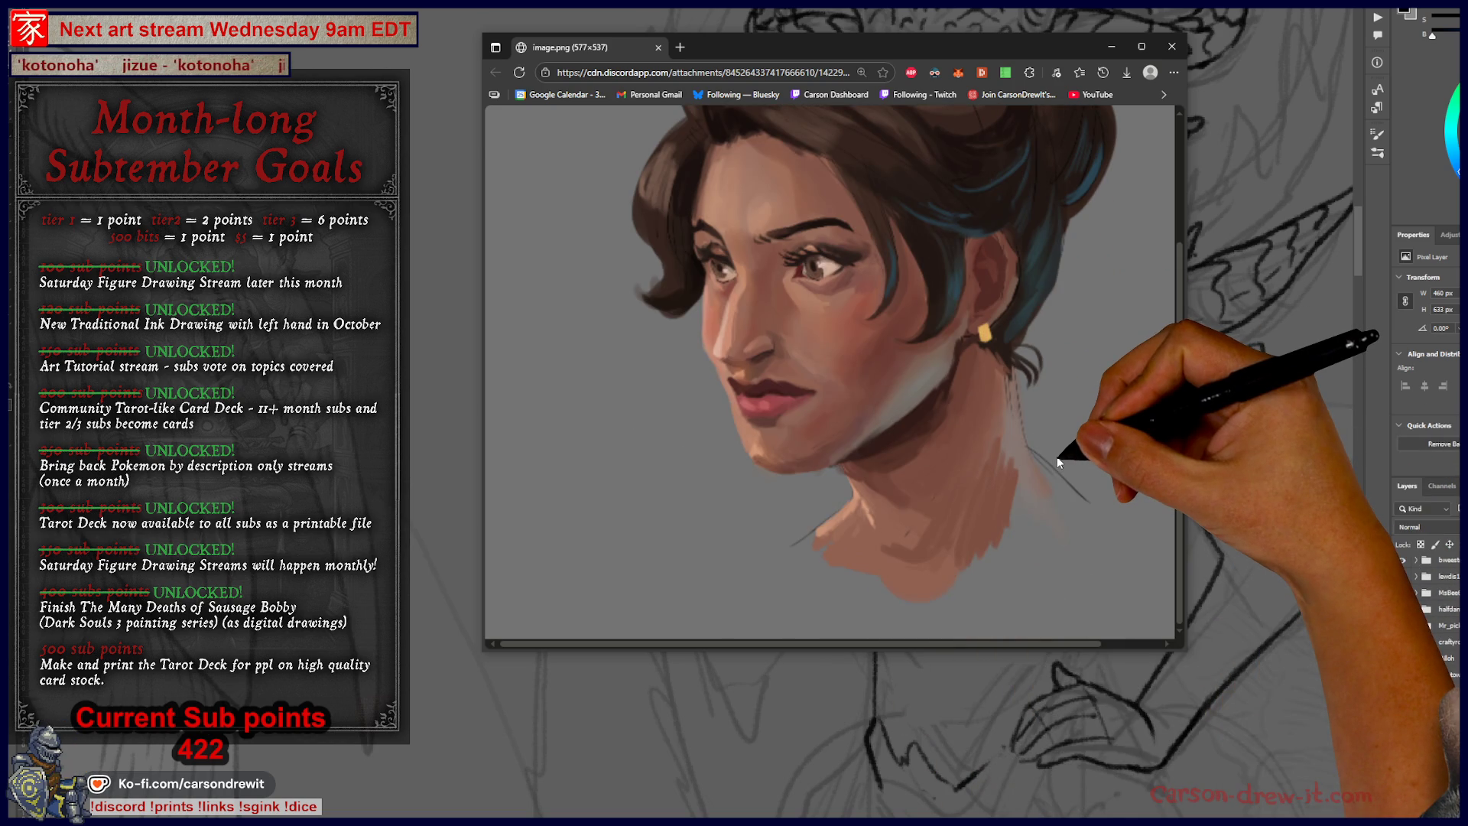
{"action": "scroll", "coordinate": [1057, 456], "scroll_direction": "up", "scroll_amount": 1}
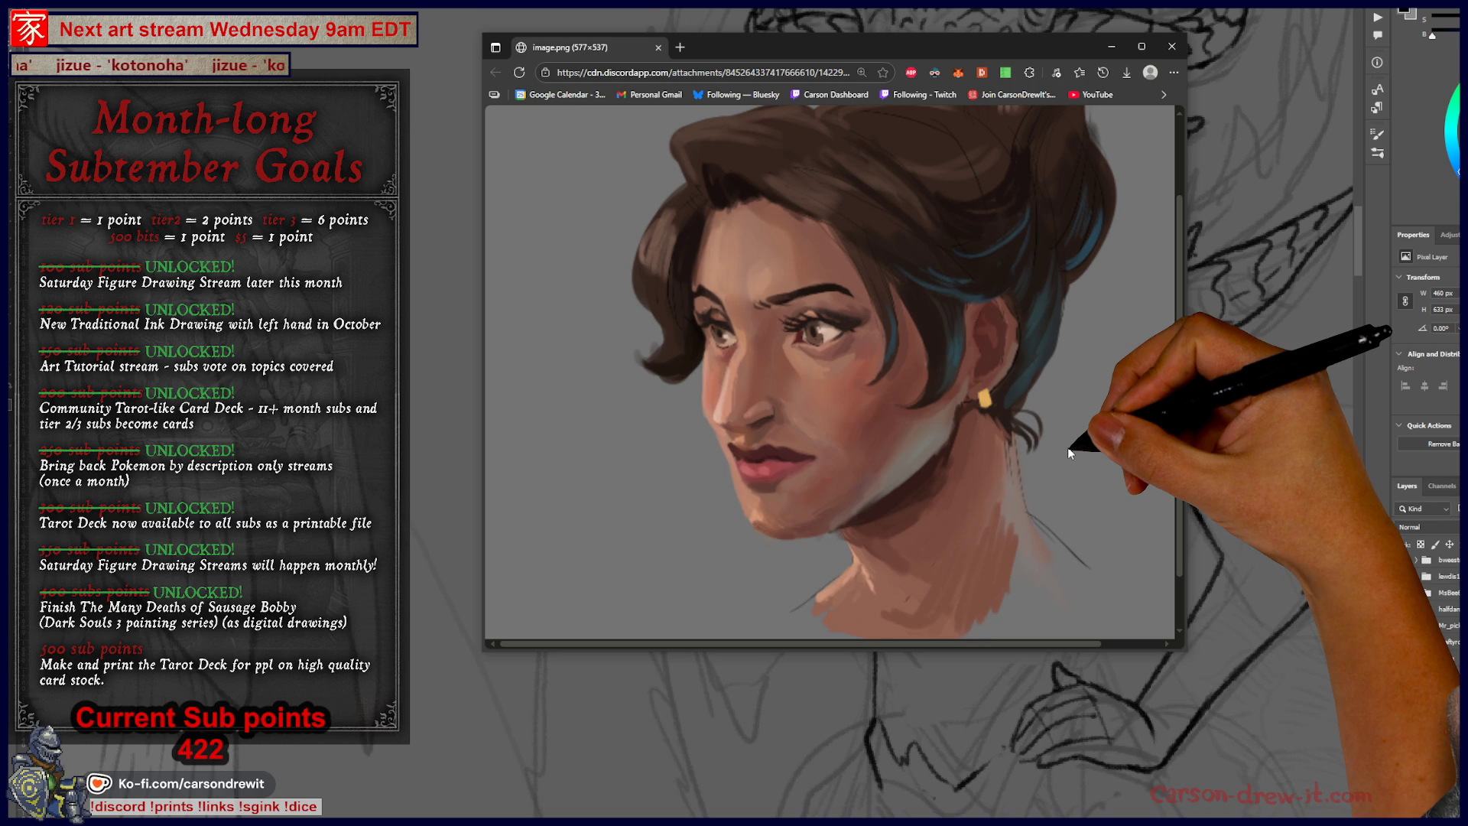
{"action": "scroll", "coordinate": [1067, 446], "scroll_direction": "up", "scroll_amount": 1}
{"action": "scroll", "coordinate": [1067, 447], "scroll_direction": "down", "scroll_amount": 2}
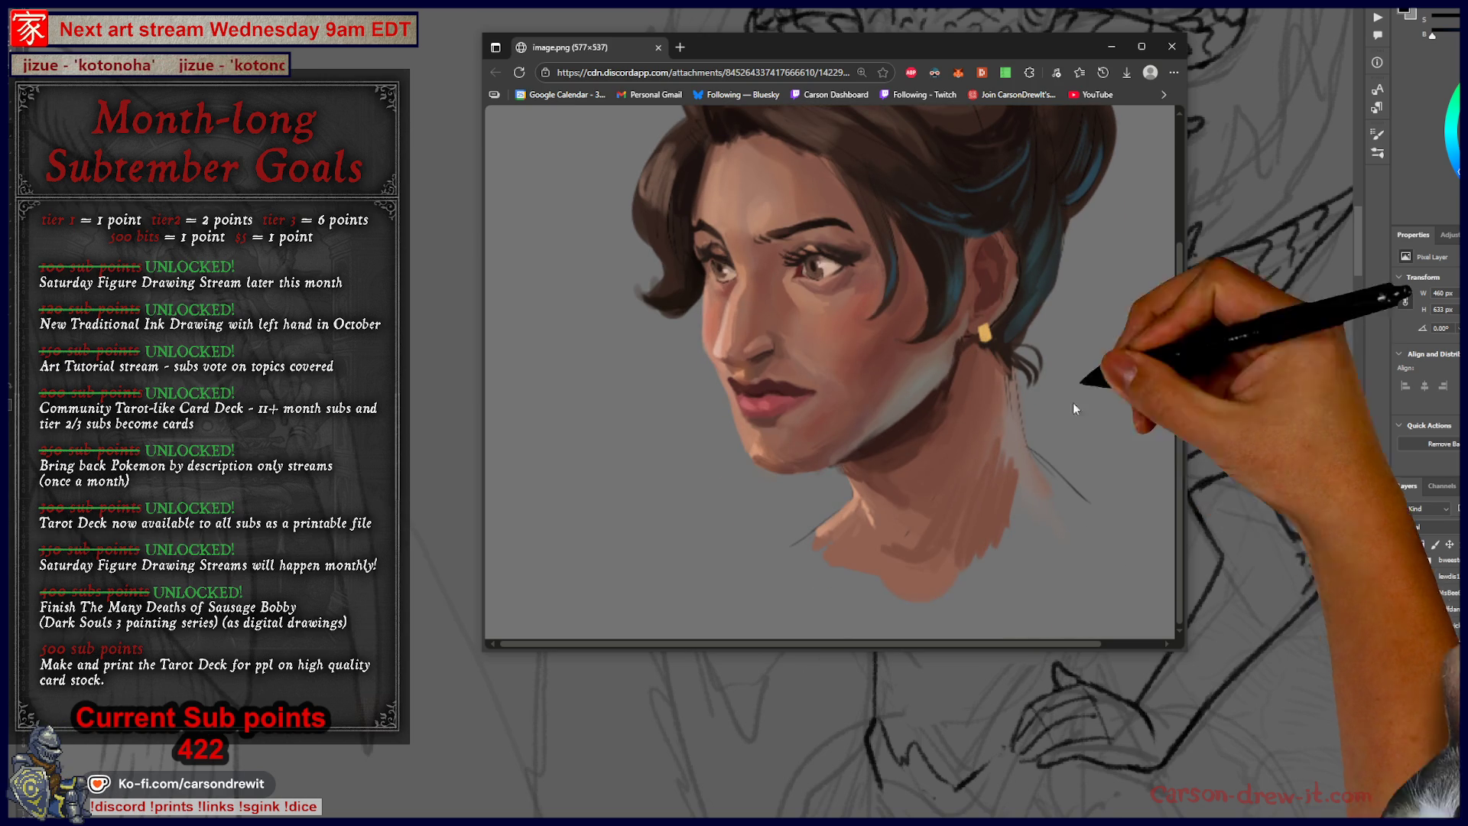
{"action": "left_click", "coordinate": [1171, 45]}
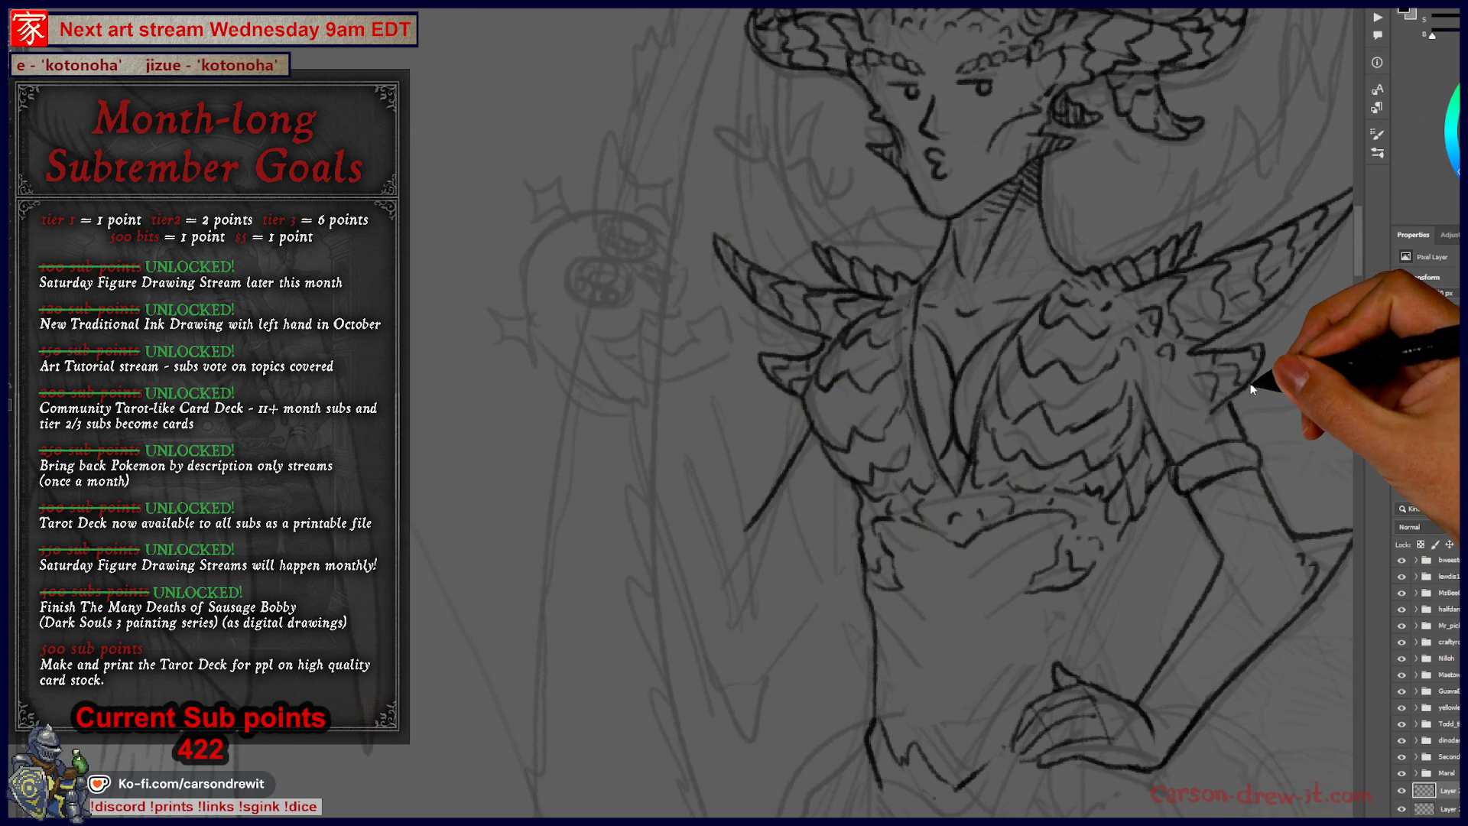
- Ink overlapping scale strokes across the chest armor toward its left edge
{"action": "mouse_move", "coordinate": [993, 568]}
{"action": "left_mouse_down"}
{"action": "mouse_move", "coordinate": [918, 543]}
{"action": "mouse_move", "coordinate": [891, 466]}
{"action": "left_mouse_up"}
{"action": "mouse_move", "coordinate": [950, 386]}
{"action": "left_mouse_down"}
{"action": "mouse_move", "coordinate": [1023, 468]}
{"action": "mouse_move", "coordinate": [1025, 528]}
{"action": "mouse_move", "coordinate": [909, 532]}
{"action": "left_mouse_up"}
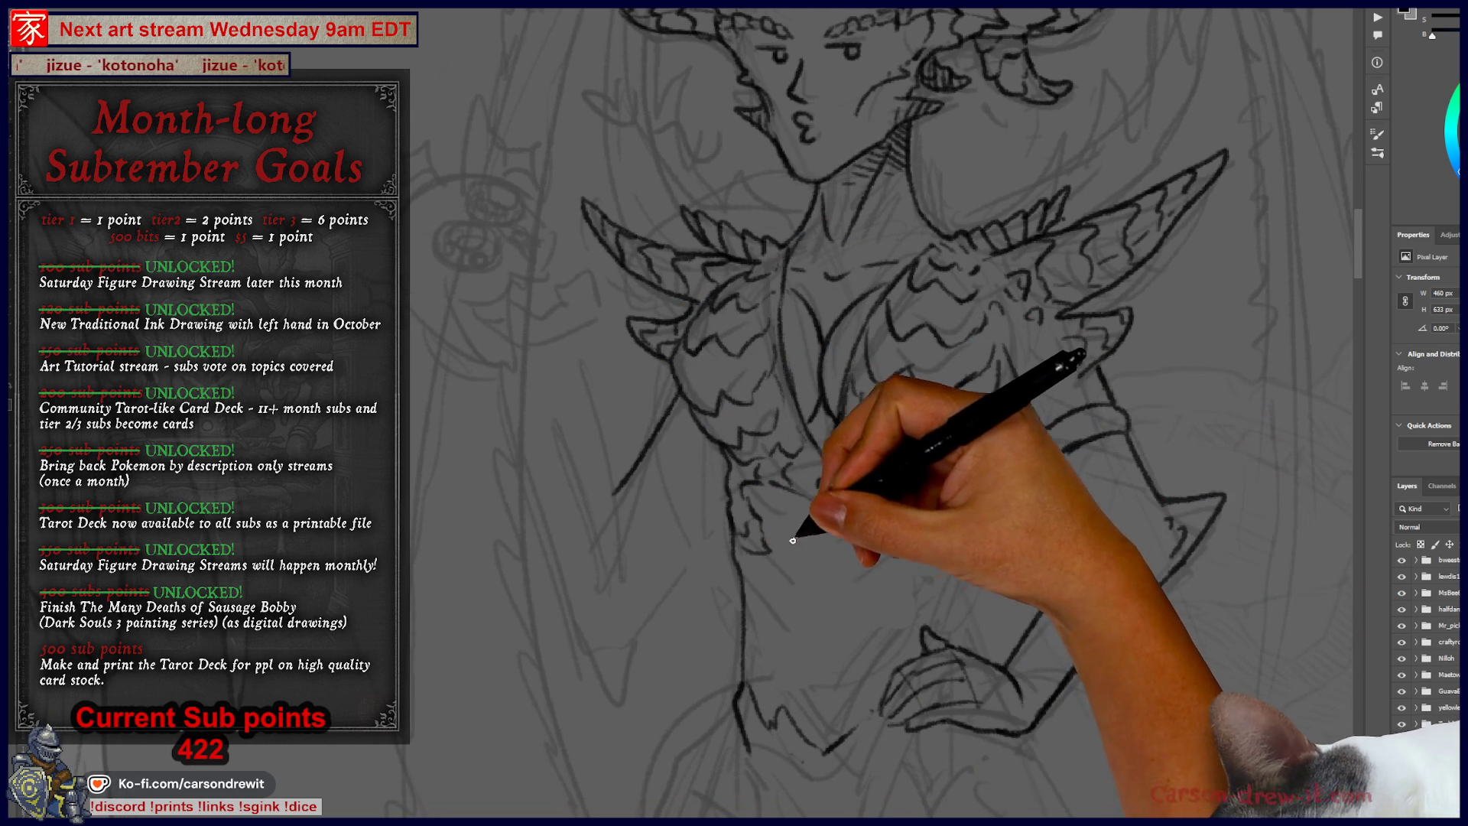
{"action": "mouse_move", "coordinate": [836, 561]}
{"action": "left_mouse_down"}
{"action": "mouse_move", "coordinate": [859, 524]}
{"action": "mouse_move", "coordinate": [1048, 525]}
{"action": "mouse_move", "coordinate": [971, 485]}
{"action": "mouse_move", "coordinate": [765, 484]}
{"action": "mouse_move", "coordinate": [907, 497]}
{"action": "mouse_move", "coordinate": [839, 601]}
{"action": "mouse_move", "coordinate": [780, 559]}
{"action": "left_mouse_up"}
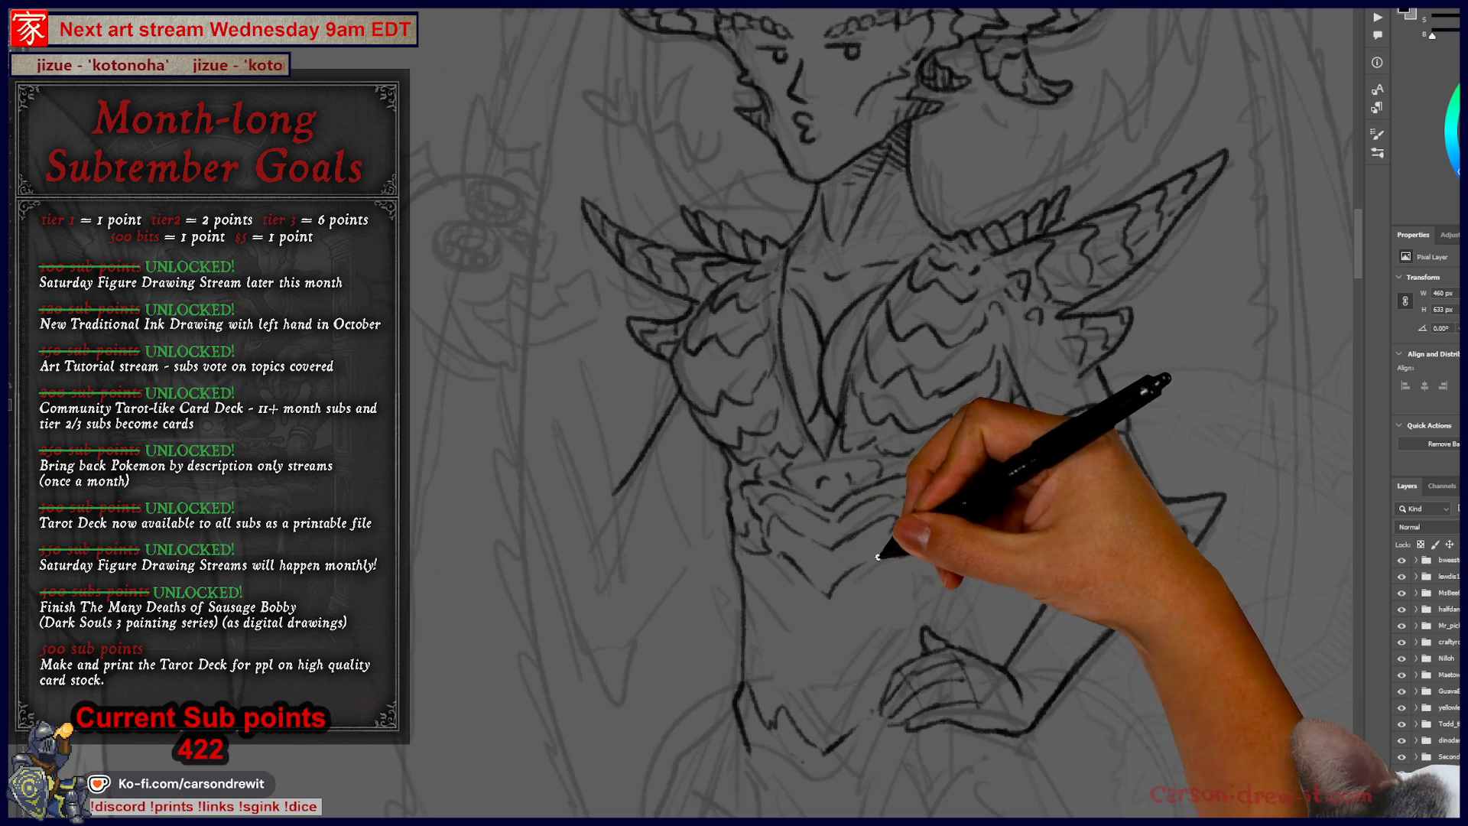
{"action": "mouse_move", "coordinate": [887, 560]}
{"action": "left_mouse_down"}
{"action": "mouse_move", "coordinate": [757, 586]}
{"action": "mouse_move", "coordinate": [760, 482]}
{"action": "mouse_move", "coordinate": [816, 645]}
{"action": "left_mouse_up"}
{"action": "mouse_move", "coordinate": [770, 598]}
{"action": "left_mouse_down"}
{"action": "mouse_move", "coordinate": [834, 550]}
{"action": "mouse_move", "coordinate": [829, 637]}
{"action": "left_mouse_up"}
{"action": "mouse_move", "coordinate": [939, 591]}
{"action": "left_mouse_down"}
{"action": "mouse_move", "coordinate": [975, 745]}
{"action": "mouse_move", "coordinate": [964, 596]}
{"action": "mouse_move", "coordinate": [1017, 540]}
{"action": "mouse_move", "coordinate": [984, 508]}
{"action": "mouse_move", "coordinate": [943, 598]}
{"action": "left_mouse_up"}
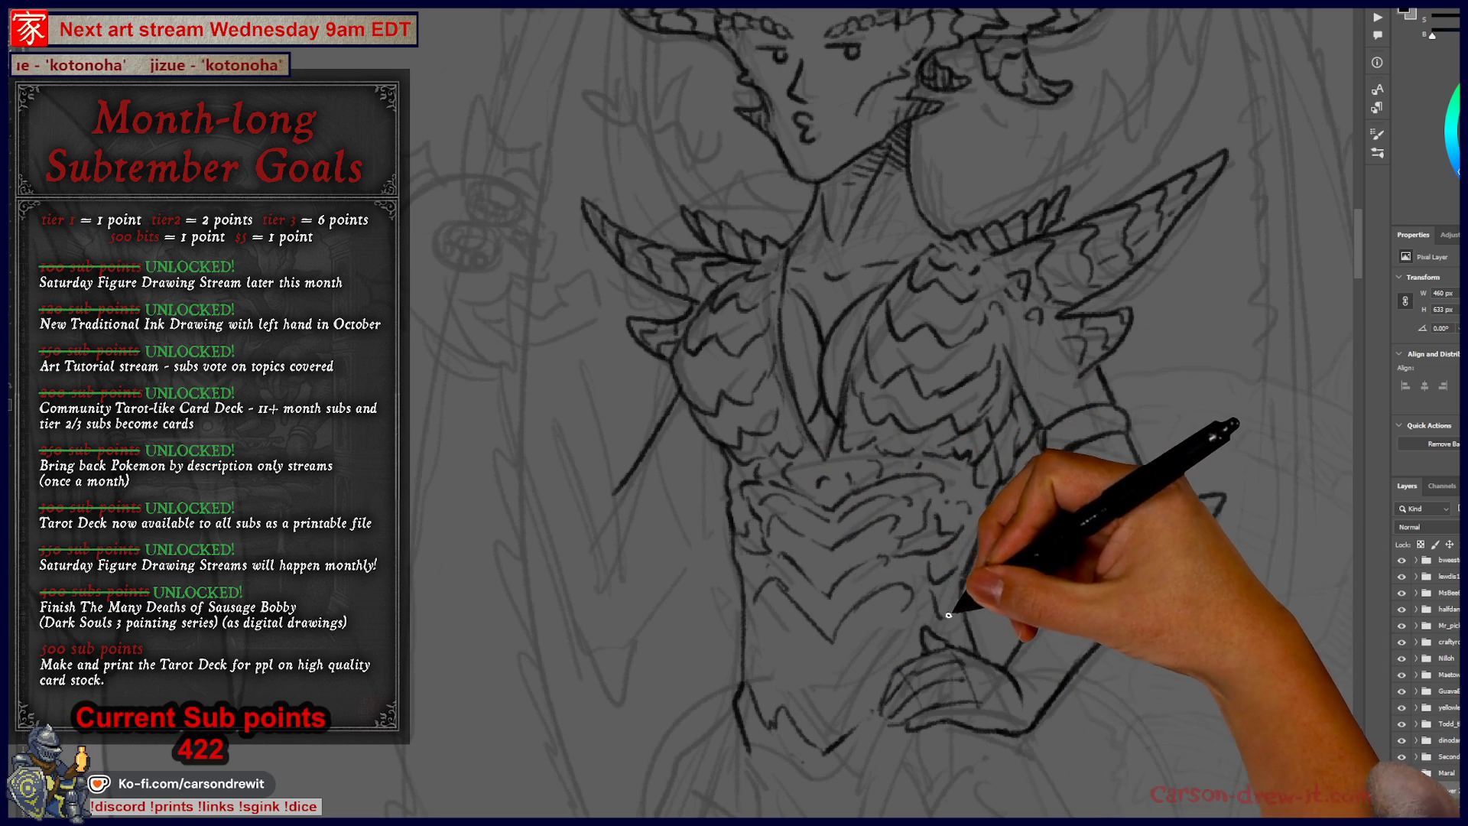
{"action": "mouse_move", "coordinate": [780, 590]}
{"action": "left_mouse_down"}
{"action": "mouse_move", "coordinate": [761, 565]}
{"action": "mouse_move", "coordinate": [762, 638]}
{"action": "mouse_move", "coordinate": [759, 610]}
{"action": "left_mouse_up"}
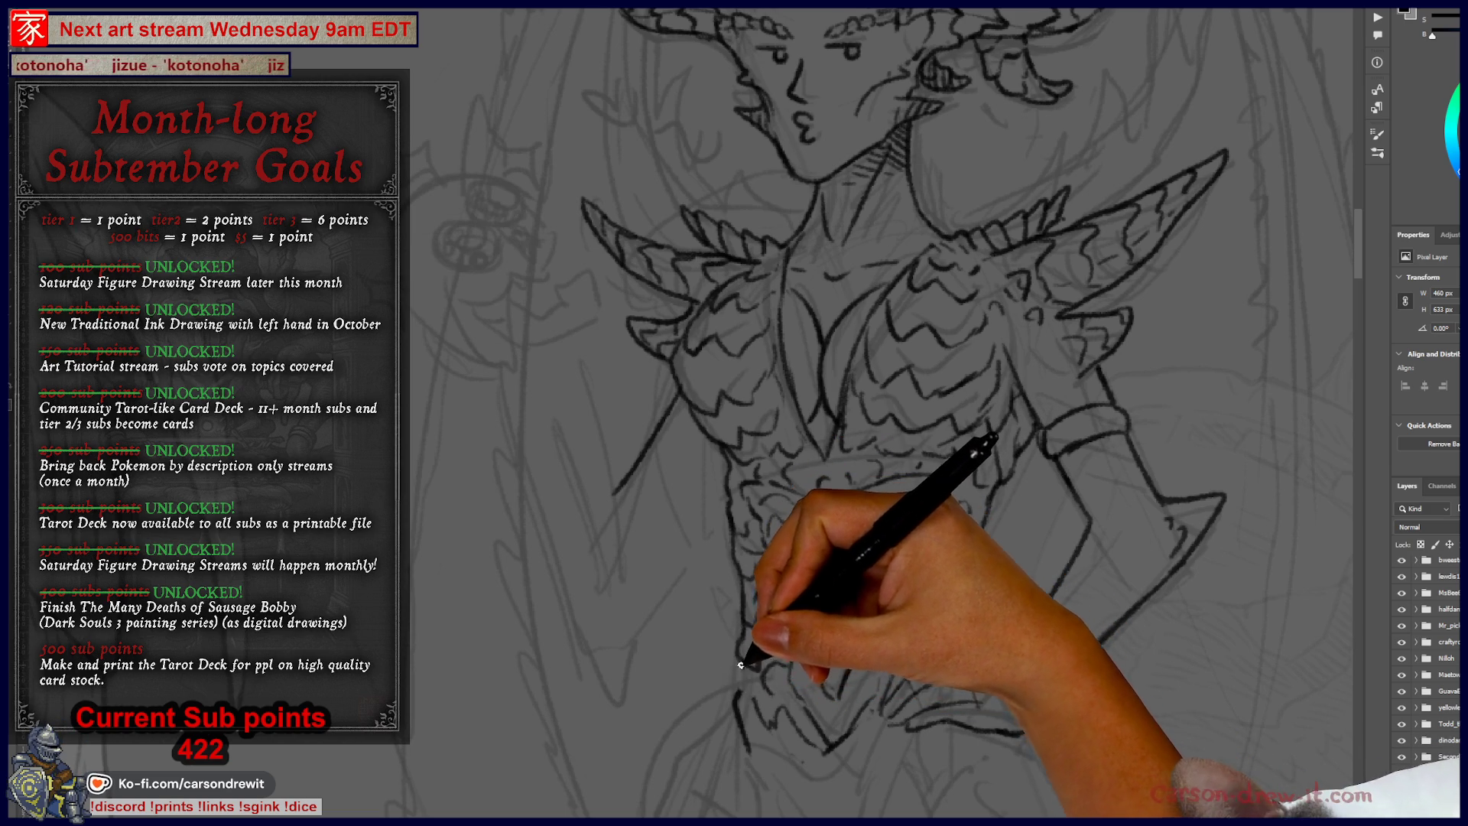
- Bring the face and horns into view and start inking left of the figure
{"action": "mouse_move", "coordinate": [860, 707]}
{"action": "left_mouse_down"}
{"action": "mouse_move", "coordinate": [814, 765]}
{"action": "mouse_move", "coordinate": [826, 705]}
{"action": "left_mouse_up"}
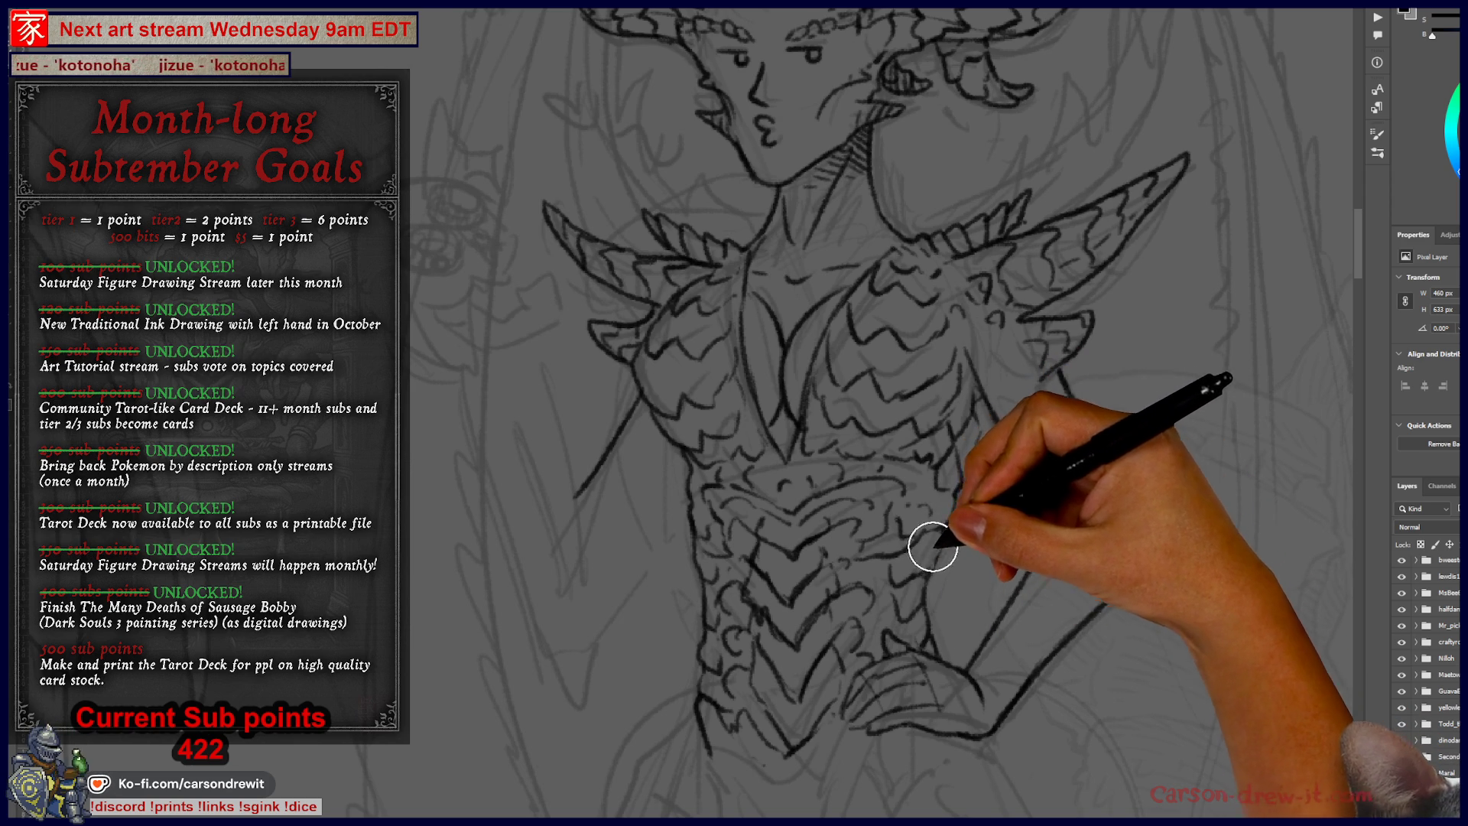
{"action": "mouse_move", "coordinate": [951, 524]}
{"action": "left_mouse_down"}
{"action": "mouse_move", "coordinate": [1033, 558]}
{"action": "mouse_move", "coordinate": [994, 650]}
{"action": "mouse_move", "coordinate": [1062, 610]}
{"action": "mouse_move", "coordinate": [976, 630]}
{"action": "mouse_move", "coordinate": [859, 583]}
{"action": "mouse_move", "coordinate": [748, 338]}
{"action": "left_mouse_up"}
{"action": "mouse_move", "coordinate": [796, 586]}
{"action": "left_mouse_down"}
{"action": "mouse_move", "coordinate": [682, 459]}
{"action": "mouse_move", "coordinate": [655, 485]}
{"action": "left_mouse_up"}
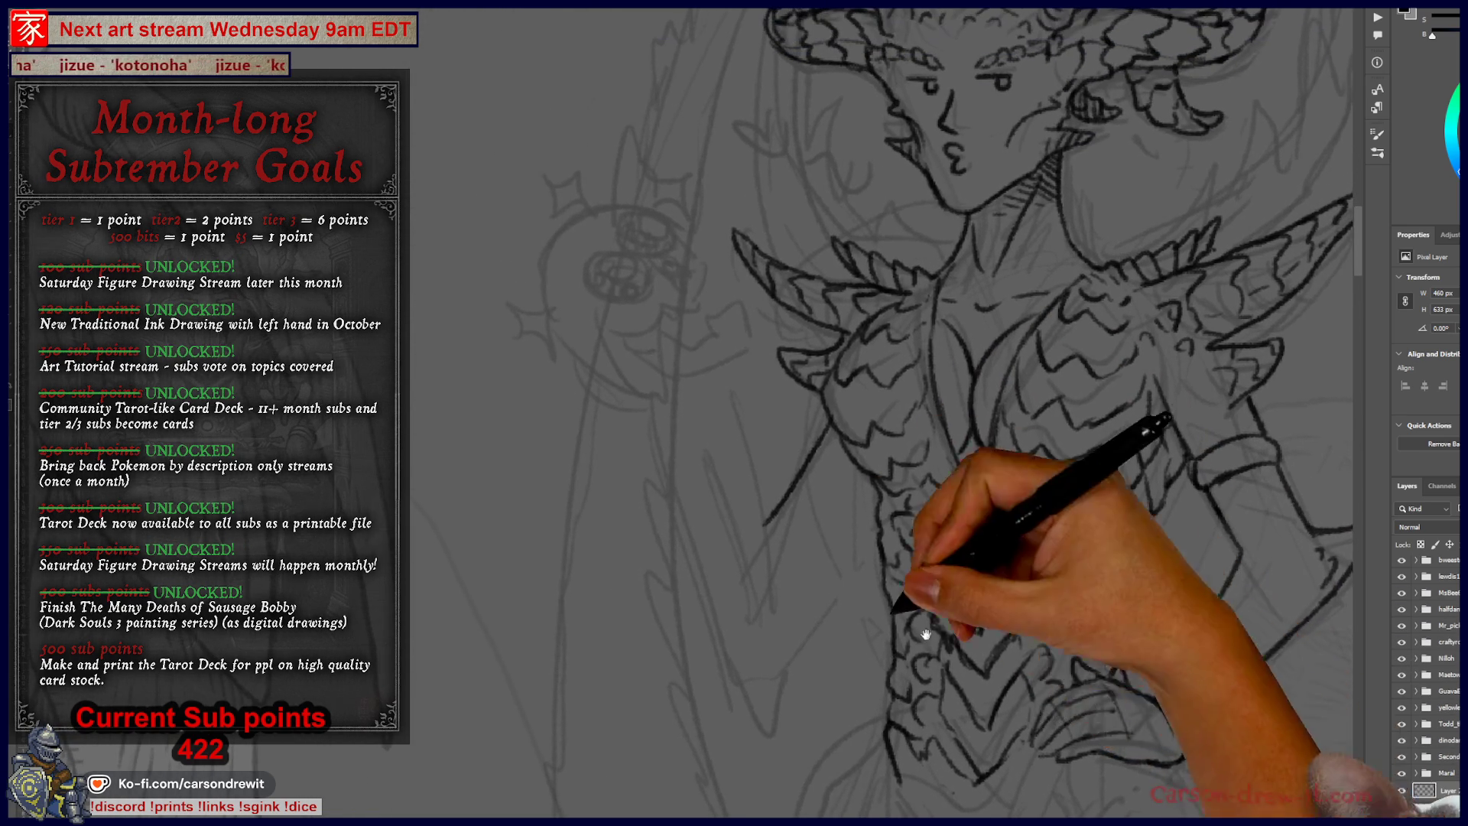
{"action": "mouse_move", "coordinate": [563, 446]}
{"action": "left_mouse_down"}
{"action": "mouse_move", "coordinate": [816, 607]}
{"action": "mouse_move", "coordinate": [757, 470]}
{"action": "left_mouse_up"}
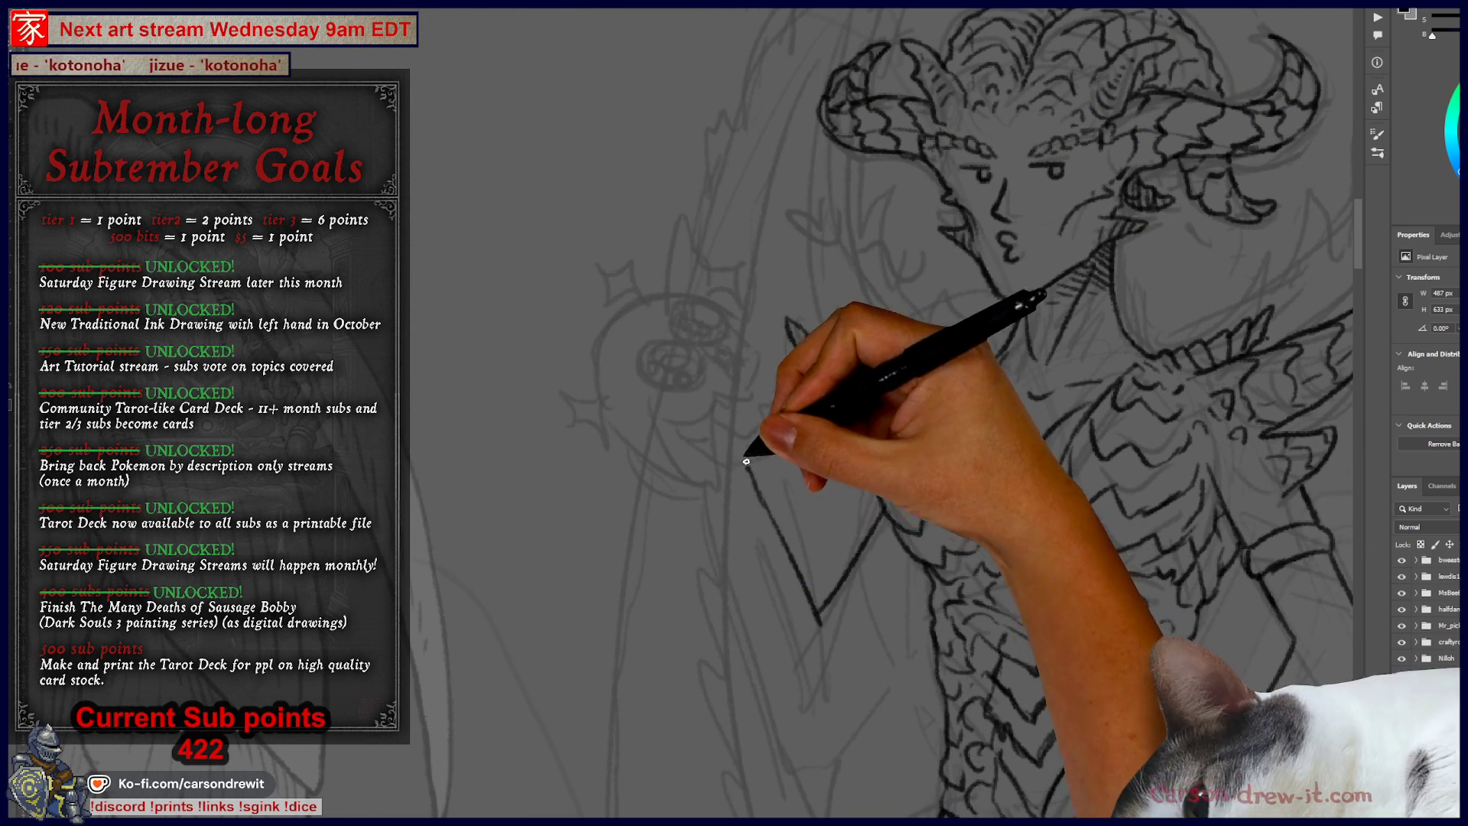
{"action": "left_click_drag", "start_coordinate": [656, 410], "coordinate": [644, 433]}
{"action": "left_click_drag", "start_coordinate": [734, 505], "coordinate": [717, 480]}
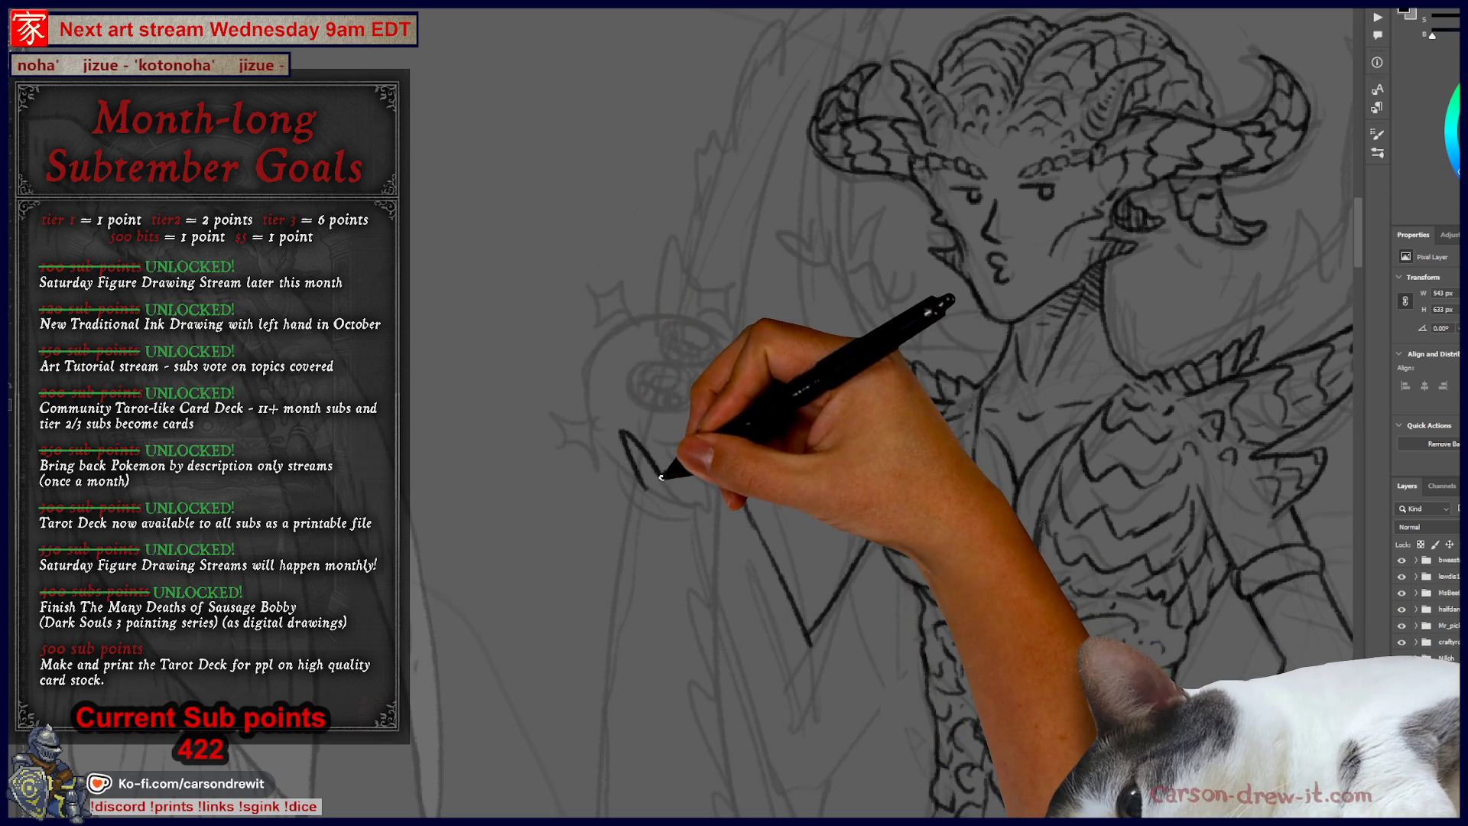
- Ink the skull's curved outer outline, redrawing the top arc after an undo
{"action": "mouse_move", "coordinate": [590, 450]}
{"action": "left_mouse_down"}
{"action": "mouse_move", "coordinate": [623, 491]}
{"action": "mouse_move", "coordinate": [673, 511]}
{"action": "left_mouse_up"}
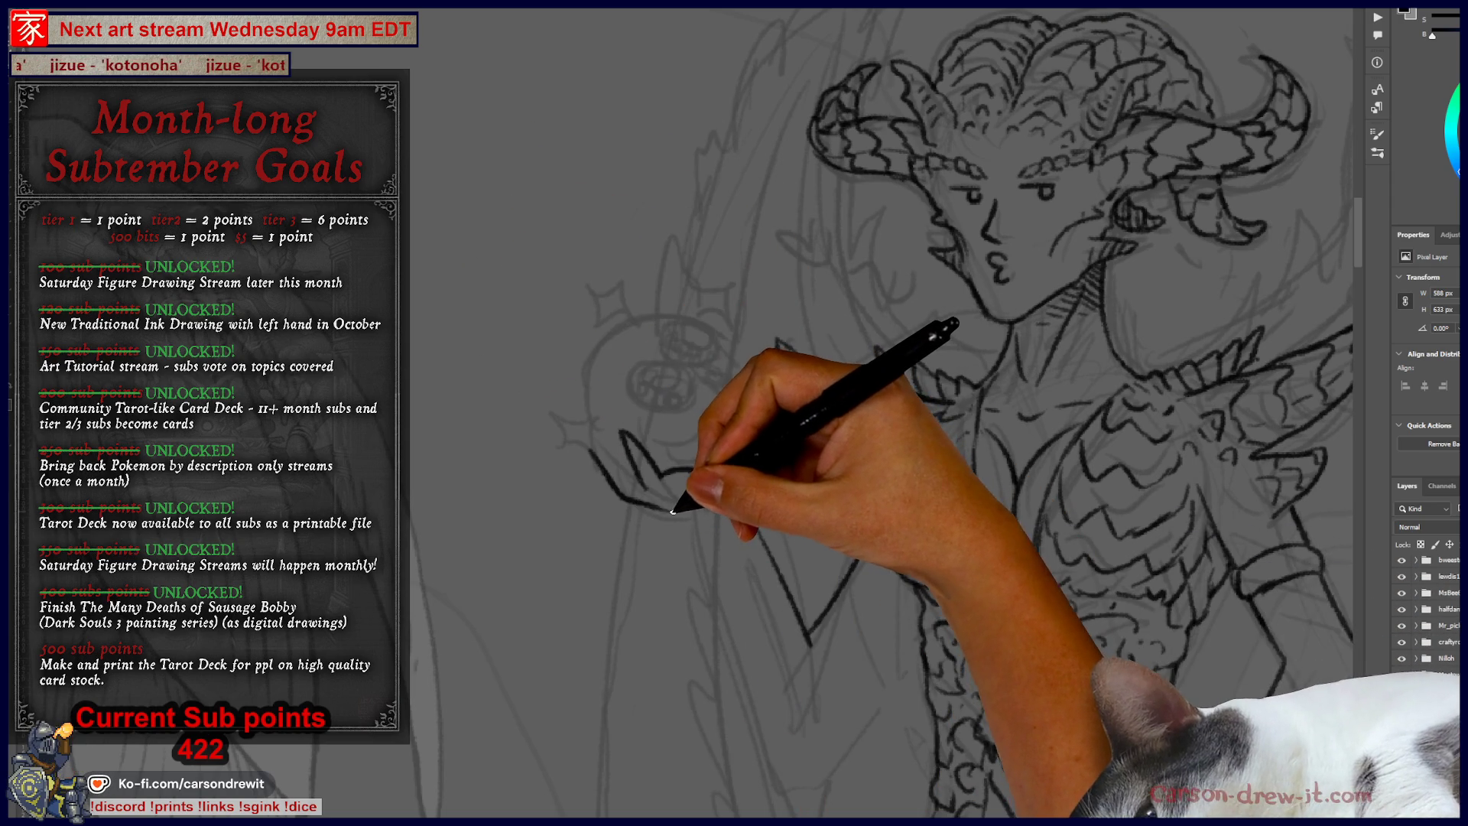
{"action": "left_click_drag", "start_coordinate": [757, 561], "coordinate": [787, 622]}
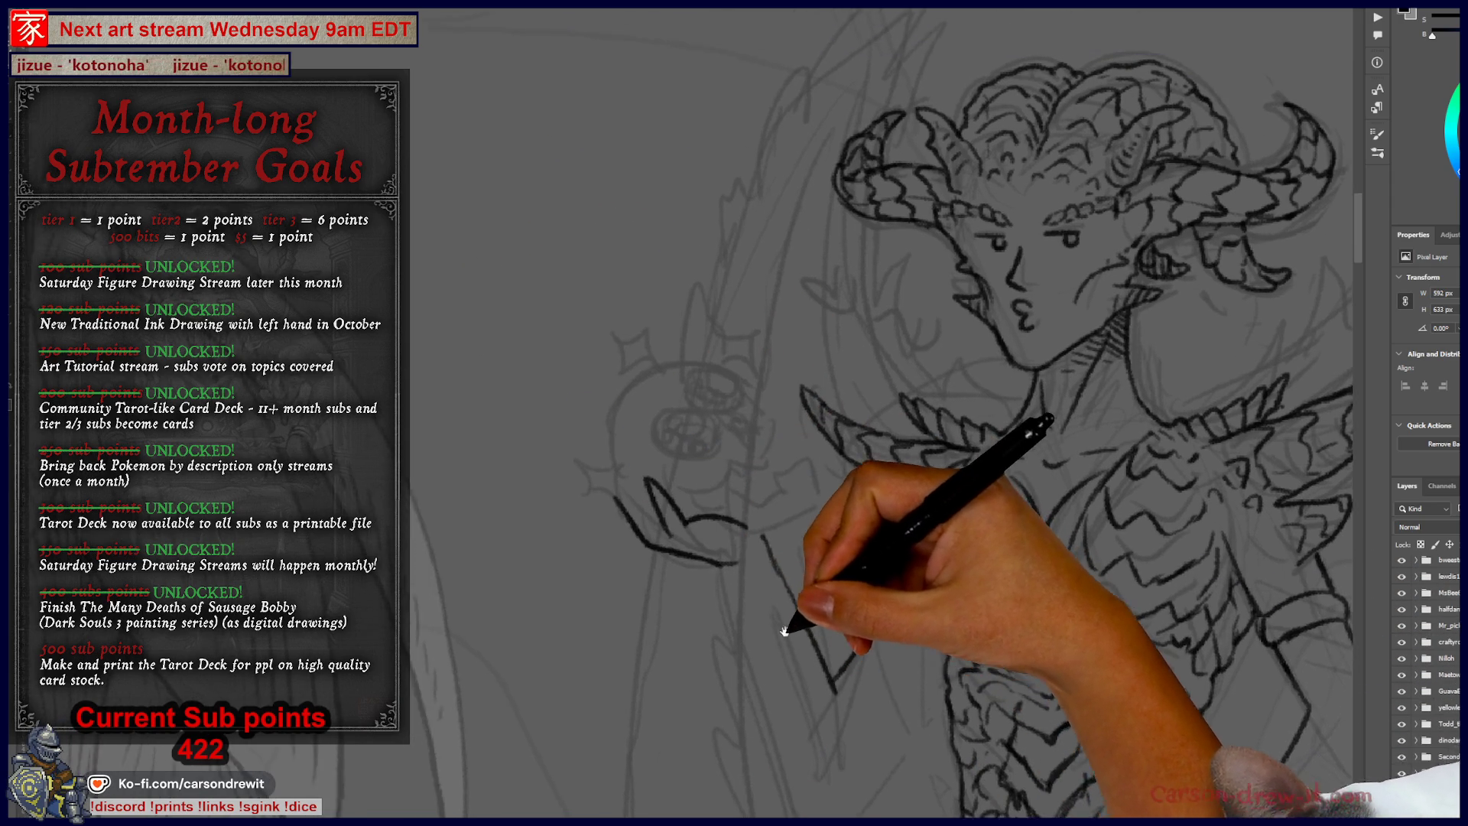
{"action": "mouse_move", "coordinate": [615, 488]}
{"action": "left_mouse_down"}
{"action": "mouse_move", "coordinate": [604, 413]}
{"action": "mouse_move", "coordinate": [592, 421]}
{"action": "mouse_move", "coordinate": [662, 380]}
{"action": "left_mouse_up"}
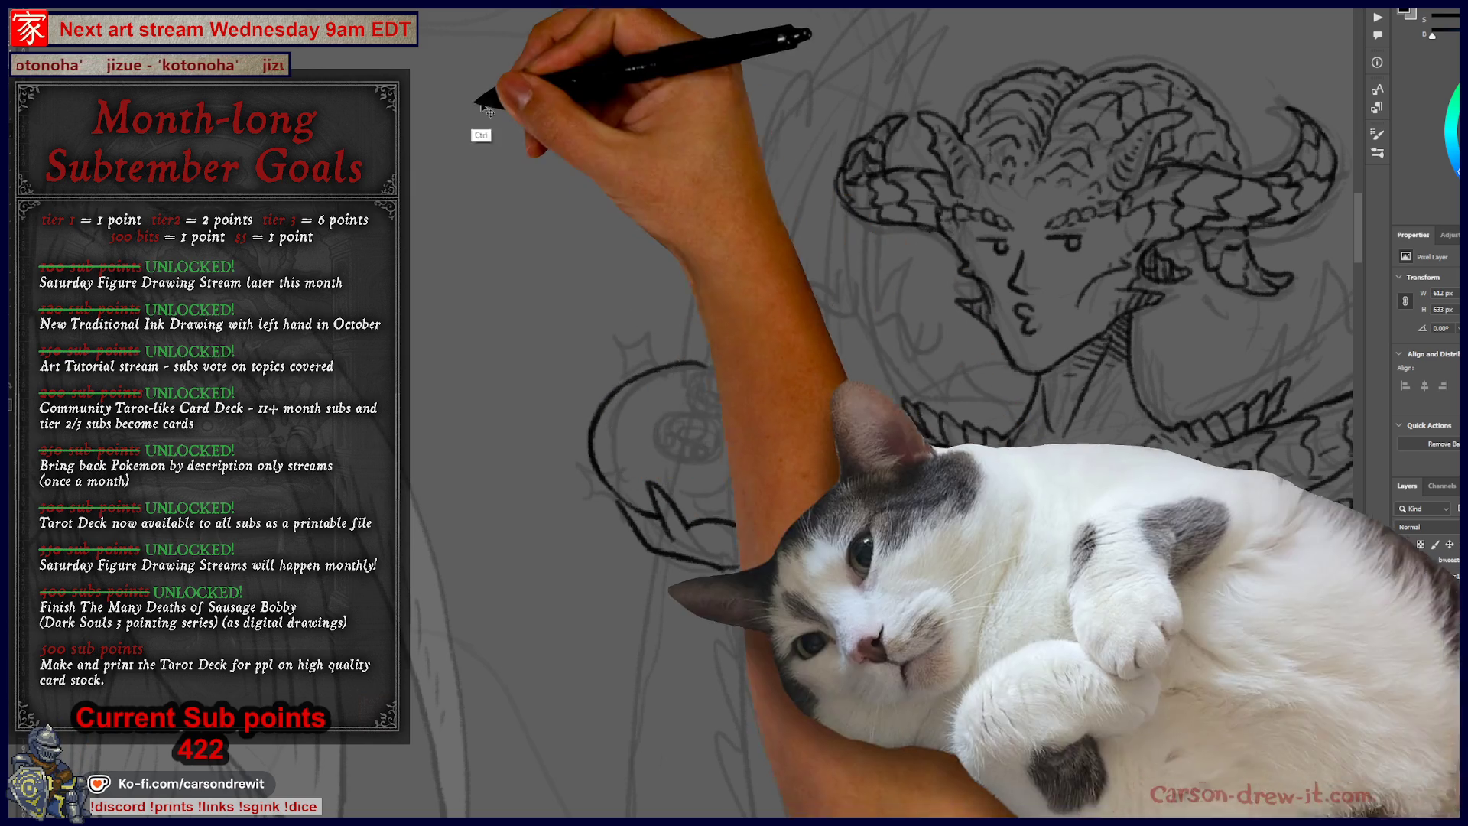
{"action": "key", "text": "ctrl+z"}
{"action": "left_click_drag", "start_coordinate": [604, 474], "coordinate": [659, 366]}
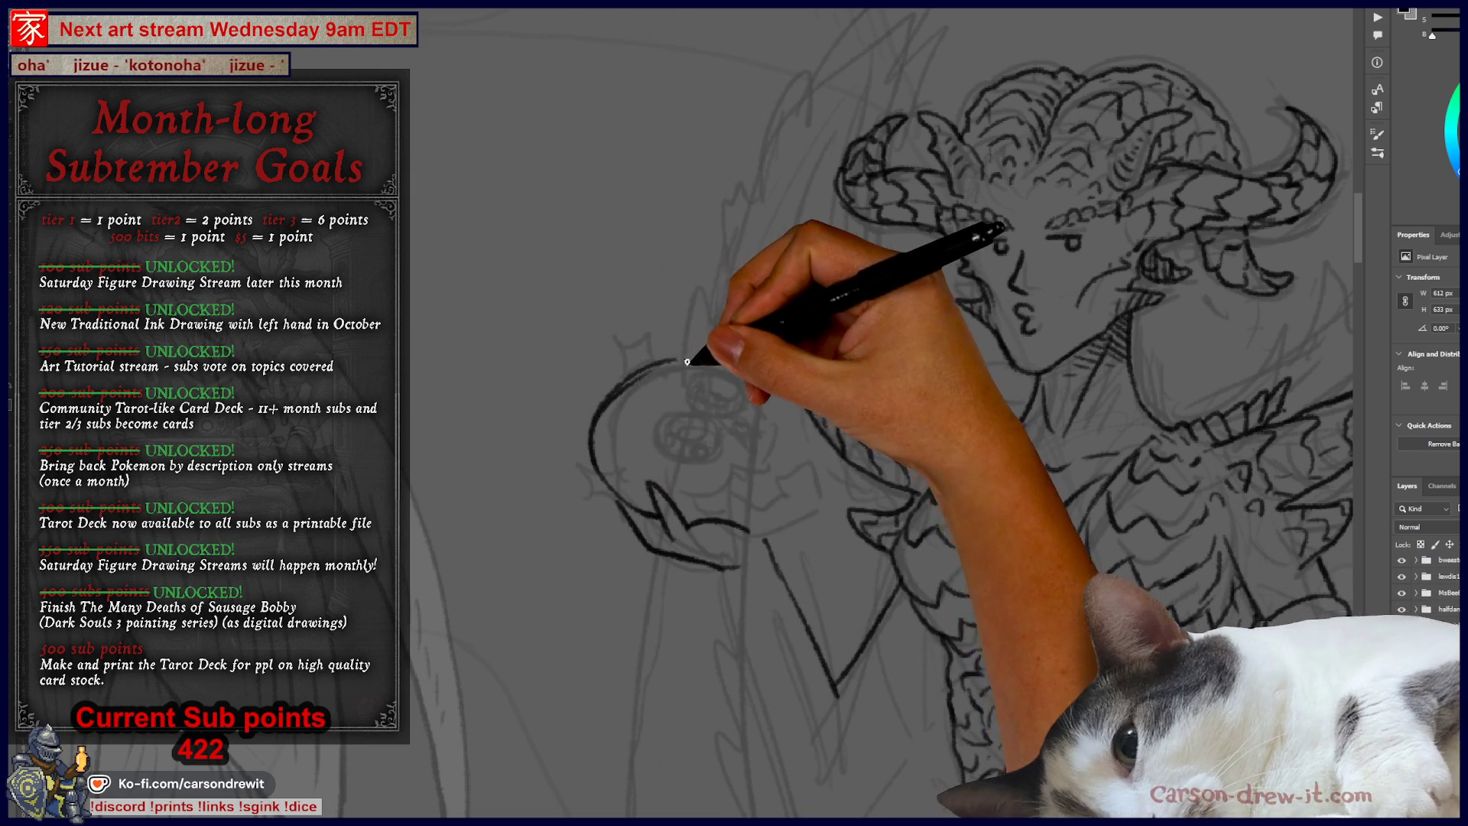
{"action": "mouse_move", "coordinate": [604, 459]}
{"action": "left_mouse_down"}
{"action": "mouse_move", "coordinate": [656, 368]}
{"action": "mouse_move", "coordinate": [750, 388]}
{"action": "left_mouse_up"}
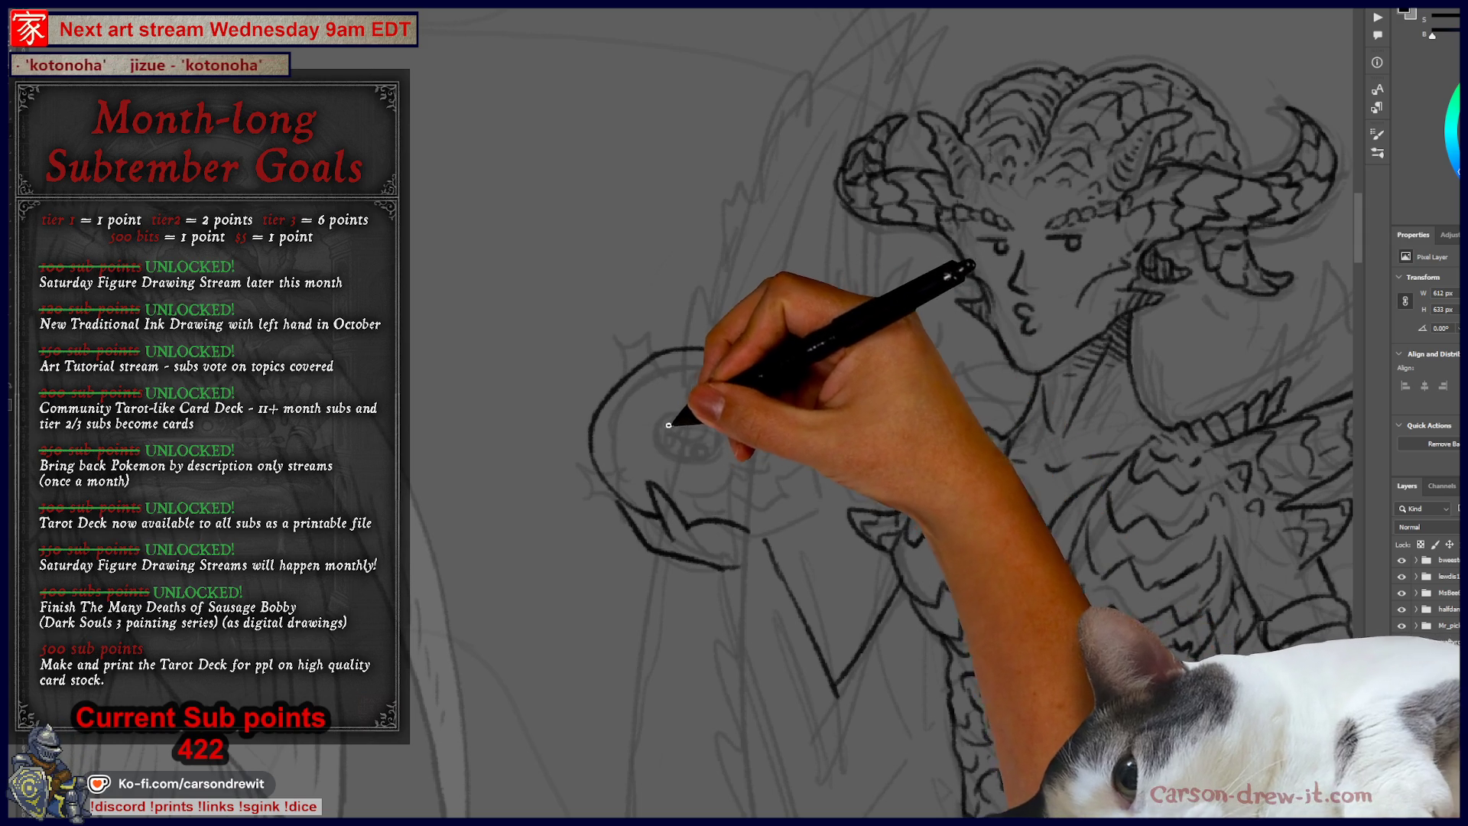
- Ink the skull's eye socket, nose cavity and teeth details
{"action": "left_click_drag", "start_coordinate": [681, 415], "coordinate": [694, 456]}
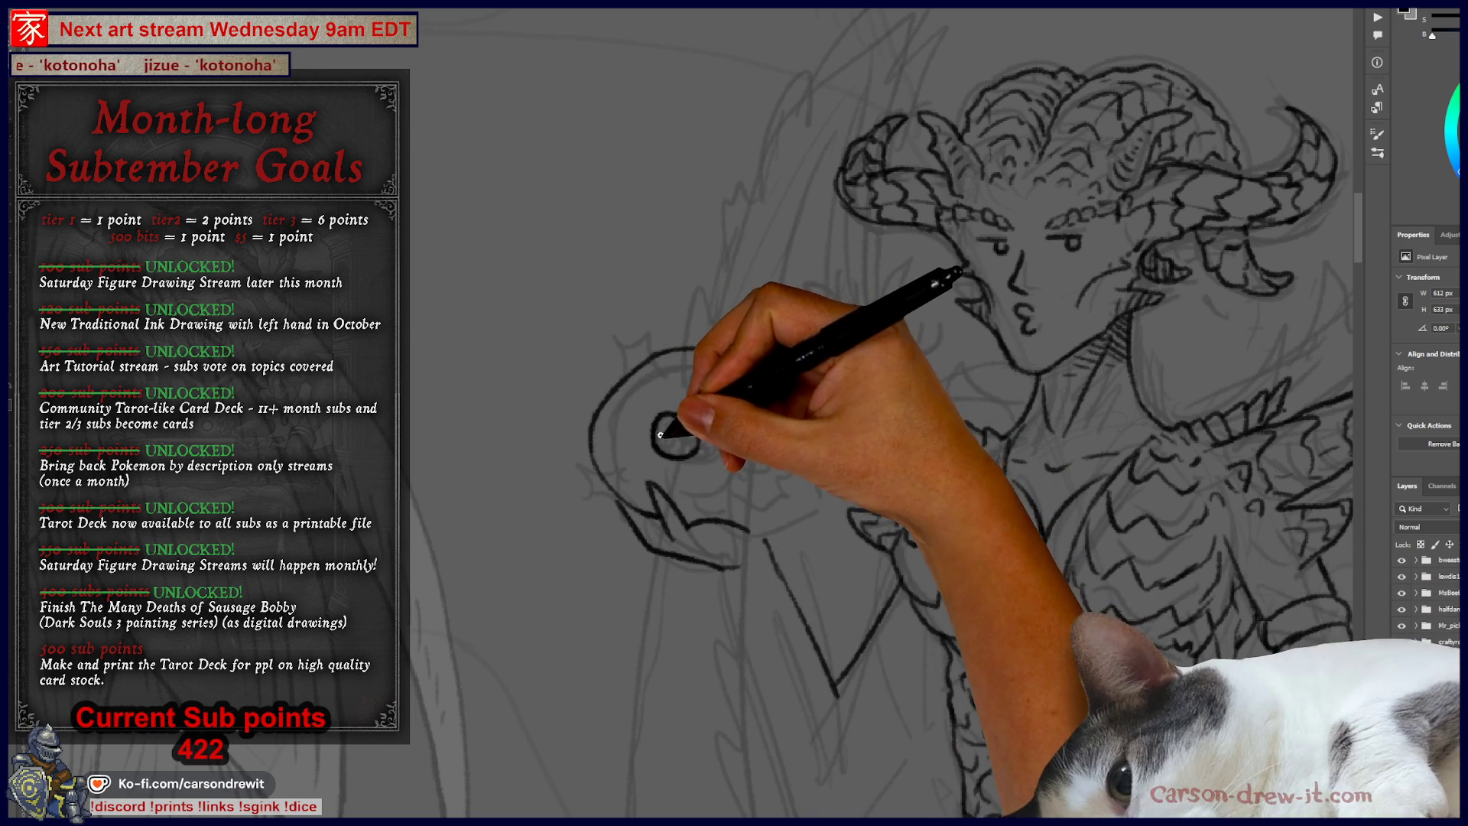
{"action": "left_click_drag", "start_coordinate": [672, 451], "coordinate": [728, 396]}
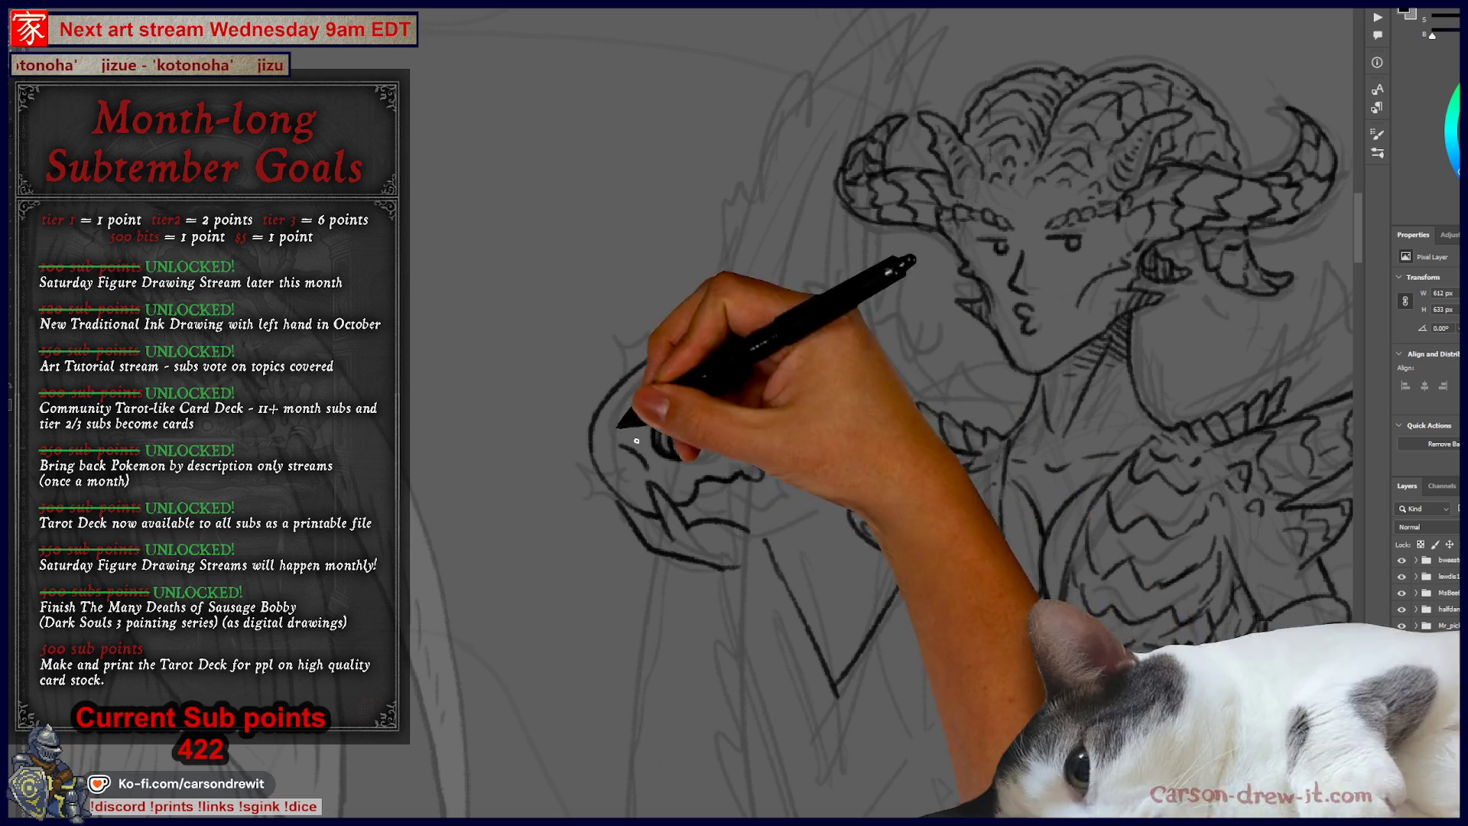
{"action": "key", "text": "ctrl"}
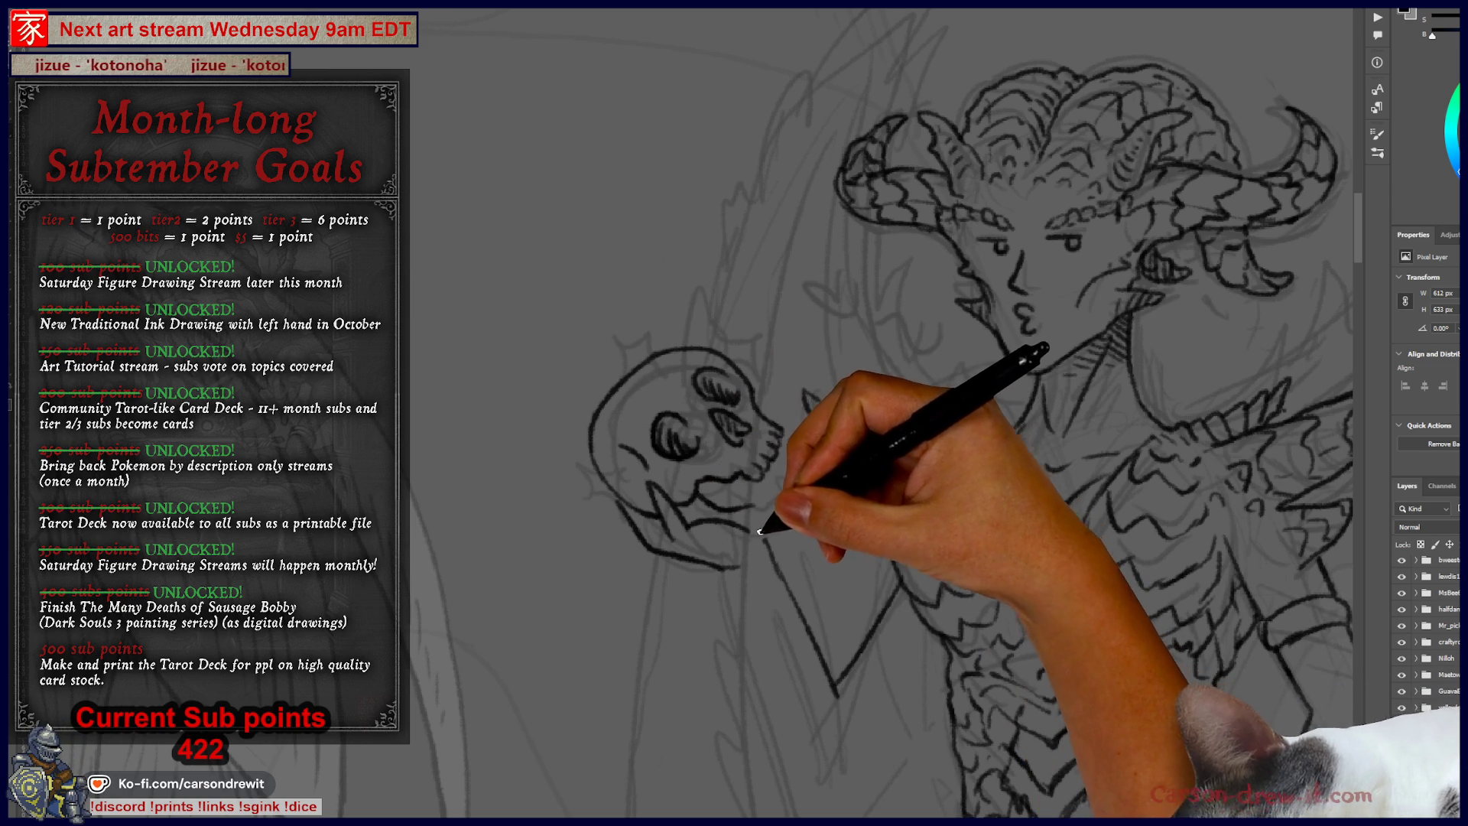
{"action": "key", "text": "ctrl"}
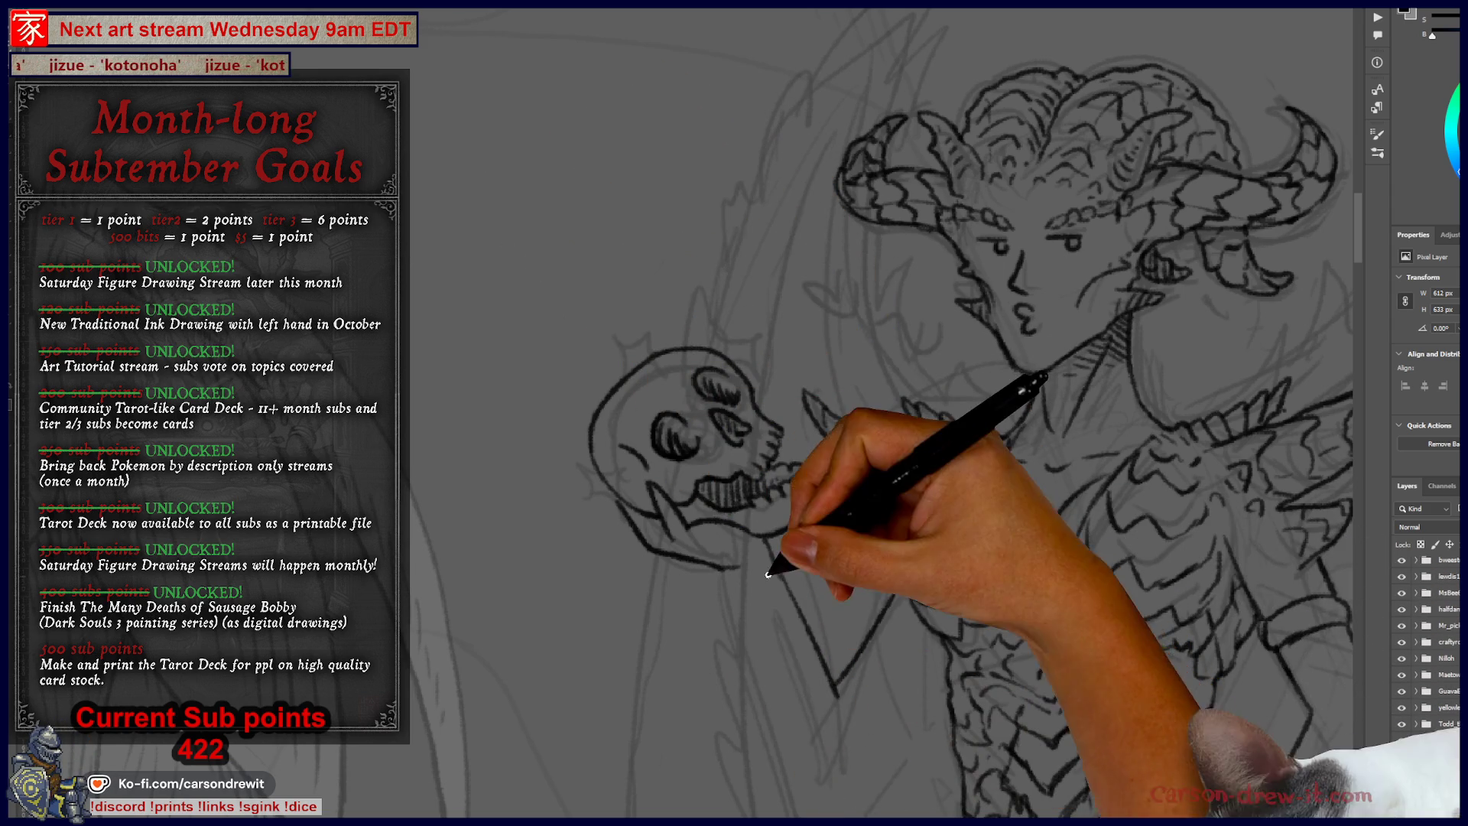
- Ink two long forearm lines from under the skull's jaw, then shrink the brush
{"action": "mouse_move", "coordinate": [862, 681]}
{"action": "left_mouse_down"}
{"action": "mouse_move", "coordinate": [803, 678]}
{"action": "mouse_move", "coordinate": [827, 625]}
{"action": "left_mouse_up"}
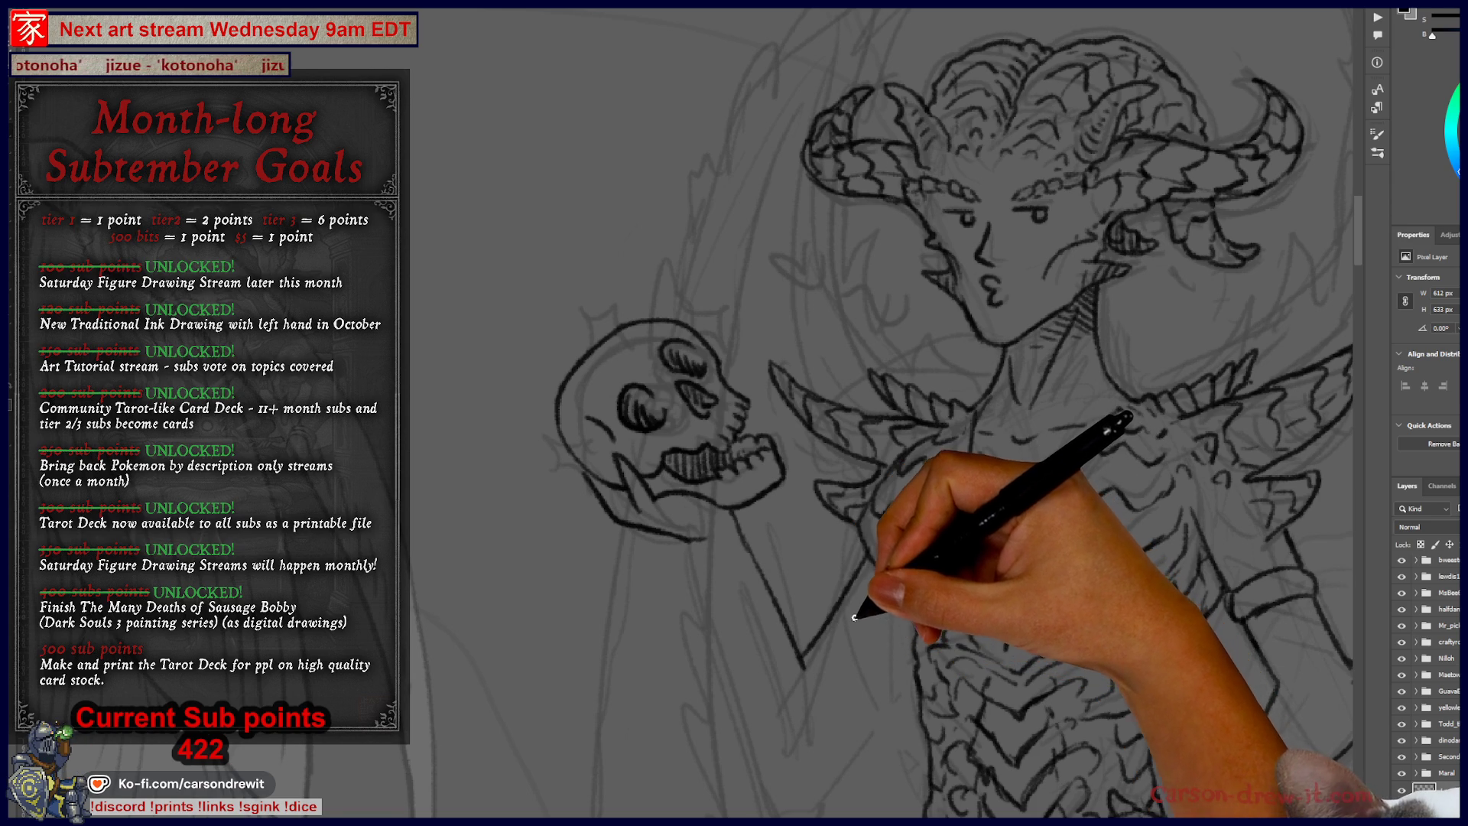
{"action": "left_click_drag", "start_coordinate": [848, 628], "coordinate": [639, 524]}
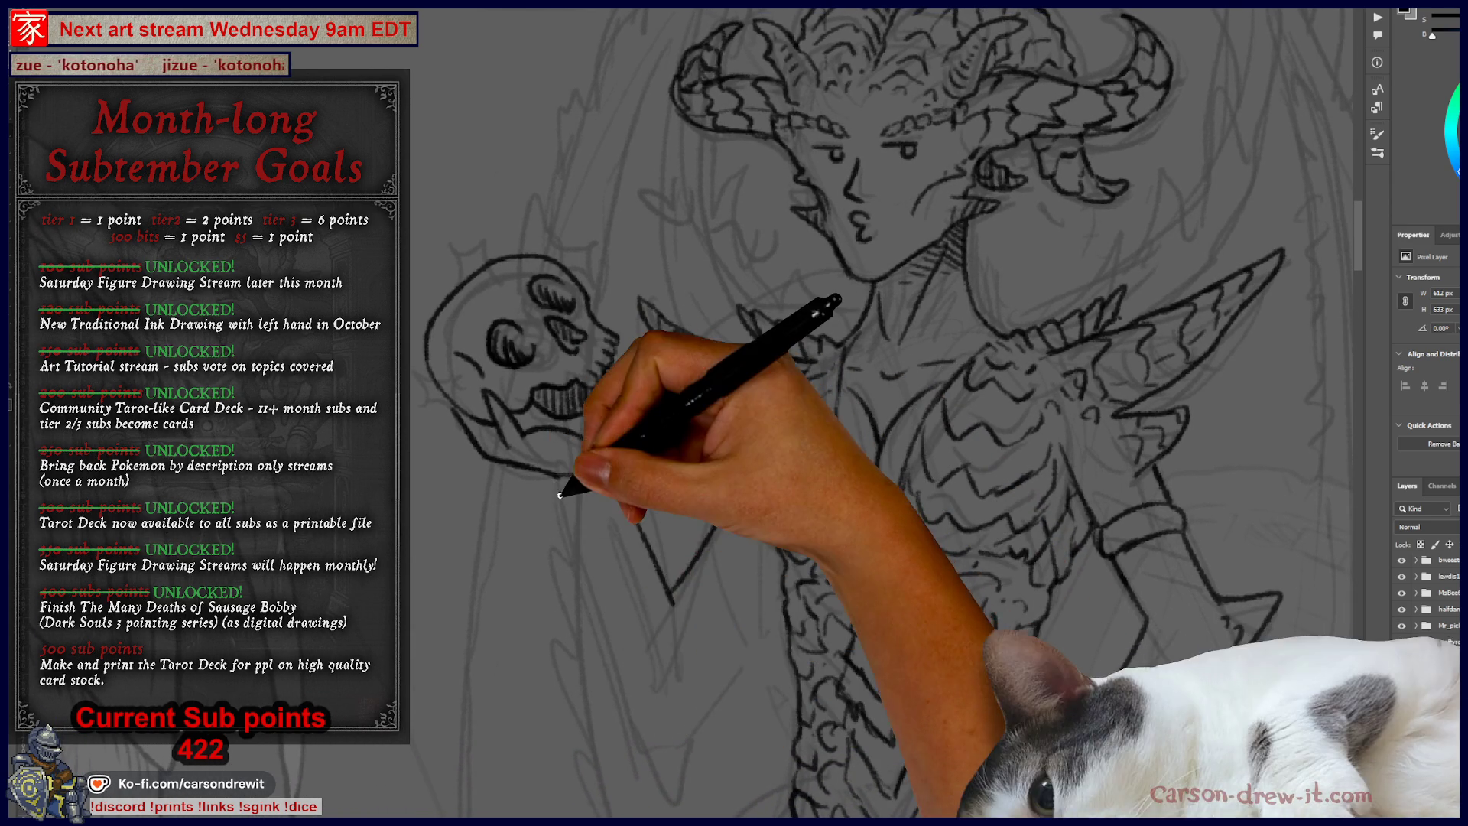
{"action": "mouse_move", "coordinate": [555, 473]}
{"action": "left_mouse_down"}
{"action": "mouse_move", "coordinate": [705, 738]}
{"action": "mouse_move", "coordinate": [713, 646]}
{"action": "left_mouse_up"}
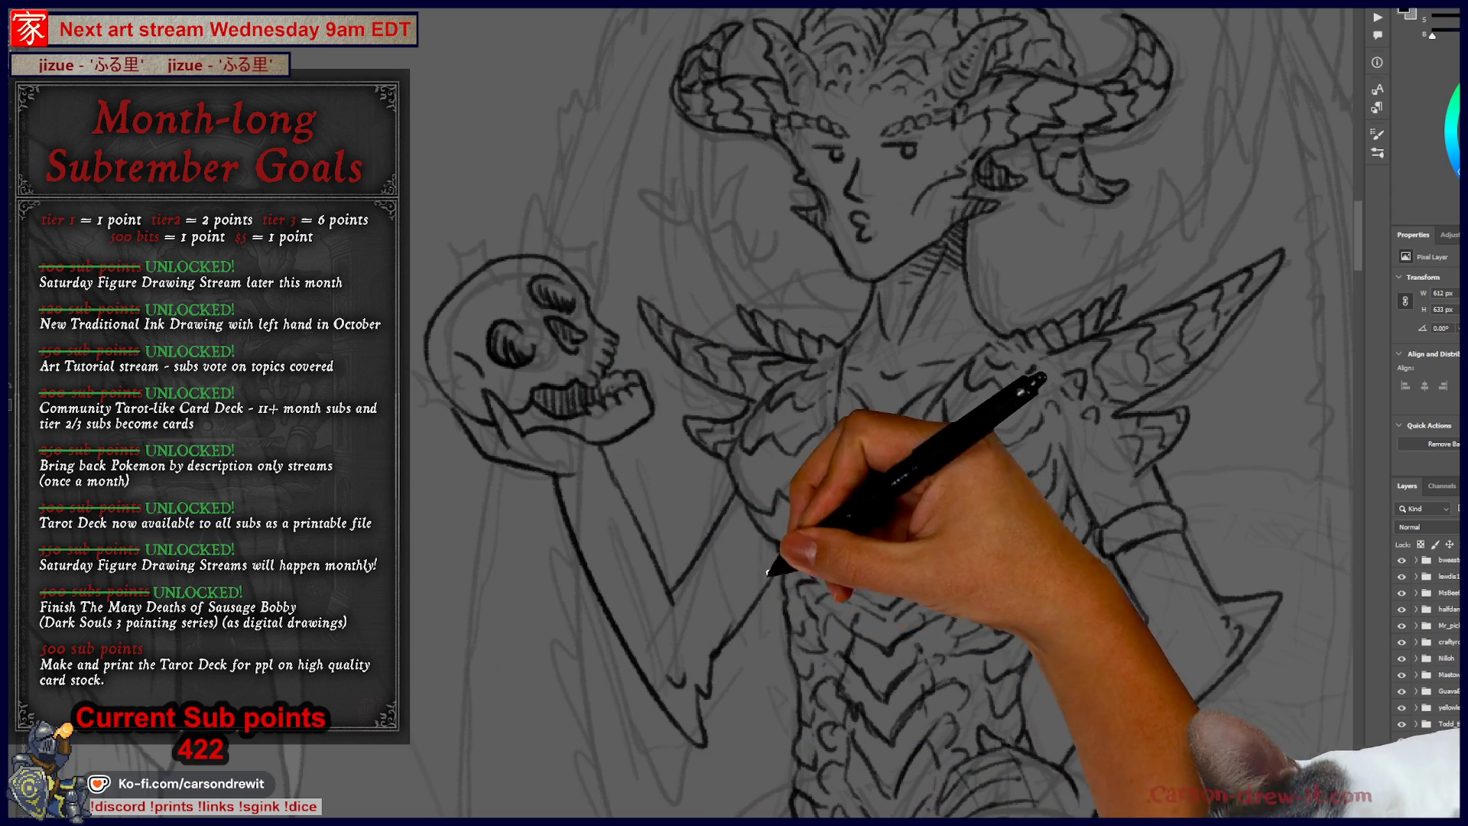
{"action": "key", "text": "ctrl"}
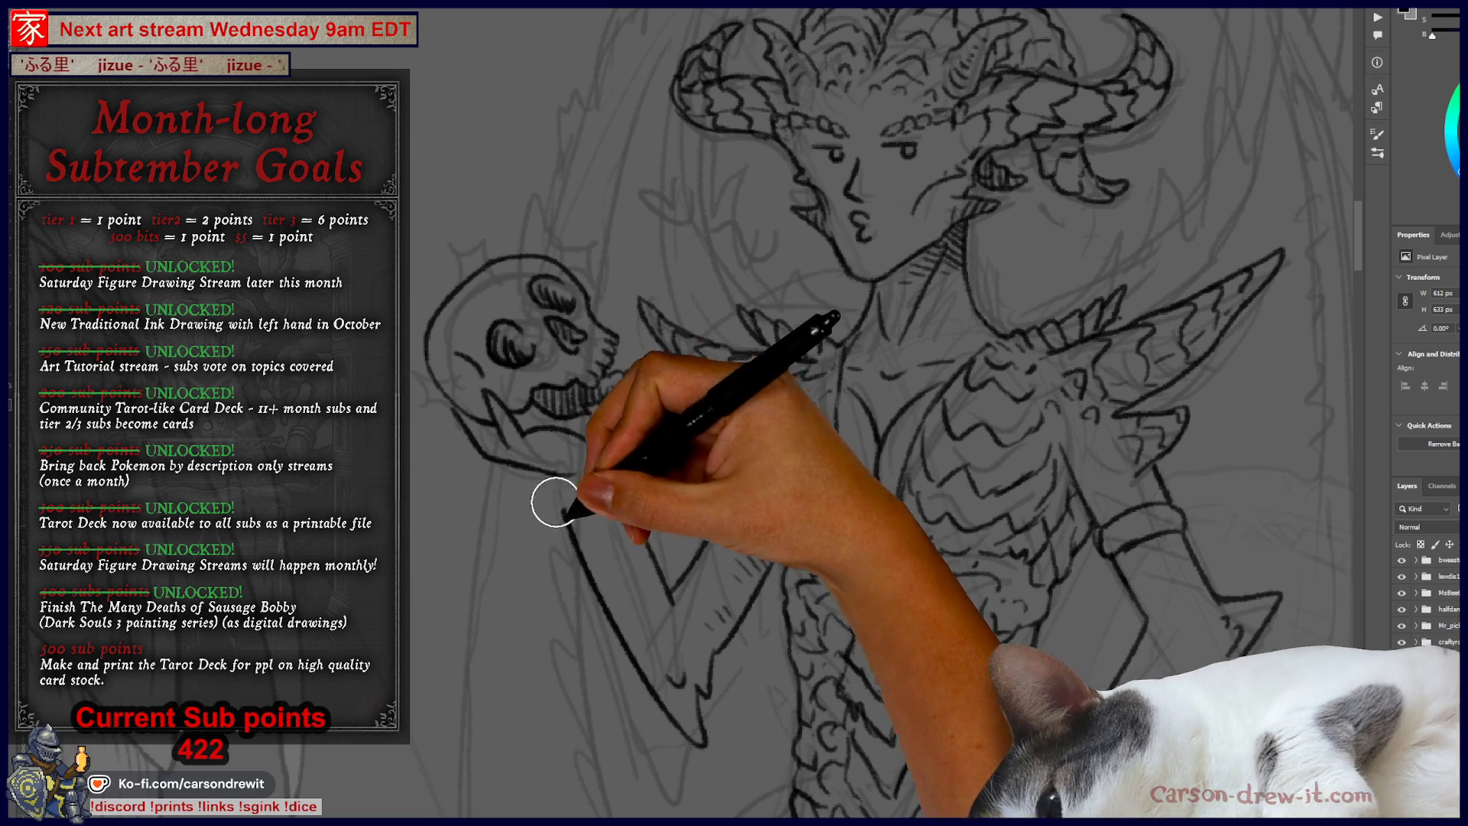
{"action": "left_click_drag", "start_coordinate": [572, 506], "coordinate": [633, 667]}
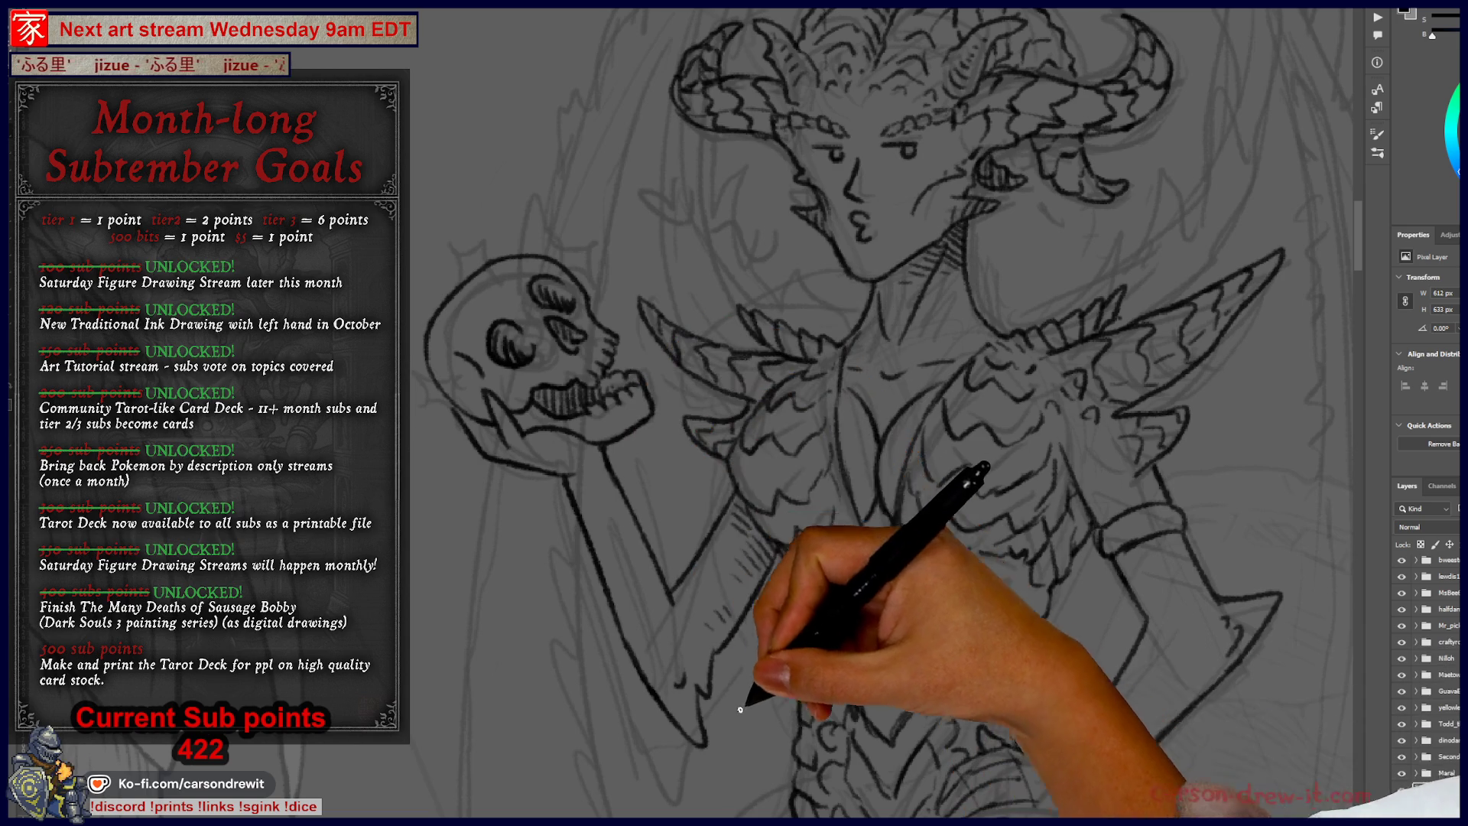
{"action": "left_click_drag", "start_coordinate": [780, 614], "coordinate": [743, 604]}
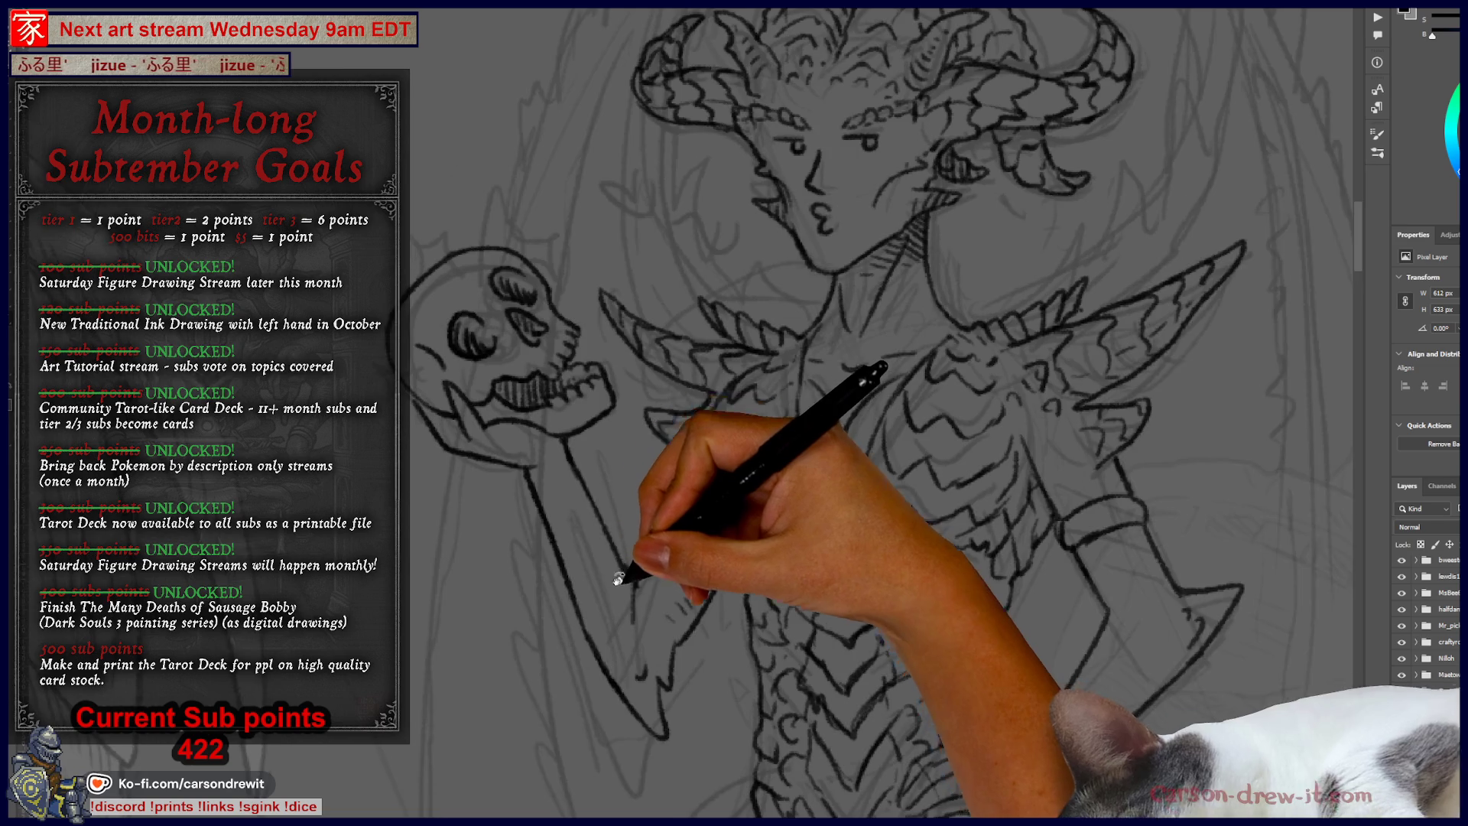
{"action": "left_click_drag", "start_coordinate": [614, 573], "coordinate": [614, 570]}
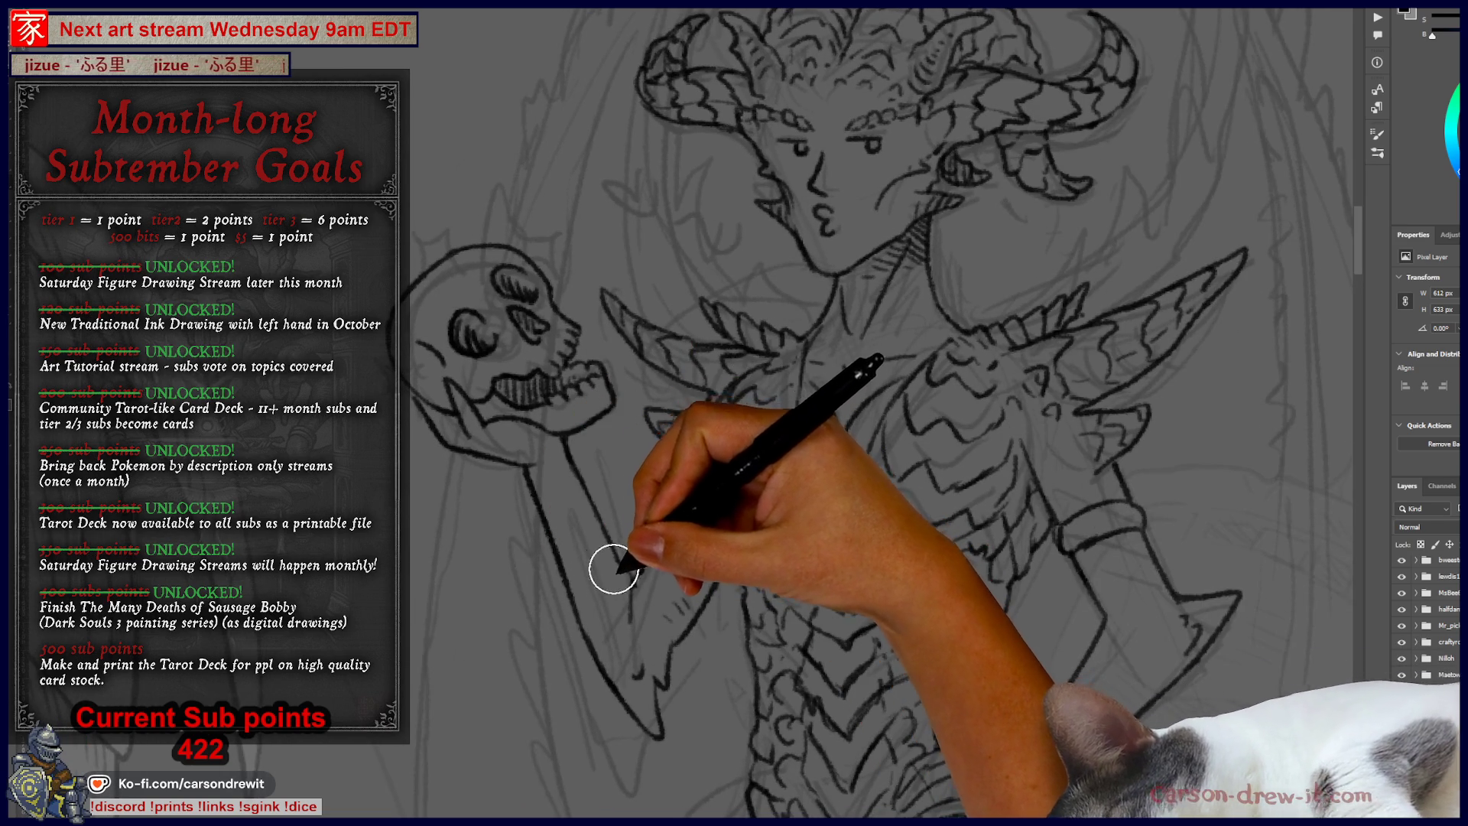
{"action": "key", "text": "bracketleft"}
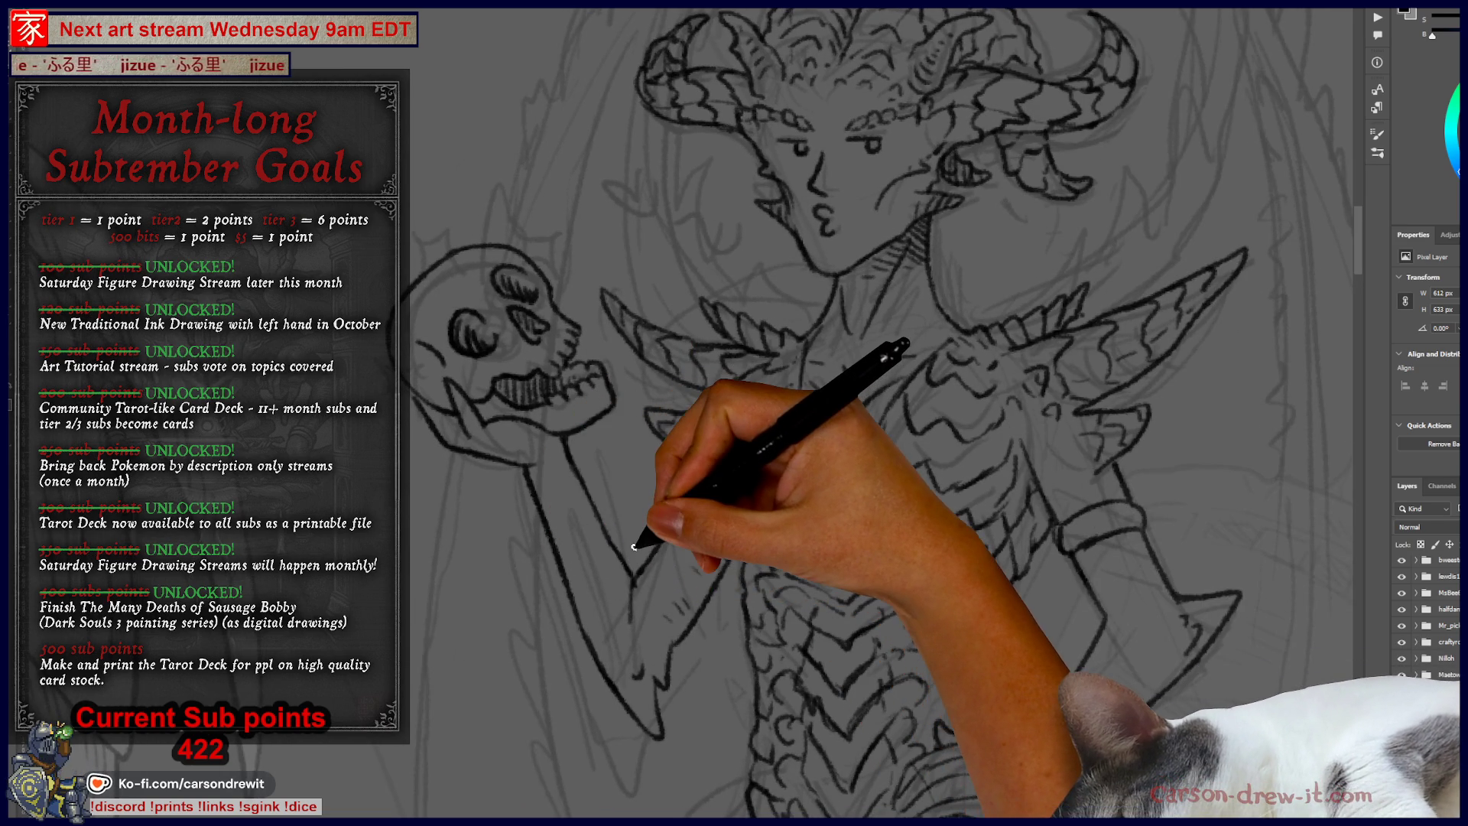
{"action": "scroll", "coordinate": [634, 546], "scroll_direction": "down", "scroll_amount": 10}
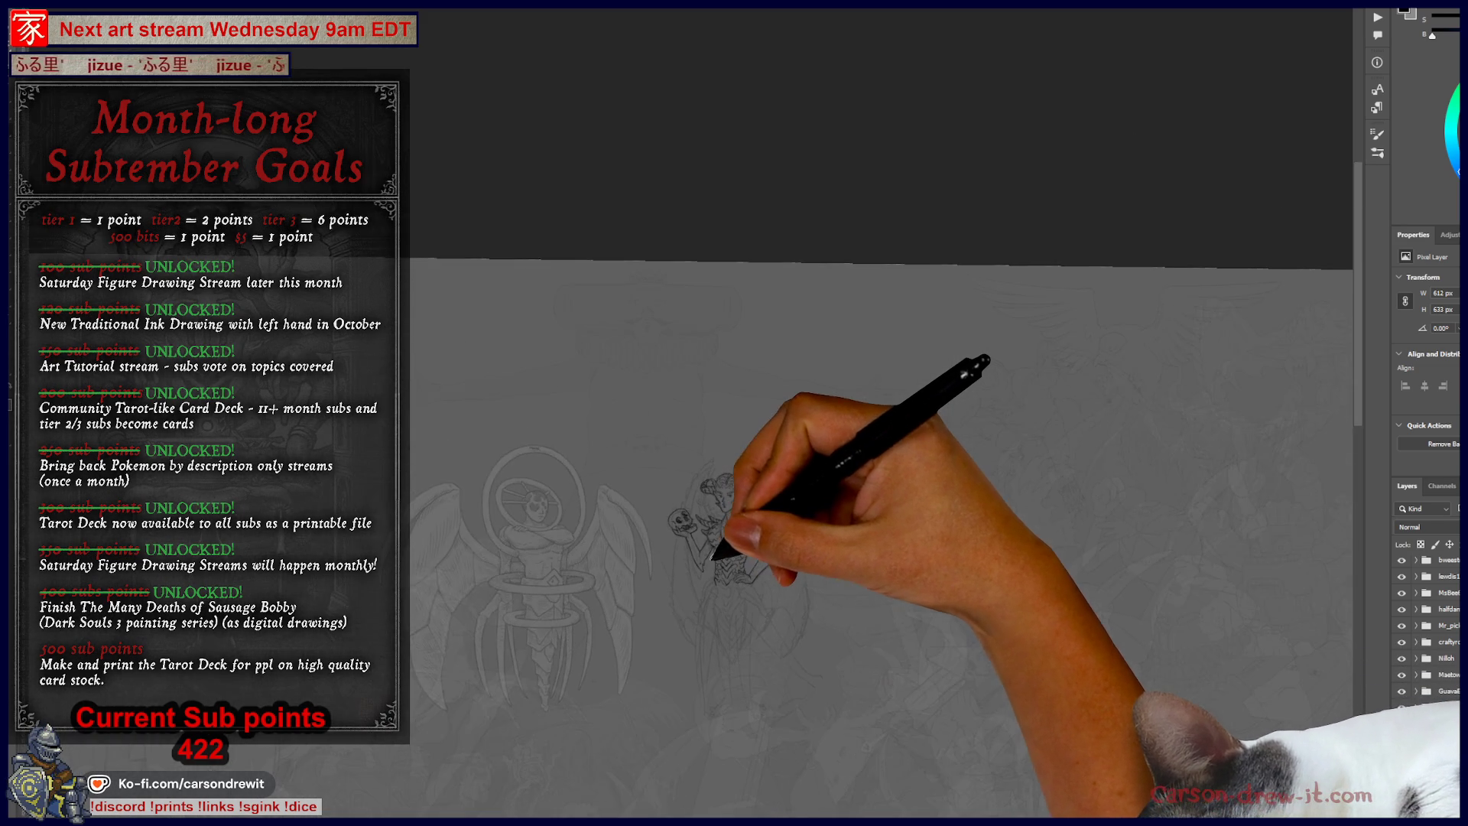
- Reset the tilted view rotation and zoom back in on the lower torso
{"action": "key", "text": "r"}
{"action": "left_click_drag", "start_coordinate": [723, 535], "coordinate": [739, 533]}
{"action": "scroll", "coordinate": [761, 589], "scroll_direction": "up", "scroll_amount": 10}
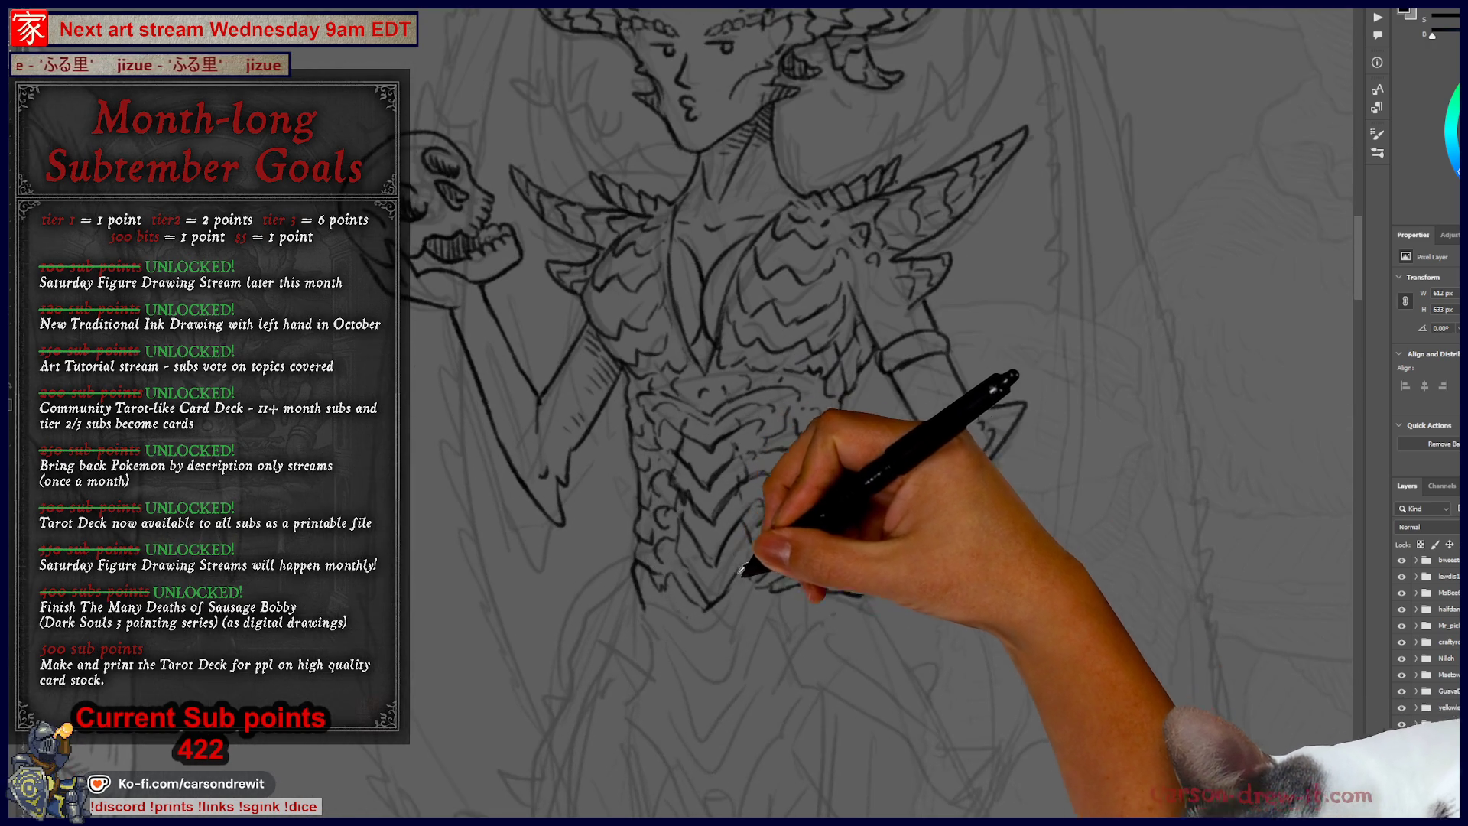
{"action": "scroll", "coordinate": [762, 621], "scroll_direction": "up", "scroll_amount": 3}
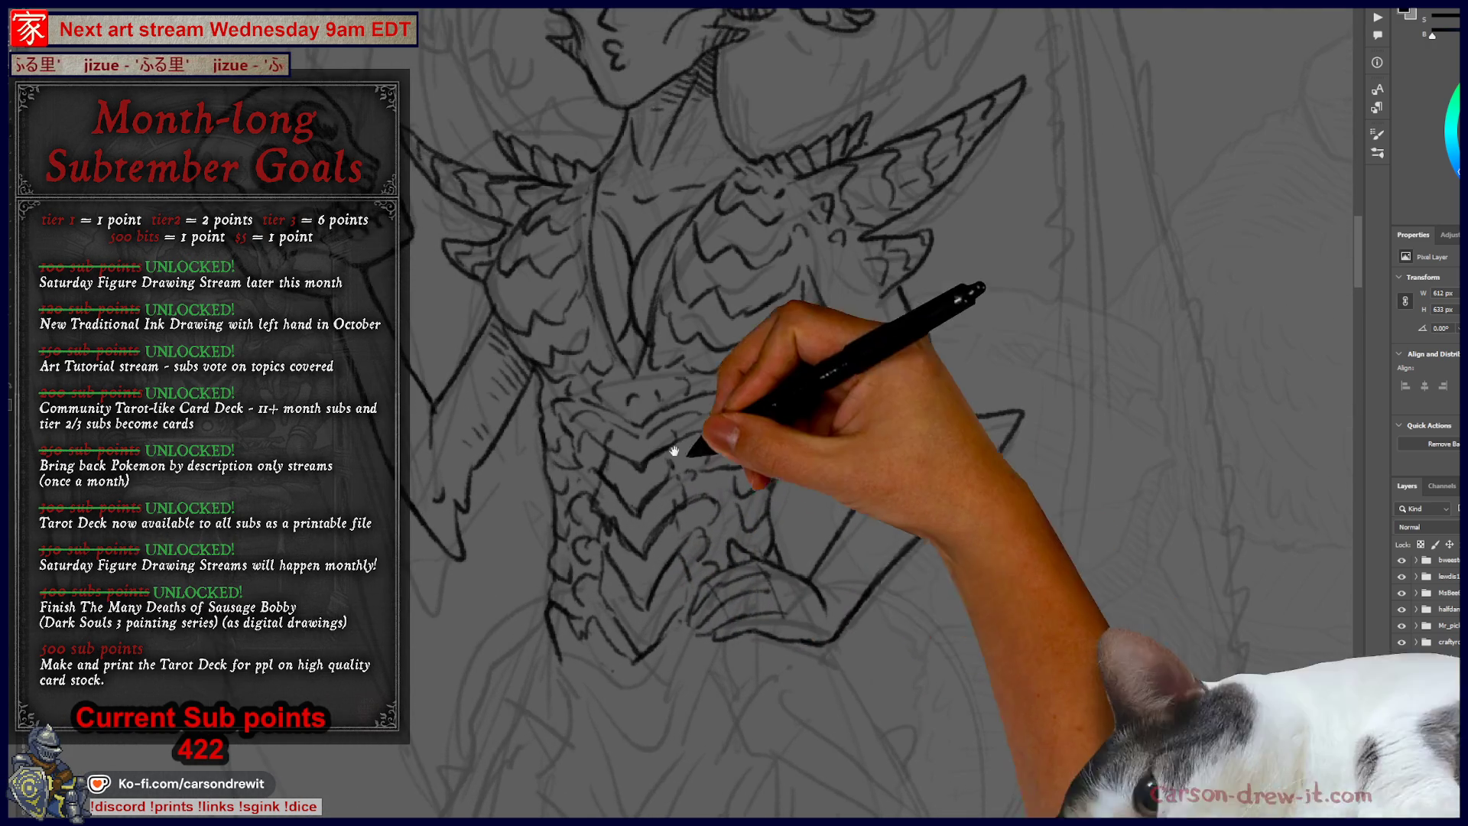
{"action": "left_click_drag", "start_coordinate": [826, 660], "coordinate": [914, 618]}
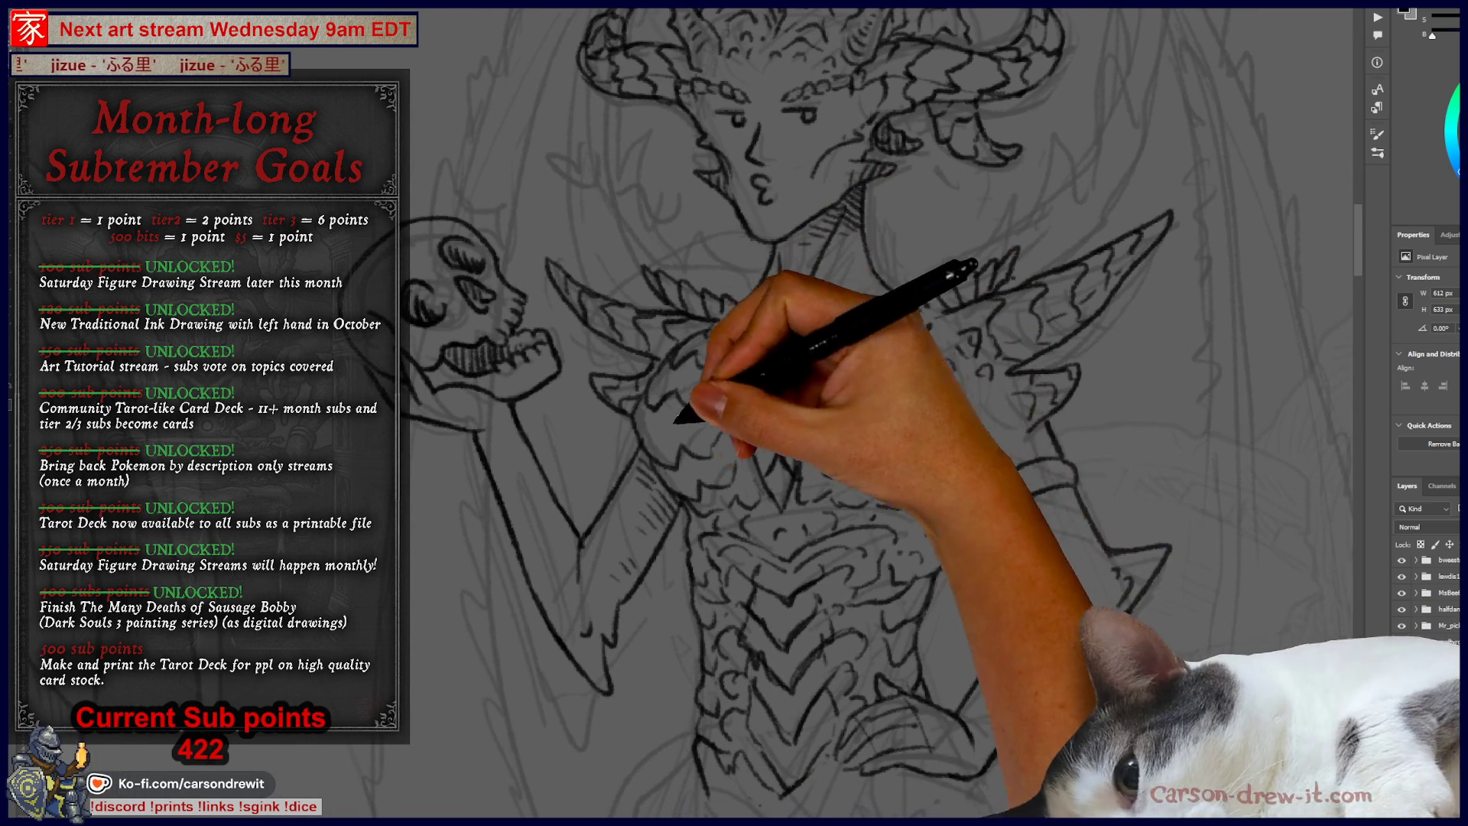
{"action": "mouse_move", "coordinate": [803, 606]}
{"action": "left_mouse_down"}
{"action": "mouse_move", "coordinate": [951, 491]}
{"action": "mouse_move", "coordinate": [836, 329]}
{"action": "left_mouse_up"}
- Ink the lower torso scales and pointed spikes along the armor's lower edge
{"action": "mouse_move", "coordinate": [738, 437]}
{"action": "left_mouse_down"}
{"action": "mouse_move", "coordinate": [715, 489]}
{"action": "mouse_move", "coordinate": [818, 589]}
{"action": "mouse_move", "coordinate": [846, 541]}
{"action": "left_mouse_up"}
{"action": "mouse_move", "coordinate": [900, 442]}
{"action": "left_mouse_down"}
{"action": "mouse_move", "coordinate": [793, 518]}
{"action": "mouse_move", "coordinate": [761, 468]}
{"action": "mouse_move", "coordinate": [839, 496]}
{"action": "left_mouse_up"}
{"action": "mouse_move", "coordinate": [884, 419]}
{"action": "left_mouse_down"}
{"action": "mouse_move", "coordinate": [744, 416]}
{"action": "mouse_move", "coordinate": [701, 387]}
{"action": "mouse_move", "coordinate": [760, 341]}
{"action": "mouse_move", "coordinate": [721, 364]}
{"action": "mouse_move", "coordinate": [713, 399]}
{"action": "mouse_move", "coordinate": [666, 413]}
{"action": "mouse_move", "coordinate": [709, 437]}
{"action": "mouse_move", "coordinate": [748, 416]}
{"action": "mouse_move", "coordinate": [803, 328]}
{"action": "mouse_move", "coordinate": [940, 326]}
{"action": "mouse_move", "coordinate": [918, 370]}
{"action": "mouse_move", "coordinate": [934, 403]}
{"action": "mouse_move", "coordinate": [954, 401]}
{"action": "left_mouse_up"}
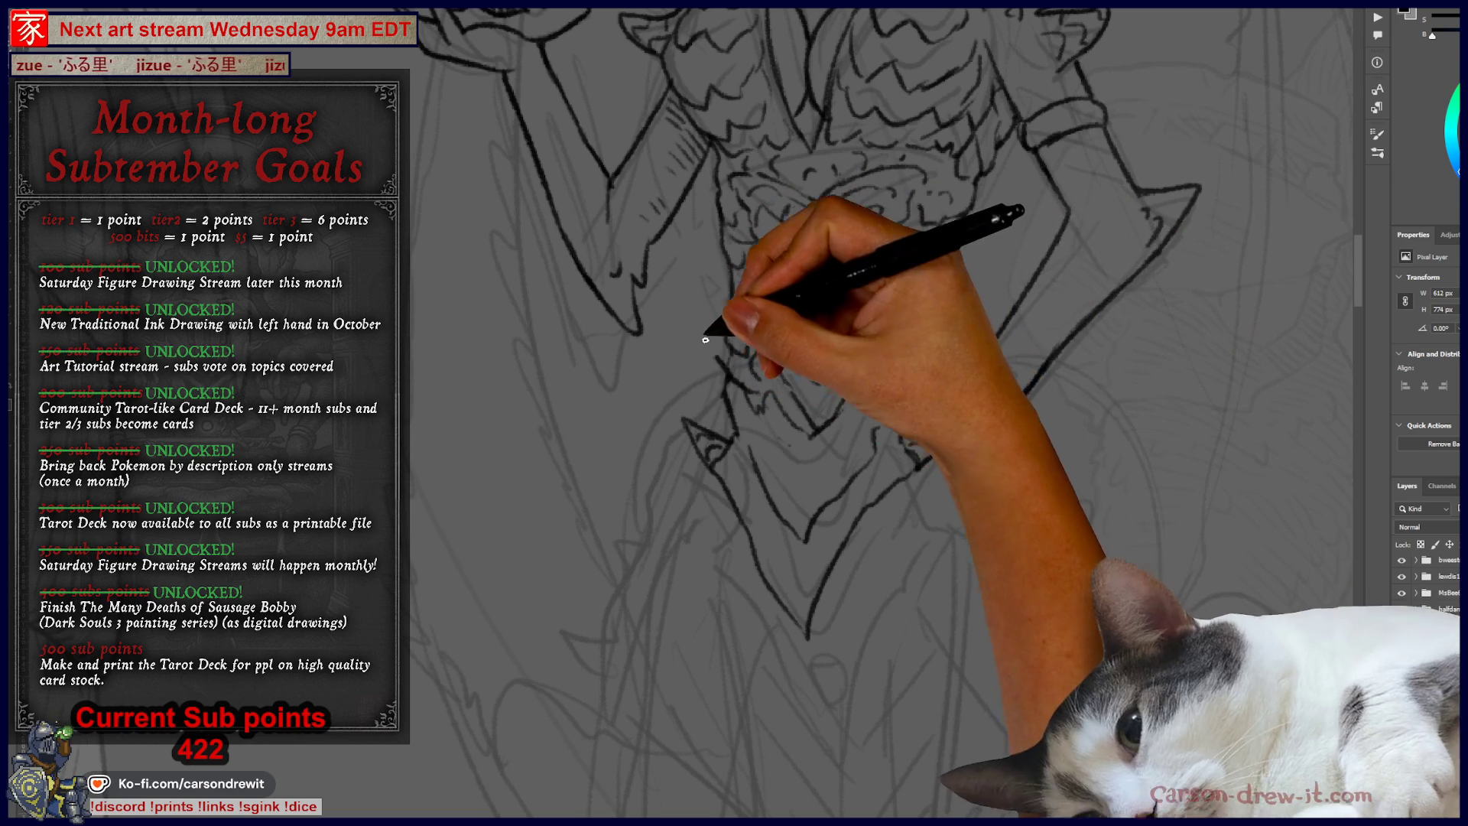
{"action": "mouse_move", "coordinate": [696, 314]}
{"action": "left_mouse_down"}
{"action": "mouse_move", "coordinate": [727, 371]}
{"action": "mouse_move", "coordinate": [738, 321]}
{"action": "mouse_move", "coordinate": [857, 311]}
{"action": "left_mouse_up"}
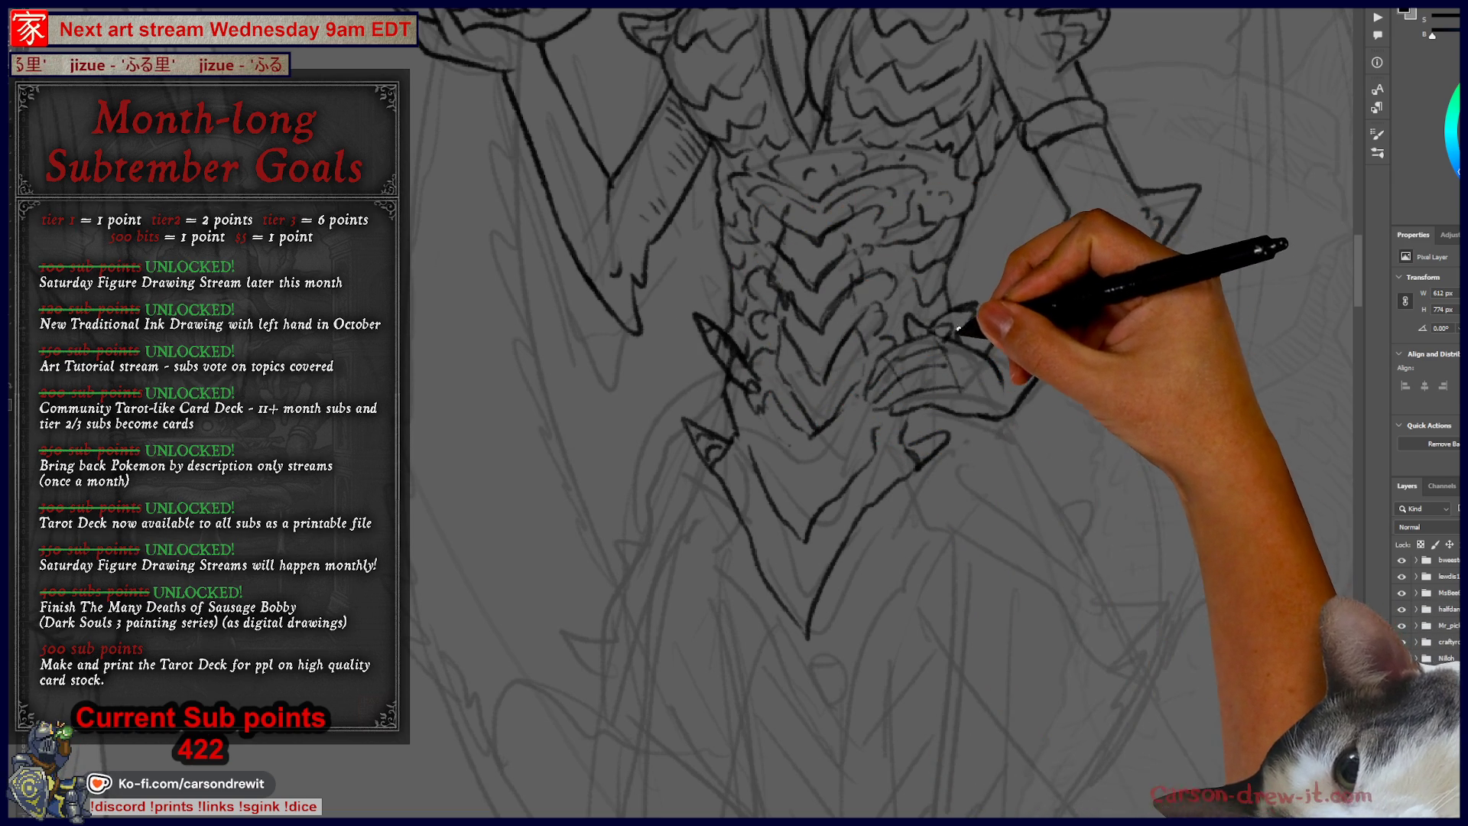
{"action": "left_click_drag", "start_coordinate": [933, 334], "coordinate": [967, 328]}
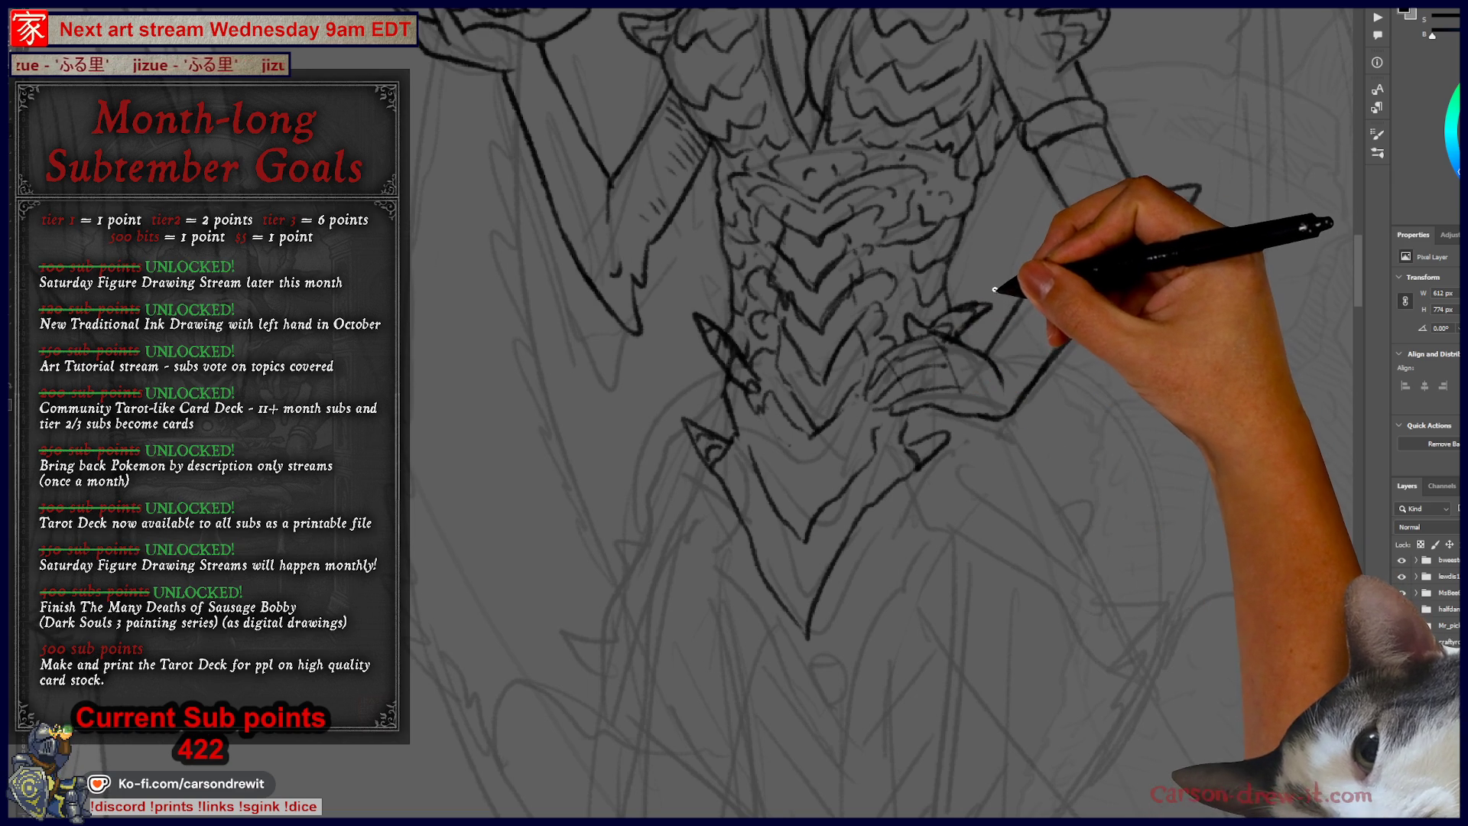
{"action": "key", "text": "ctrl"}
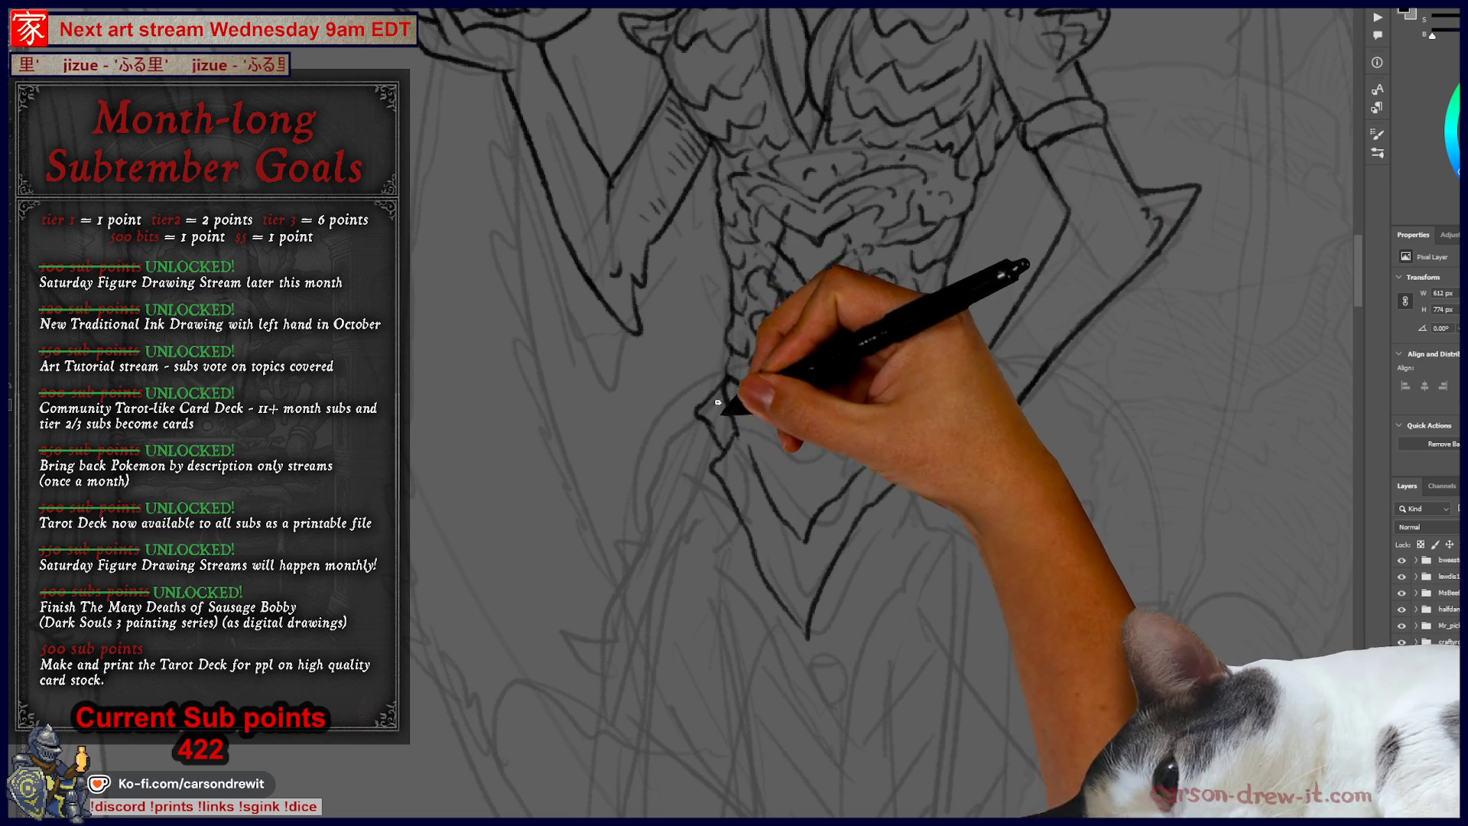
{"action": "key", "text": "ctrl+0"}
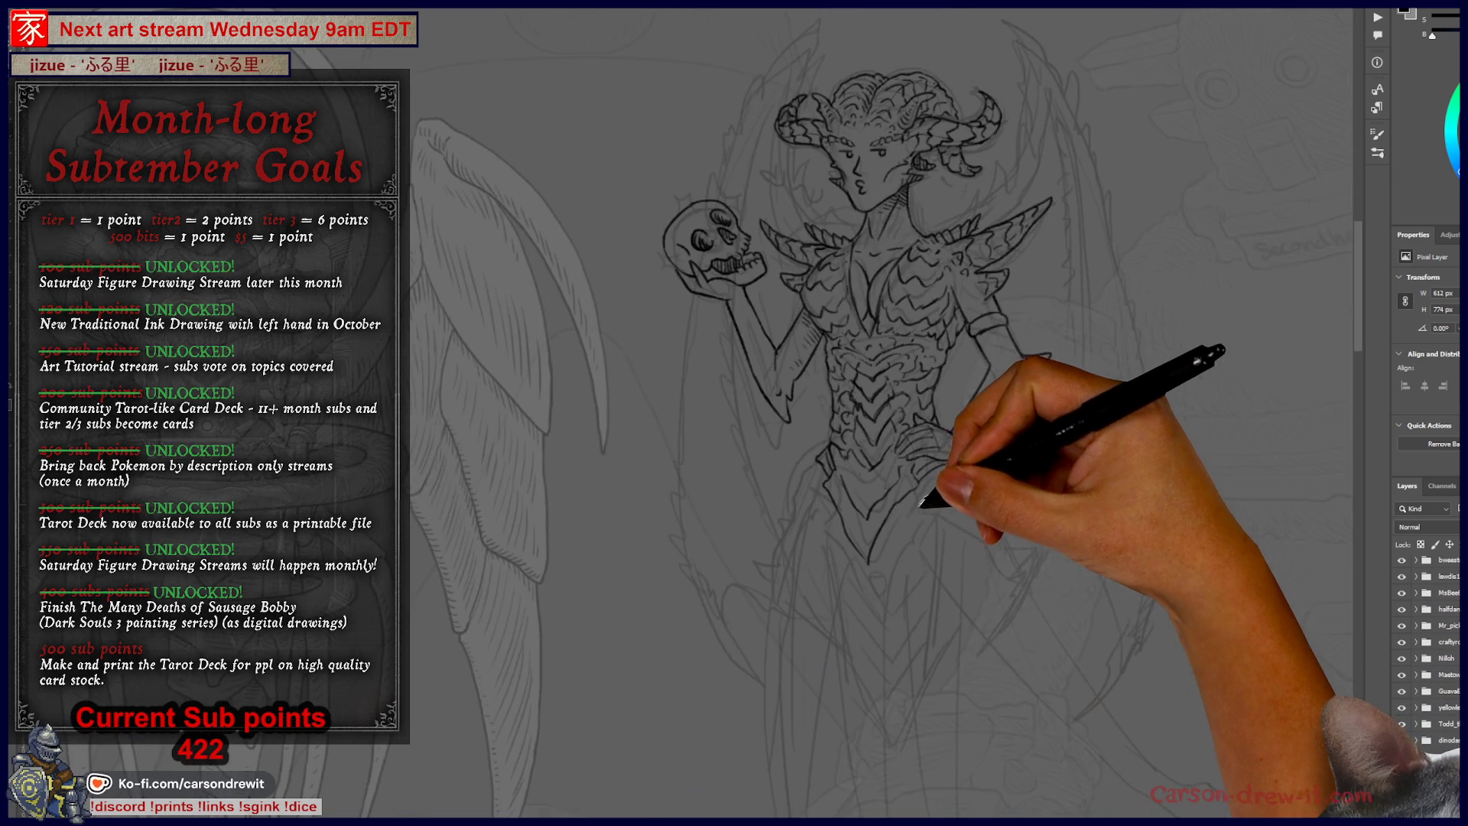
- Ink the waist V and the front skirt panel's left contour down to its jagged tip
{"action": "scroll", "coordinate": [770, 507], "scroll_direction": "up", "scroll_amount": 4}
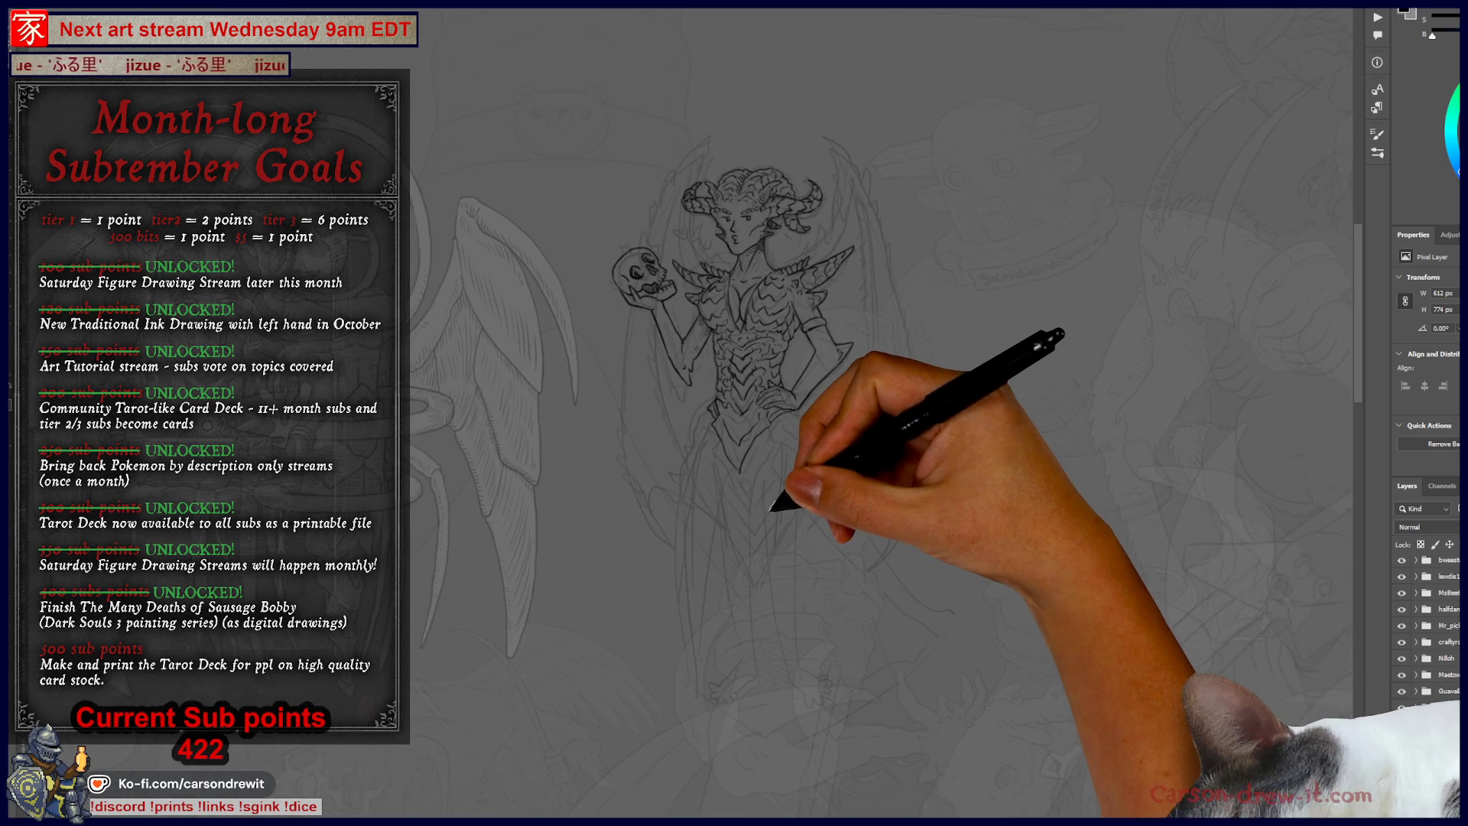
{"action": "scroll", "coordinate": [793, 449], "scroll_direction": "up", "scroll_amount": 1}
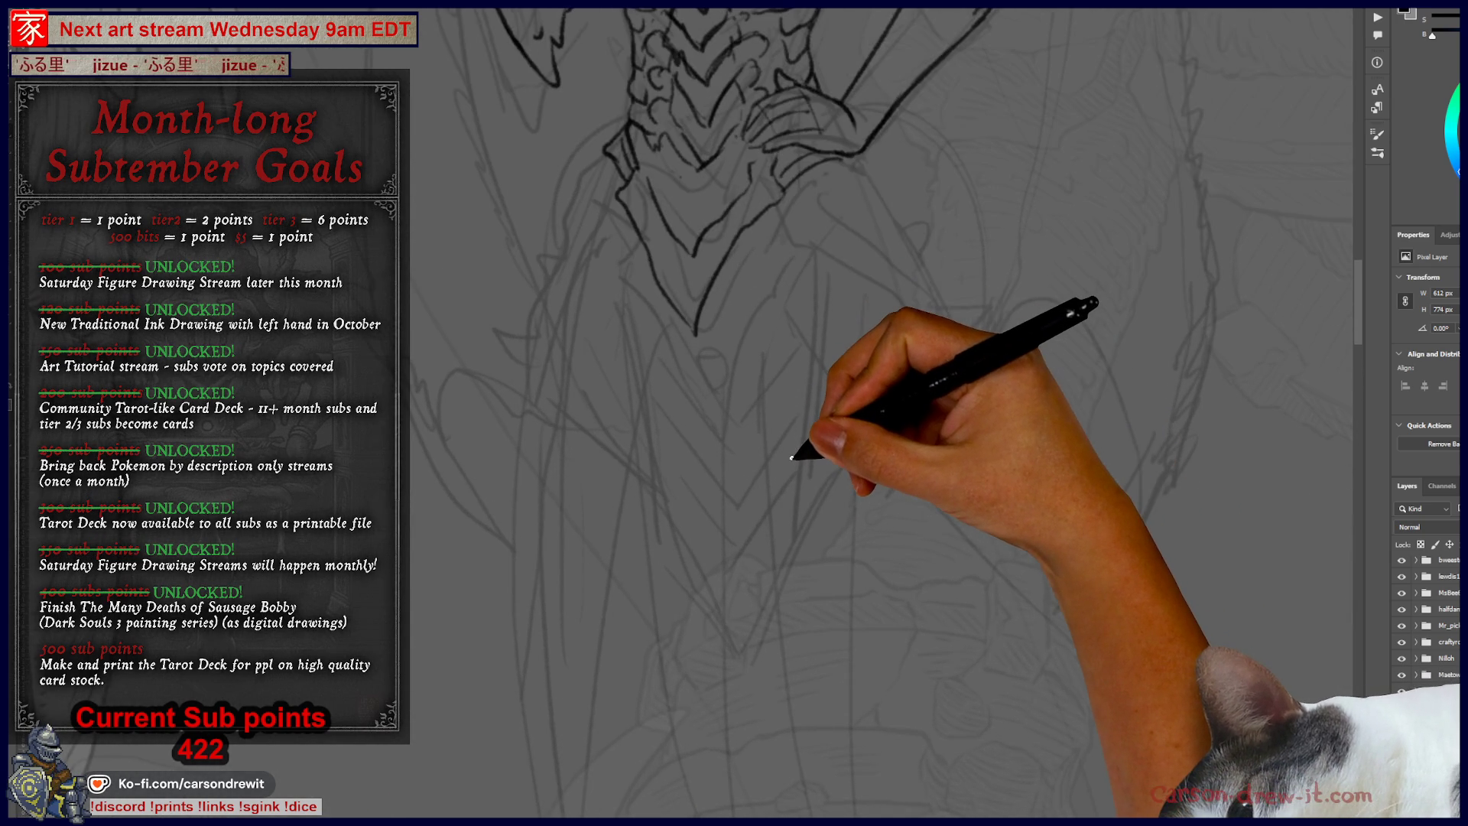
{"action": "mouse_move", "coordinate": [646, 341]}
{"action": "left_mouse_down"}
{"action": "mouse_move", "coordinate": [698, 429]}
{"action": "mouse_move", "coordinate": [744, 369]}
{"action": "left_mouse_up"}
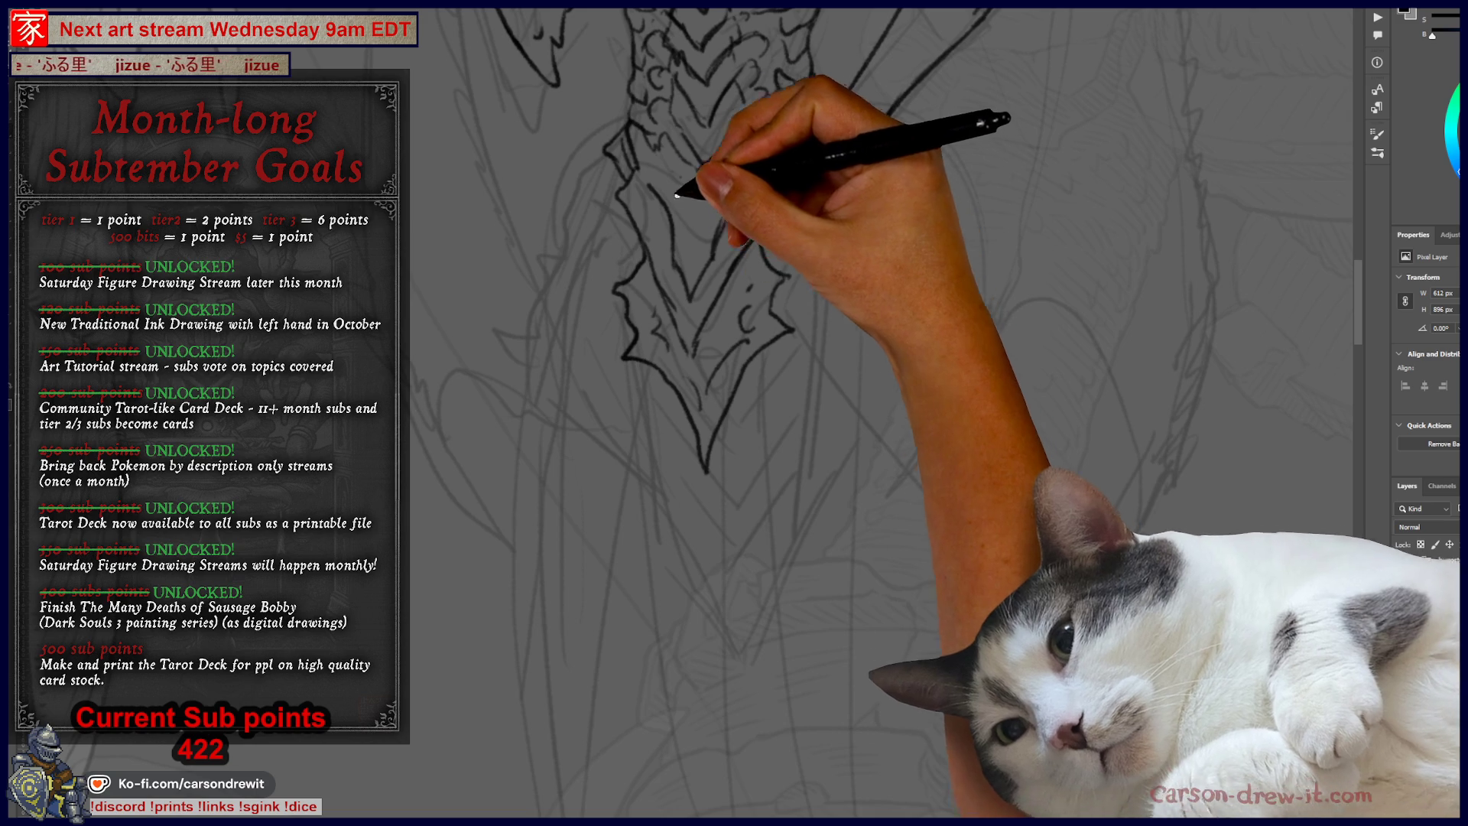
{"action": "left_click_drag", "start_coordinate": [831, 352], "coordinate": [862, 426]}
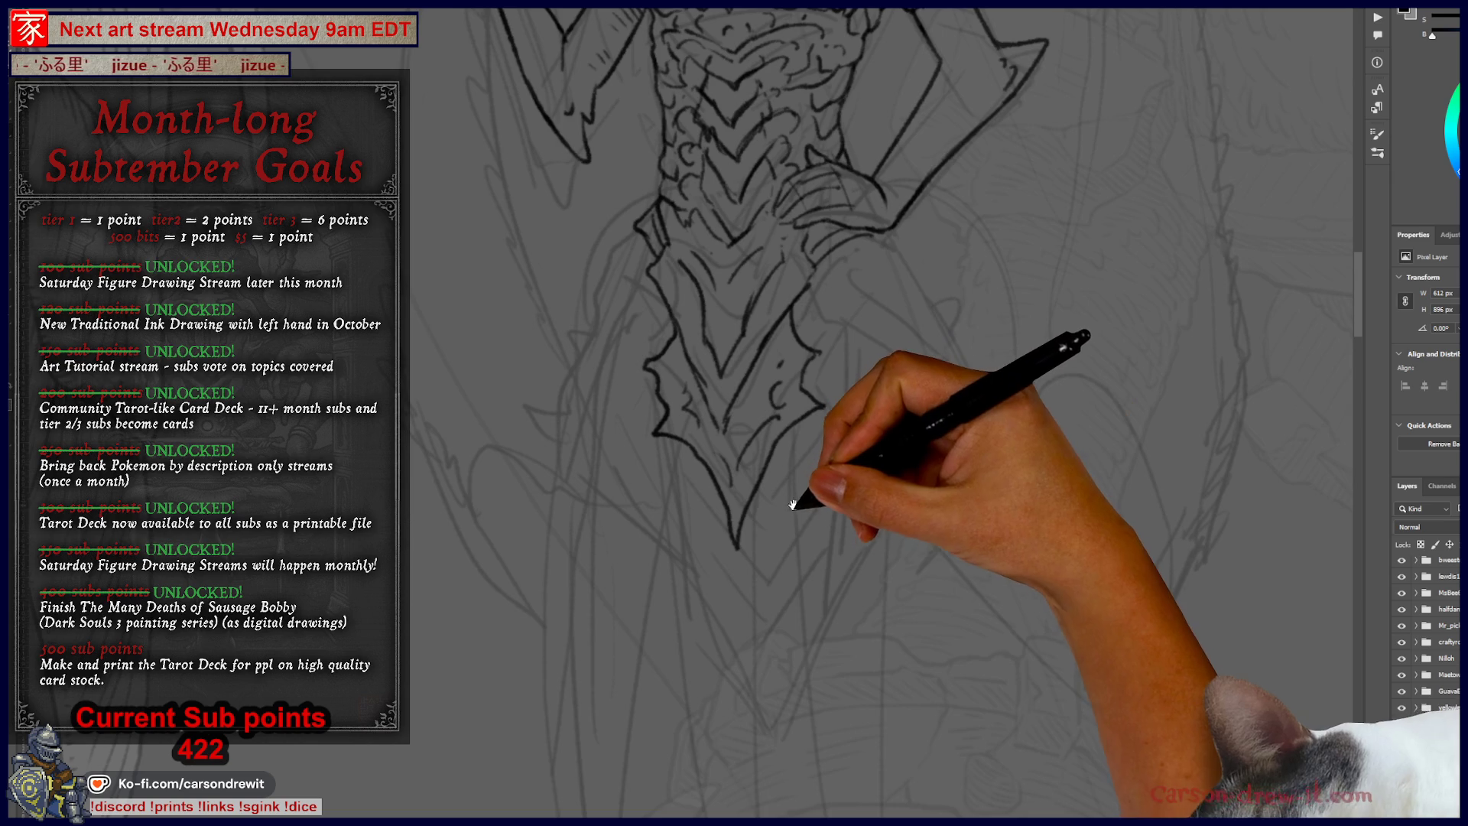
{"action": "mouse_move", "coordinate": [885, 515]}
{"action": "left_mouse_down"}
{"action": "mouse_move", "coordinate": [836, 387]}
{"action": "mouse_move", "coordinate": [842, 419]}
{"action": "mouse_move", "coordinate": [810, 420]}
{"action": "mouse_move", "coordinate": [782, 393]}
{"action": "mouse_move", "coordinate": [727, 451]}
{"action": "left_mouse_up"}
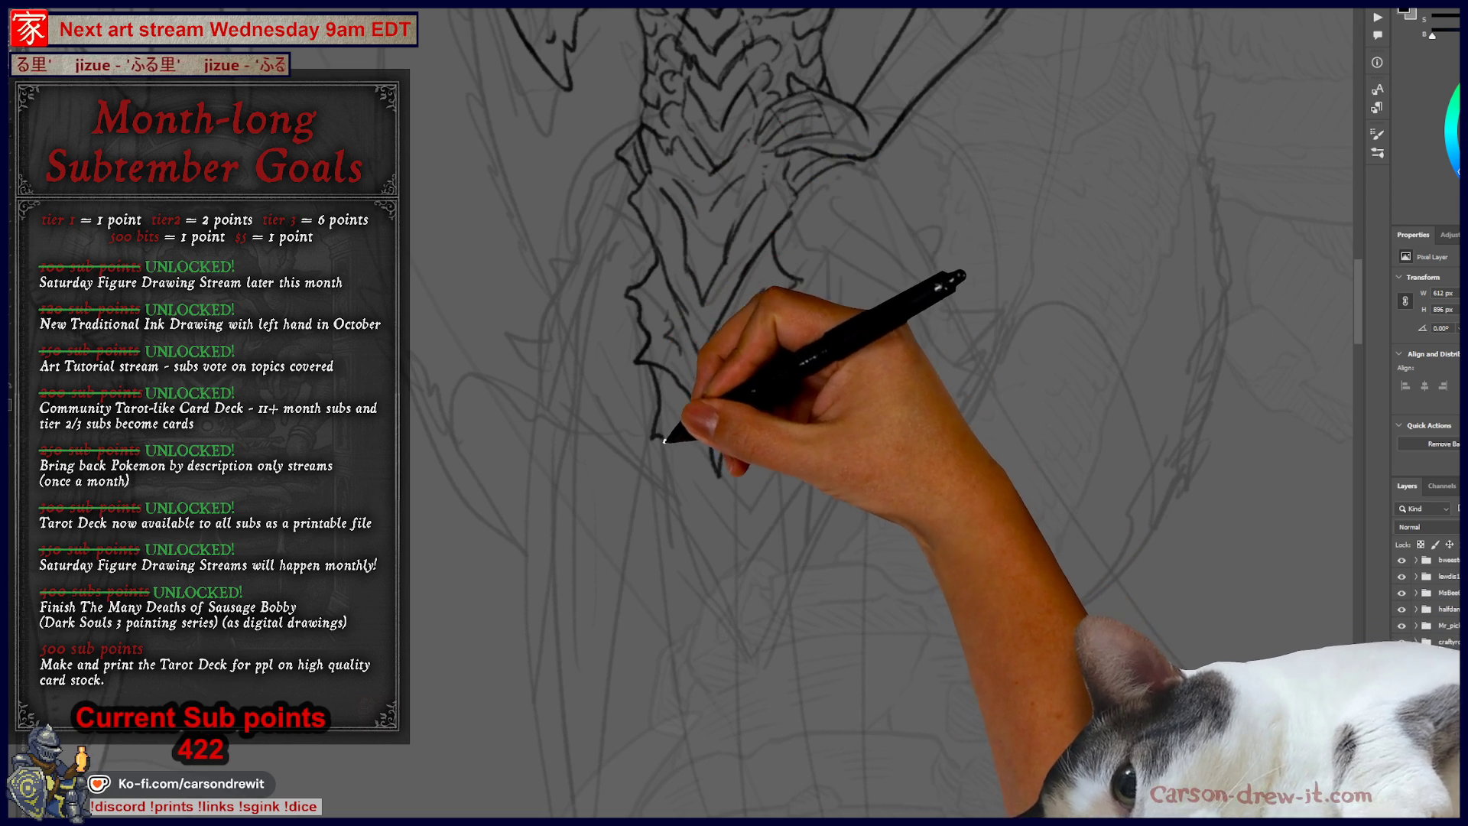
{"action": "mouse_move", "coordinate": [678, 498]}
{"action": "left_mouse_down"}
{"action": "mouse_move", "coordinate": [698, 612]}
{"action": "mouse_move", "coordinate": [763, 679]}
{"action": "mouse_move", "coordinate": [780, 622]}
{"action": "mouse_move", "coordinate": [770, 655]}
{"action": "mouse_move", "coordinate": [795, 633]}
{"action": "left_mouse_up"}
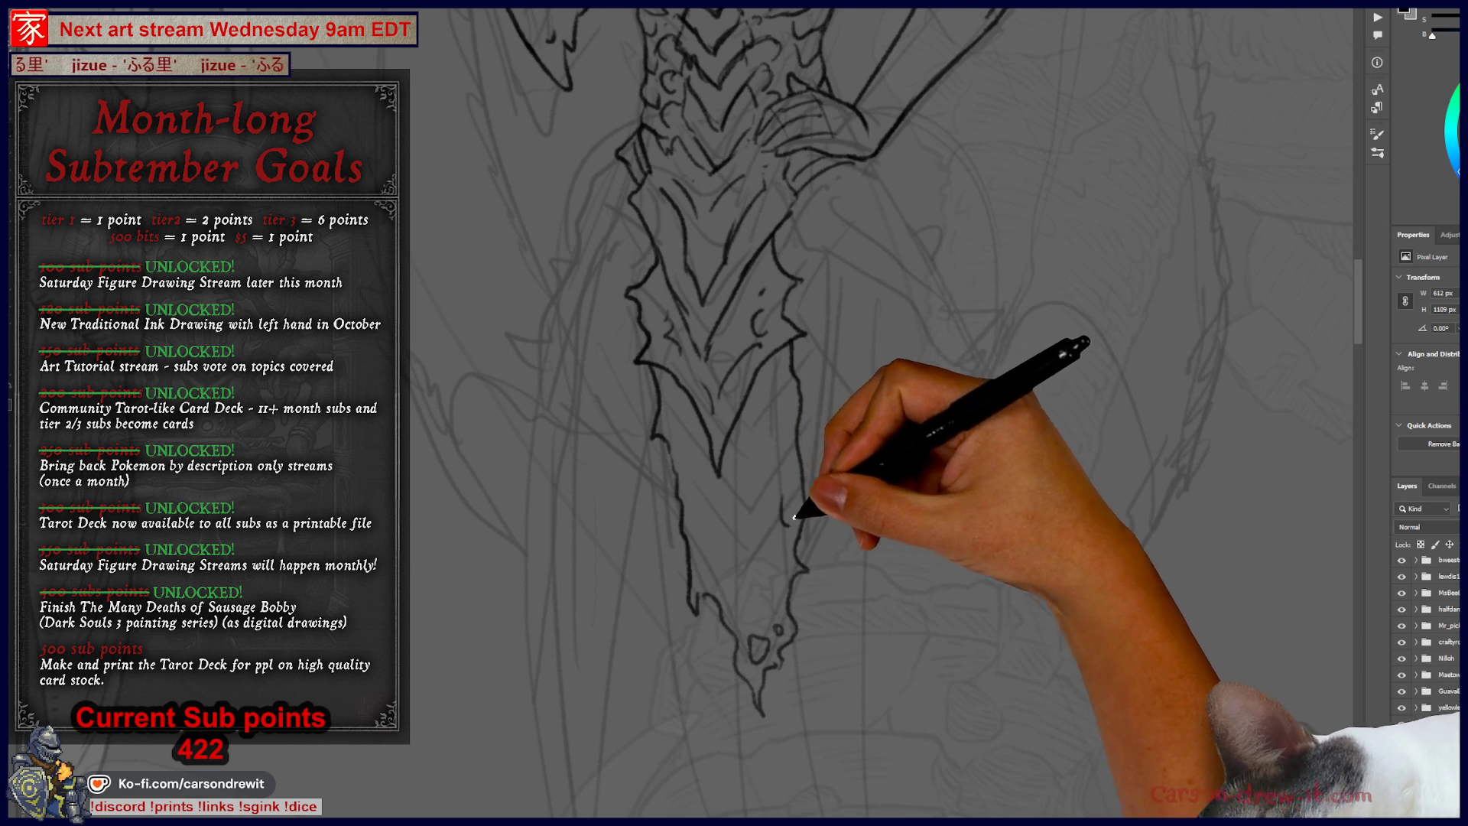
{"action": "mouse_move", "coordinate": [794, 437]}
{"action": "left_mouse_down"}
{"action": "mouse_move", "coordinate": [852, 583]}
{"action": "mouse_move", "coordinate": [787, 573]}
{"action": "mouse_move", "coordinate": [809, 584]}
{"action": "mouse_move", "coordinate": [845, 771]}
{"action": "mouse_move", "coordinate": [819, 525]}
{"action": "mouse_move", "coordinate": [759, 350]}
{"action": "left_mouse_up"}
{"action": "scroll", "coordinate": [759, 350], "scroll_direction": "down", "scroll_amount": 3}
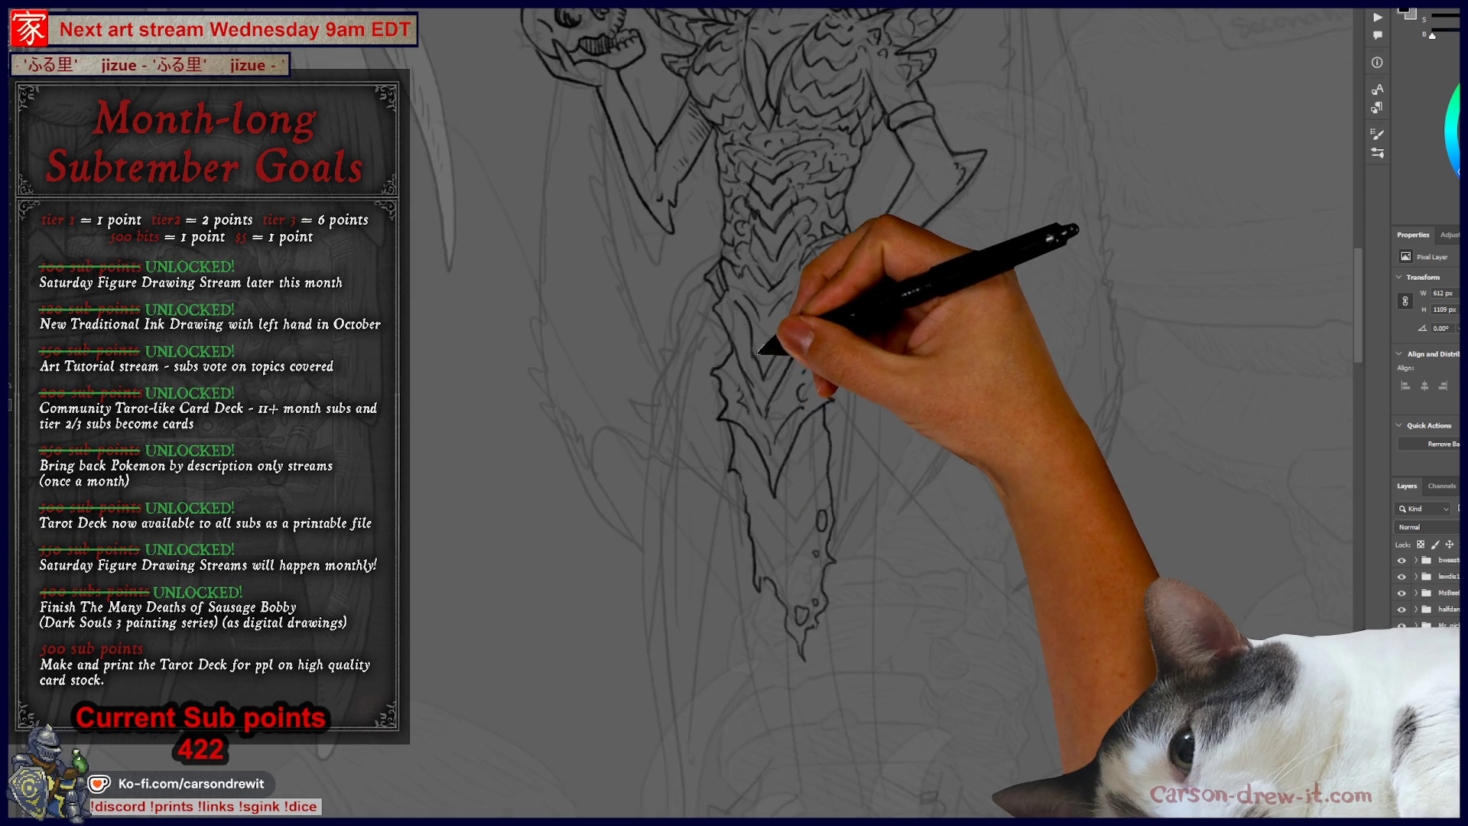
- Ink a long line down beside the waist and a short stroke near the skirt's end
{"action": "scroll", "coordinate": [801, 452], "scroll_direction": "up", "scroll_amount": 5}
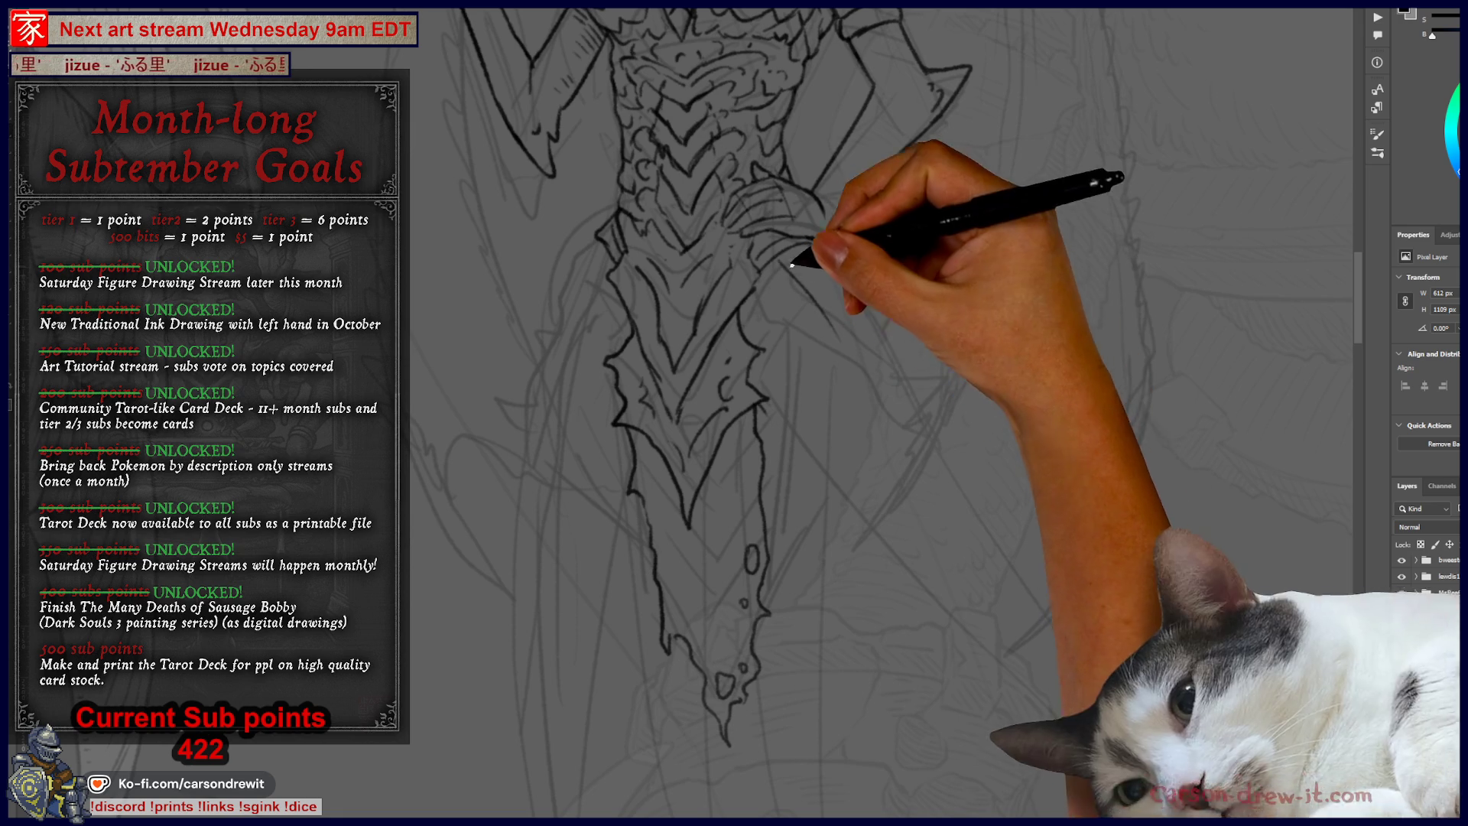
{"action": "mouse_move", "coordinate": [918, 322]}
{"action": "left_mouse_down"}
{"action": "mouse_move", "coordinate": [954, 467]}
{"action": "mouse_move", "coordinate": [1082, 633]}
{"action": "left_mouse_up"}
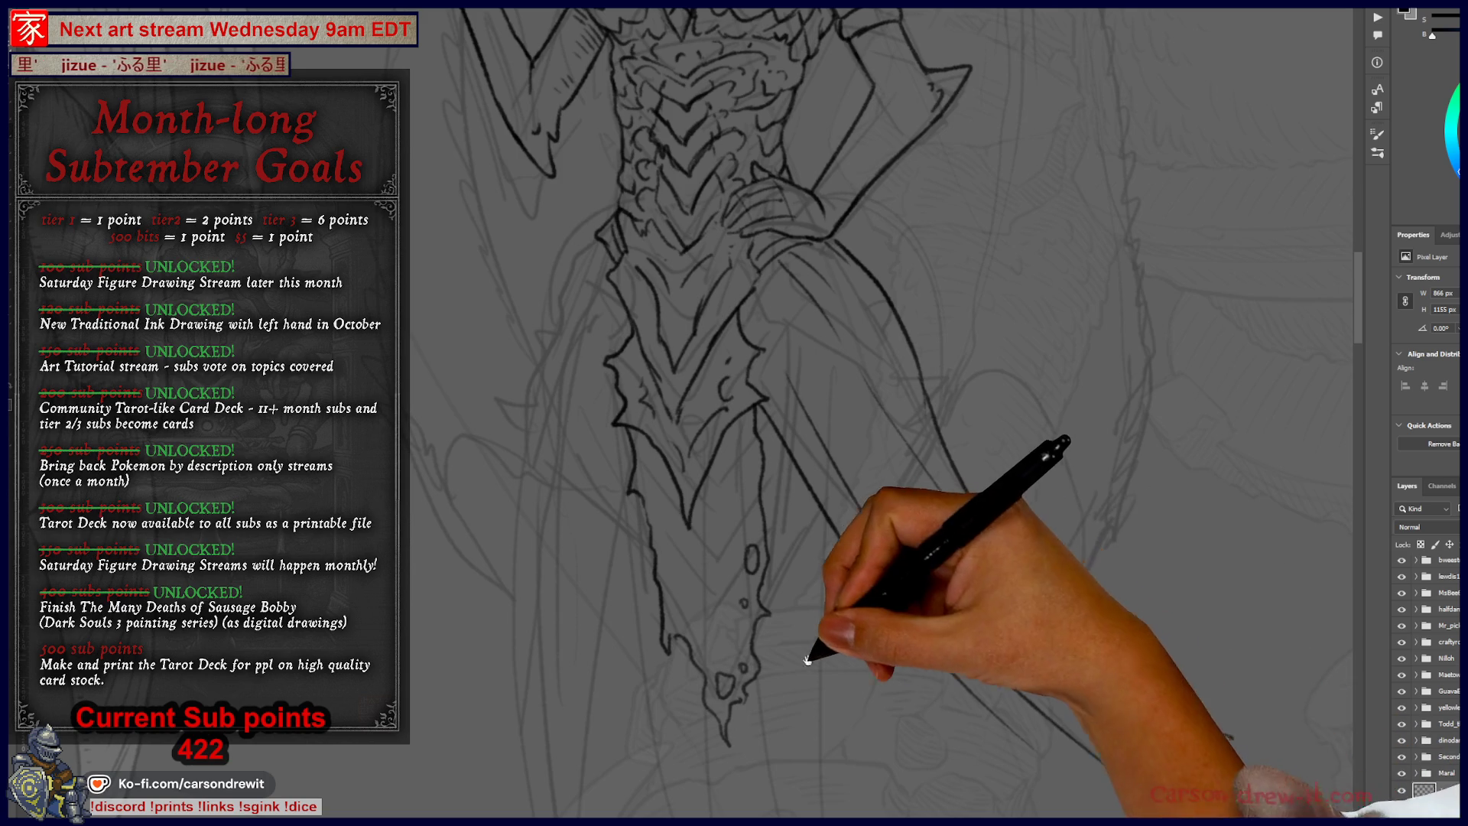
{"action": "left_click_drag", "start_coordinate": [950, 475], "coordinate": [1137, 627]}
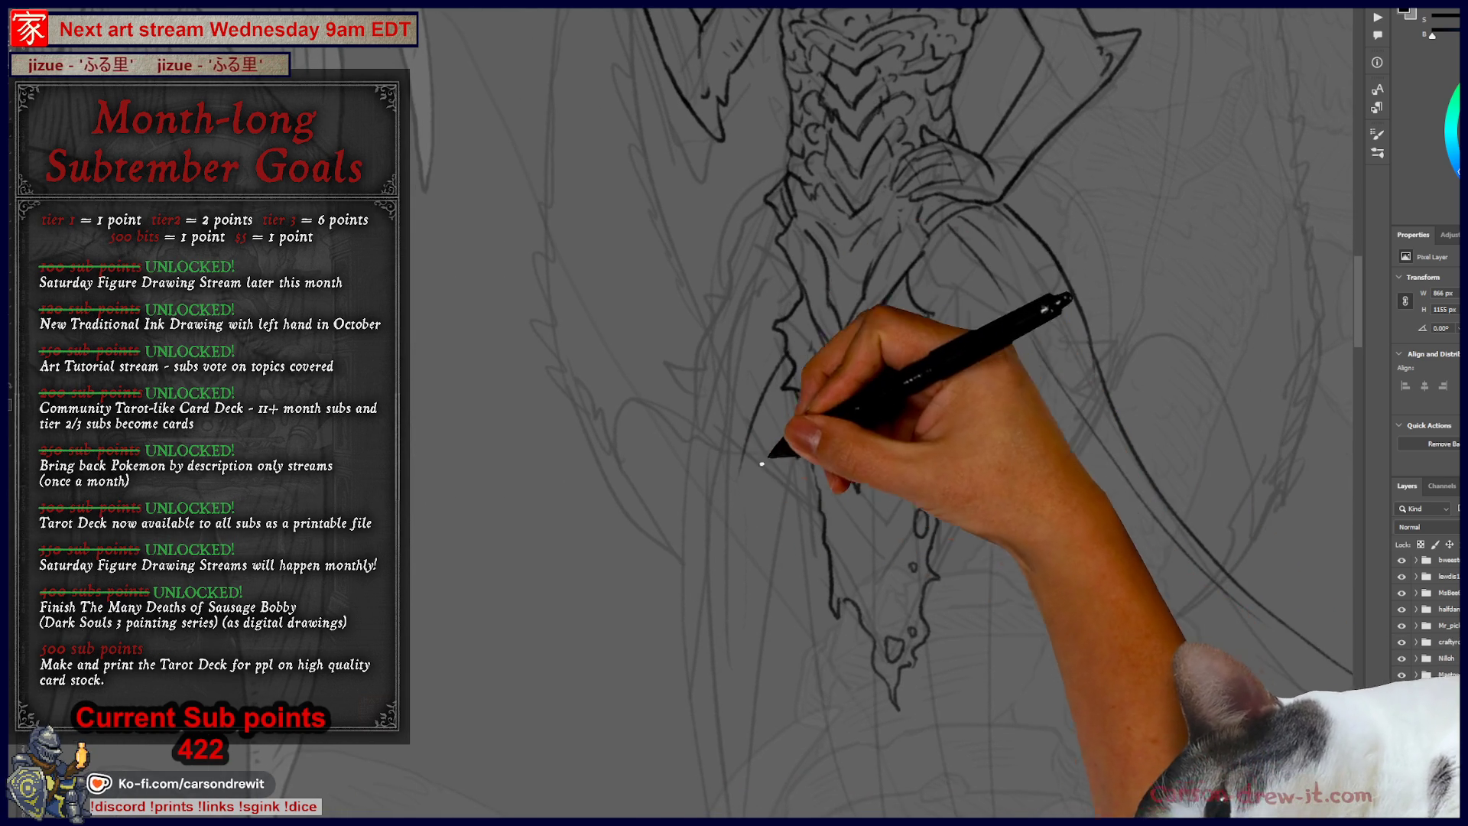
{"action": "left_click_drag", "start_coordinate": [880, 748], "coordinate": [935, 740]}
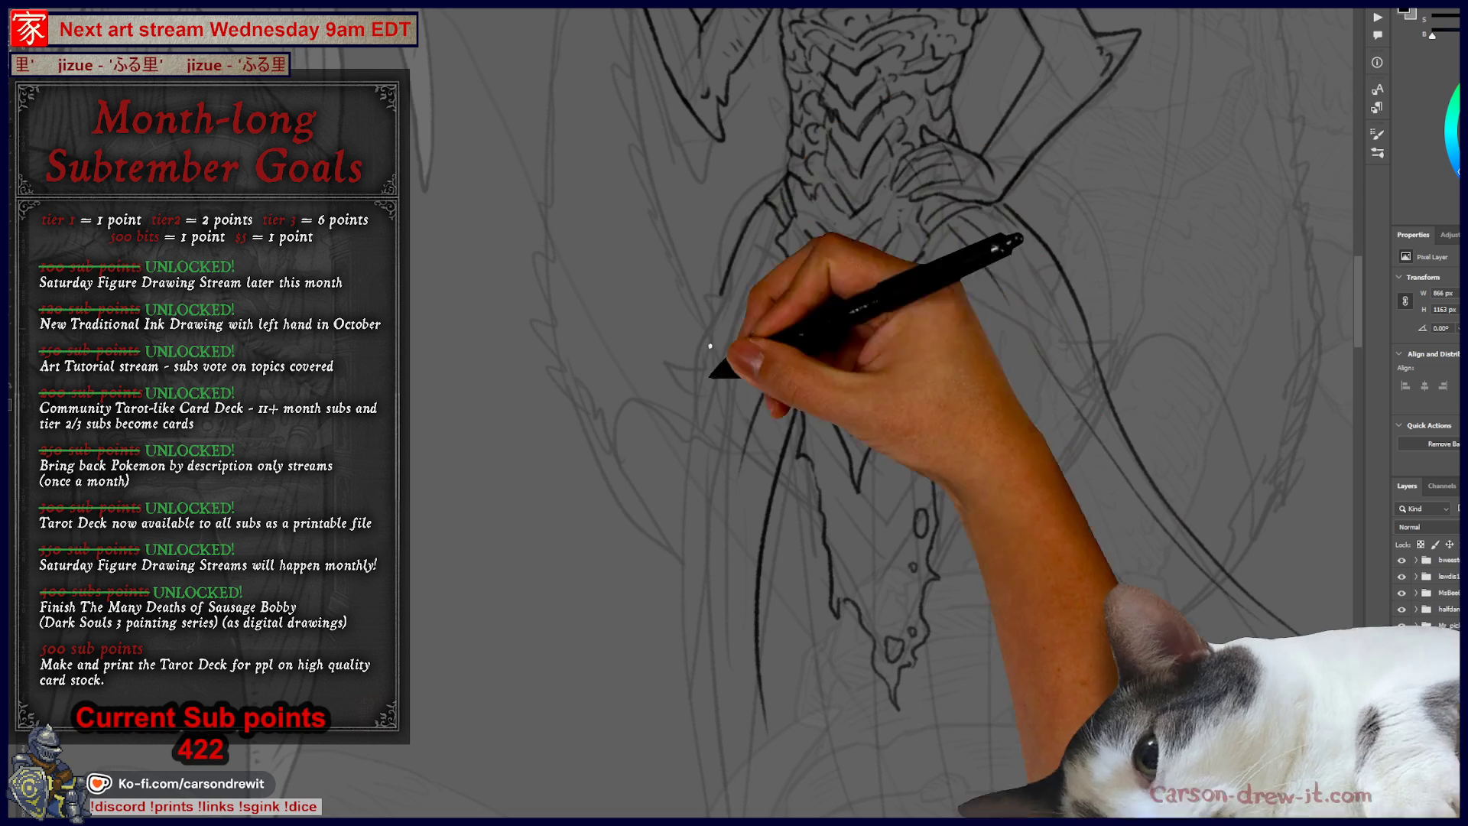
{"action": "key", "text": "ctrl"}
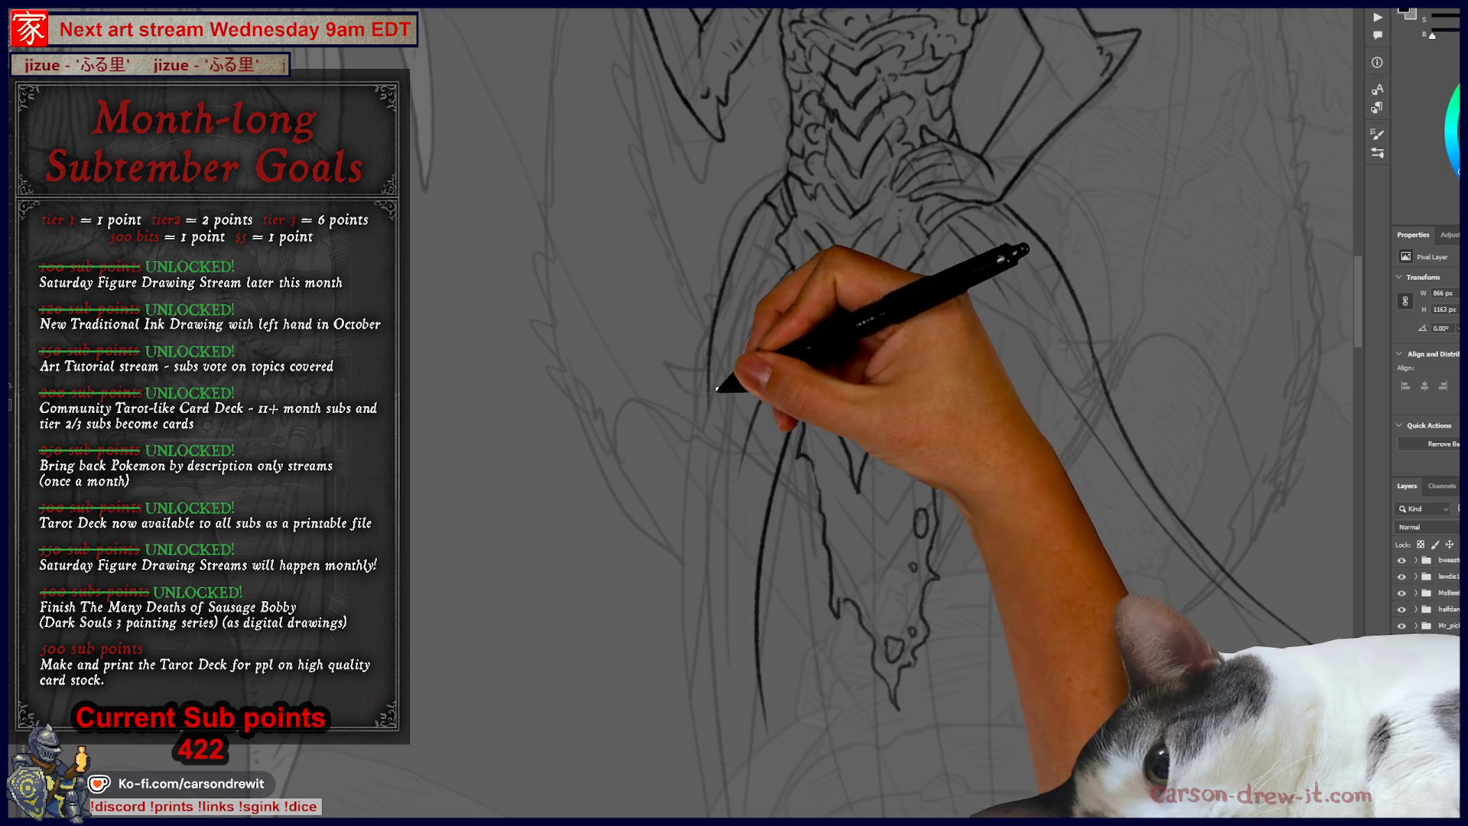
- Ink the long left and right skirt lines plus a wavy hem at the lower right
{"action": "mouse_move", "coordinate": [747, 596]}
{"action": "left_mouse_down"}
{"action": "mouse_move", "coordinate": [748, 320]}
{"action": "mouse_move", "coordinate": [777, 567]}
{"action": "left_mouse_up"}
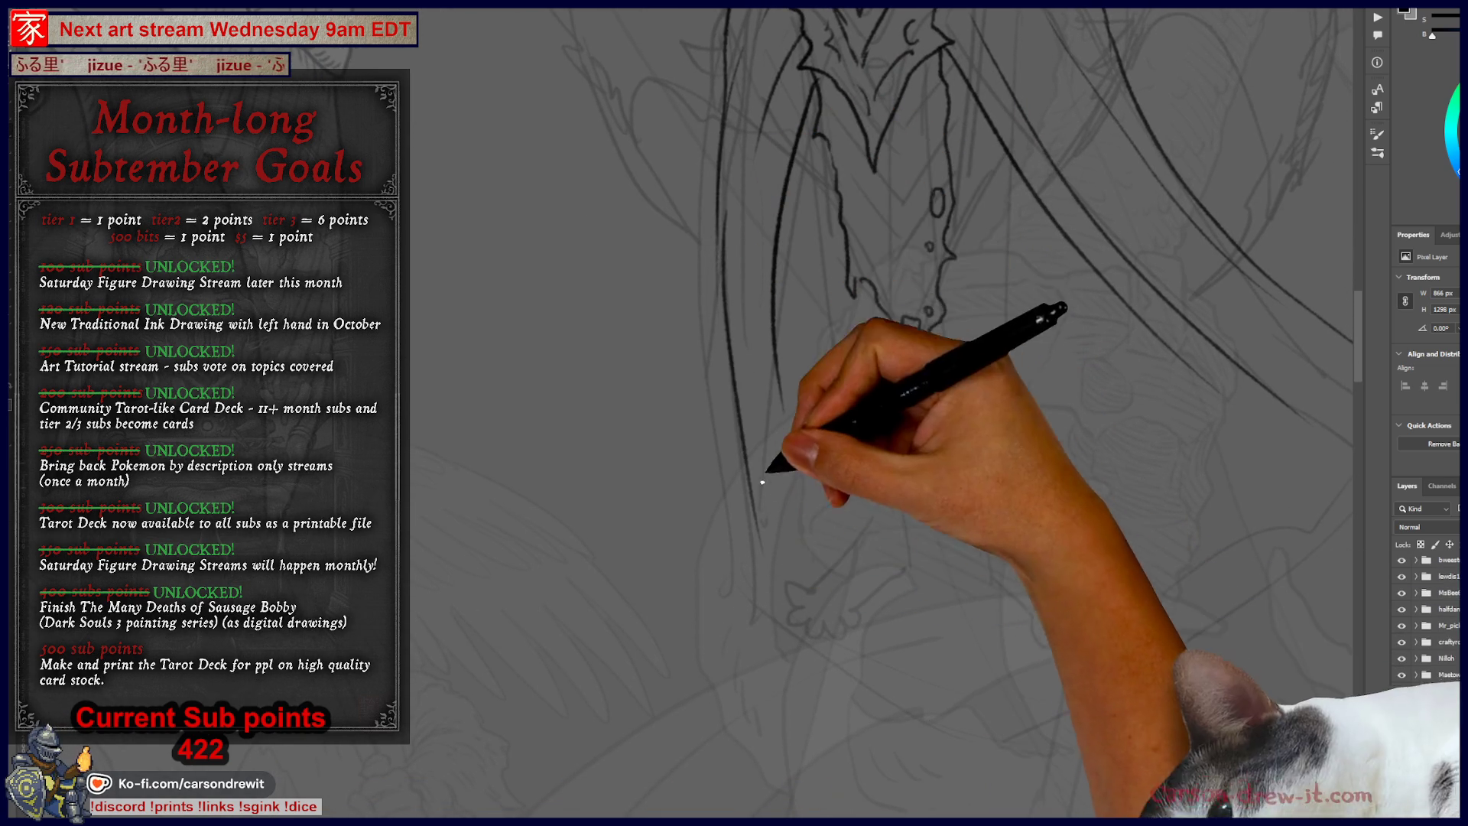
{"action": "mouse_move", "coordinate": [857, 359]}
{"action": "left_mouse_down"}
{"action": "mouse_move", "coordinate": [761, 669]}
{"action": "mouse_move", "coordinate": [780, 612]}
{"action": "mouse_move", "coordinate": [774, 668]}
{"action": "mouse_move", "coordinate": [836, 245]}
{"action": "mouse_move", "coordinate": [846, 148]}
{"action": "mouse_move", "coordinate": [830, 150]}
{"action": "left_mouse_up"}
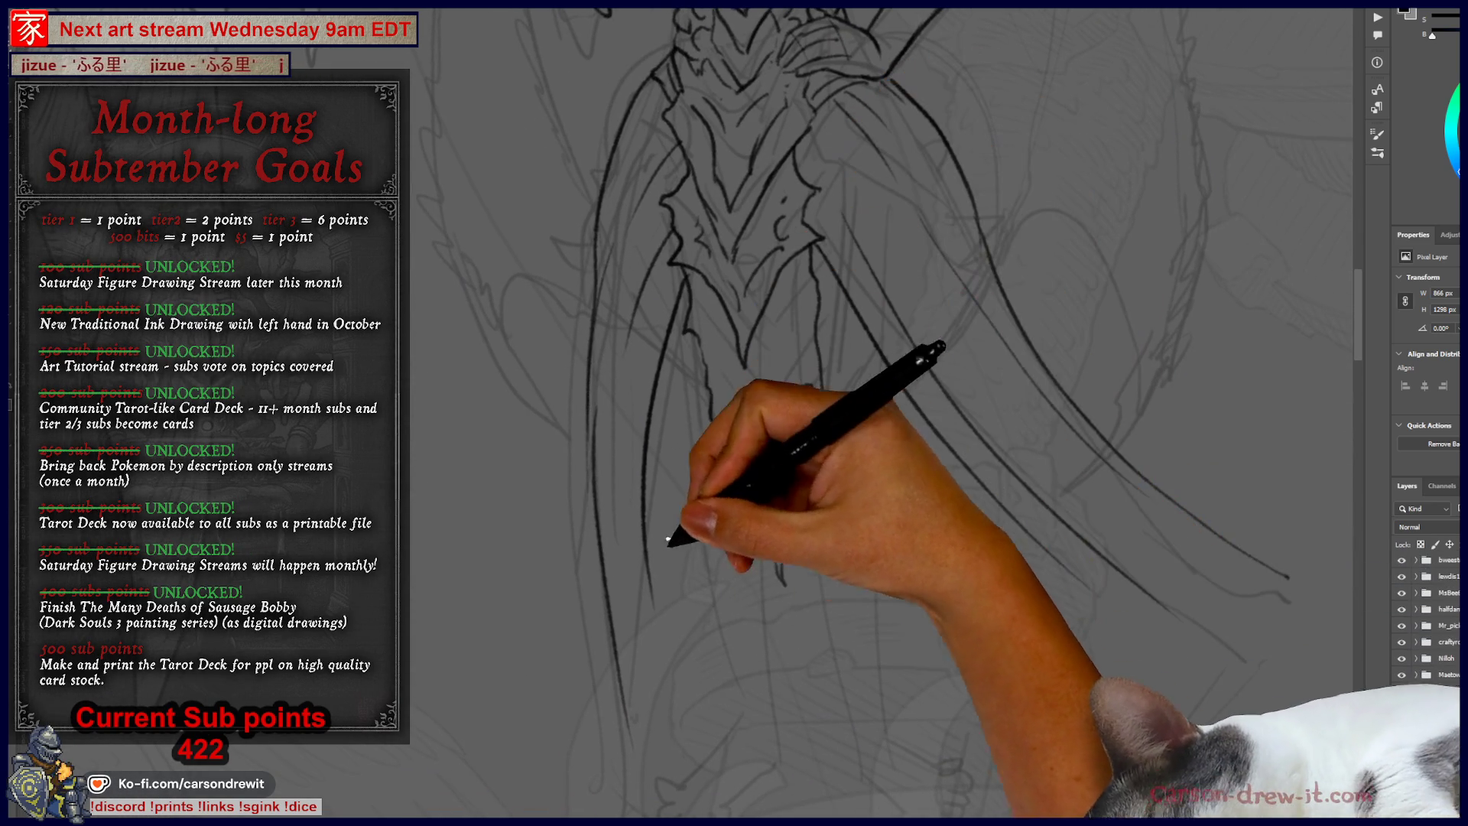
{"action": "mouse_move", "coordinate": [654, 609]}
{"action": "left_mouse_down"}
{"action": "mouse_move", "coordinate": [671, 639]}
{"action": "mouse_move", "coordinate": [656, 673]}
{"action": "mouse_move", "coordinate": [665, 695]}
{"action": "left_mouse_up"}
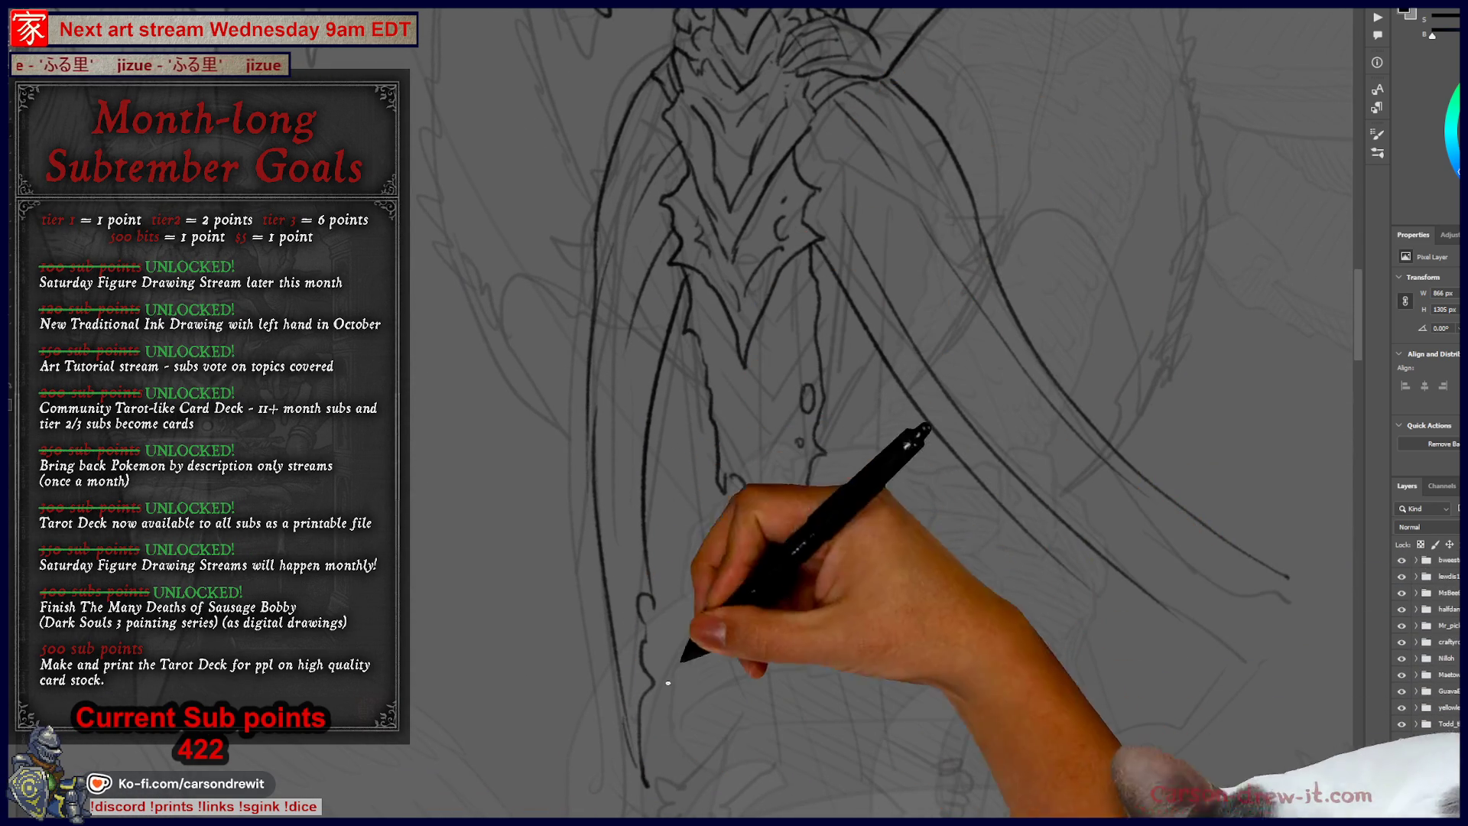
{"action": "left_click_drag", "start_coordinate": [1067, 561], "coordinate": [1291, 578]}
{"action": "mouse_move", "coordinate": [1095, 588]}
{"action": "left_mouse_down"}
{"action": "mouse_move", "coordinate": [1182, 642]}
{"action": "mouse_move", "coordinate": [1269, 665]}
{"action": "mouse_move", "coordinate": [1311, 631]}
{"action": "mouse_move", "coordinate": [1295, 577]}
{"action": "mouse_move", "coordinate": [1327, 585]}
{"action": "mouse_move", "coordinate": [1312, 612]}
{"action": "left_mouse_up"}
{"action": "left_click_drag", "start_coordinate": [1219, 672], "coordinate": [1170, 576]}
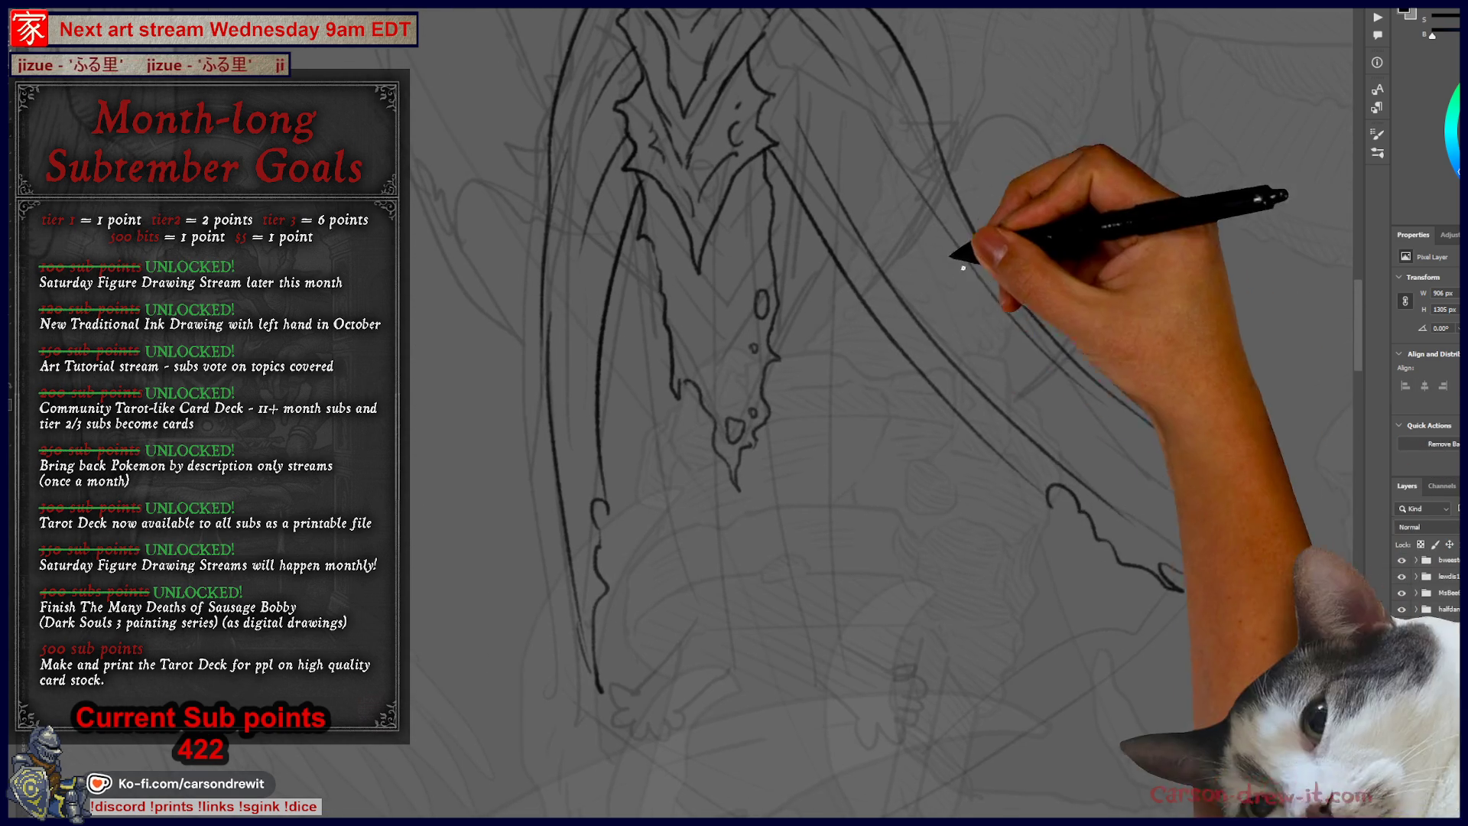
{"action": "mouse_move", "coordinate": [1047, 520]}
{"action": "left_mouse_down"}
{"action": "mouse_move", "coordinate": [1163, 639]}
{"action": "mouse_move", "coordinate": [987, 557]}
{"action": "mouse_move", "coordinate": [954, 610]}
{"action": "mouse_move", "coordinate": [970, 673]}
{"action": "mouse_move", "coordinate": [796, 410]}
{"action": "mouse_move", "coordinate": [849, 206]}
{"action": "mouse_move", "coordinate": [835, 256]}
{"action": "mouse_move", "coordinate": [820, 255]}
{"action": "mouse_move", "coordinate": [727, 387]}
{"action": "mouse_move", "coordinate": [698, 469]}
{"action": "mouse_move", "coordinate": [780, 492]}
{"action": "mouse_move", "coordinate": [740, 656]}
{"action": "mouse_move", "coordinate": [673, 574]}
{"action": "mouse_move", "coordinate": [623, 262]}
{"action": "mouse_move", "coordinate": [672, 492]}
{"action": "left_mouse_up"}
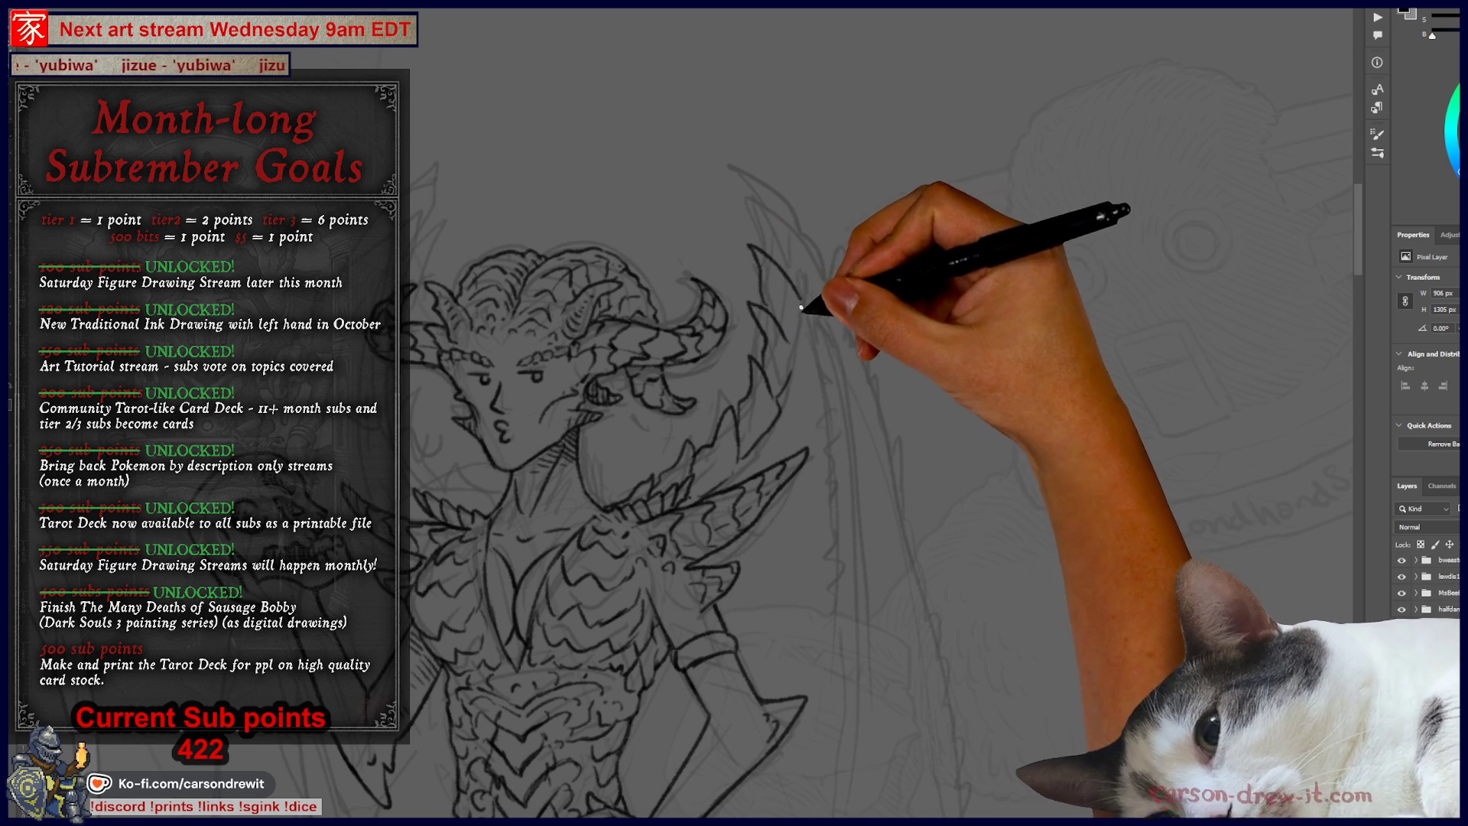
- Ink a curved, spiky wing edge beside the horns above the shoulder
{"action": "mouse_move", "coordinate": [708, 126]}
{"action": "left_mouse_down"}
{"action": "mouse_move", "coordinate": [770, 243]}
{"action": "mouse_move", "coordinate": [747, 208]}
{"action": "mouse_move", "coordinate": [806, 180]}
{"action": "mouse_move", "coordinate": [832, 266]}
{"action": "left_mouse_up"}
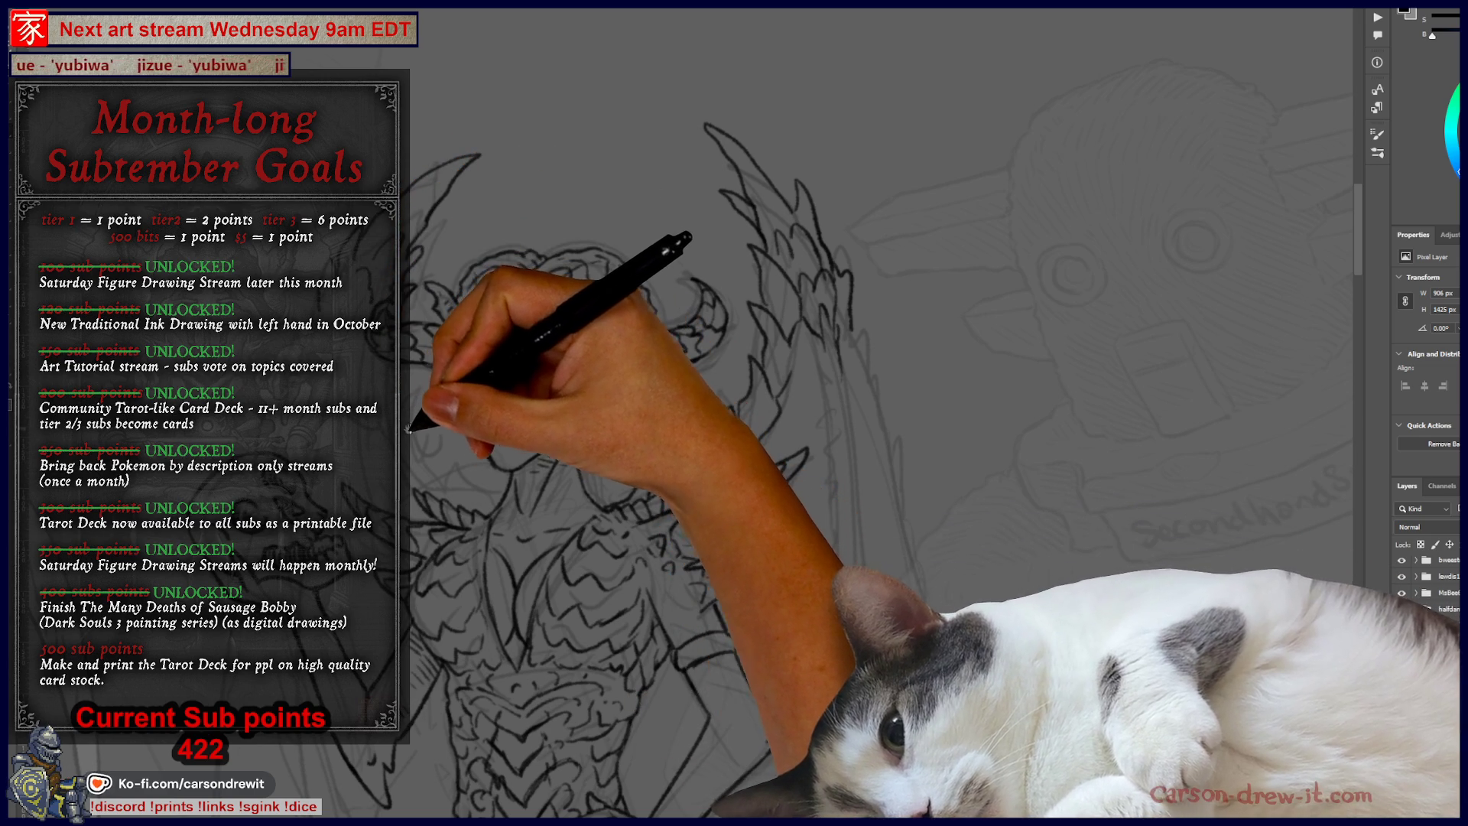
{"action": "left_click_drag", "start_coordinate": [411, 430], "coordinate": [590, 367]}
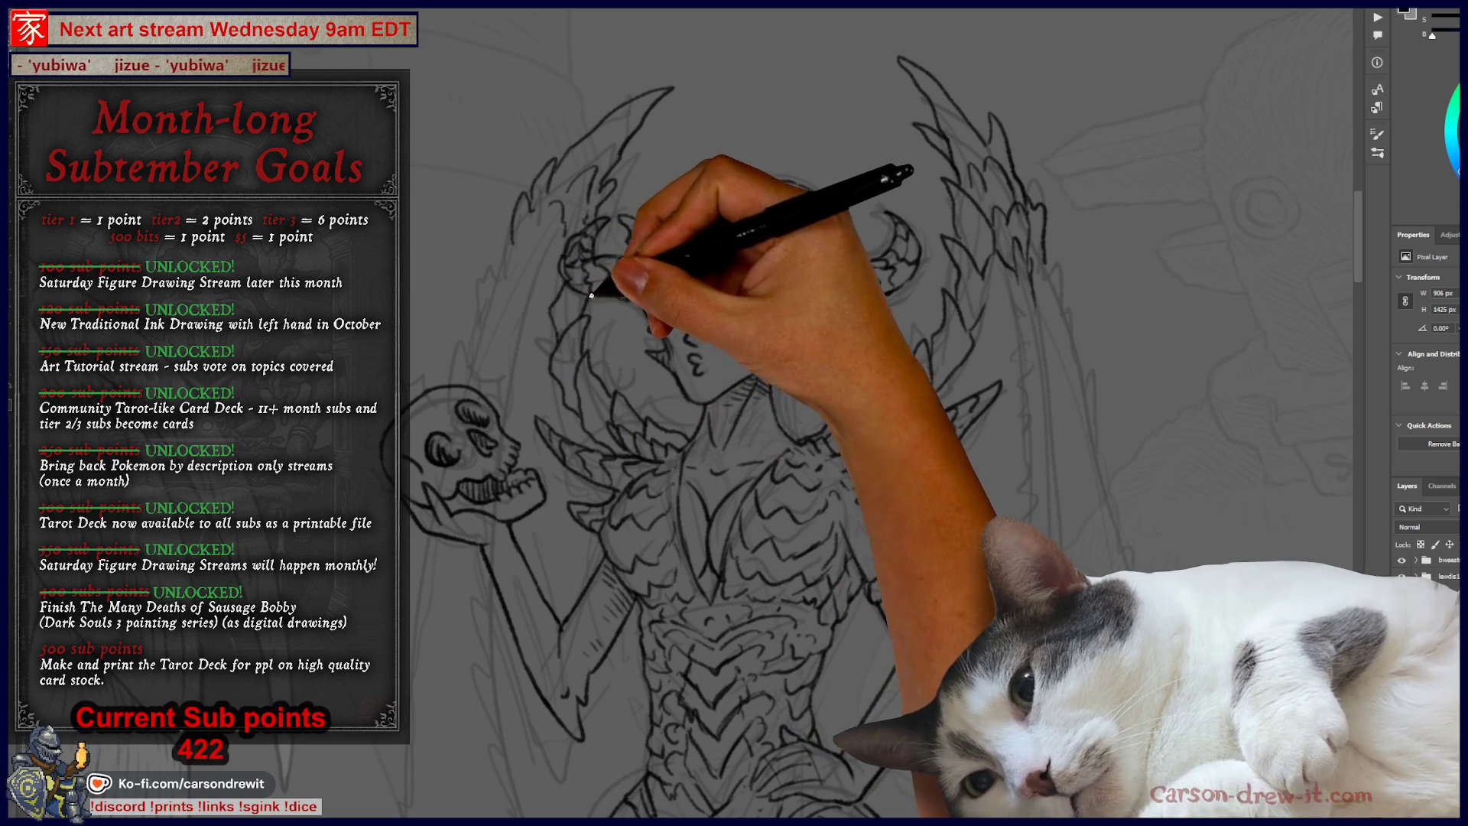
- Extend the right wing's serrated strand downward beside the figure, then zoom out to check it
{"action": "left_click_drag", "start_coordinate": [578, 238], "coordinate": [621, 349]}
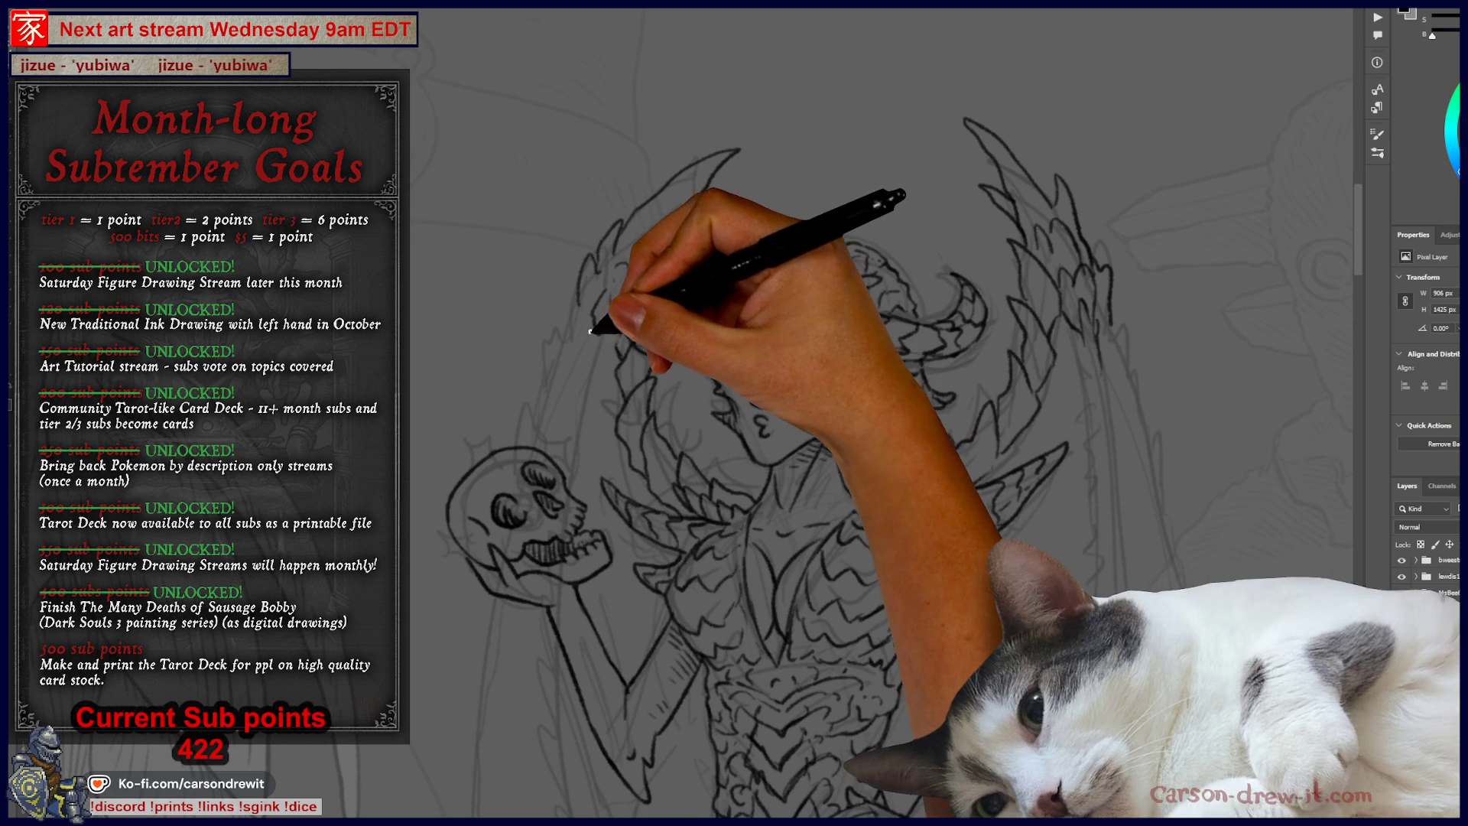
{"action": "left_click_drag", "start_coordinate": [602, 331], "coordinate": [765, 310]}
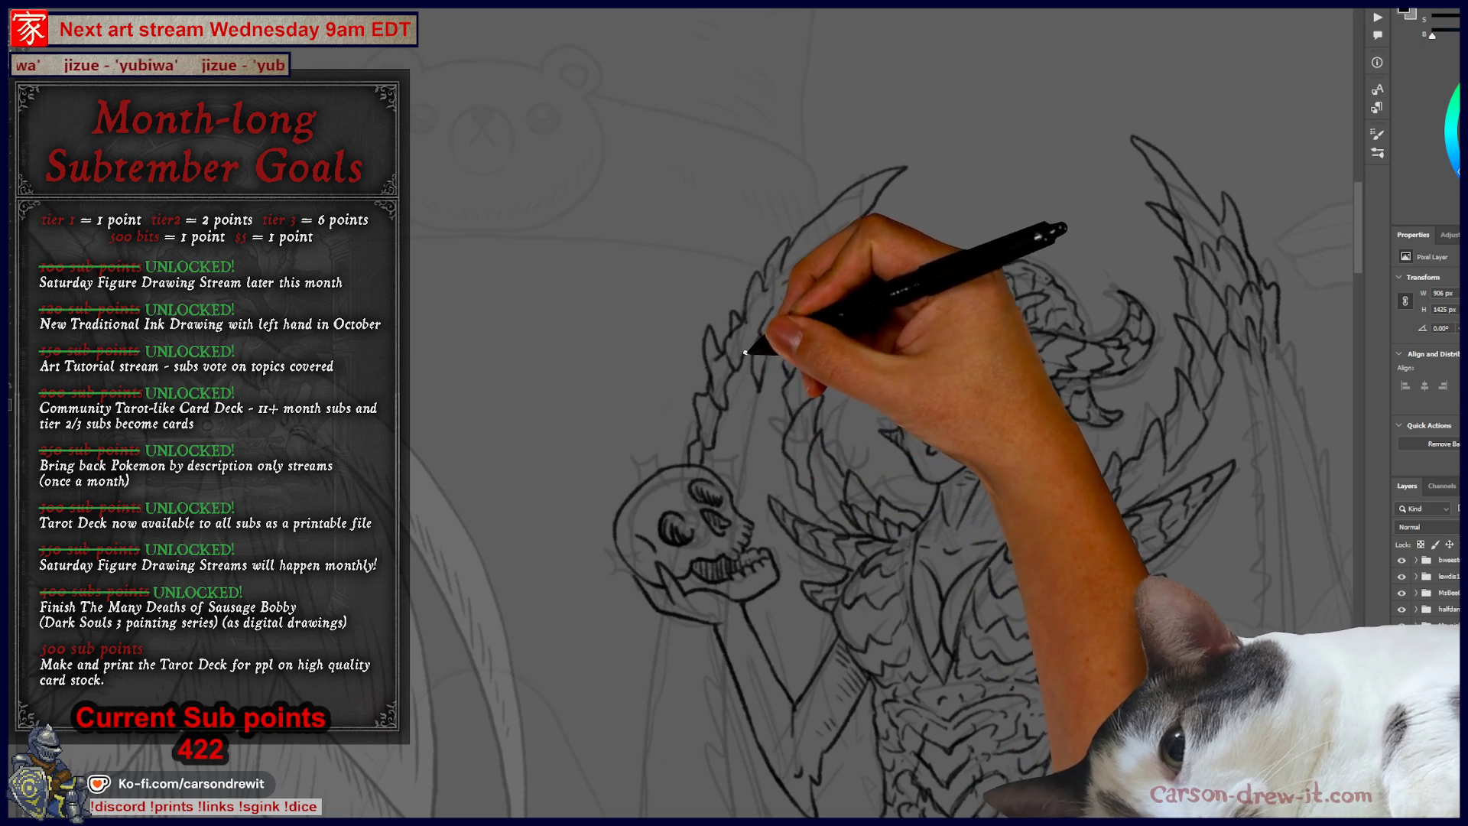
{"action": "left_click_drag", "start_coordinate": [800, 451], "coordinate": [829, 171]}
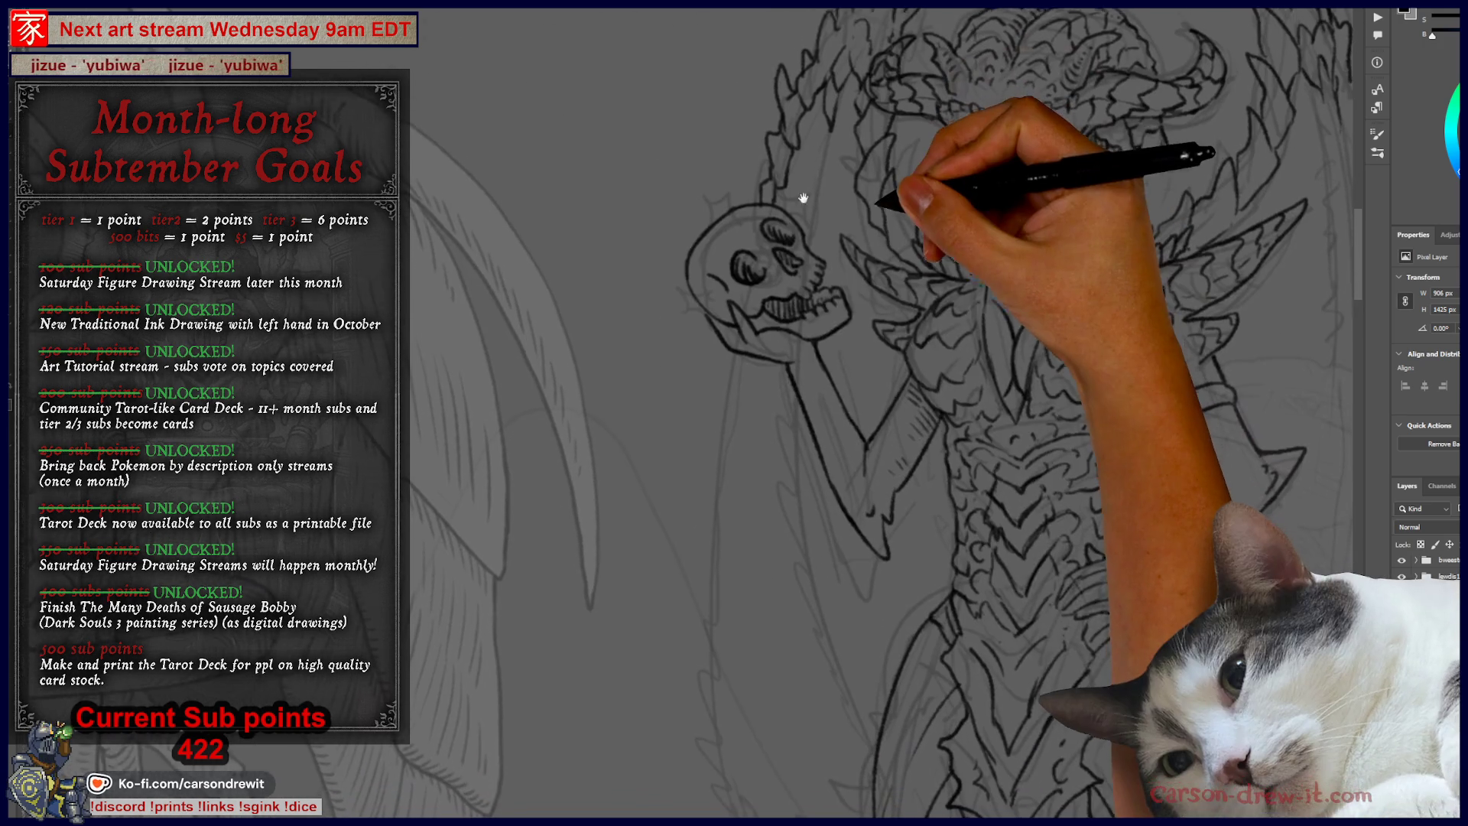
{"action": "left_click_drag", "start_coordinate": [795, 299], "coordinate": [640, 213]}
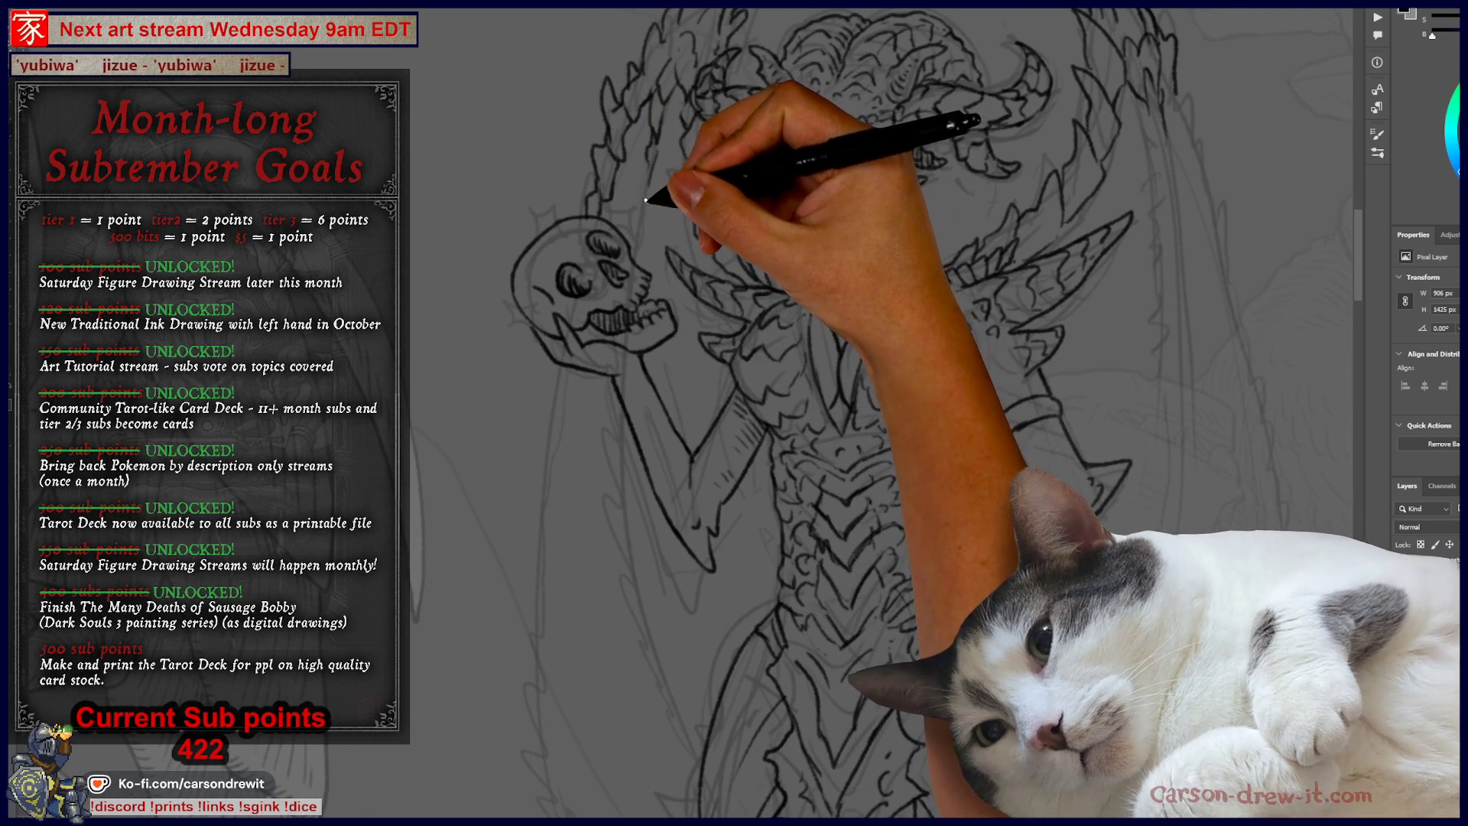
{"action": "left_click_drag", "start_coordinate": [716, 397], "coordinate": [654, 523]}
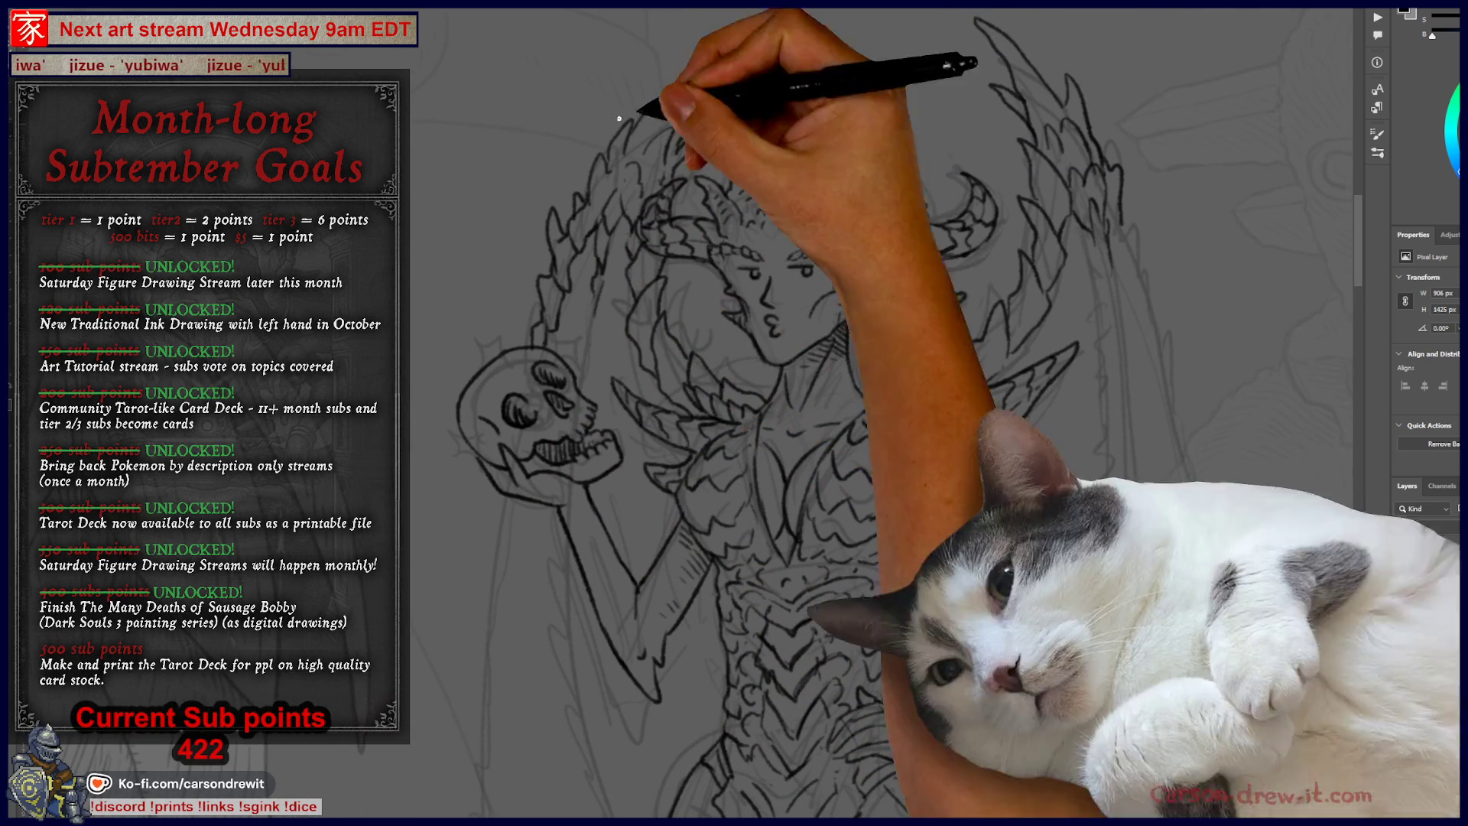
{"action": "left_click_drag", "start_coordinate": [1055, 343], "coordinate": [901, 333]}
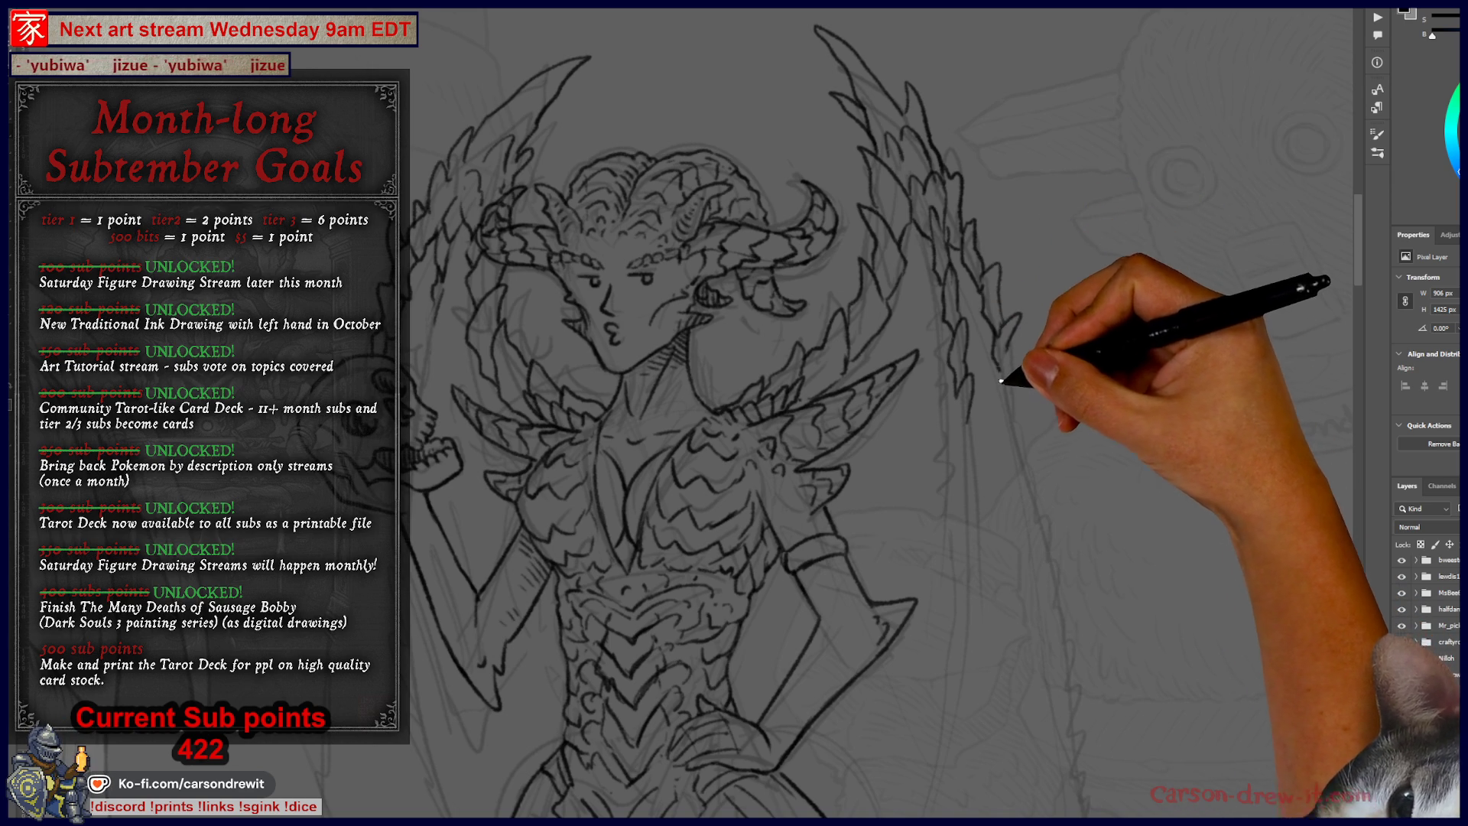
{"action": "left_click_drag", "start_coordinate": [1012, 394], "coordinate": [1025, 437]}
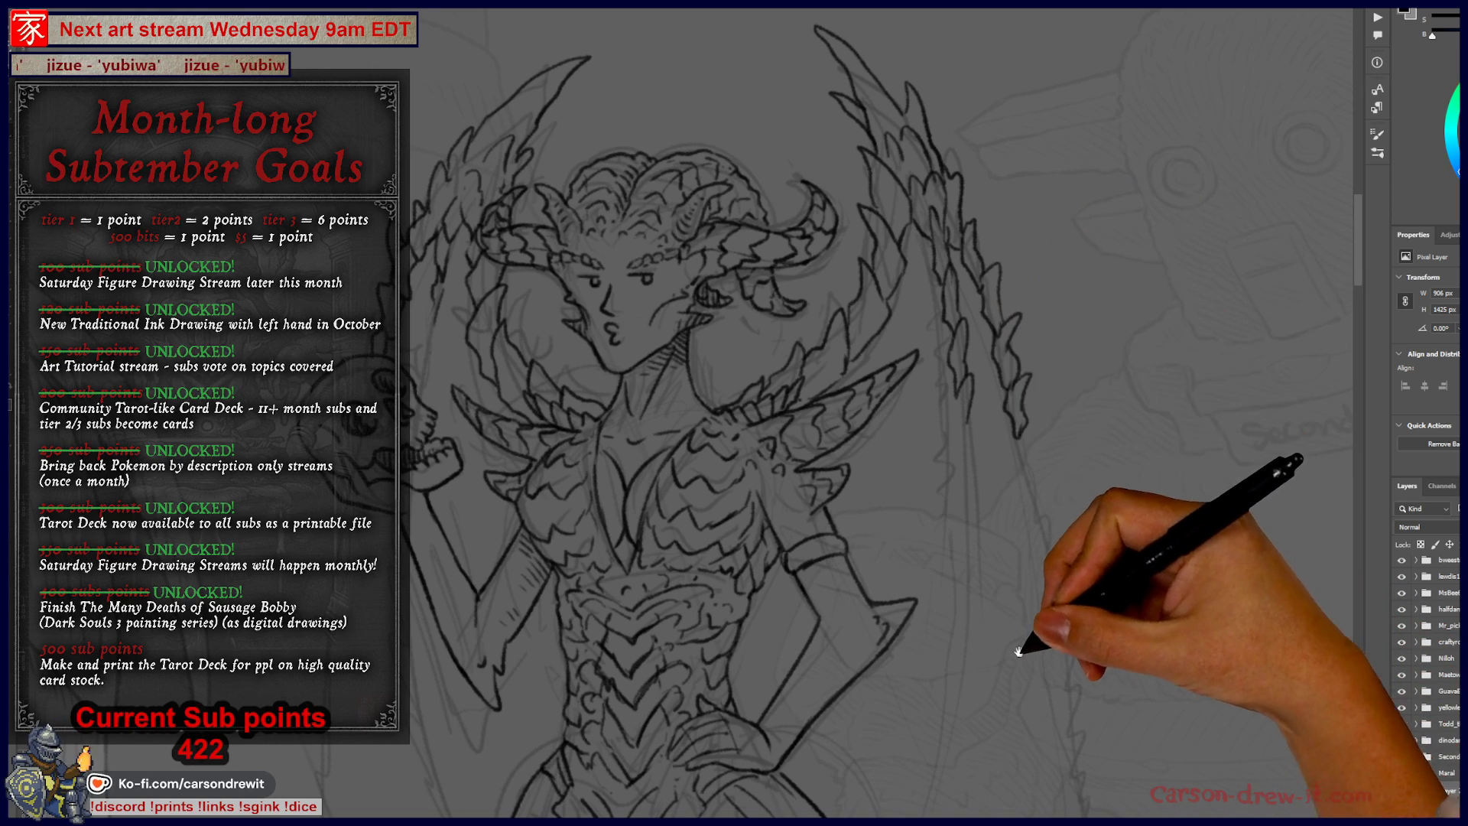
{"action": "scroll", "coordinate": [1009, 589], "scroll_direction": "down", "scroll_amount": 2}
{"action": "key", "text": "ctrl+minus"}
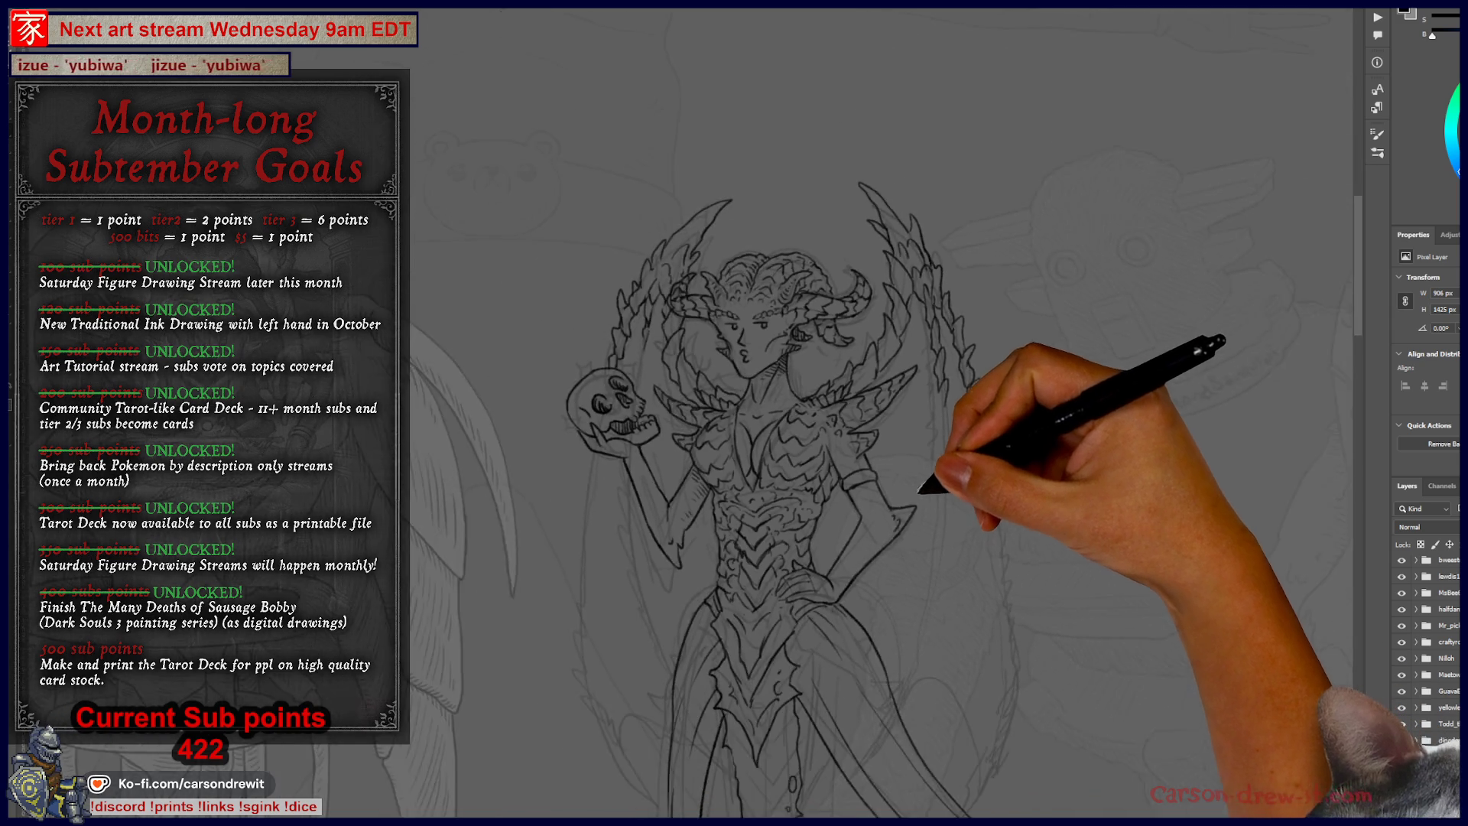
{"action": "key", "text": "ctrl+plus"}
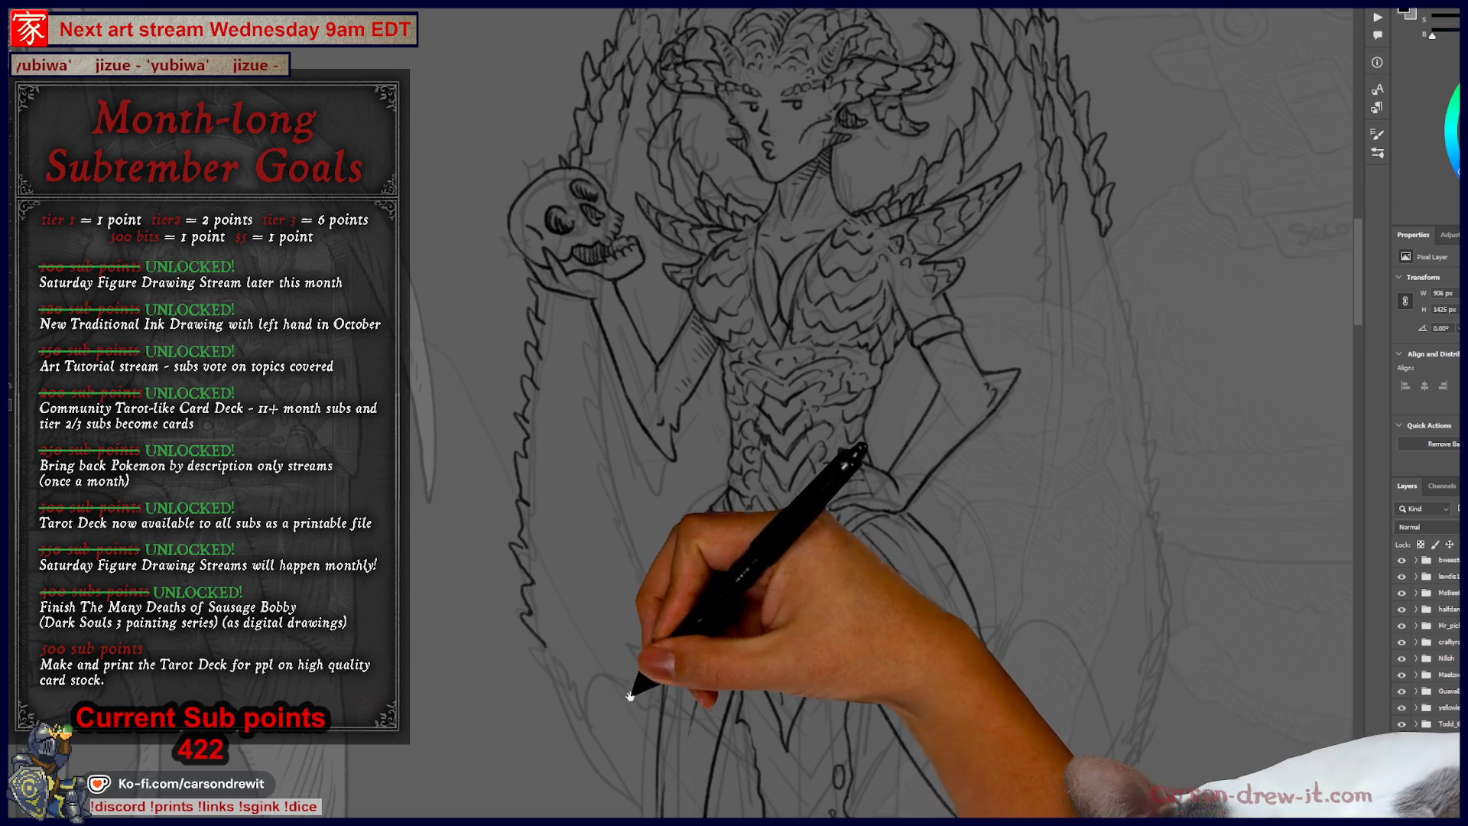
{"action": "scroll", "coordinate": [426, 606], "scroll_direction": "down", "scroll_amount": 2}
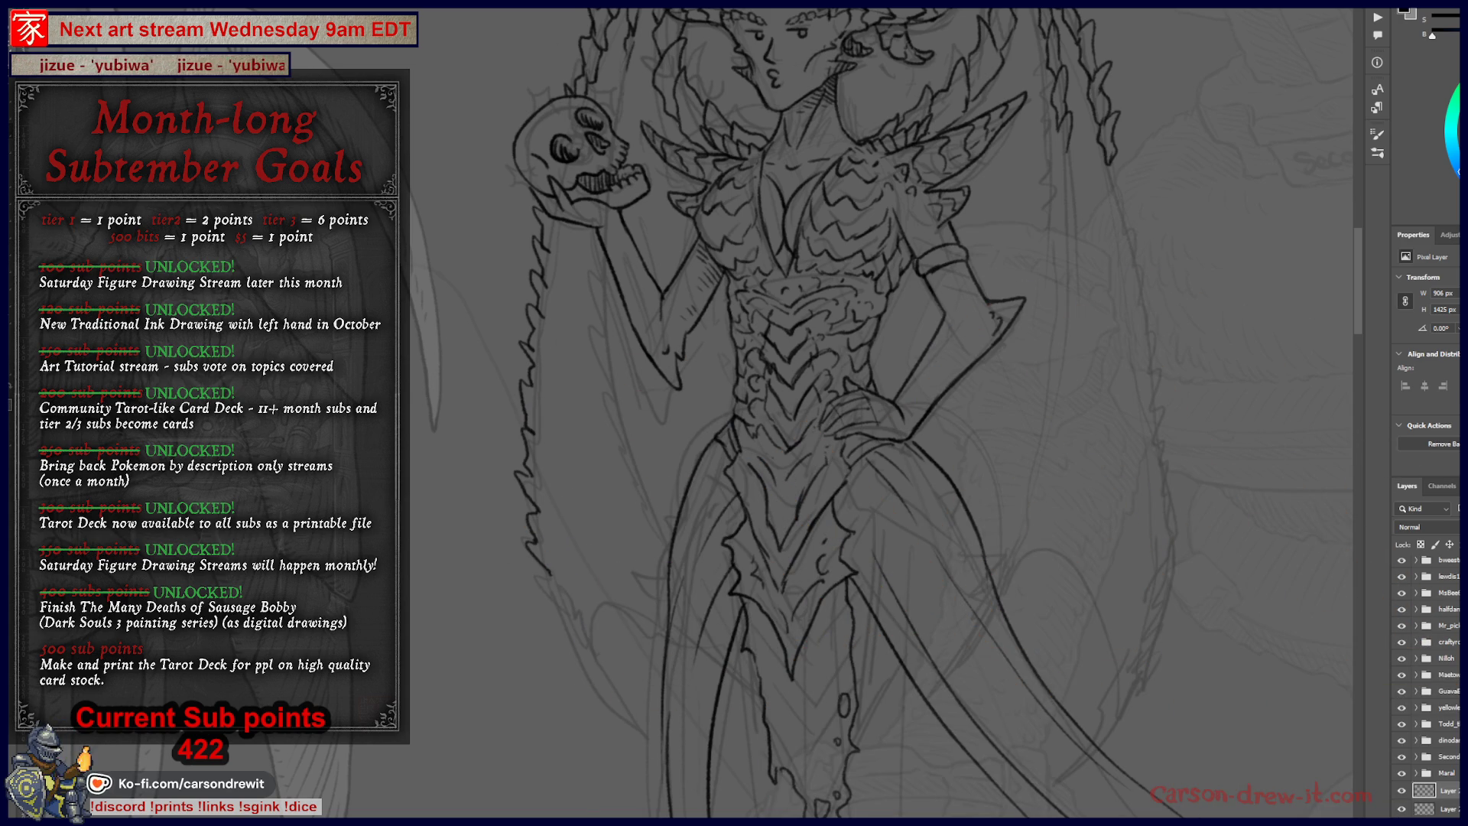
{"action": "key", "text": "alt+Tab"}
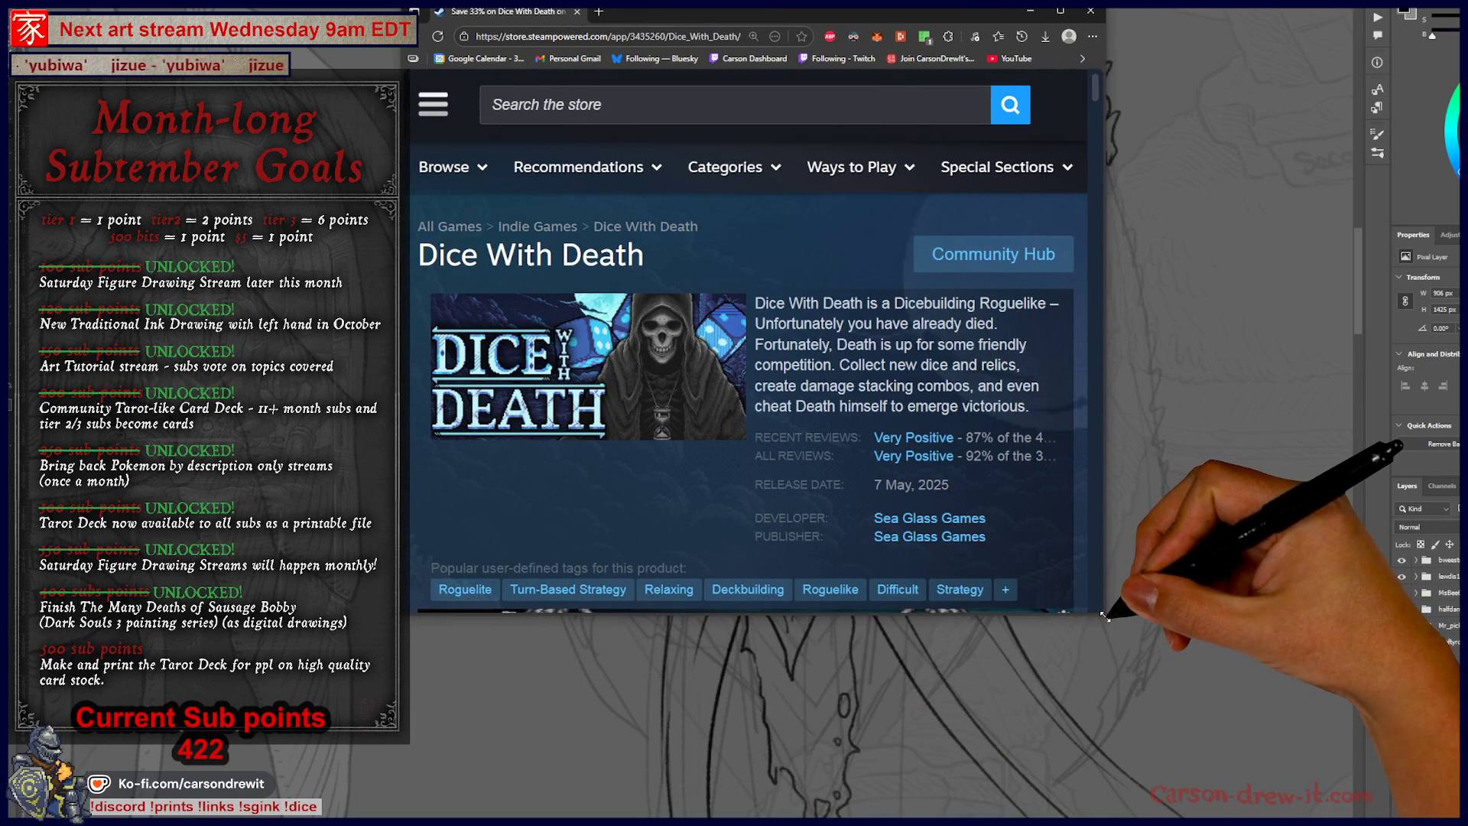
- Adjust the browser window and scroll the store page to bring the trailer into view
{"action": "left_click_drag", "start_coordinate": [1104, 615], "coordinate": [1358, 817]}
{"action": "scroll", "coordinate": [1270, 695], "scroll_direction": "down", "scroll_amount": 5}
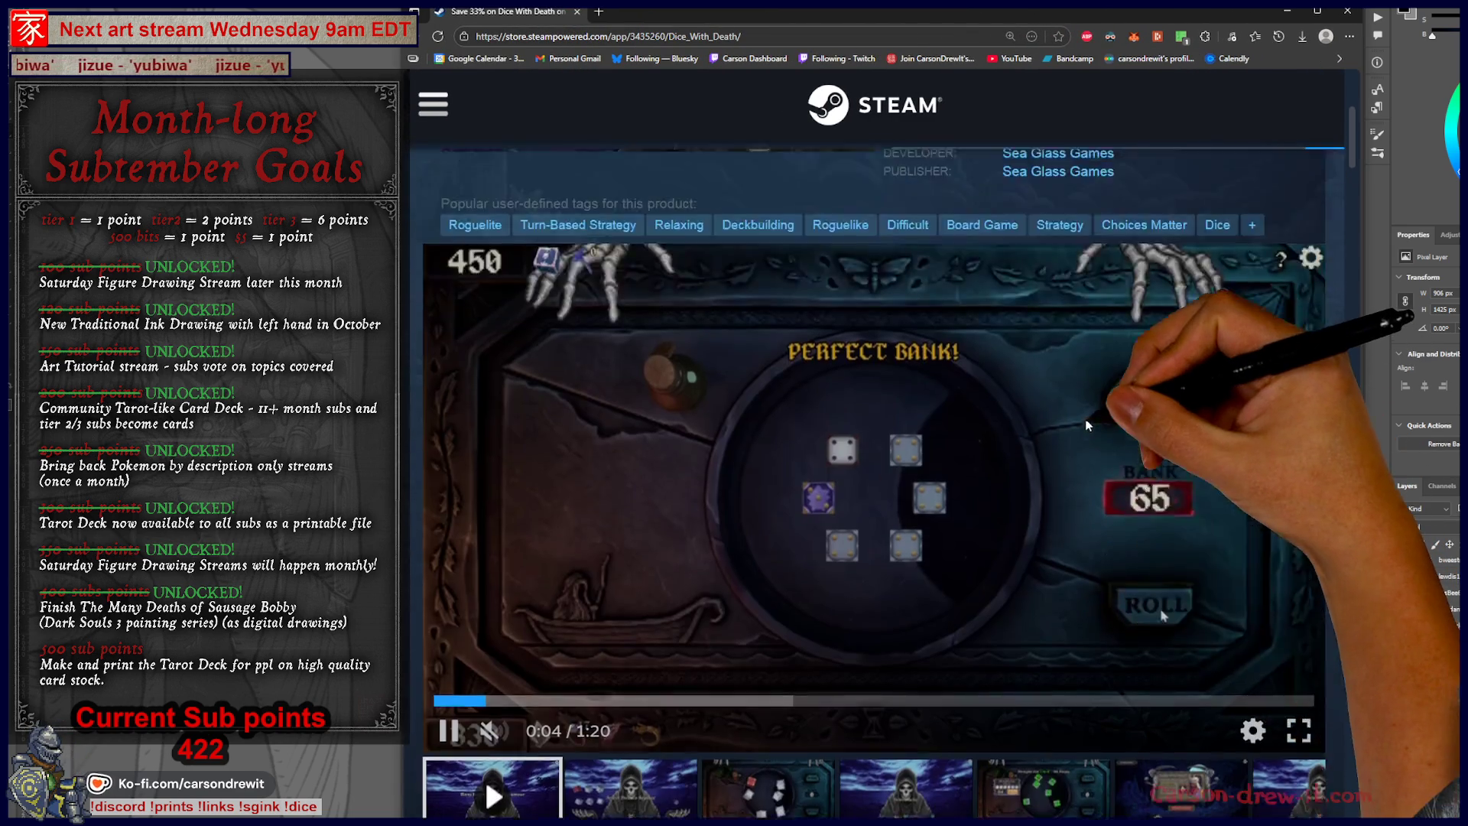
{"action": "scroll", "coordinate": [1088, 426], "scroll_direction": "up", "scroll_amount": 2}
{"action": "scroll", "coordinate": [1070, 497], "scroll_direction": "up", "scroll_amount": 3}
{"action": "scroll", "coordinate": [1033, 647], "scroll_direction": "down", "scroll_amount": 2}
{"action": "scroll", "coordinate": [1034, 647], "scroll_direction": "down", "scroll_amount": 3}
{"action": "scroll", "coordinate": [934, 450], "scroll_direction": "up", "scroll_amount": 1}
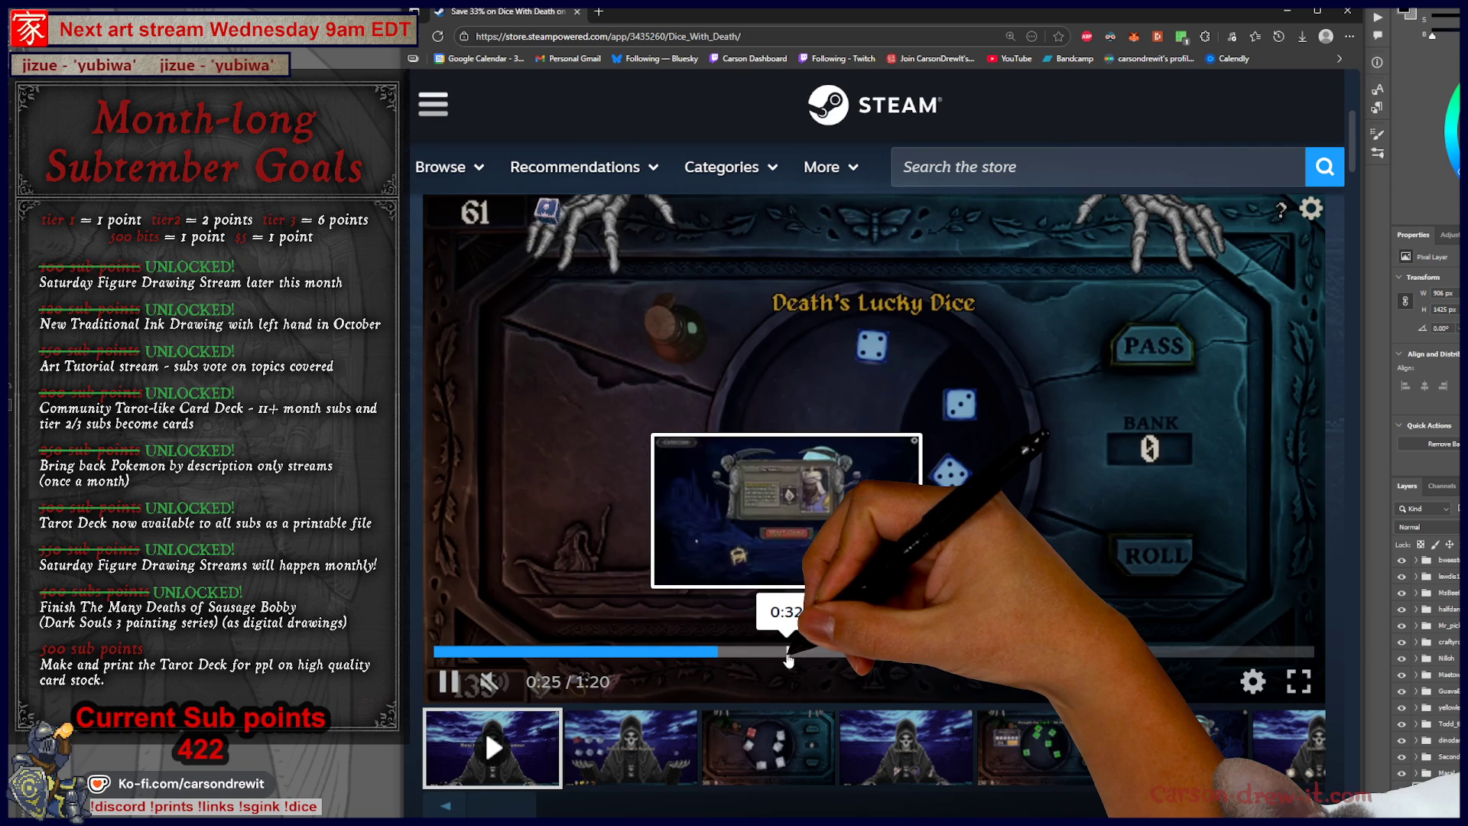
- Seek the trailer through The Healer, Healer's Cauldron and Cassandra's Tongue to its final seconds
{"action": "left_click", "coordinate": [788, 654]}
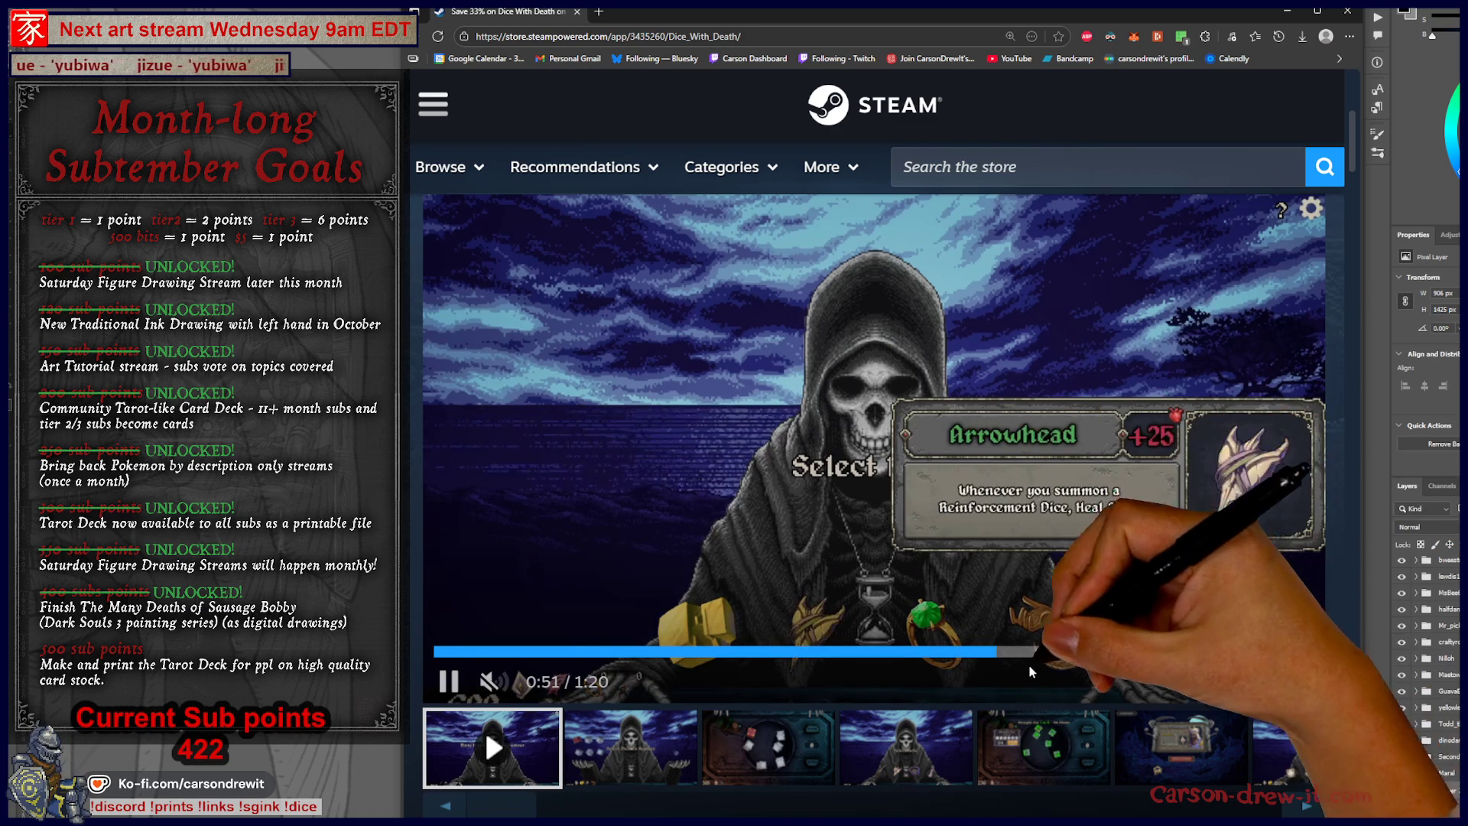
{"action": "left_click", "coordinate": [1058, 651]}
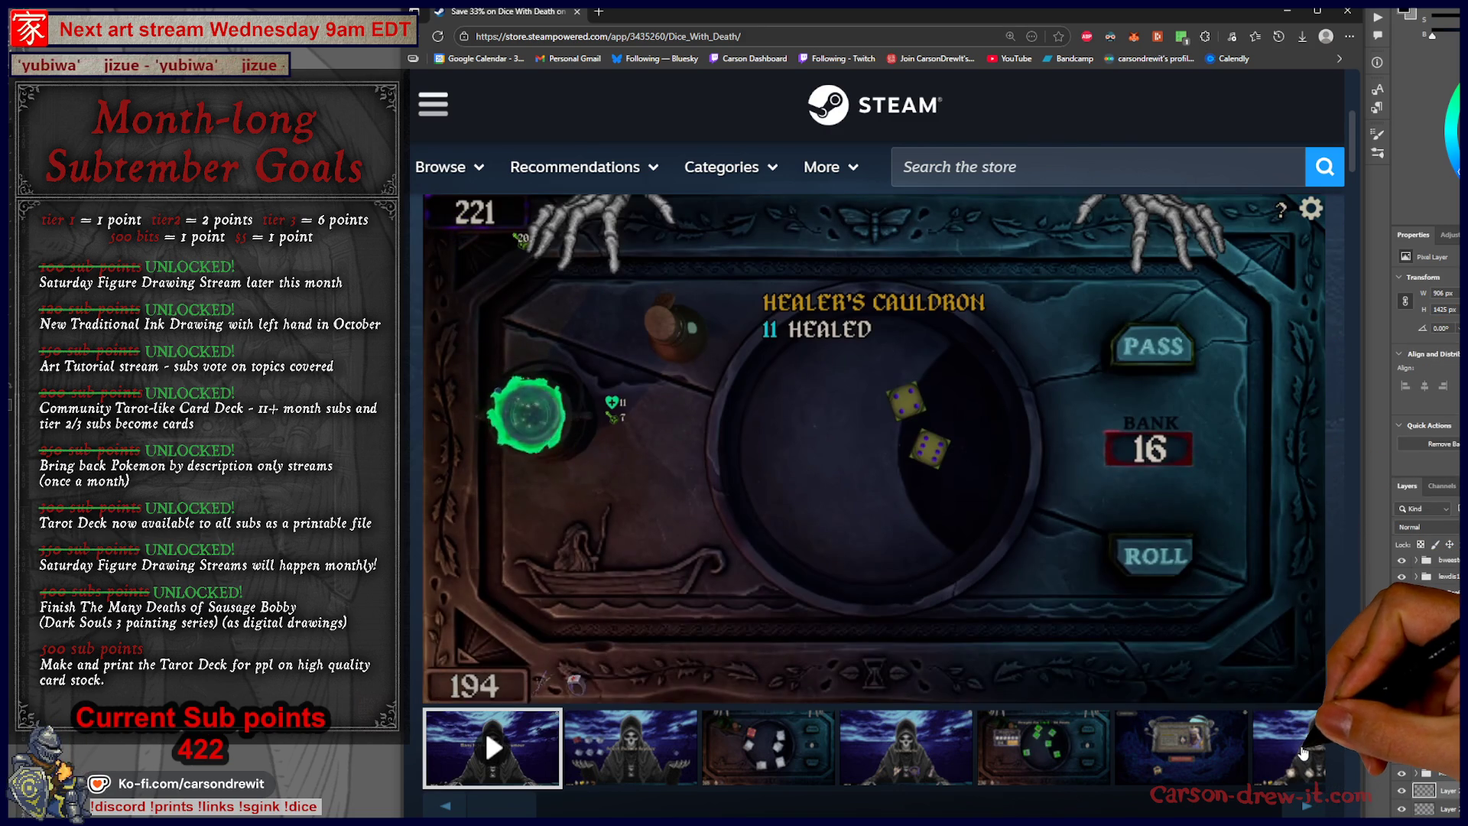
{"action": "left_click", "coordinate": [1158, 652]}
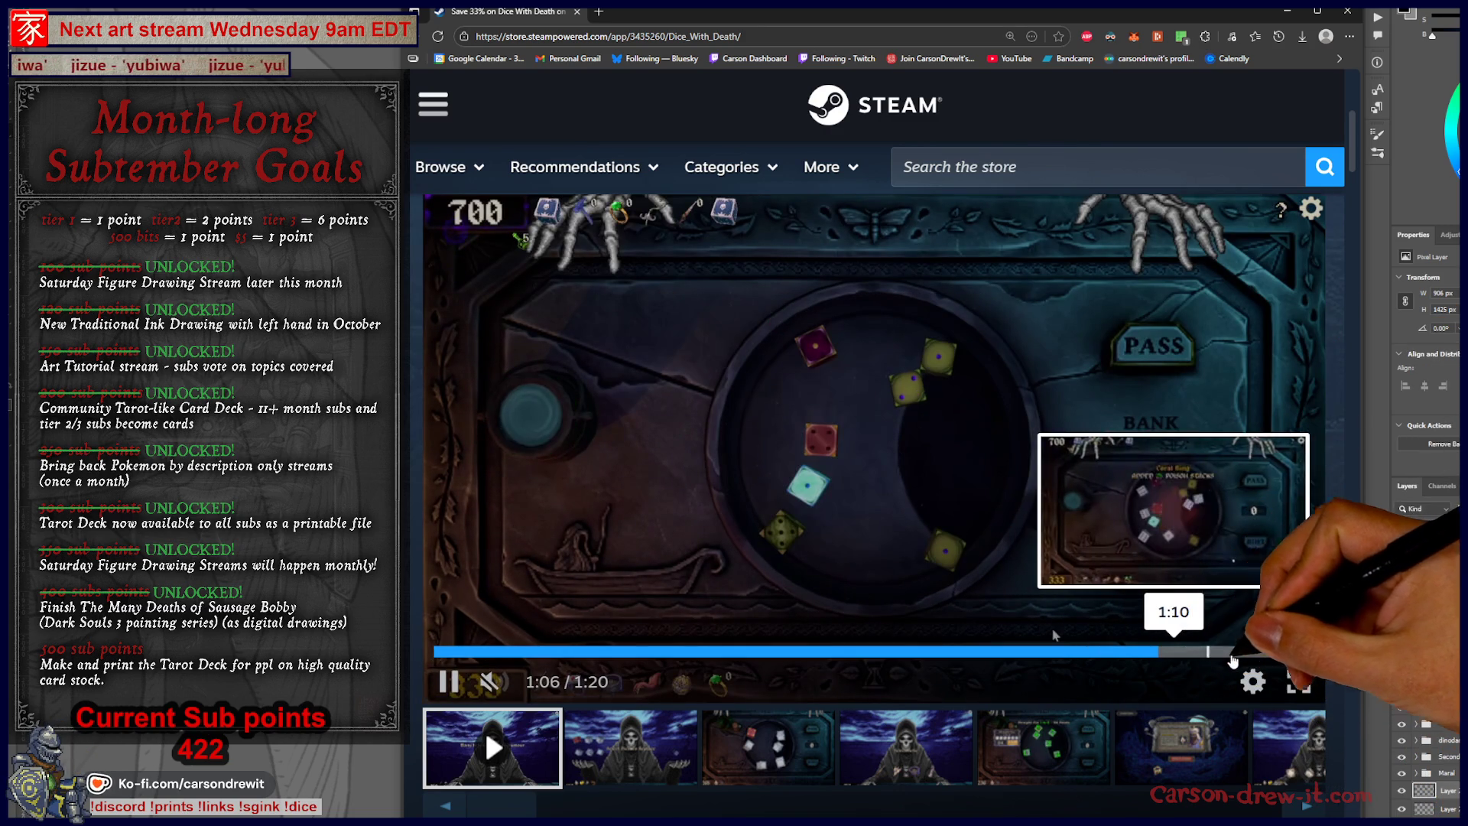
{"action": "left_click", "coordinate": [1260, 651]}
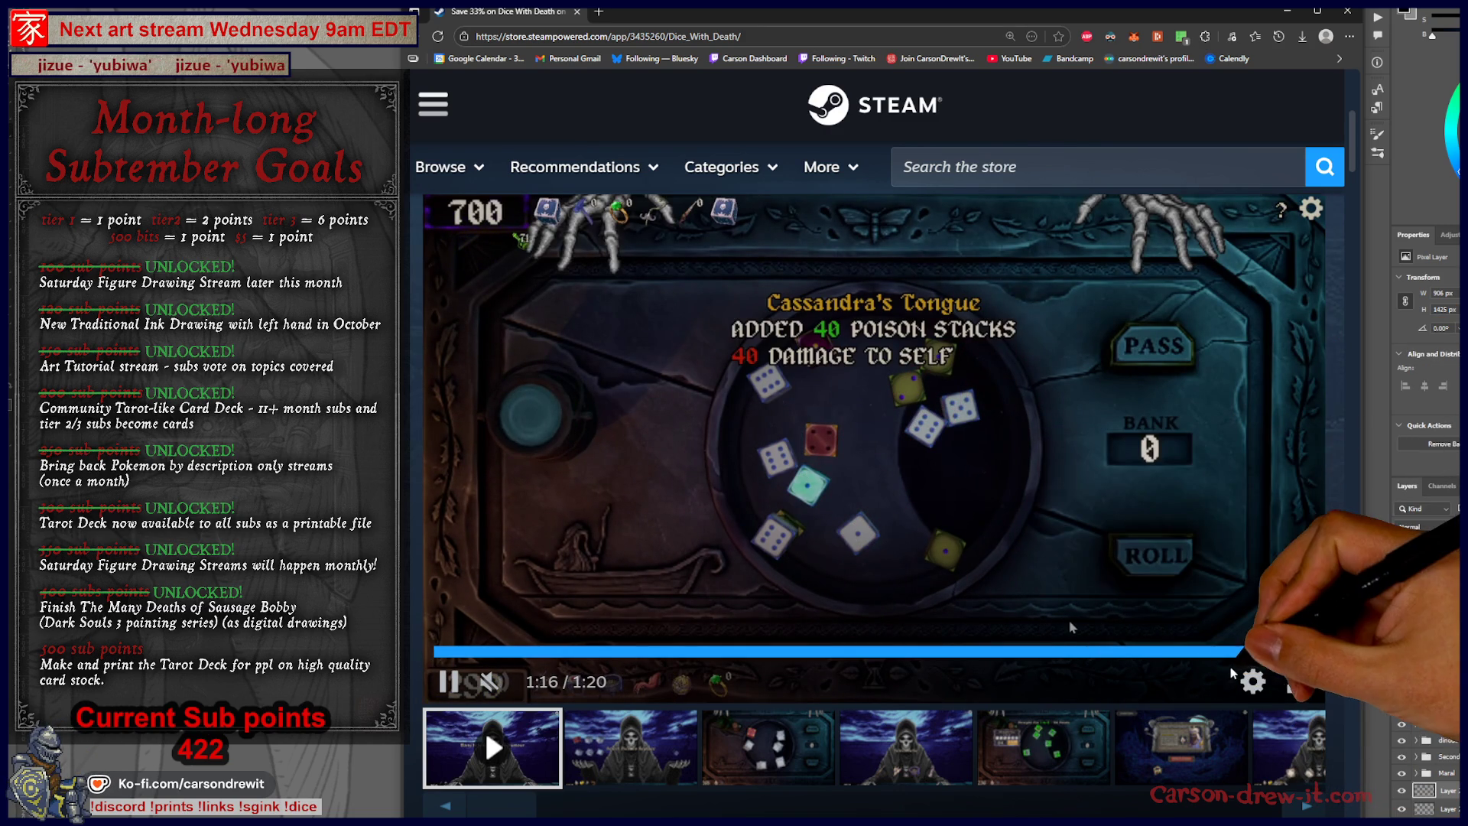
{"action": "left_click", "coordinate": [1231, 651]}
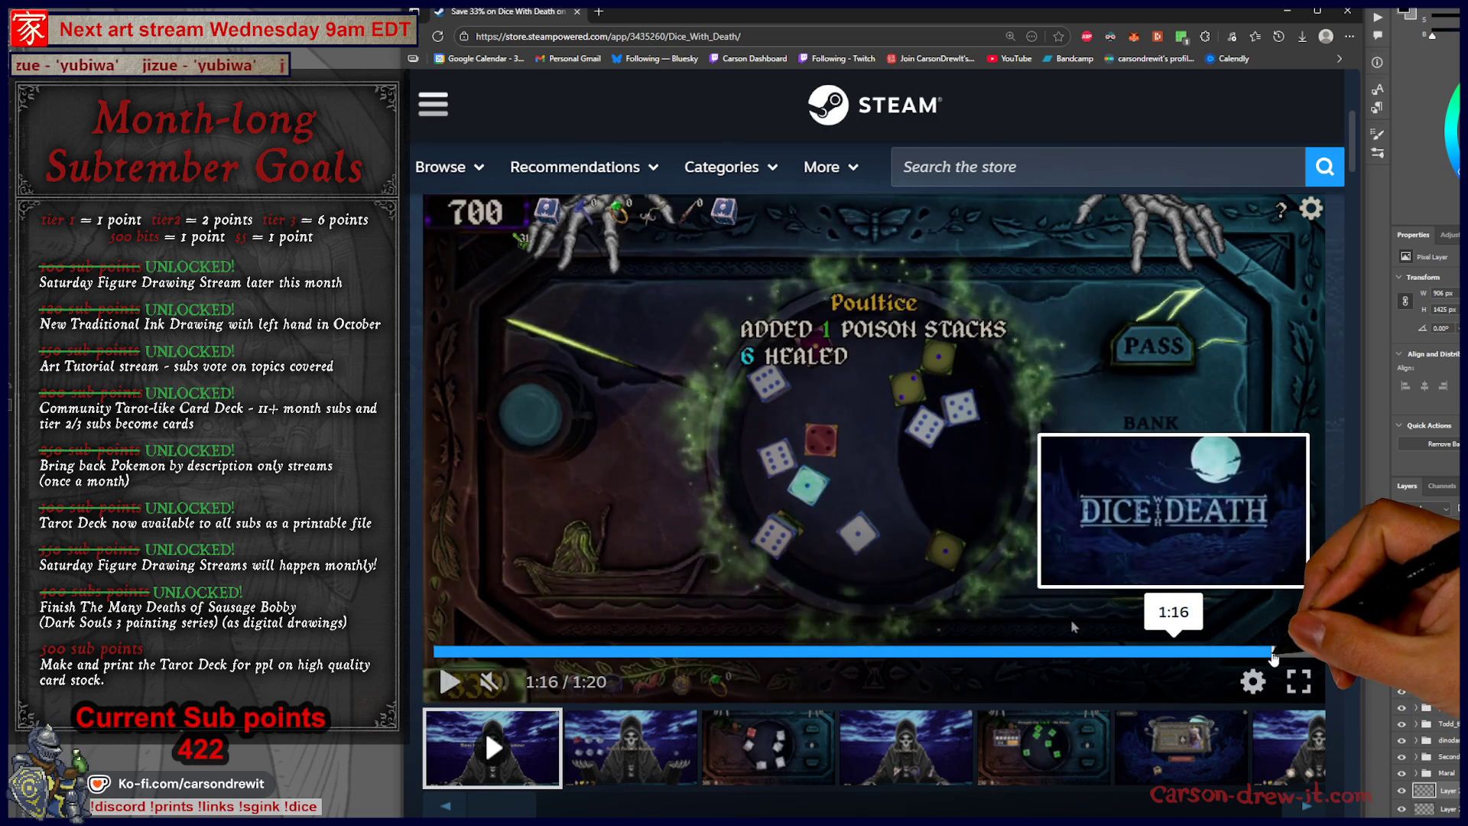
{"action": "left_click", "coordinate": [1270, 652]}
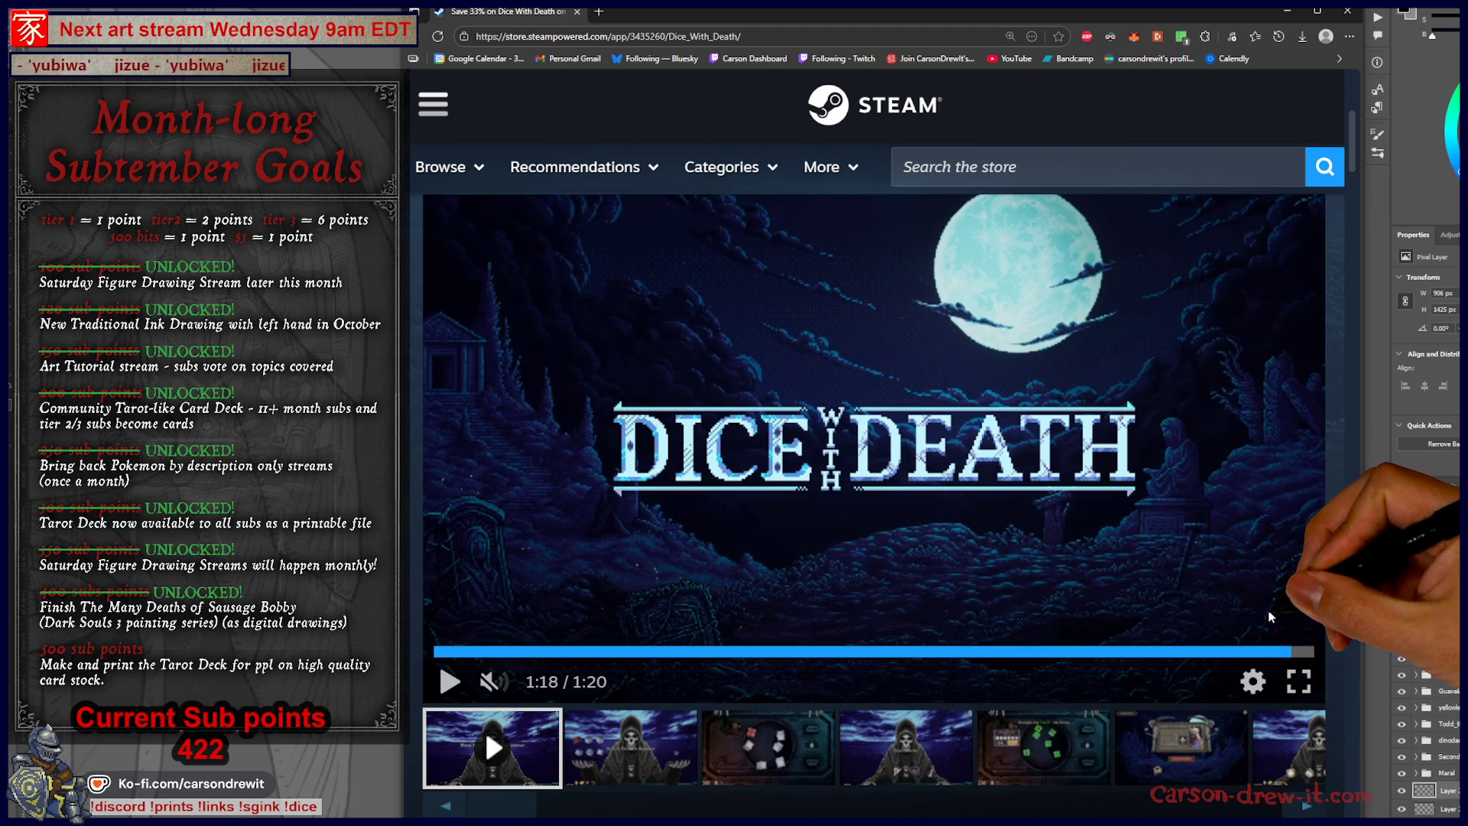
{"action": "scroll", "coordinate": [1270, 617], "scroll_direction": "down", "scroll_amount": 3}
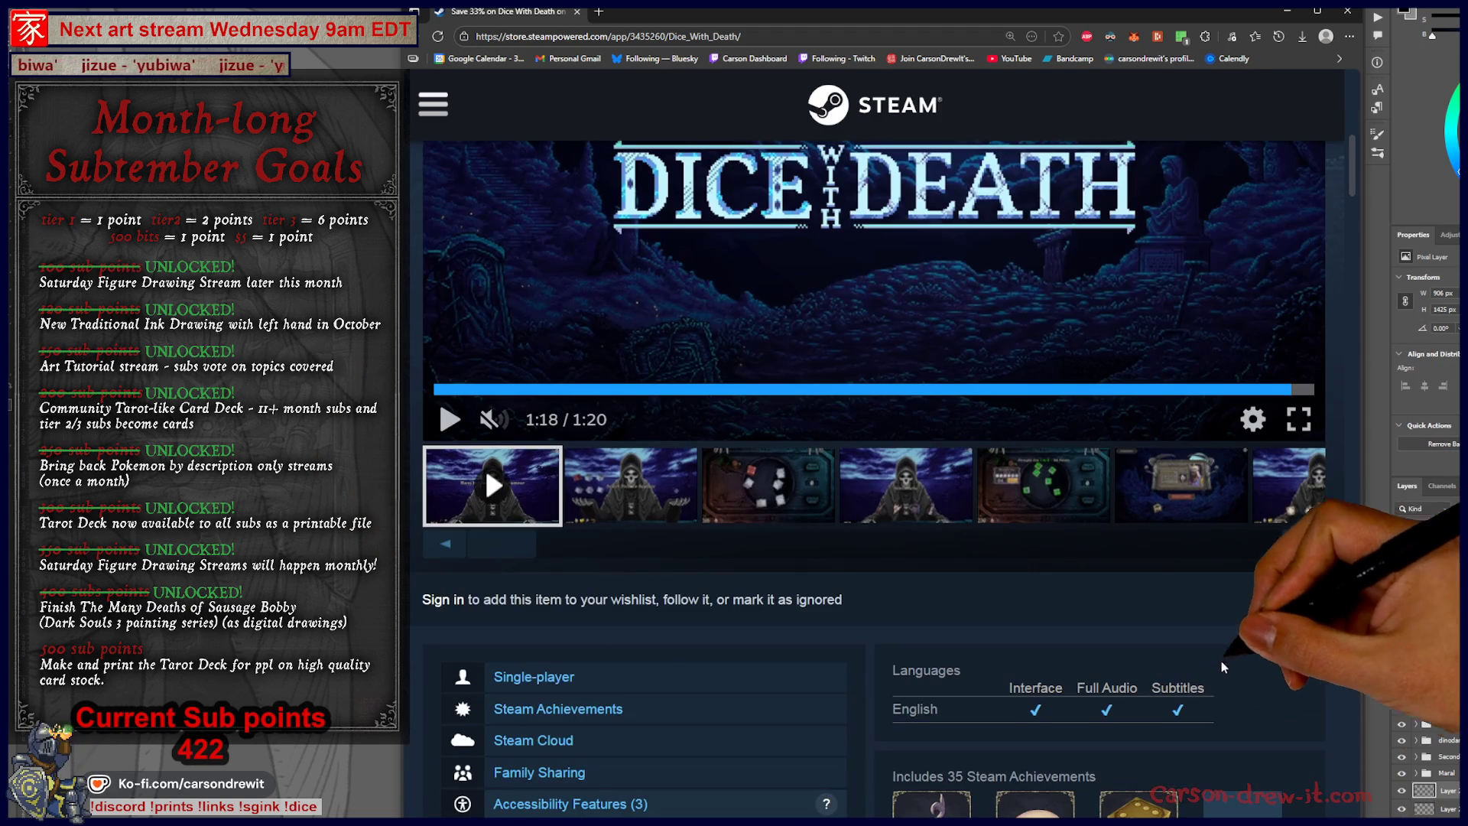
- Scroll up to the header showing the description, Very Positive reviews and 7 May 2025 release
{"action": "scroll", "coordinate": [1226, 536], "scroll_direction": "up", "scroll_amount": 3}
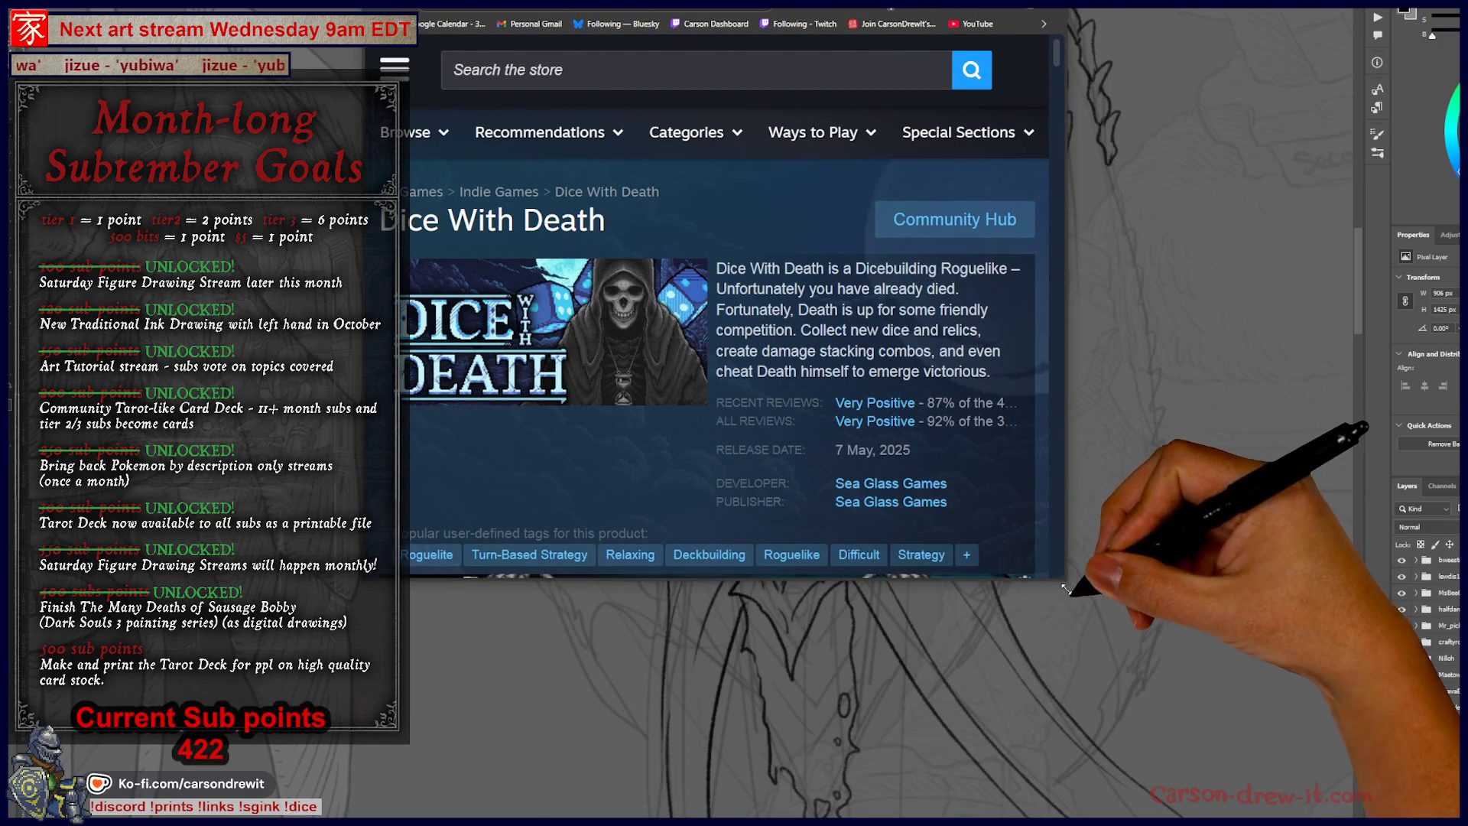
- Enlarge the browser window and read through the game's user reviews
{"action": "left_click_drag", "start_coordinate": [1065, 585], "coordinate": [1334, 810]}
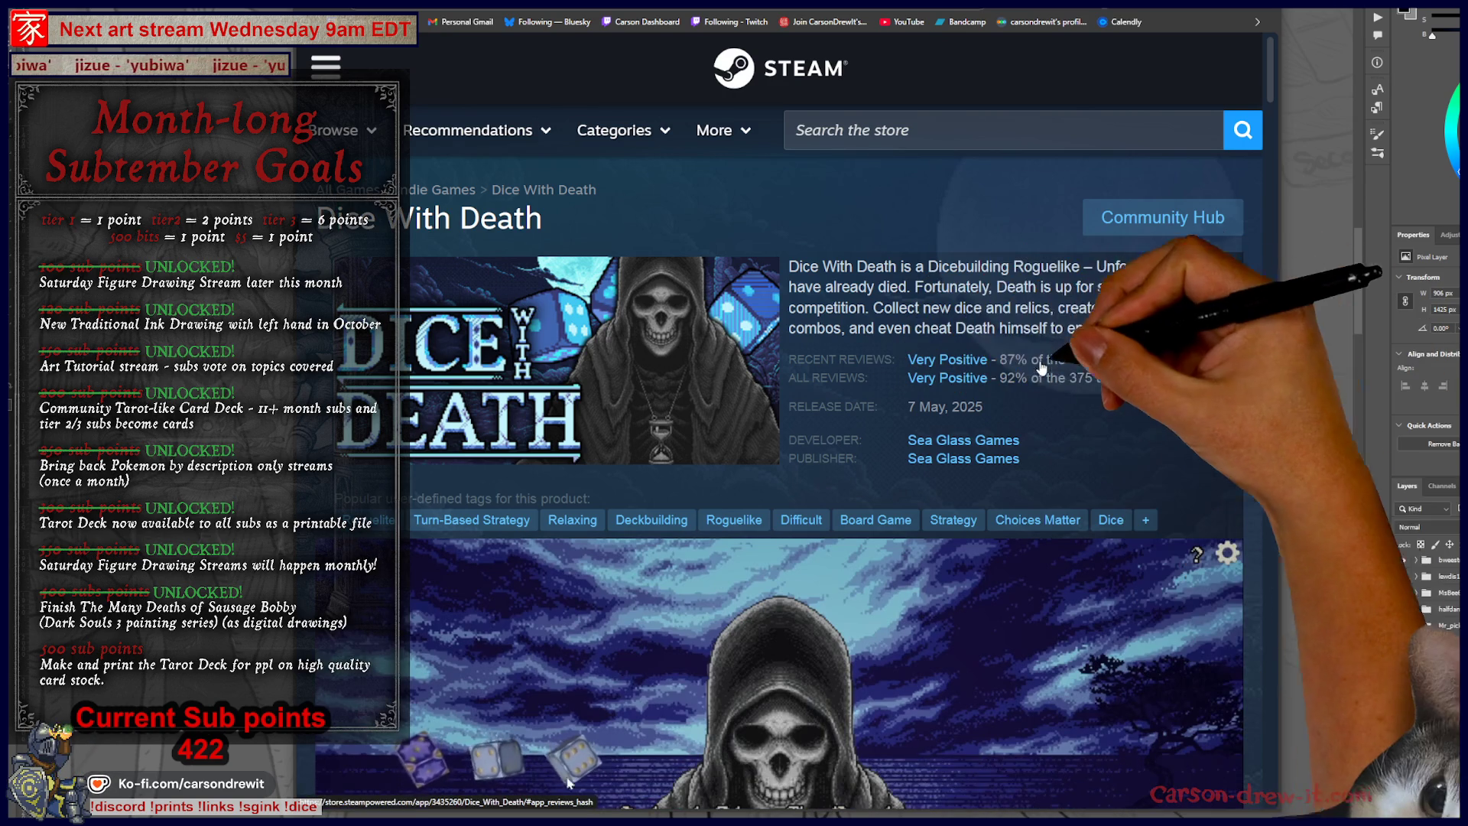
{"action": "left_click", "coordinate": [913, 359]}
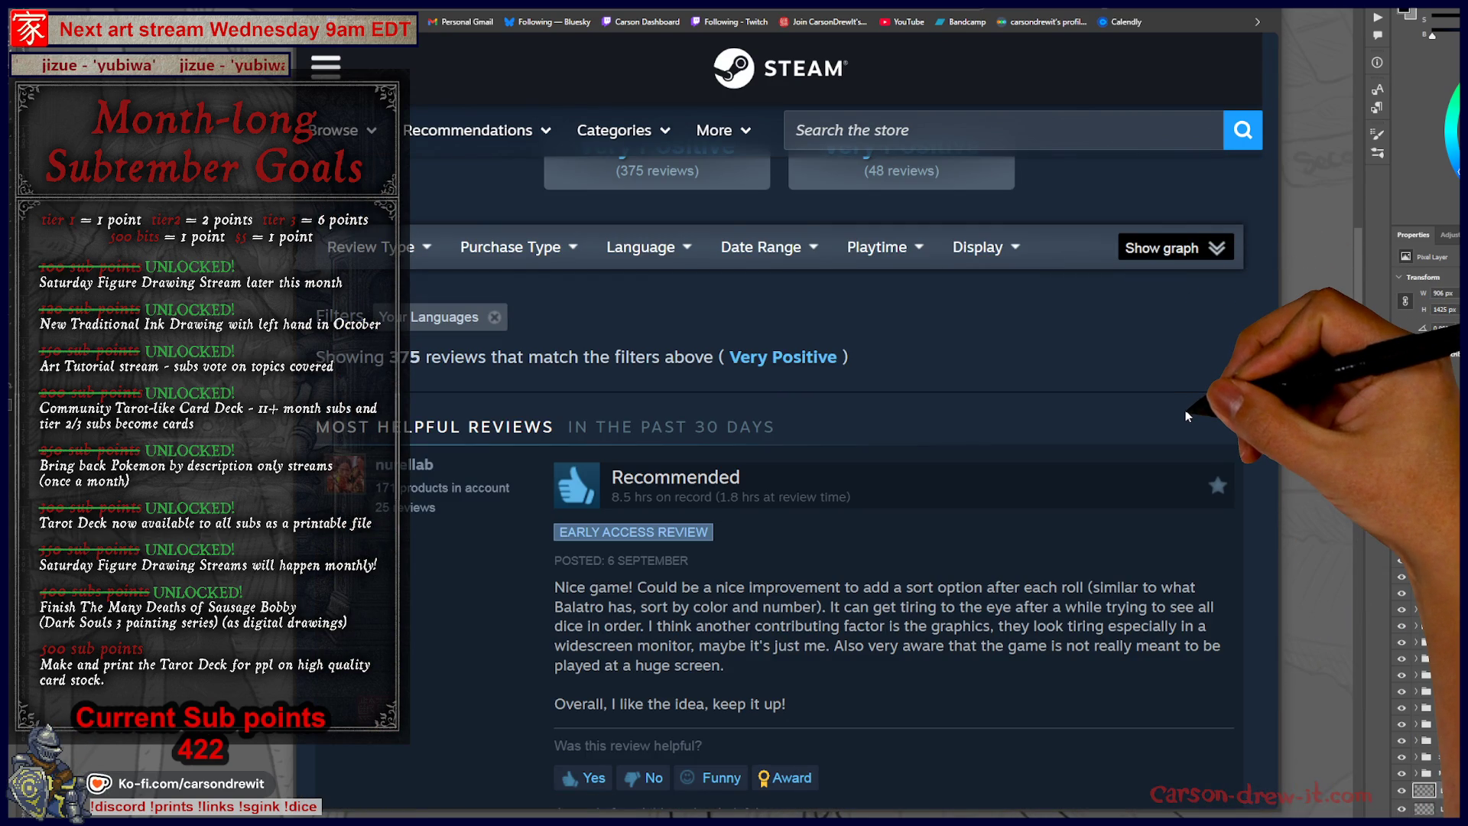
{"action": "scroll", "coordinate": [1185, 410], "scroll_direction": "down", "scroll_amount": 5}
{"action": "scroll", "coordinate": [1180, 417], "scroll_direction": "down", "scroll_amount": 15}
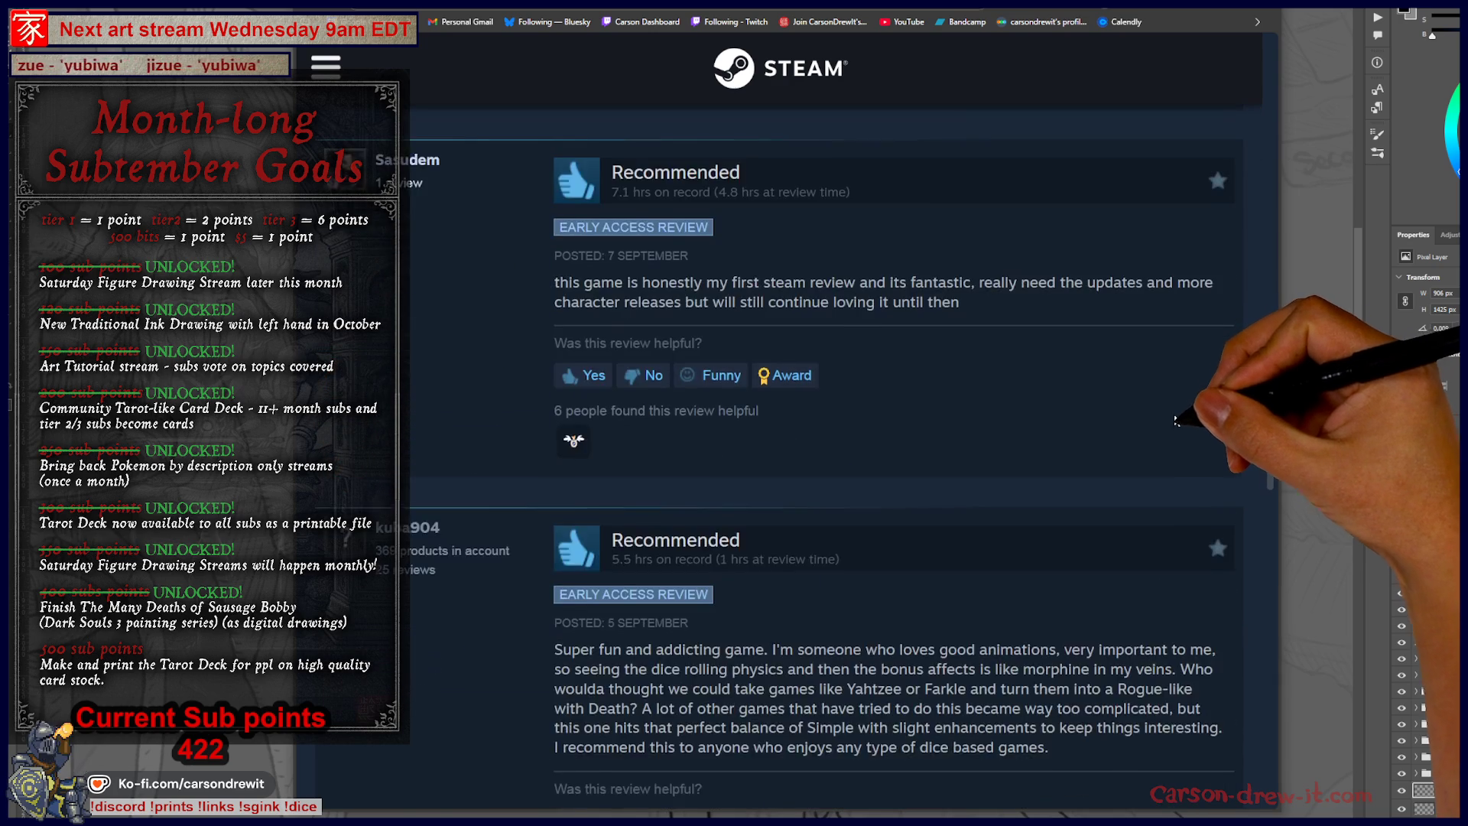
{"action": "scroll", "coordinate": [1172, 445], "scroll_direction": "down", "scroll_amount": 15}
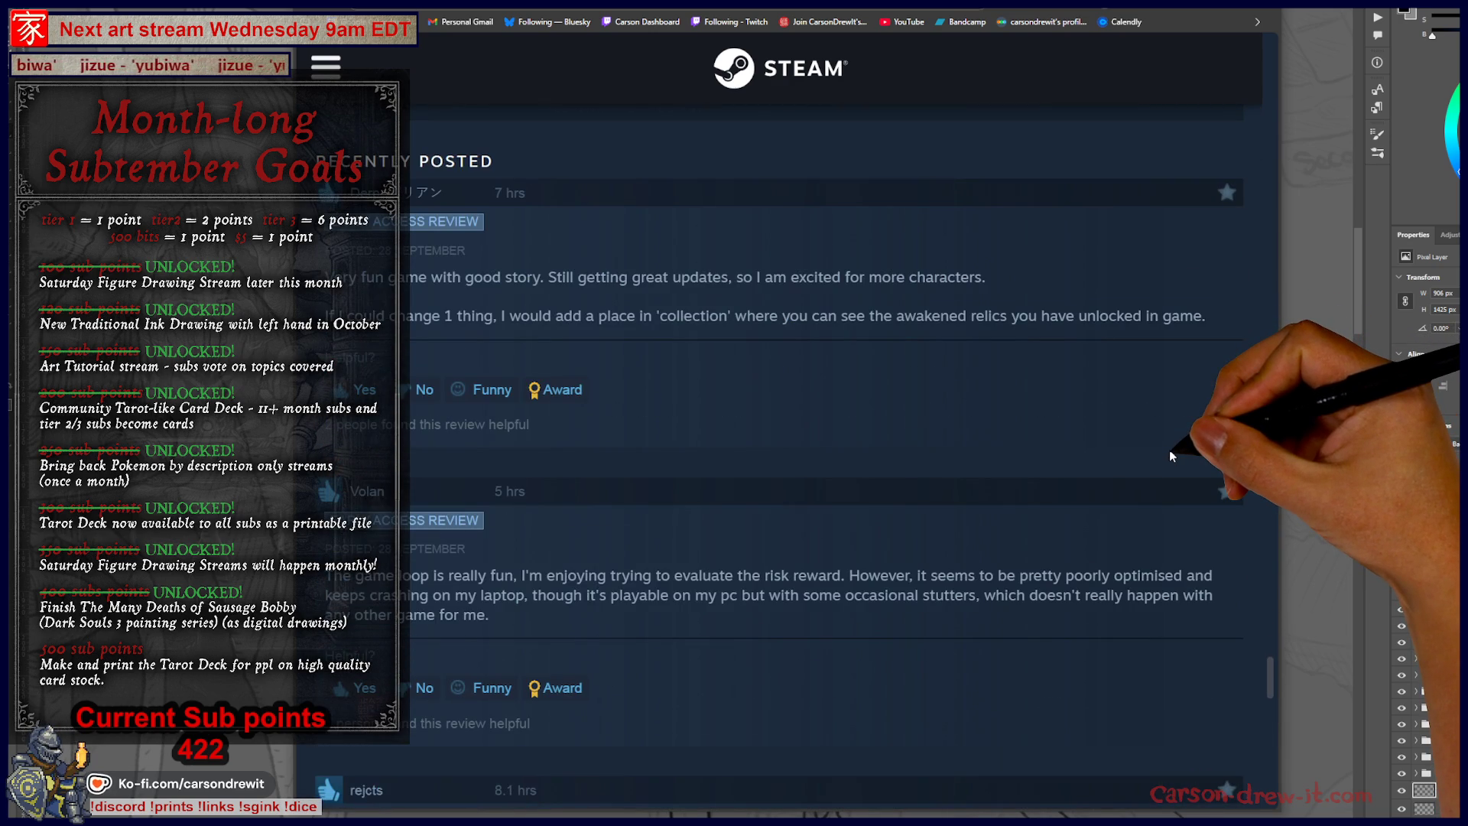
{"action": "scroll", "coordinate": [1169, 453], "scroll_direction": "down", "scroll_amount": 10}
{"action": "scroll", "coordinate": [1167, 459], "scroll_direction": "down", "scroll_amount": 4}
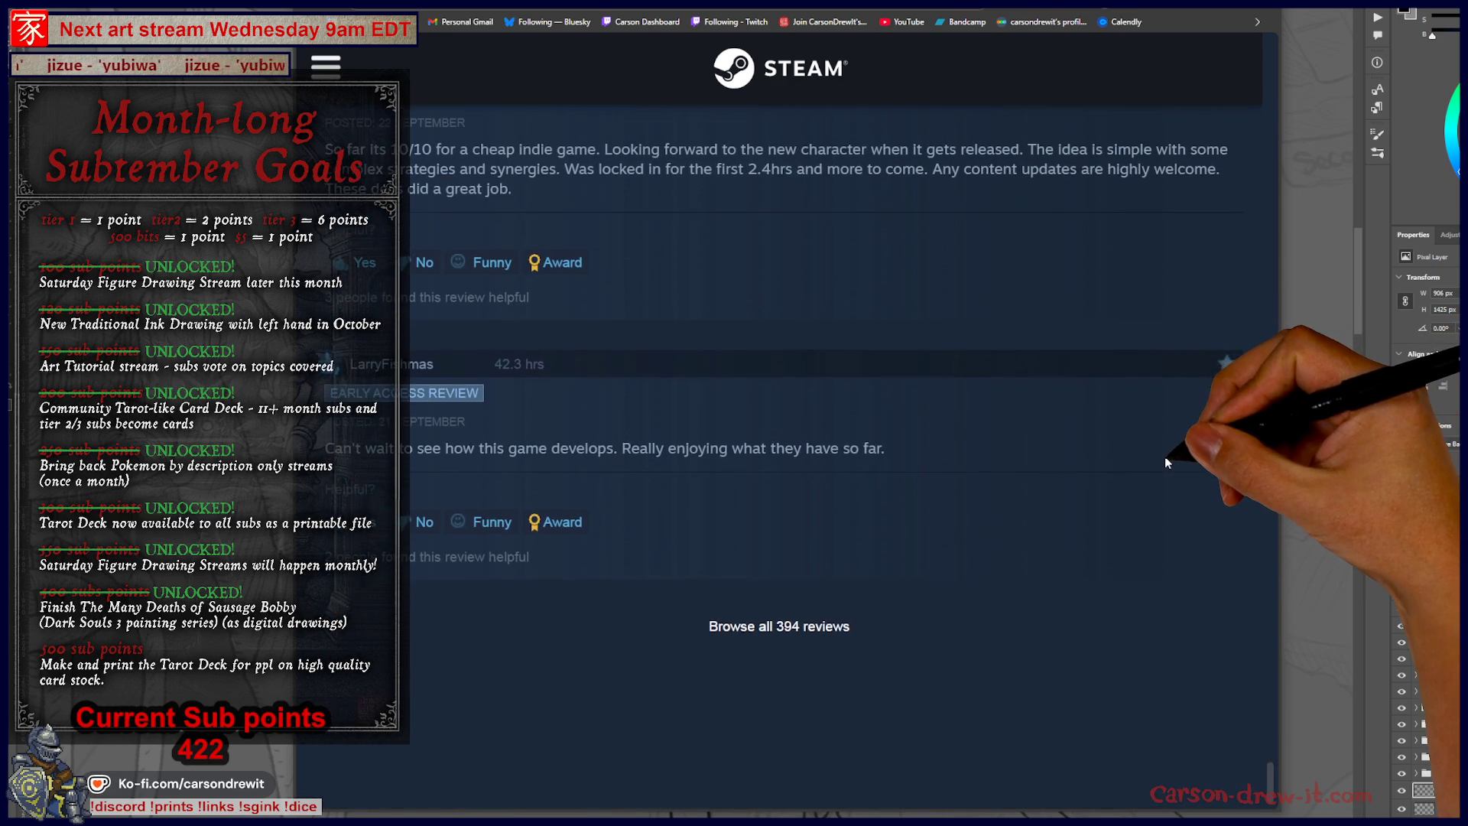
{"action": "scroll", "coordinate": [1154, 452], "scroll_direction": "up", "scroll_amount": 20}
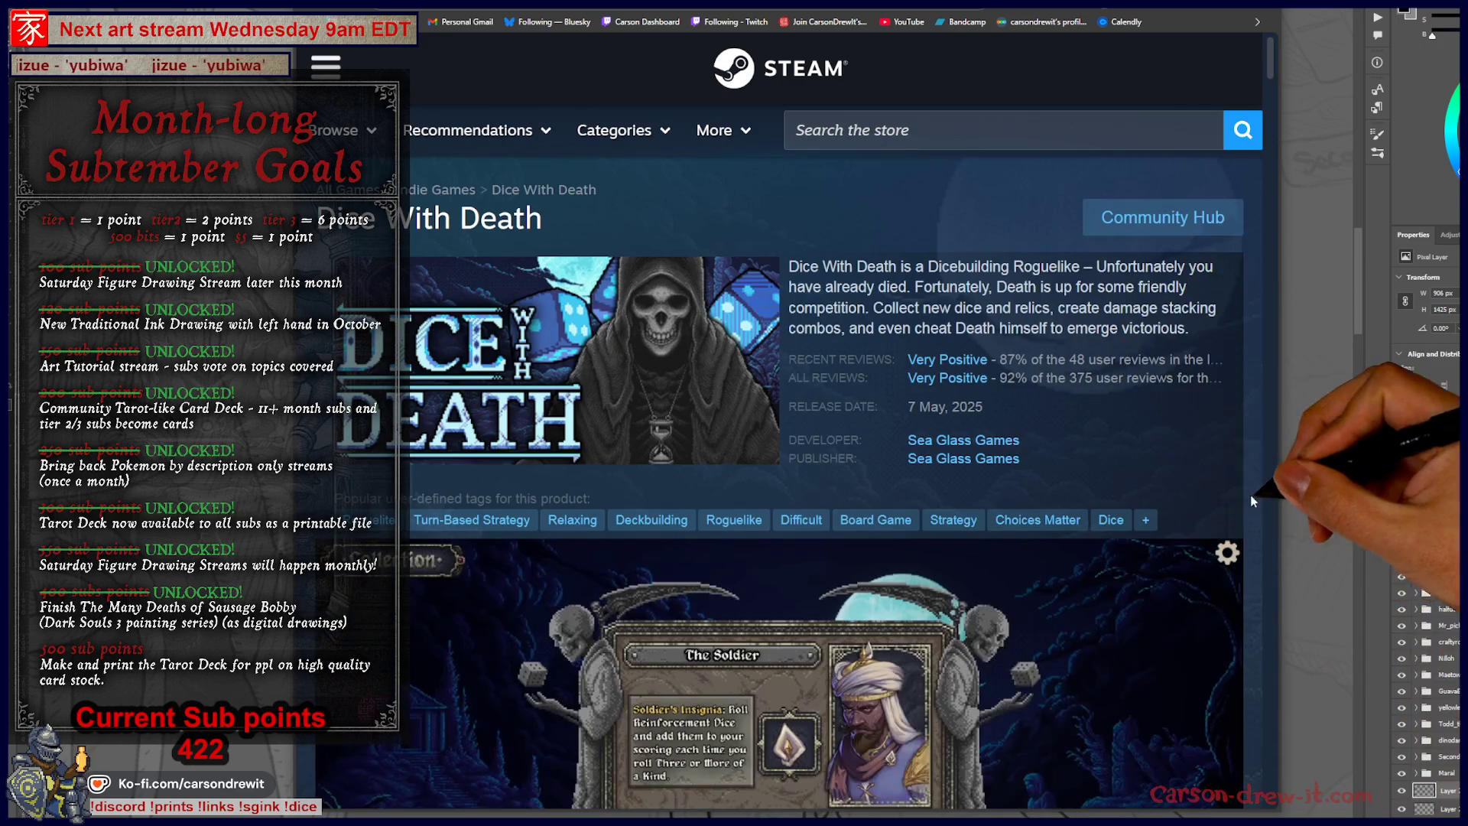
{"action": "scroll", "coordinate": [1170, 461], "scroll_direction": "down", "scroll_amount": 9}
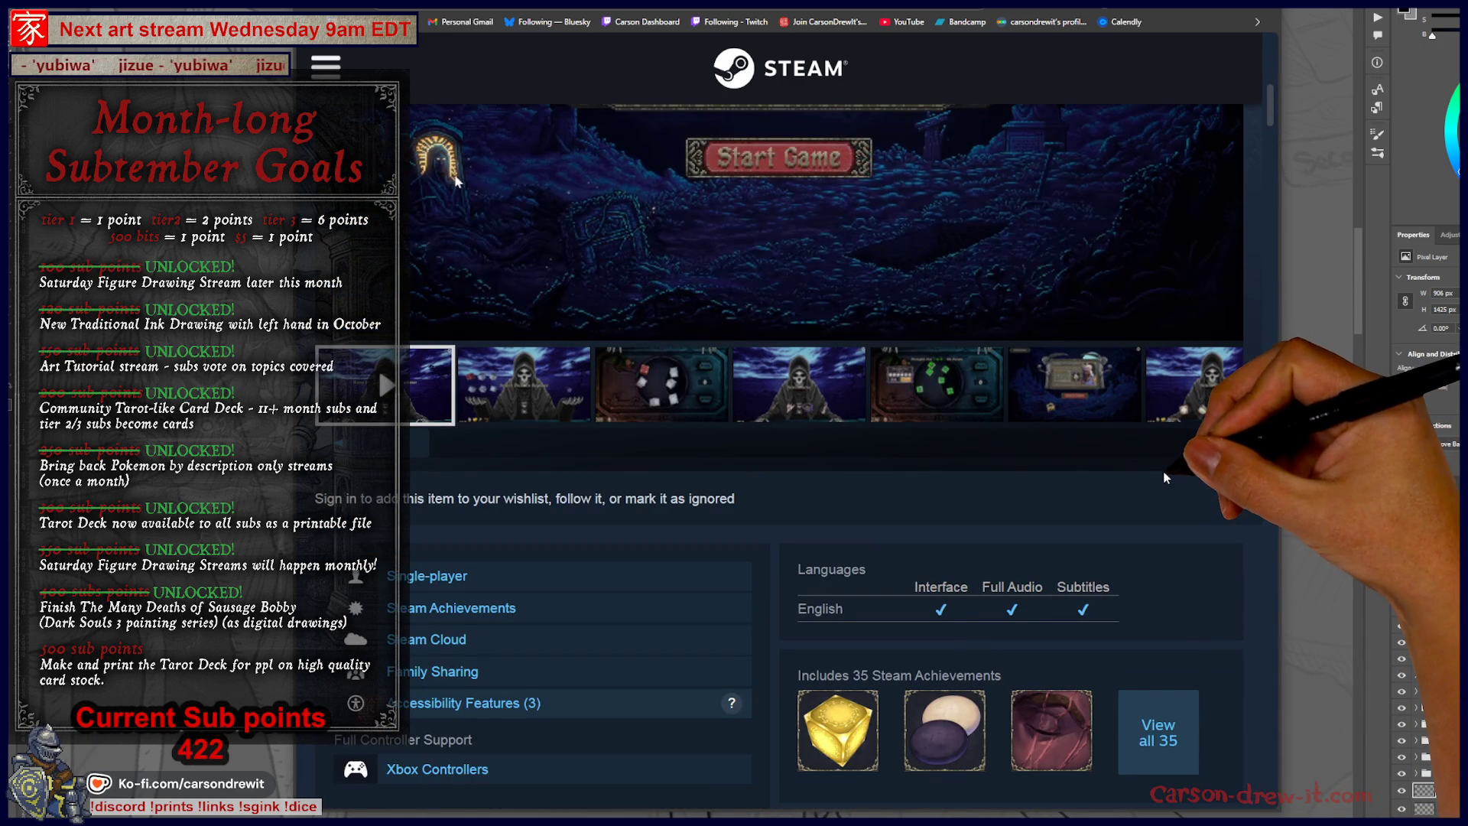
{"action": "scroll", "coordinate": [1177, 505], "scroll_direction": "down", "scroll_amount": 4}
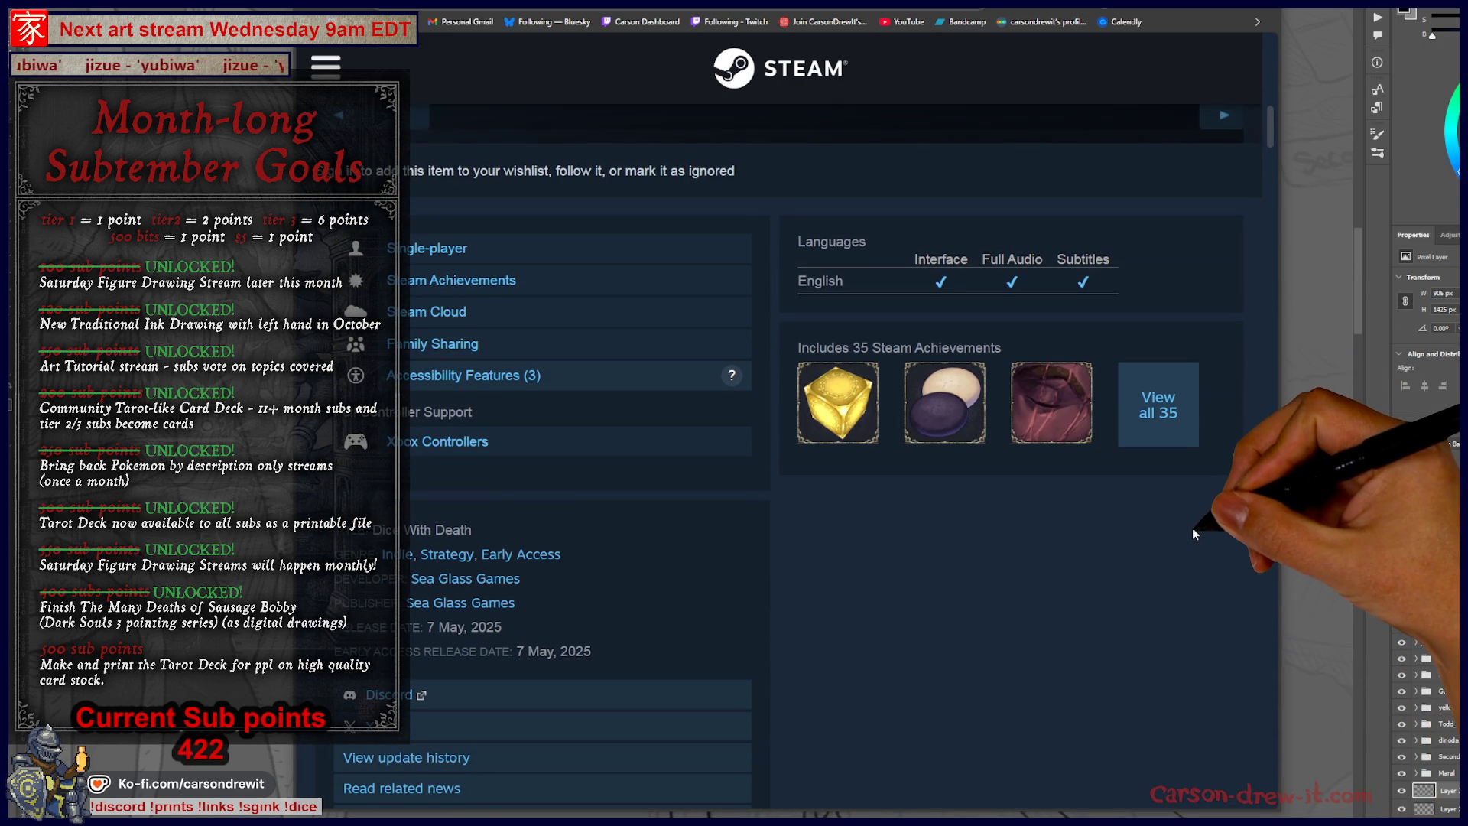
{"action": "scroll", "coordinate": [1193, 531], "scroll_direction": "down", "scroll_amount": 5}
{"action": "scroll", "coordinate": [1188, 535], "scroll_direction": "down", "scroll_amount": 5}
{"action": "scroll", "coordinate": [1188, 540], "scroll_direction": "down", "scroll_amount": 7}
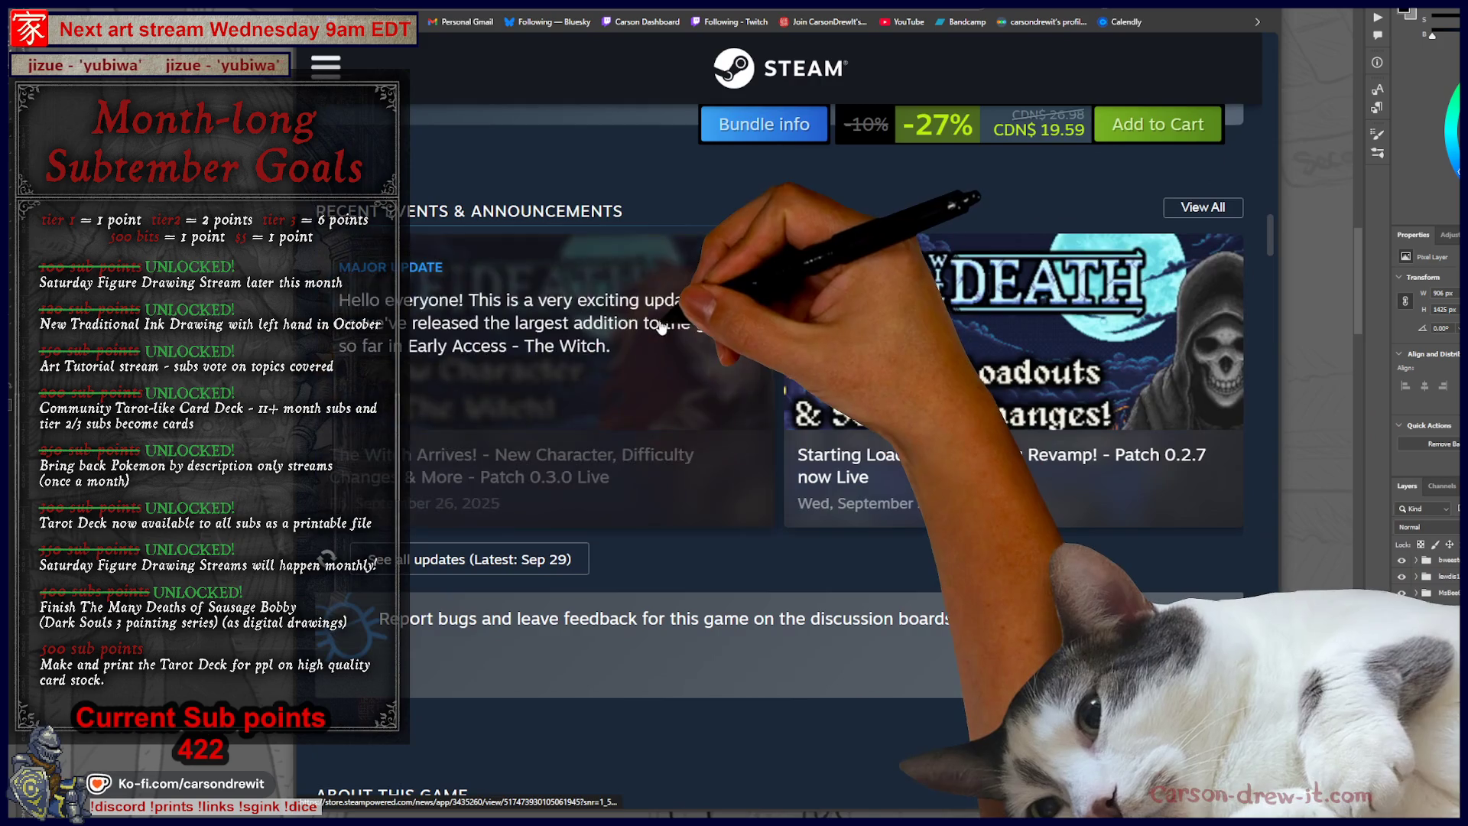
- Read through The Witch Arrives update announcement's notes
{"action": "left_click", "coordinate": [662, 328]}
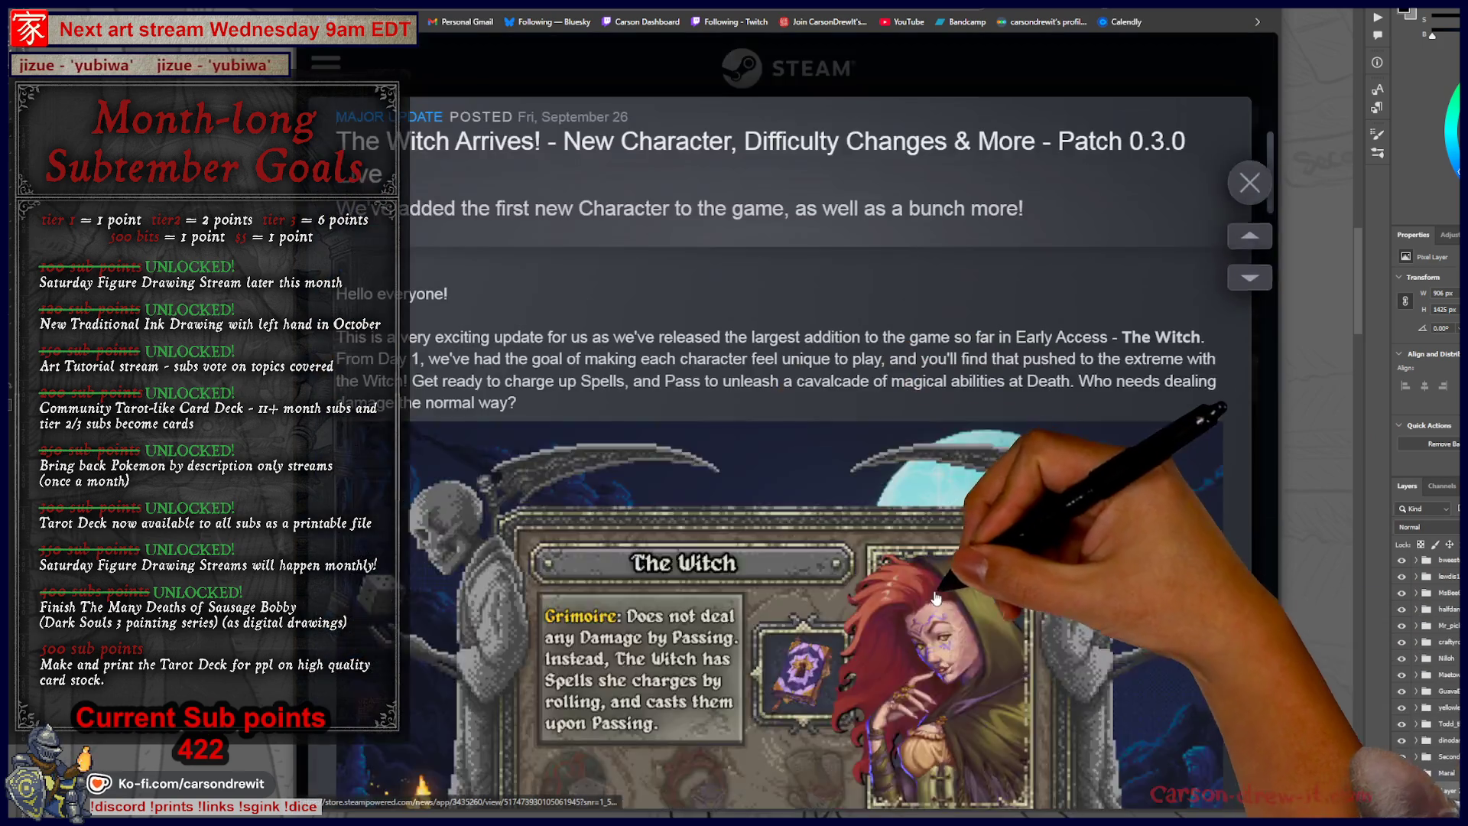
{"action": "scroll", "coordinate": [908, 346], "scroll_direction": "down", "scroll_amount": 5}
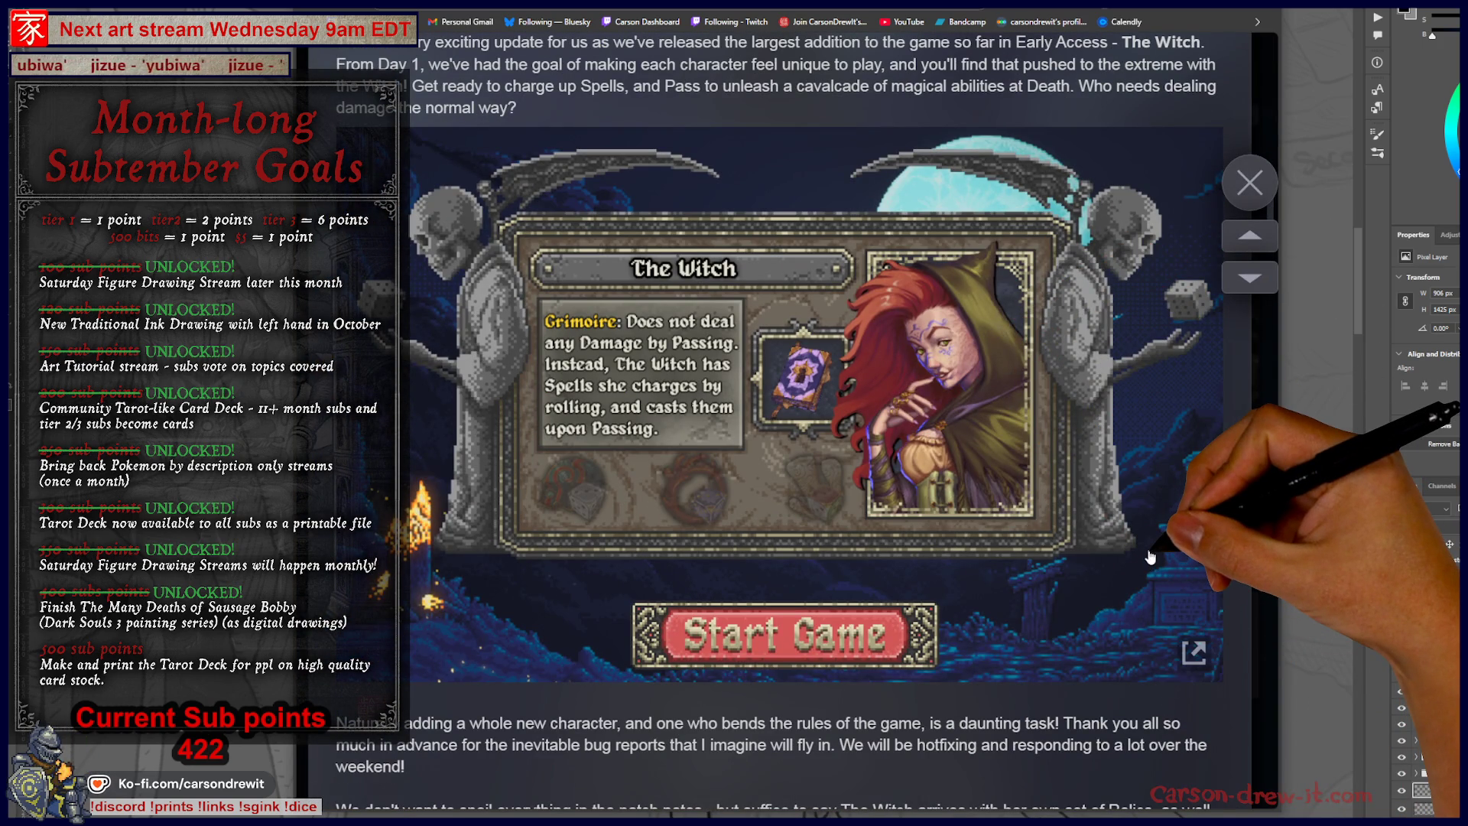
{"action": "scroll", "coordinate": [1152, 566], "scroll_direction": "down", "scroll_amount": 15}
{"action": "scroll", "coordinate": [1147, 581], "scroll_direction": "down", "scroll_amount": 15}
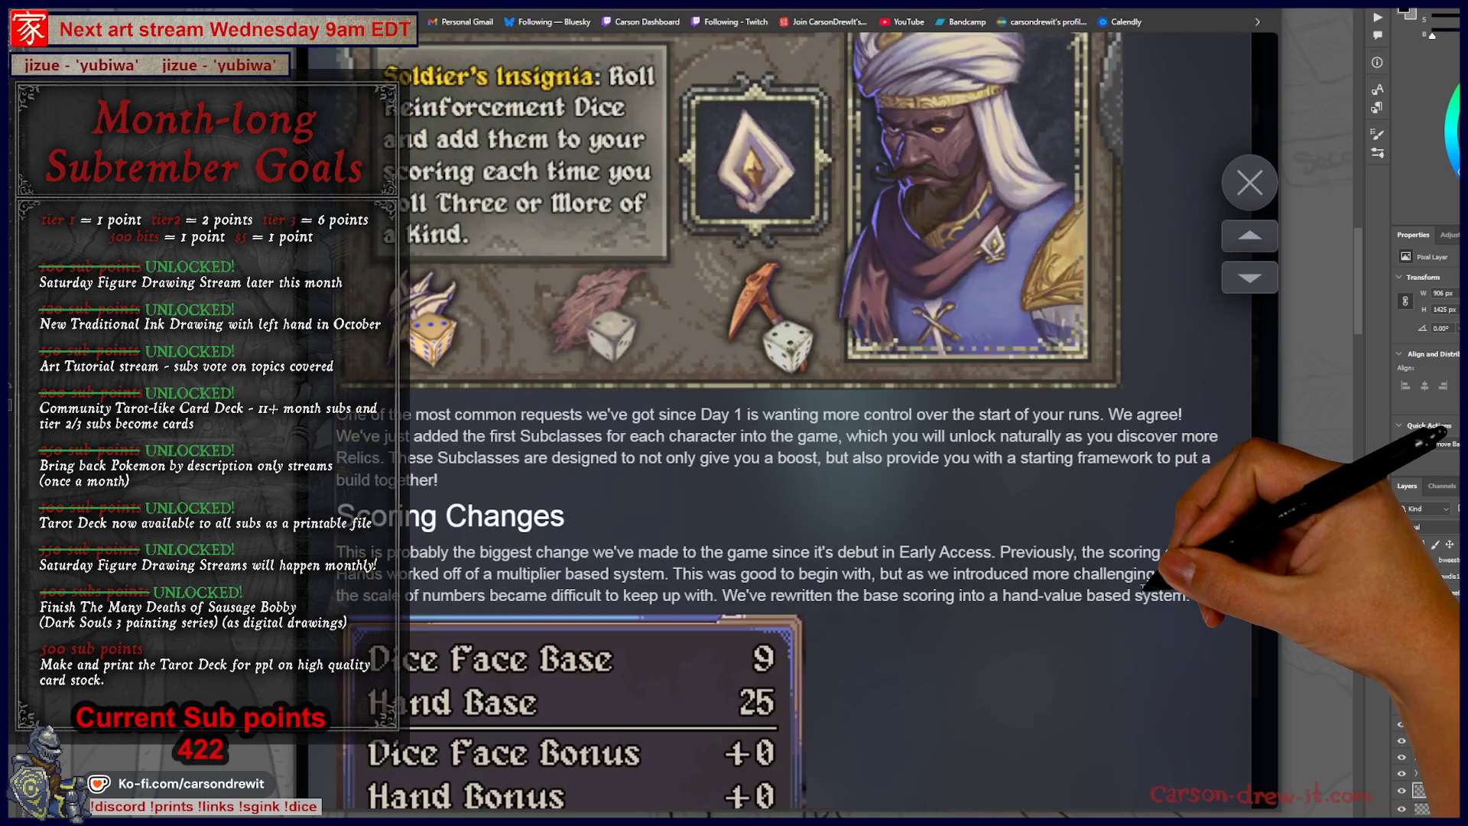
{"action": "scroll", "coordinate": [1142, 587], "scroll_direction": "up", "scroll_amount": 3}
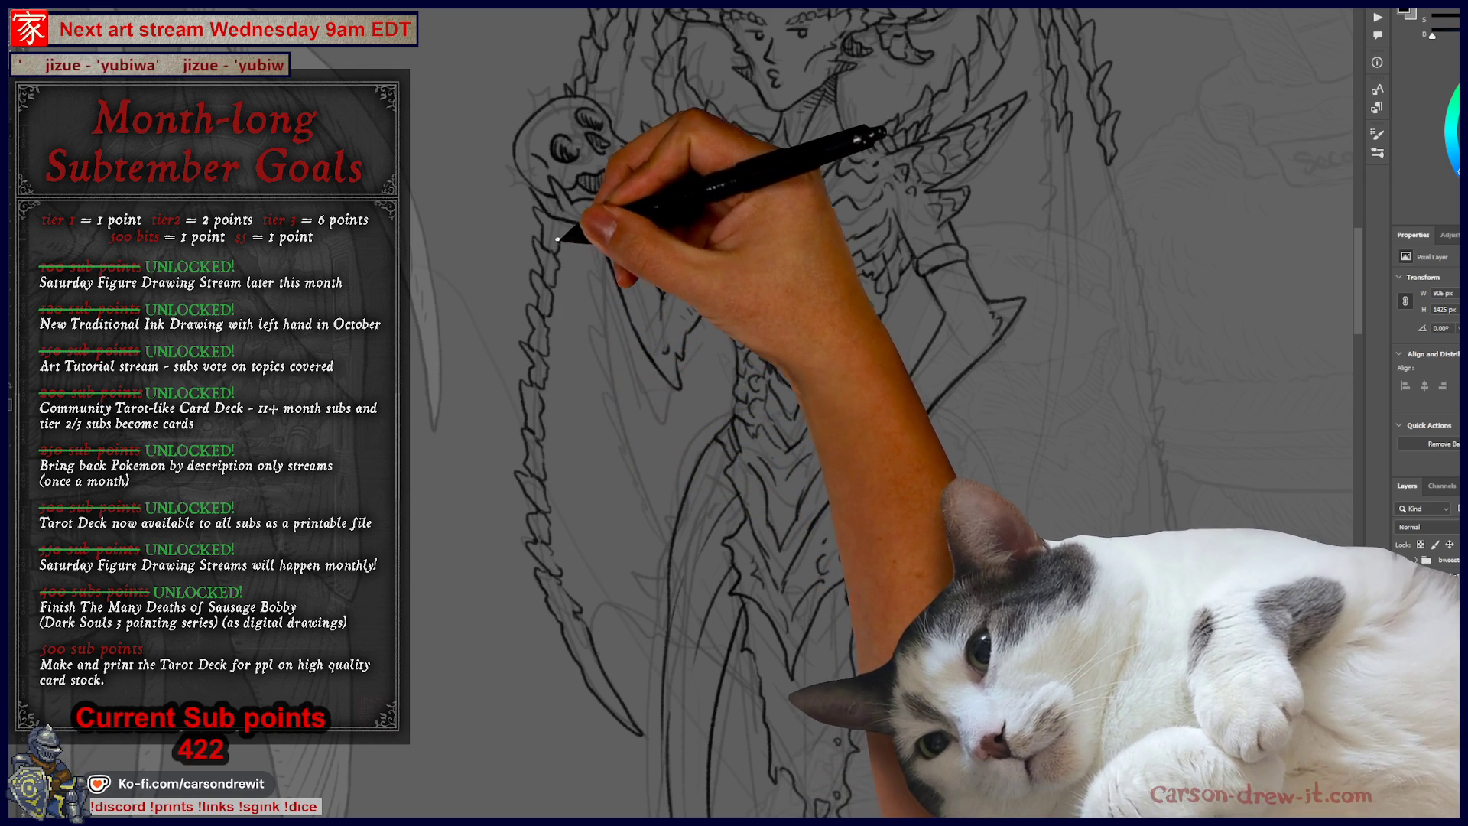
{"action": "left_click_drag", "start_coordinate": [616, 210], "coordinate": [599, 314]}
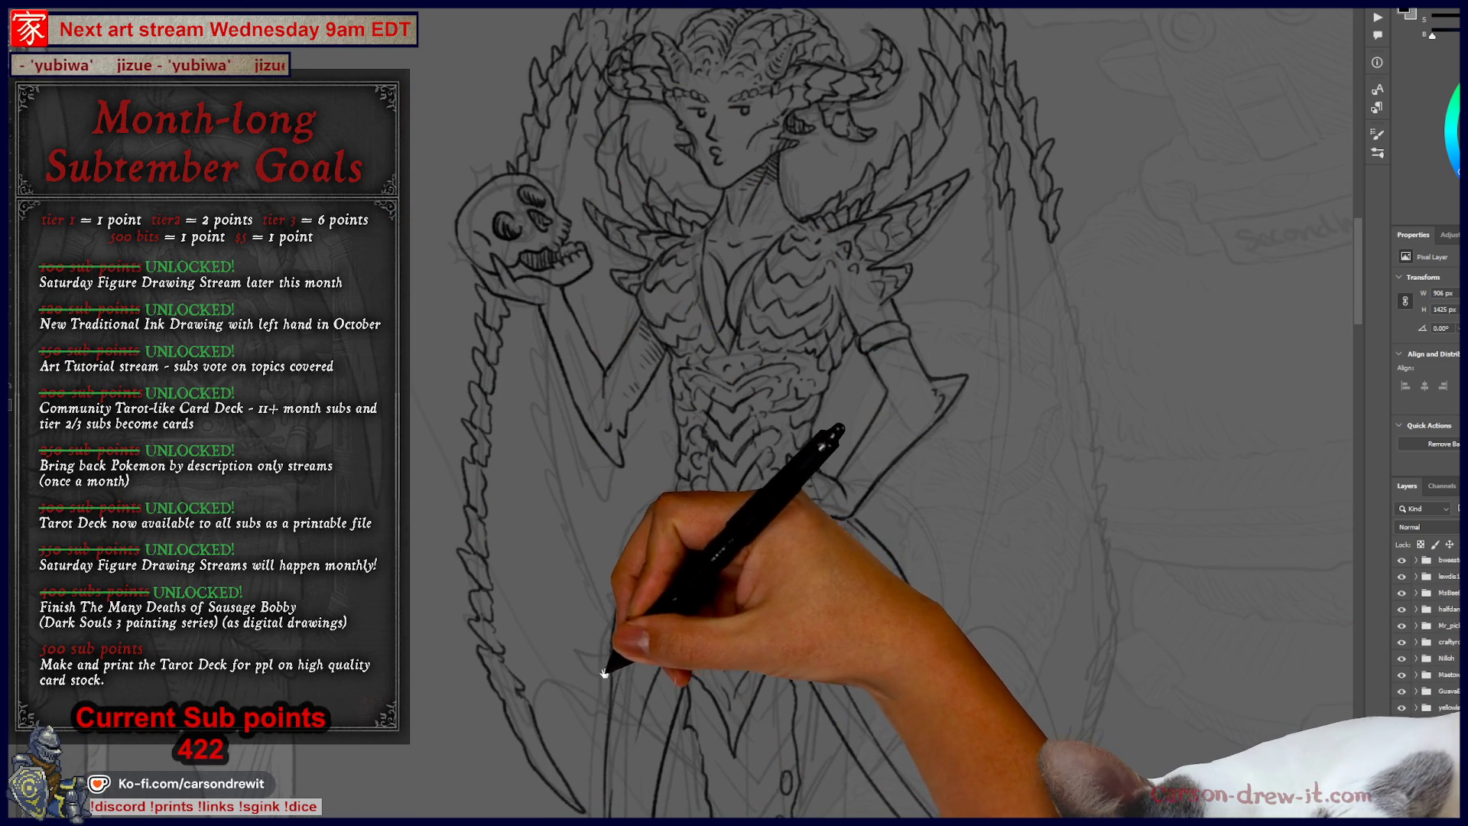
{"action": "left_click_drag", "start_coordinate": [601, 661], "coordinate": [593, 645]}
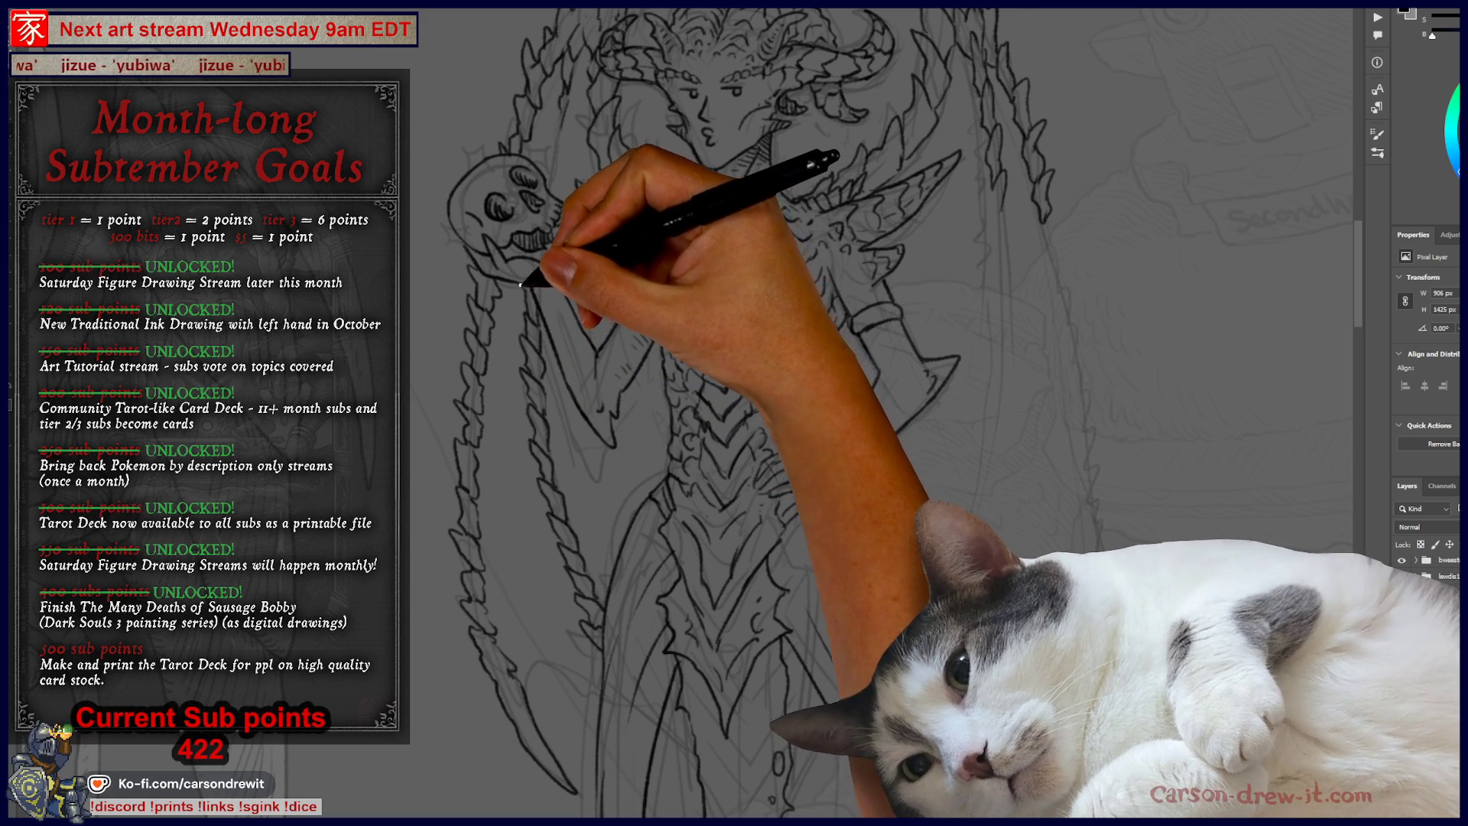
{"action": "mouse_move", "coordinate": [535, 306]}
{"action": "left_mouse_down"}
{"action": "mouse_move", "coordinate": [531, 402]}
{"action": "mouse_move", "coordinate": [490, 474]}
{"action": "left_mouse_up"}
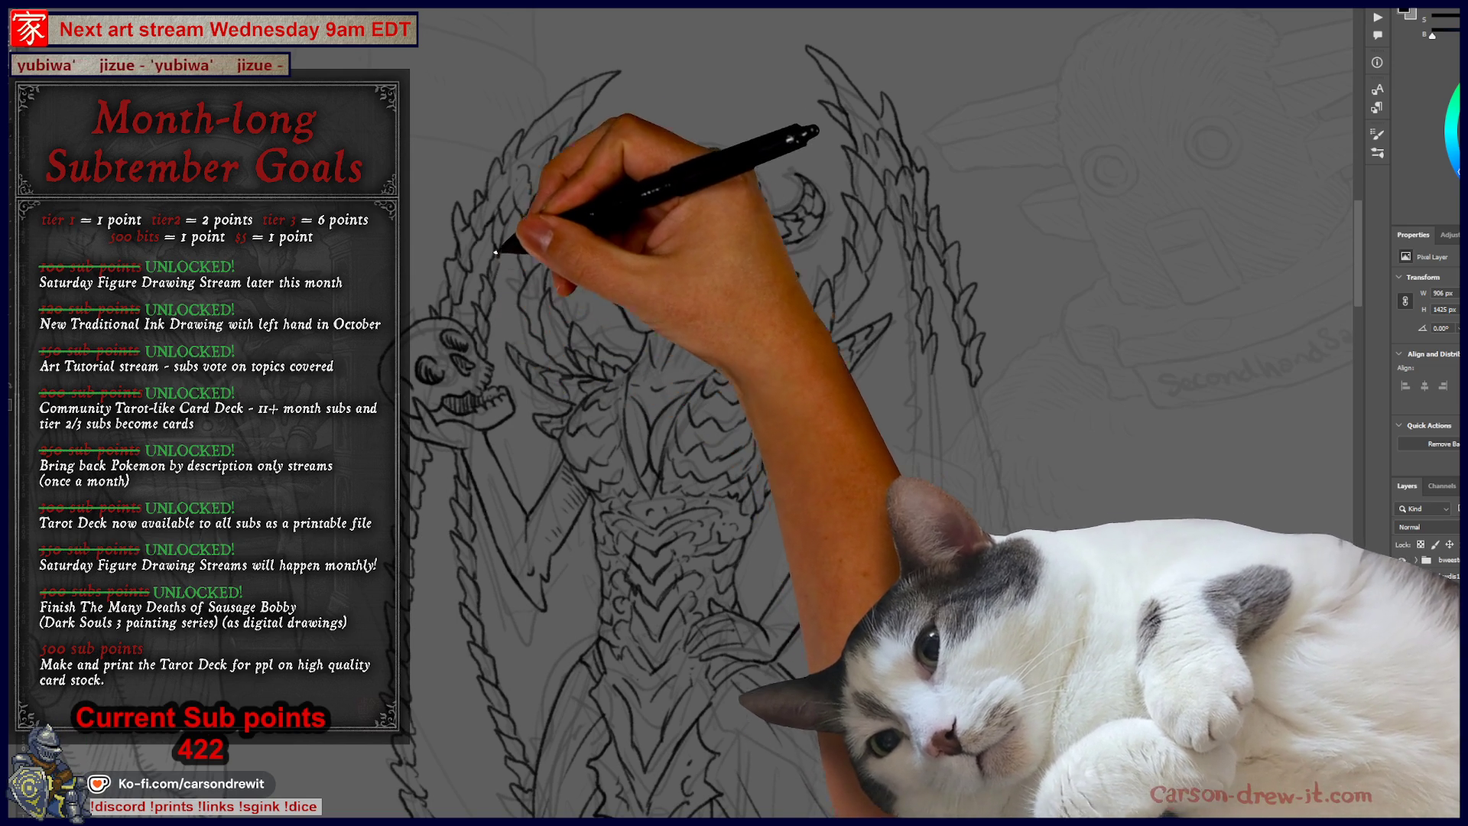
{"action": "left_click_drag", "start_coordinate": [734, 413], "coordinate": [582, 260]}
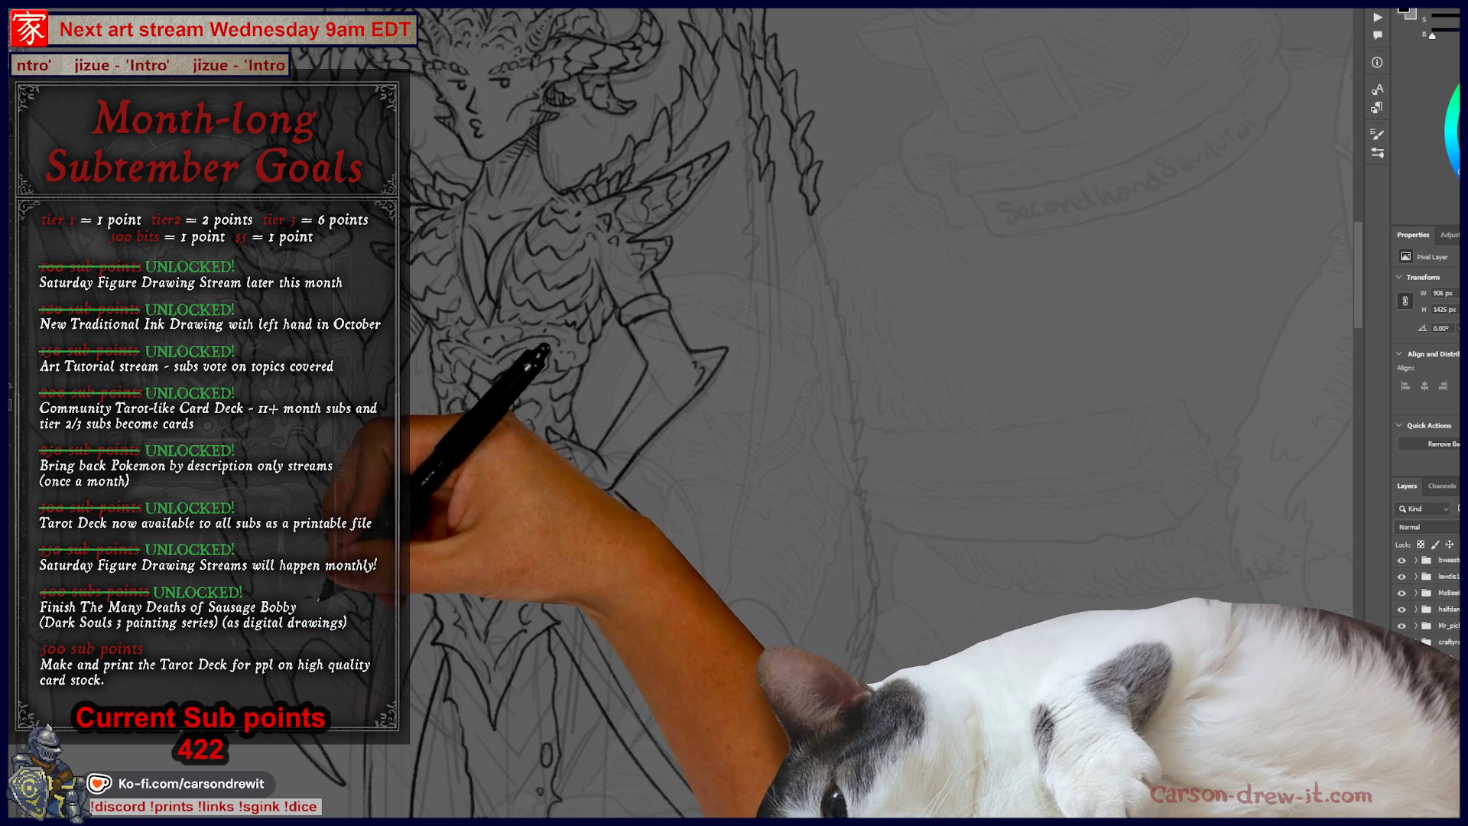
{"action": "left_click_drag", "start_coordinate": [422, 549], "coordinate": [358, 656]}
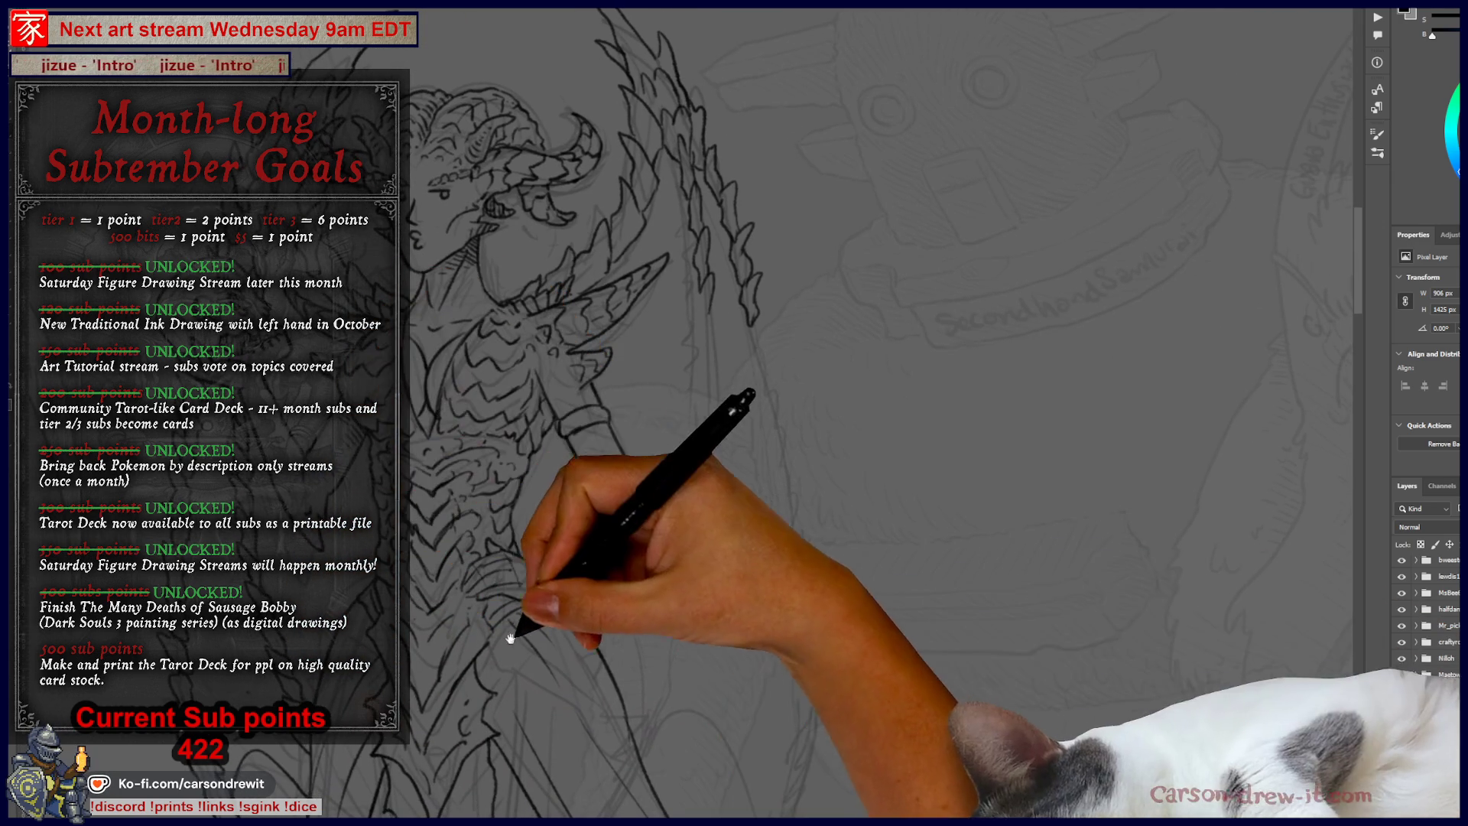
{"action": "left_click_drag", "start_coordinate": [414, 567], "coordinate": [330, 485]}
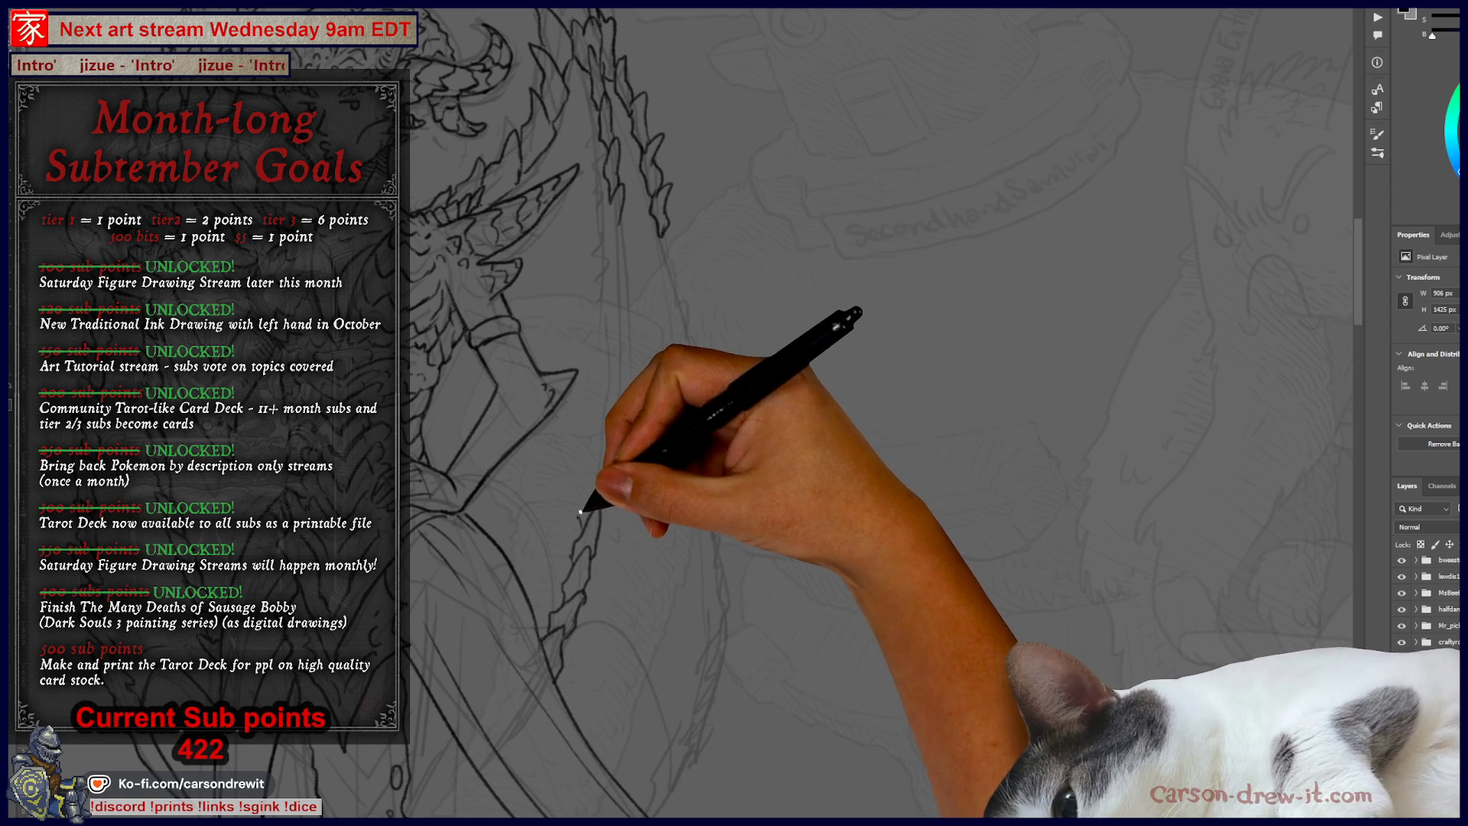
- Ink the zigzag scale edge down the right wing toward the waist
{"action": "key", "text": "ctrl"}
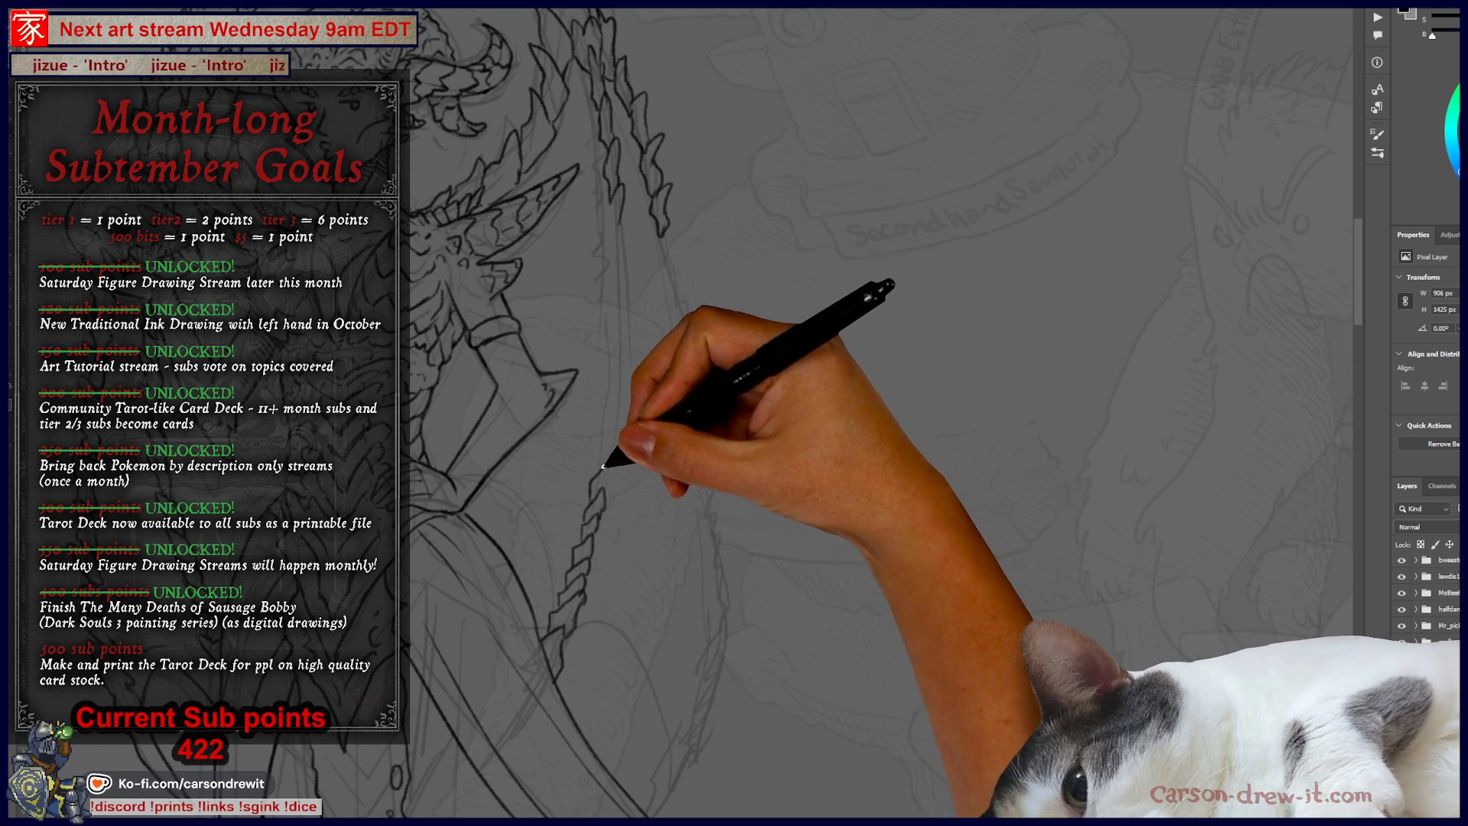
{"action": "mouse_move", "coordinate": [609, 488]}
{"action": "left_mouse_down"}
{"action": "mouse_move", "coordinate": [639, 562]}
{"action": "mouse_move", "coordinate": [587, 572]}
{"action": "left_mouse_up"}
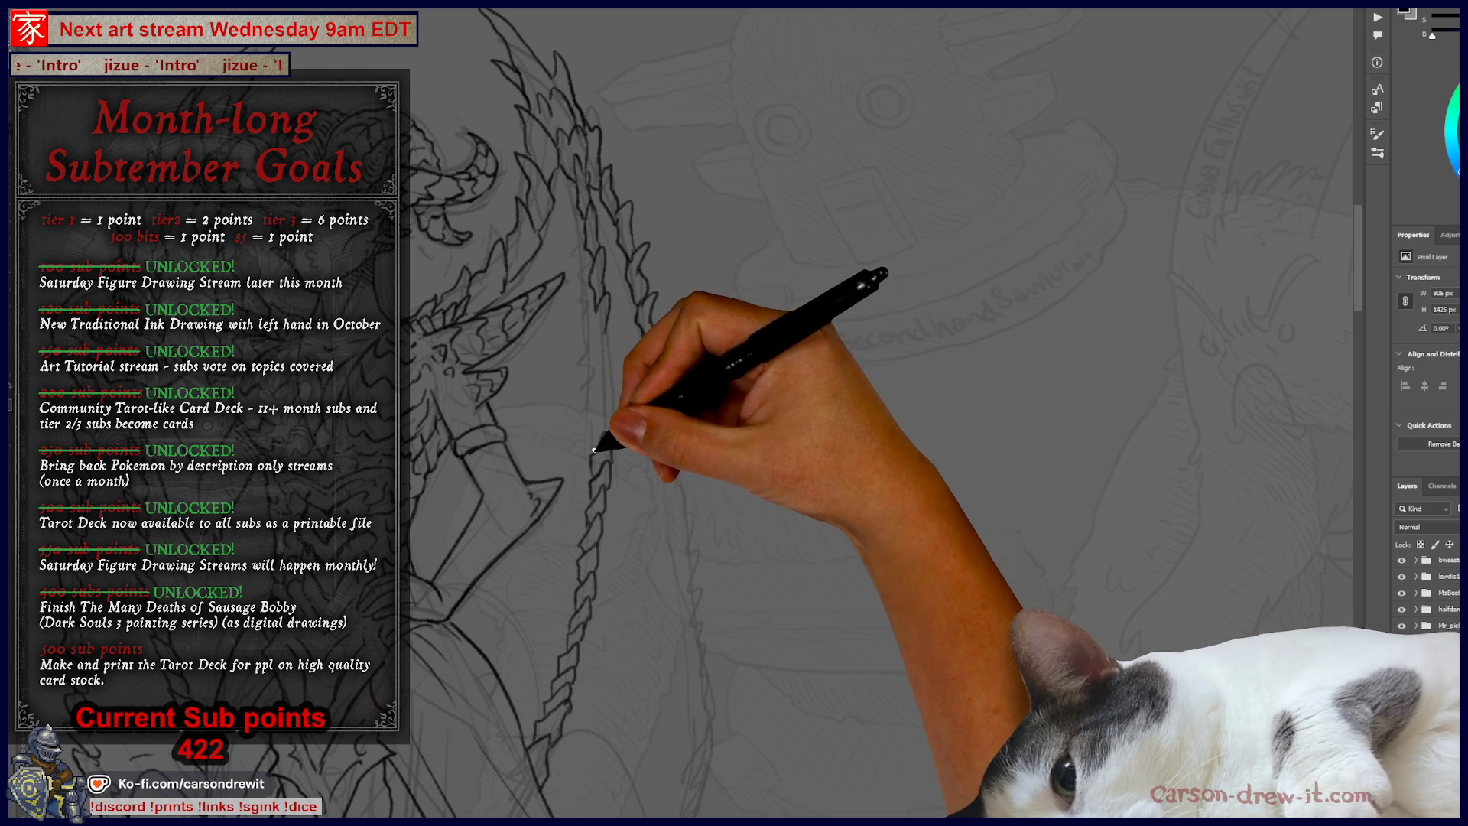
{"action": "left_click_drag", "start_coordinate": [622, 426], "coordinate": [565, 543]}
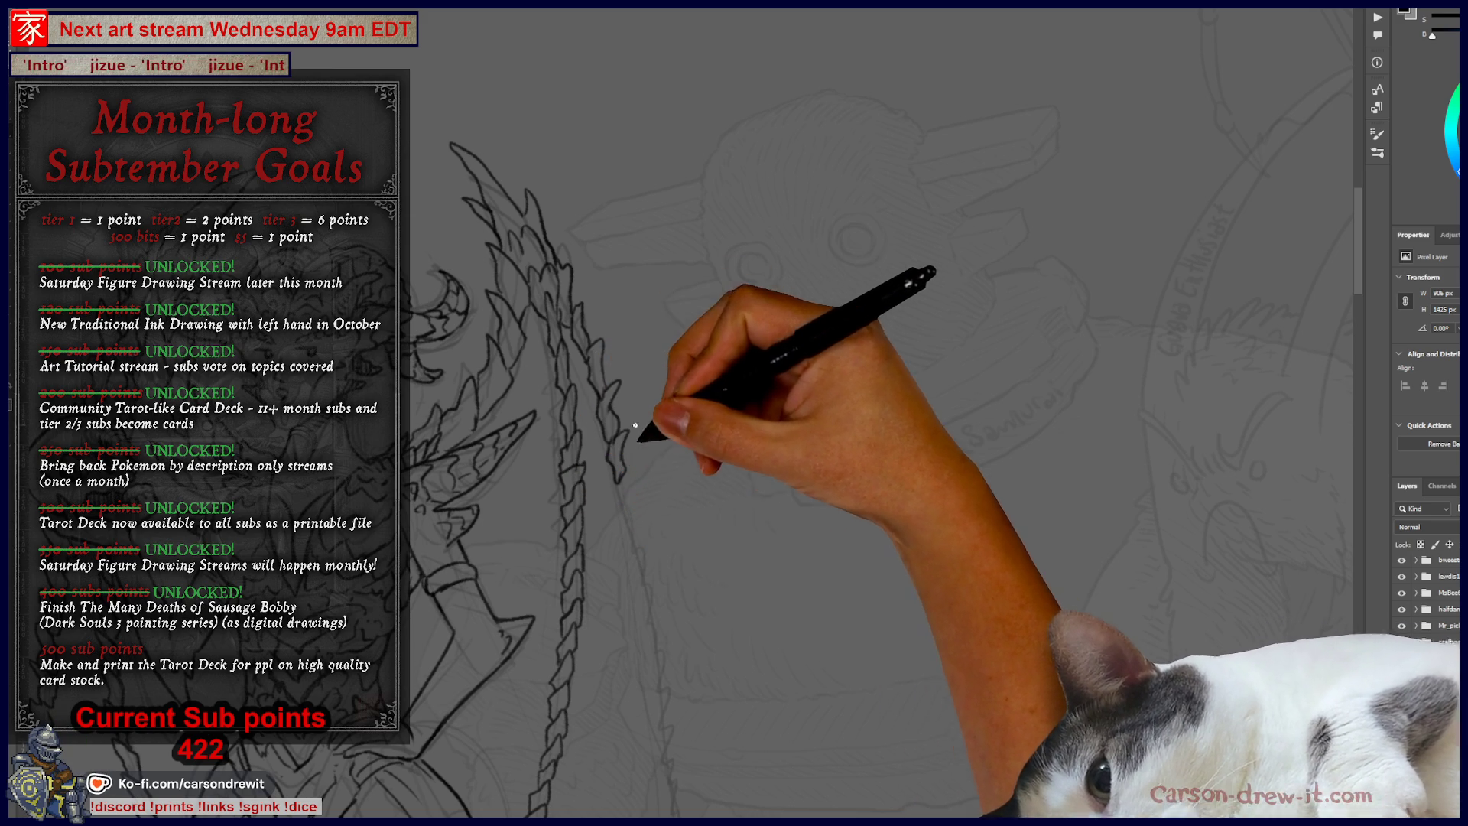
{"action": "mouse_move", "coordinate": [639, 416]}
{"action": "left_mouse_down"}
{"action": "mouse_move", "coordinate": [714, 370]}
{"action": "mouse_move", "coordinate": [518, 304]}
{"action": "left_mouse_up"}
{"action": "mouse_move", "coordinate": [656, 393]}
{"action": "left_mouse_down"}
{"action": "mouse_move", "coordinate": [819, 237]}
{"action": "mouse_move", "coordinate": [798, 311]}
{"action": "left_mouse_up"}
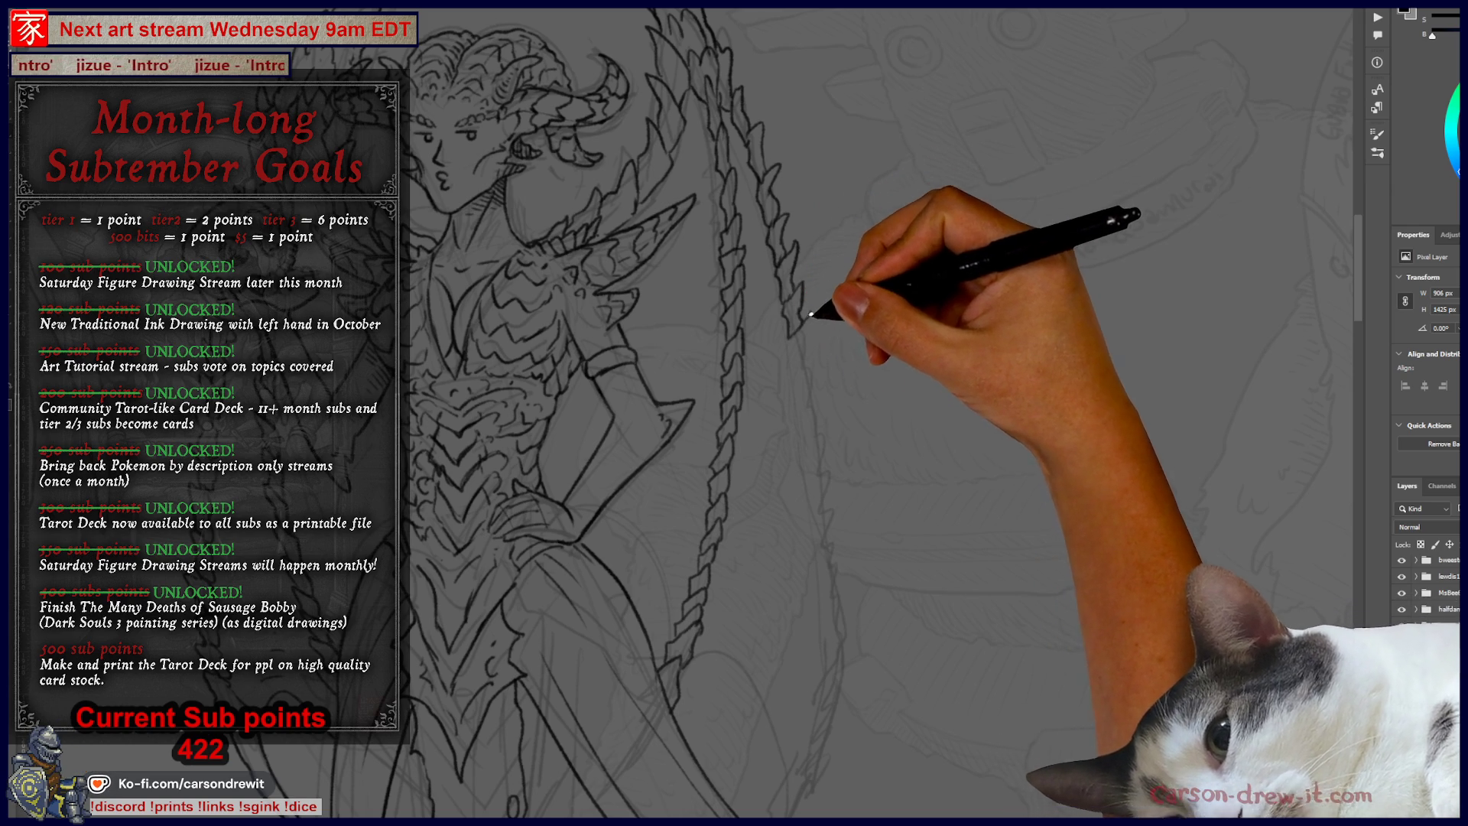
{"action": "left_click_drag", "start_coordinate": [798, 374], "coordinate": [820, 347]}
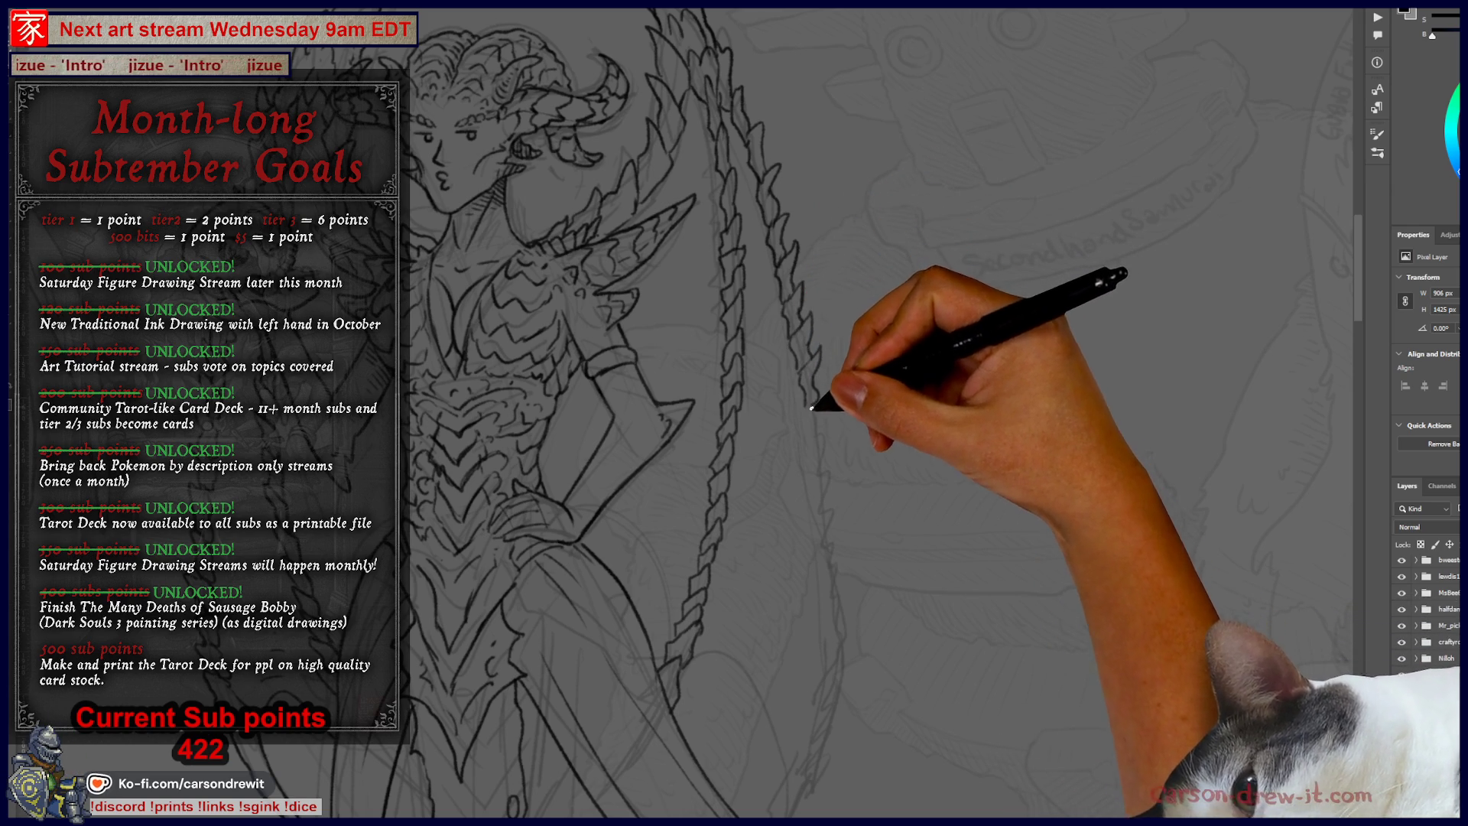
{"action": "mouse_move", "coordinate": [842, 560]}
{"action": "left_mouse_down"}
{"action": "mouse_move", "coordinate": [862, 305]}
{"action": "mouse_move", "coordinate": [863, 373]}
{"action": "left_mouse_up"}
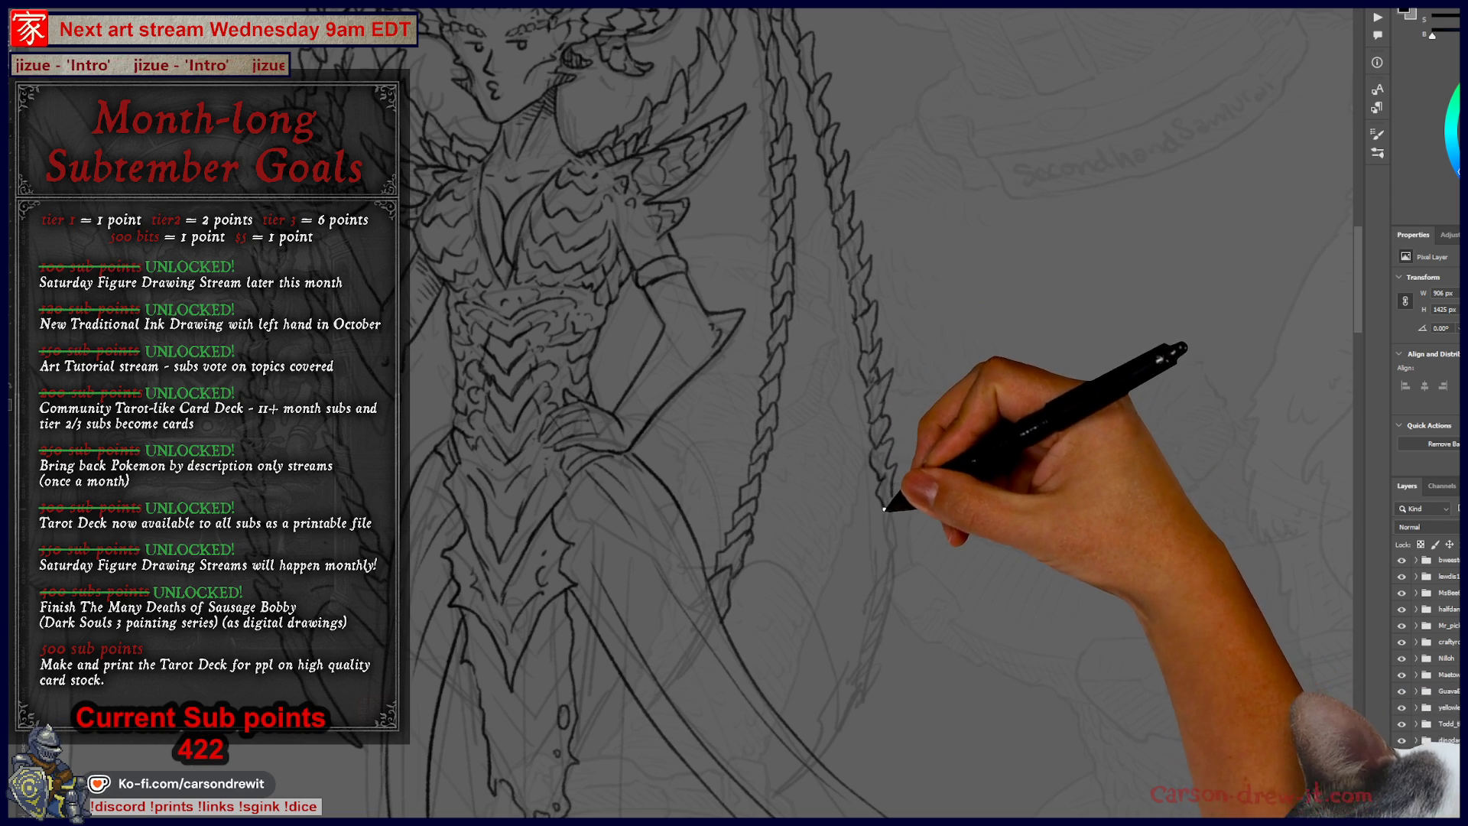
{"action": "left_click_drag", "start_coordinate": [906, 516], "coordinate": [891, 445]}
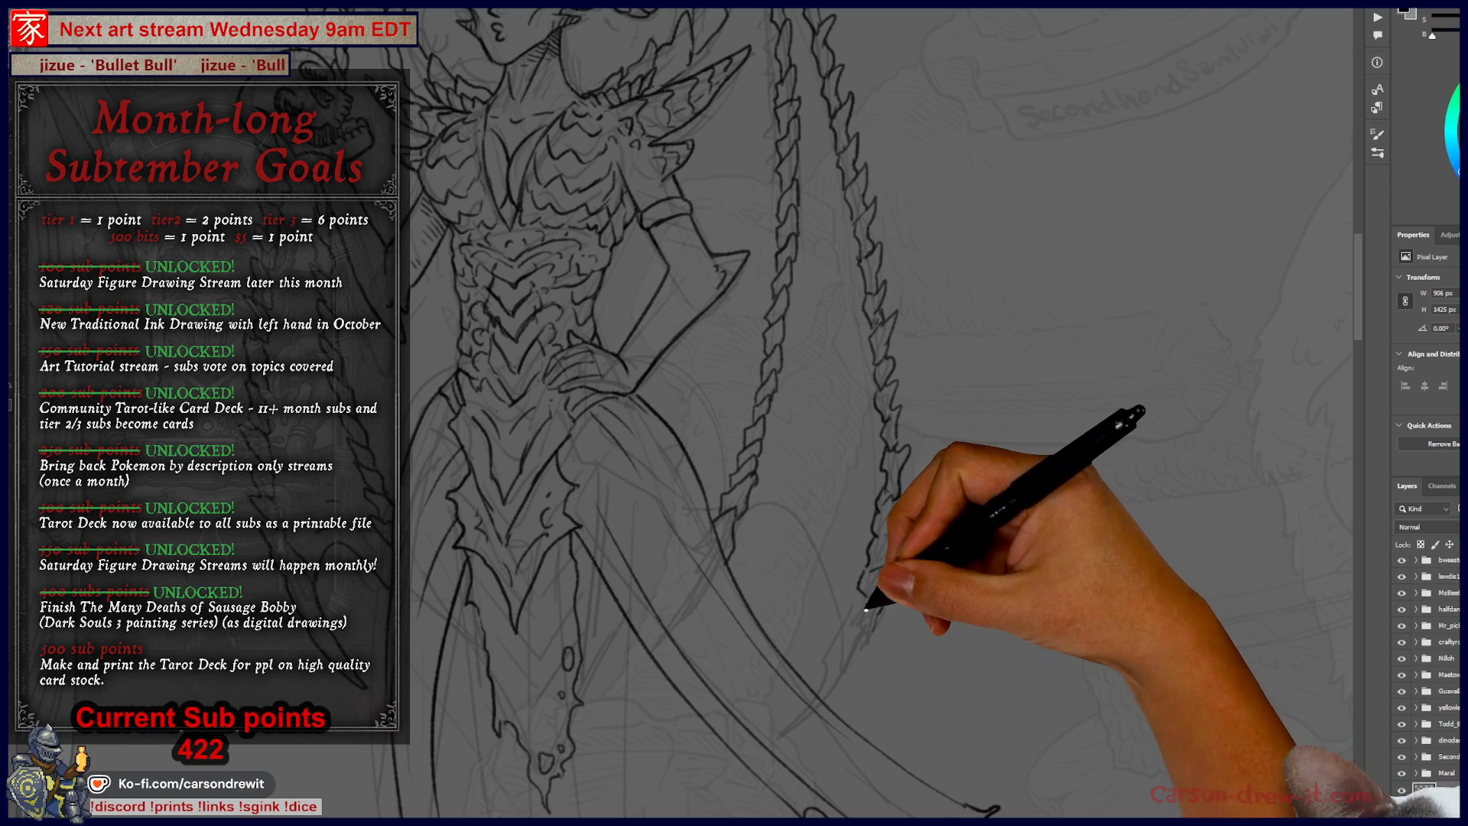
- Add a new empty layer with Ctrl+Alt+Shift+N and zoom out to the whole figure
{"action": "key", "text": "ctrl+alt+shift+n"}
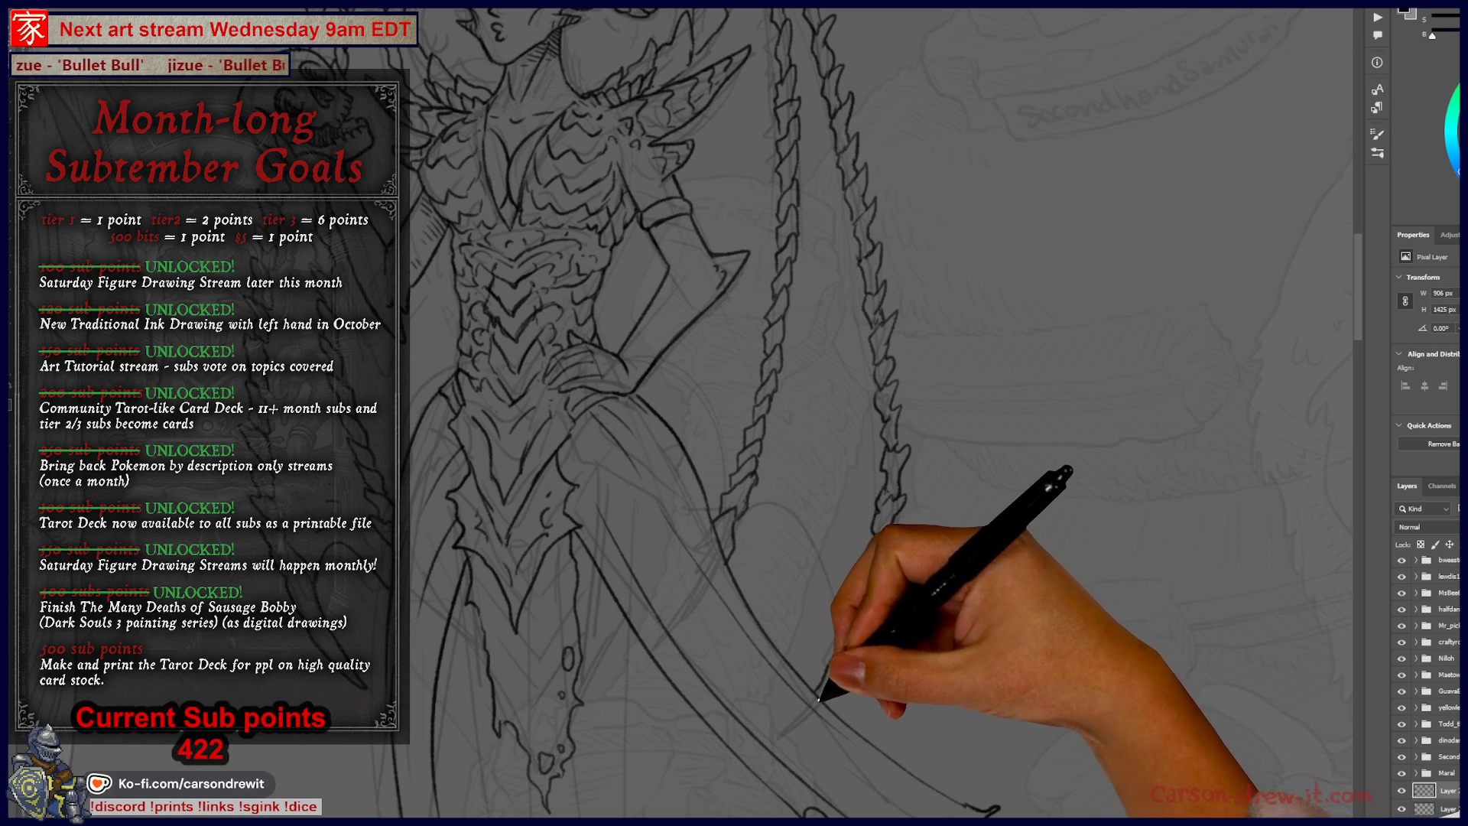
{"action": "scroll", "coordinate": [883, 603], "scroll_direction": "up", "scroll_amount": 3}
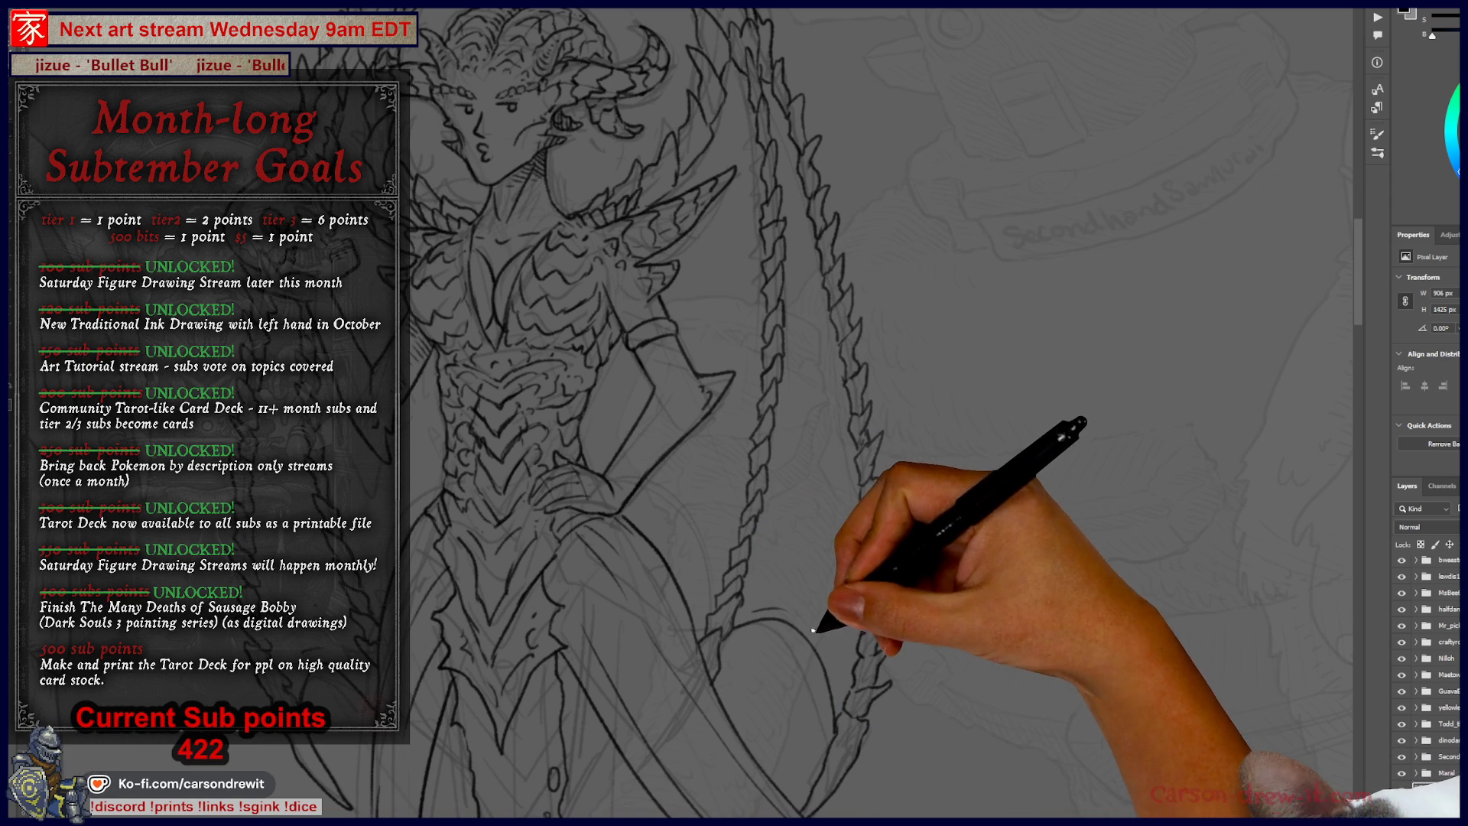
{"action": "left_click_drag", "start_coordinate": [842, 456], "coordinate": [852, 524]}
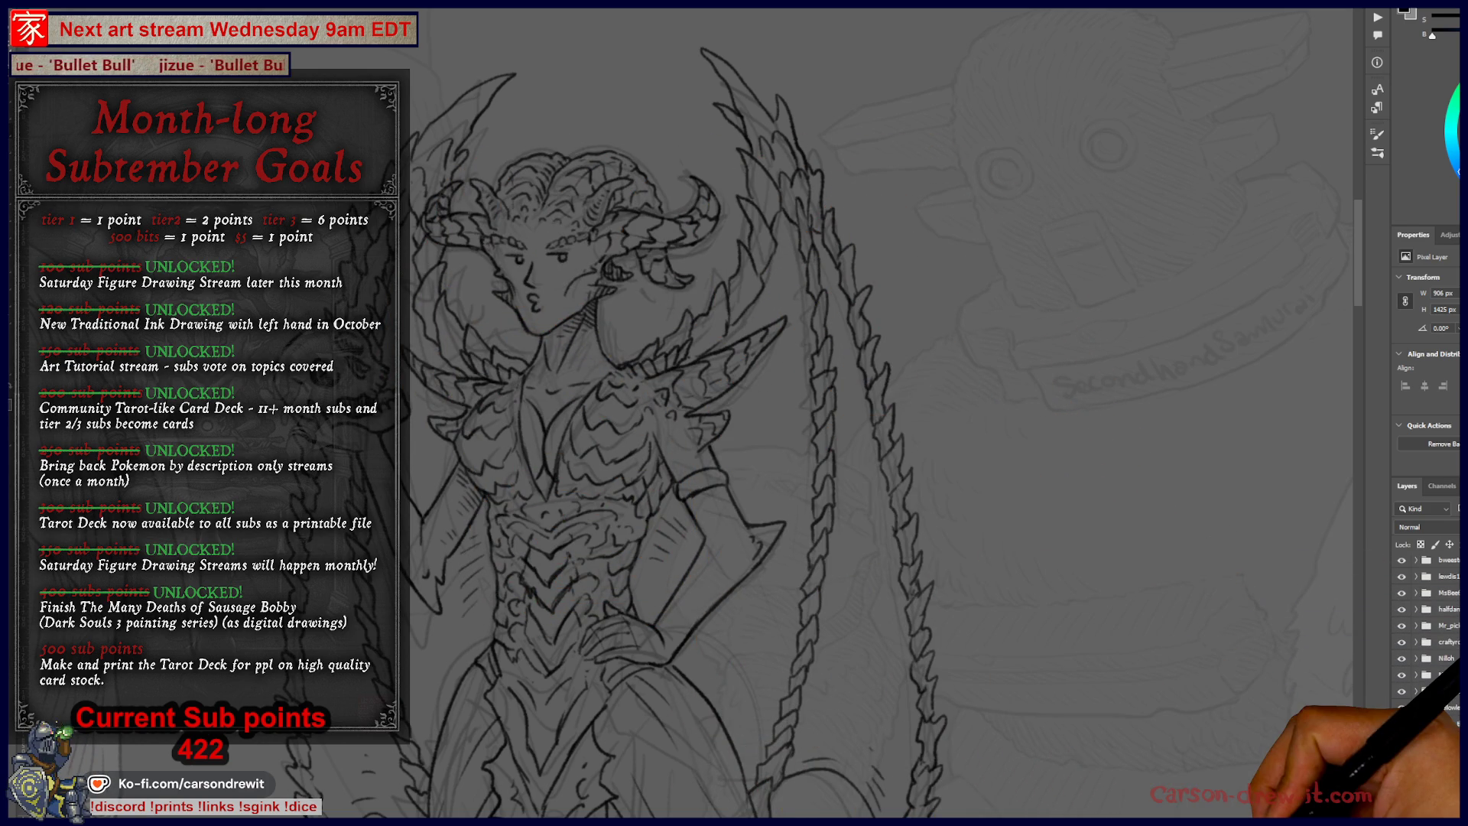
{"action": "key", "text": "ctrl+minus"}
{"action": "key", "text": "ctrl+minus"}
{"action": "key", "text": "ctrl+minus"}
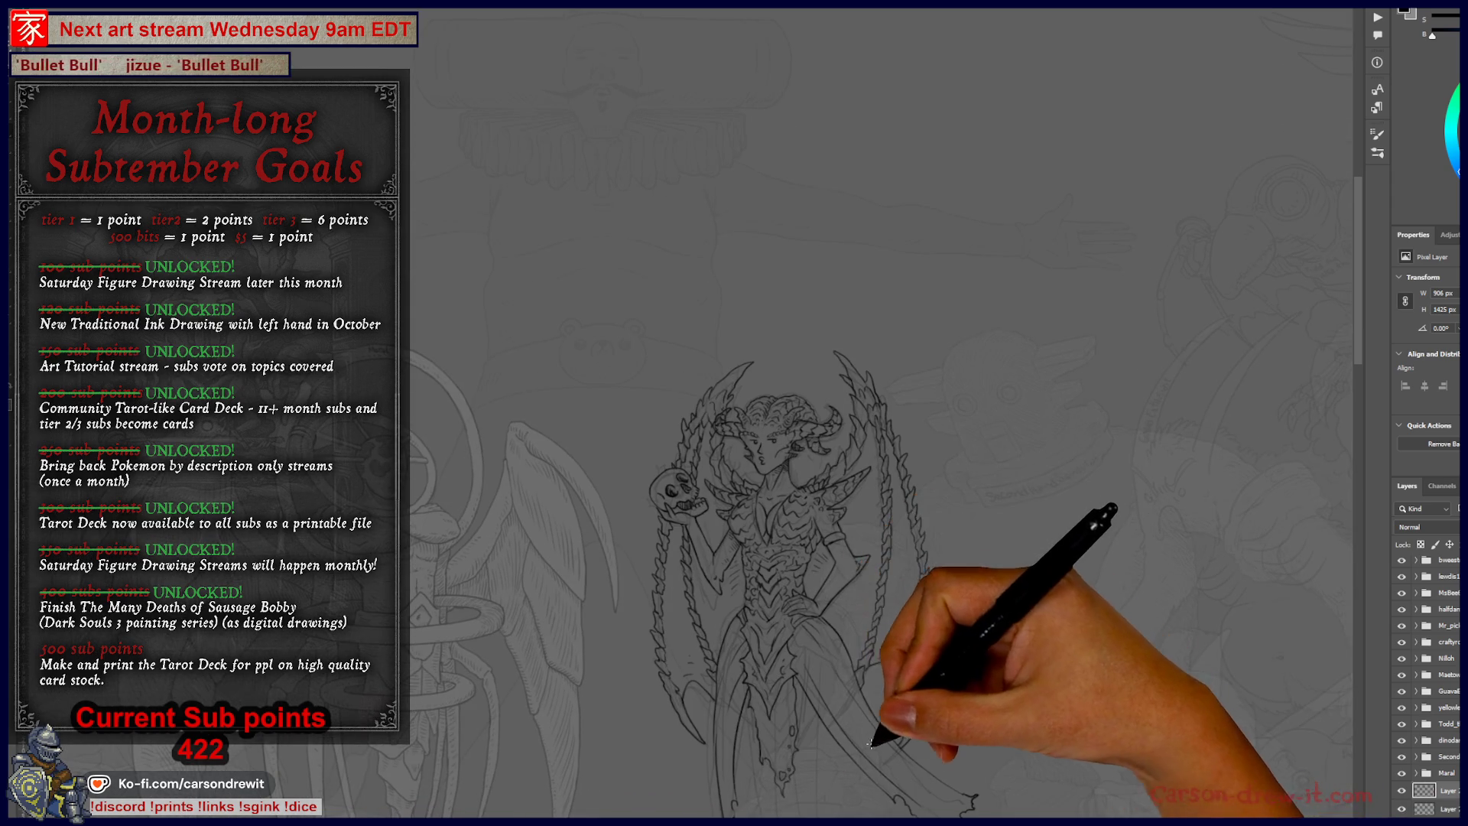
- Zoom in on the torso and skirt and ink small drips along the skirt
{"action": "key", "text": "ctrl+plus"}
{"action": "key", "text": "ctrl+plus"}
{"action": "key", "text": "ctrl+plus"}
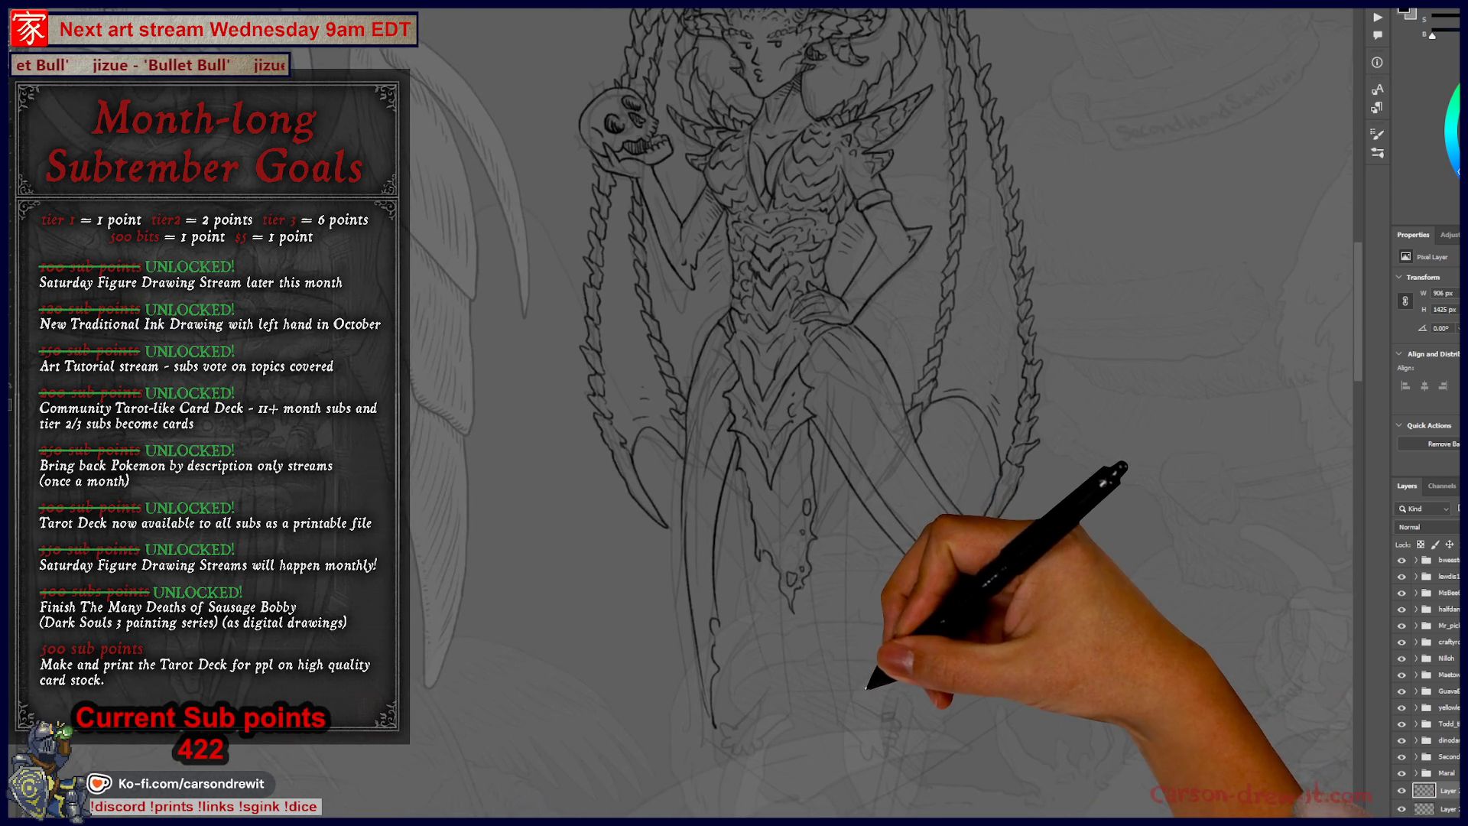
{"action": "key", "text": "ctrl+plus"}
{"action": "key", "text": "ctrl+minus"}
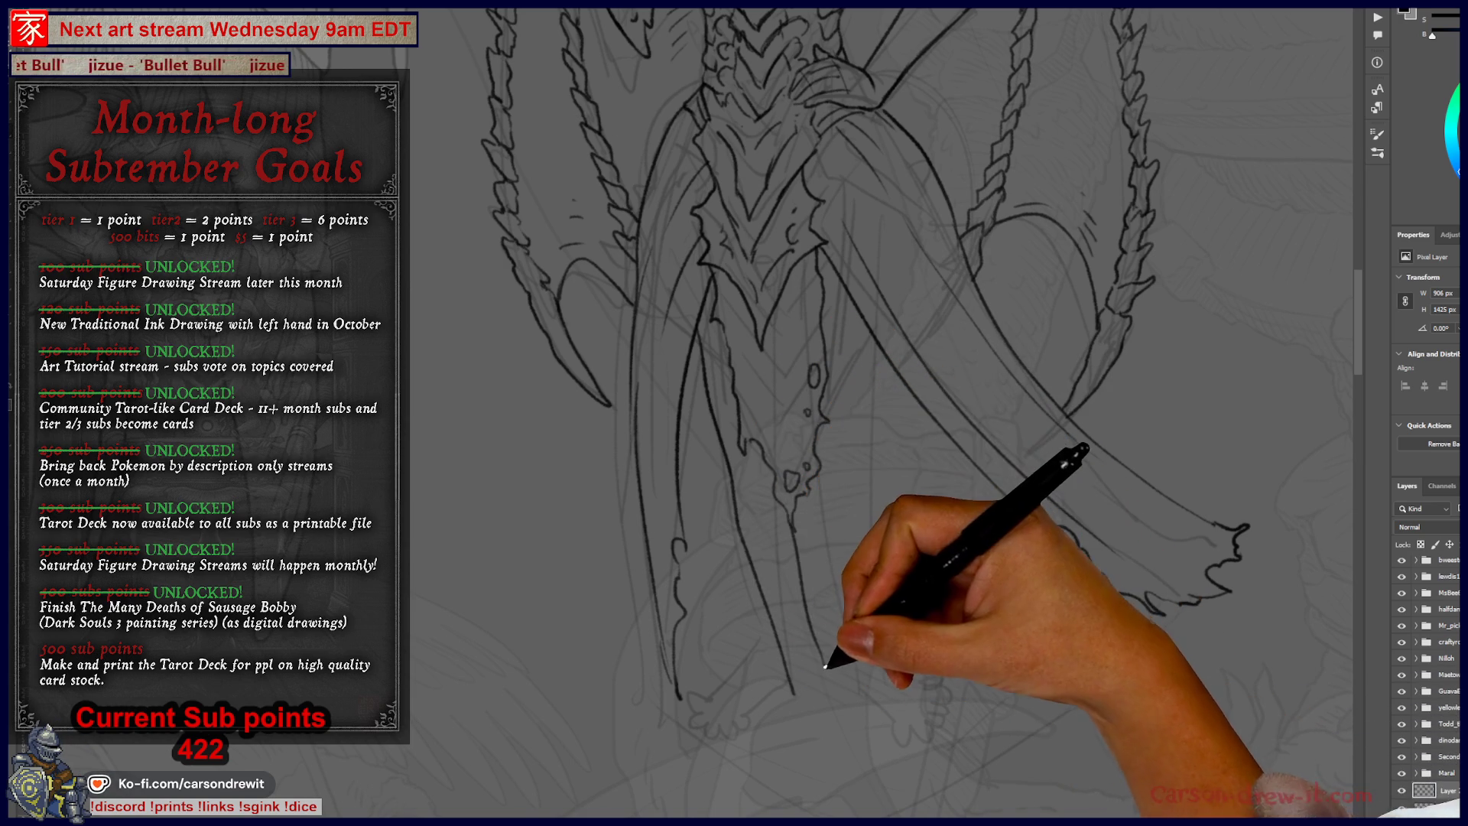
{"action": "left_click_drag", "start_coordinate": [784, 508], "coordinate": [828, 505]}
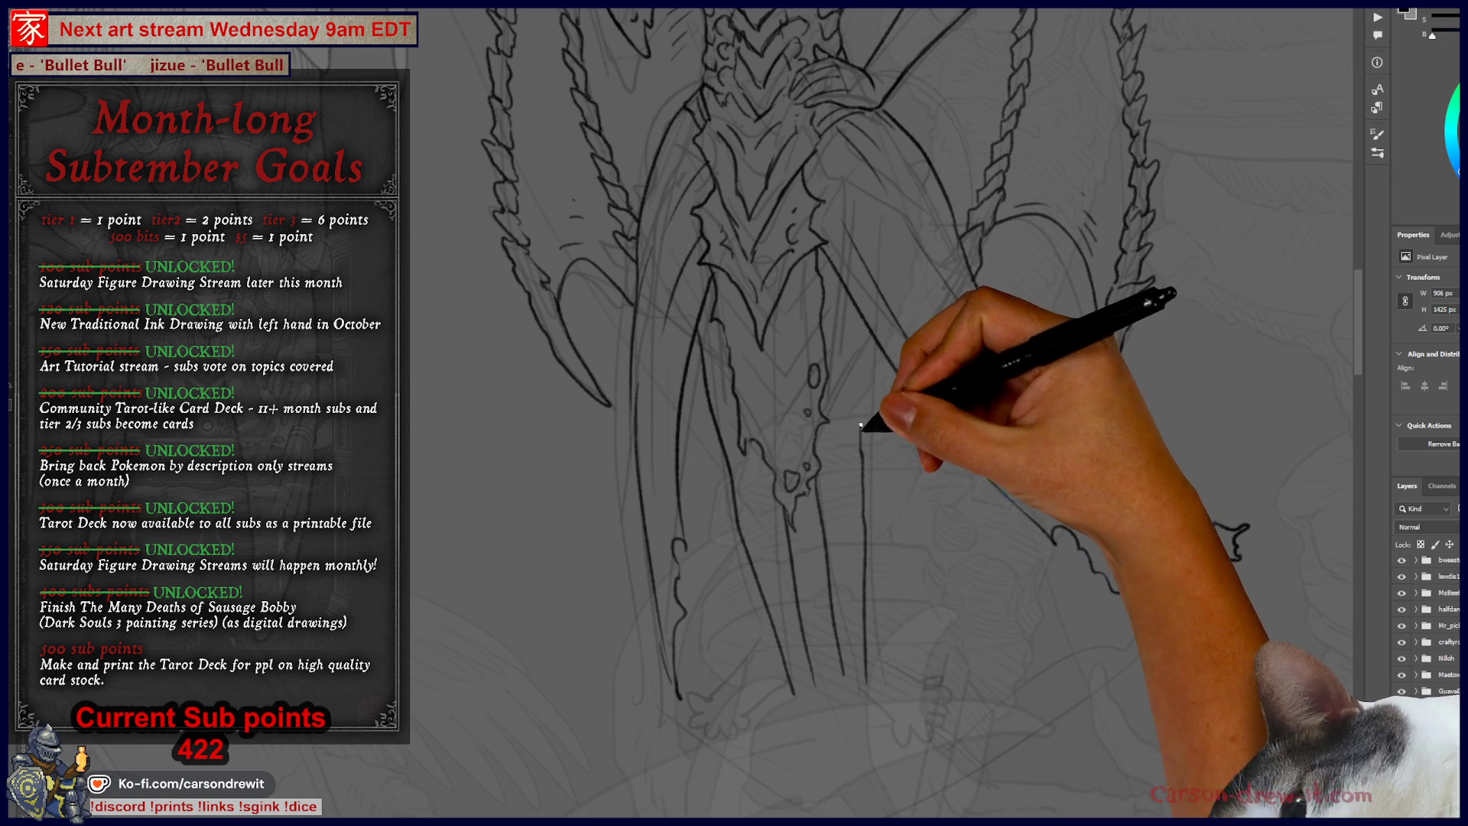
{"action": "mouse_move", "coordinate": [877, 348]}
{"action": "left_mouse_down"}
{"action": "mouse_move", "coordinate": [881, 658]}
{"action": "mouse_move", "coordinate": [907, 371]}
{"action": "mouse_move", "coordinate": [771, 168]}
{"action": "left_mouse_up"}
{"action": "left_click_drag", "start_coordinate": [907, 623], "coordinate": [816, 328]}
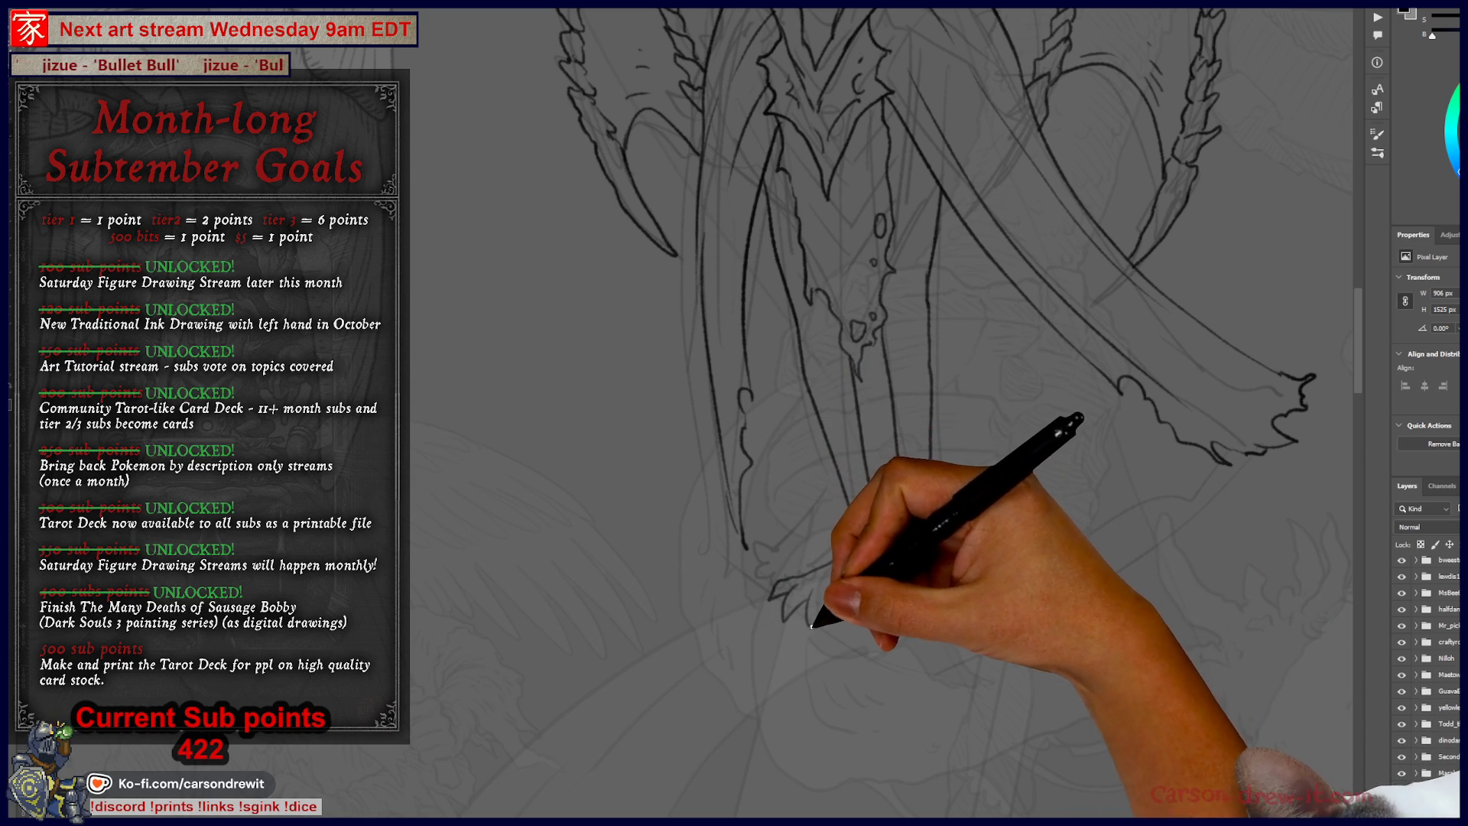
{"action": "mouse_move", "coordinate": [983, 563]}
{"action": "left_mouse_down"}
{"action": "mouse_move", "coordinate": [943, 481]}
{"action": "mouse_move", "coordinate": [905, 695]}
{"action": "mouse_move", "coordinate": [797, 429]}
{"action": "left_mouse_up"}
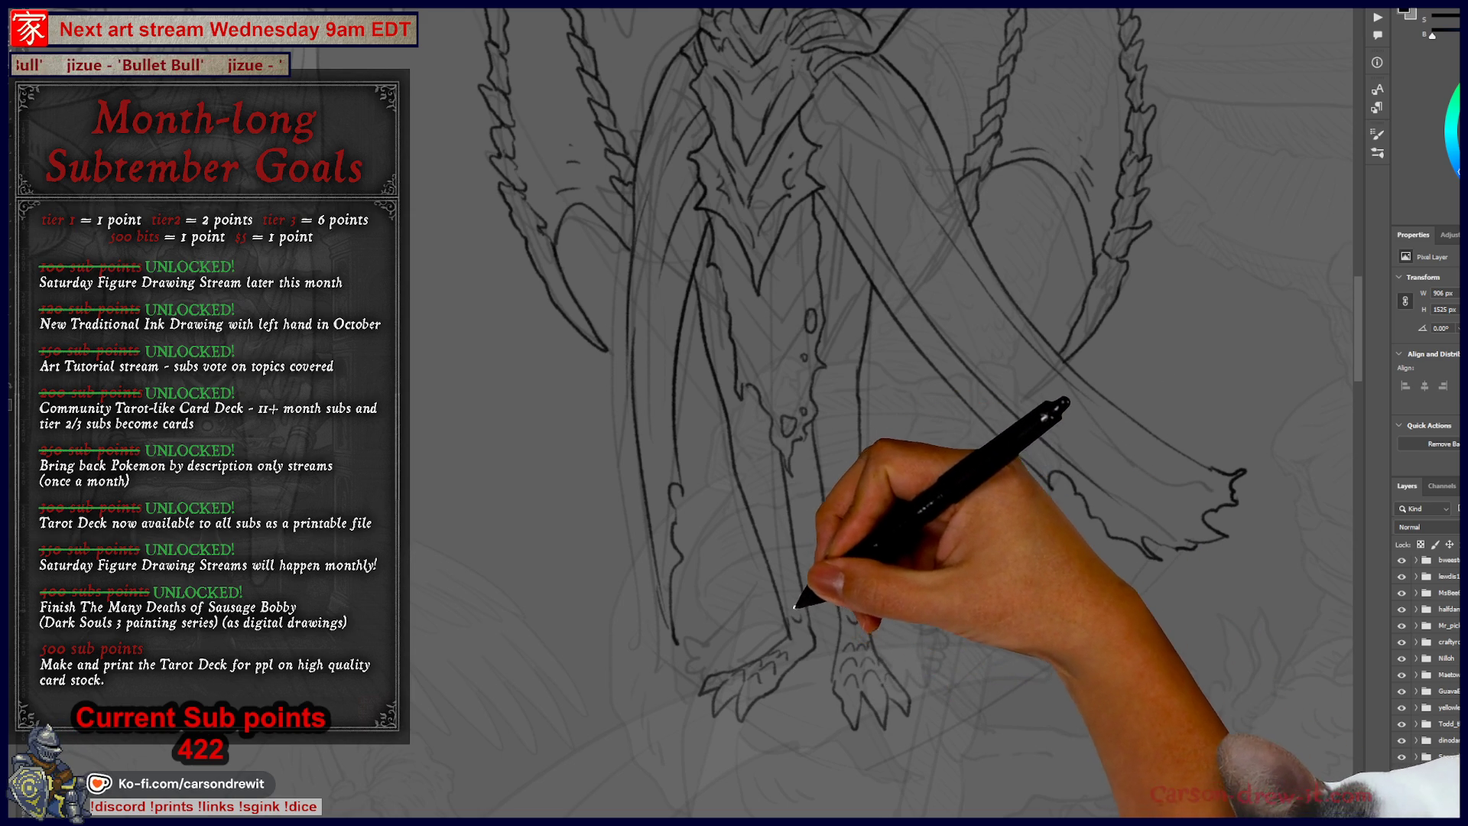
{"action": "mouse_move", "coordinate": [797, 535]}
{"action": "left_mouse_down"}
{"action": "mouse_move", "coordinate": [861, 553]}
{"action": "mouse_move", "coordinate": [868, 711]}
{"action": "mouse_move", "coordinate": [847, 599]}
{"action": "left_mouse_up"}
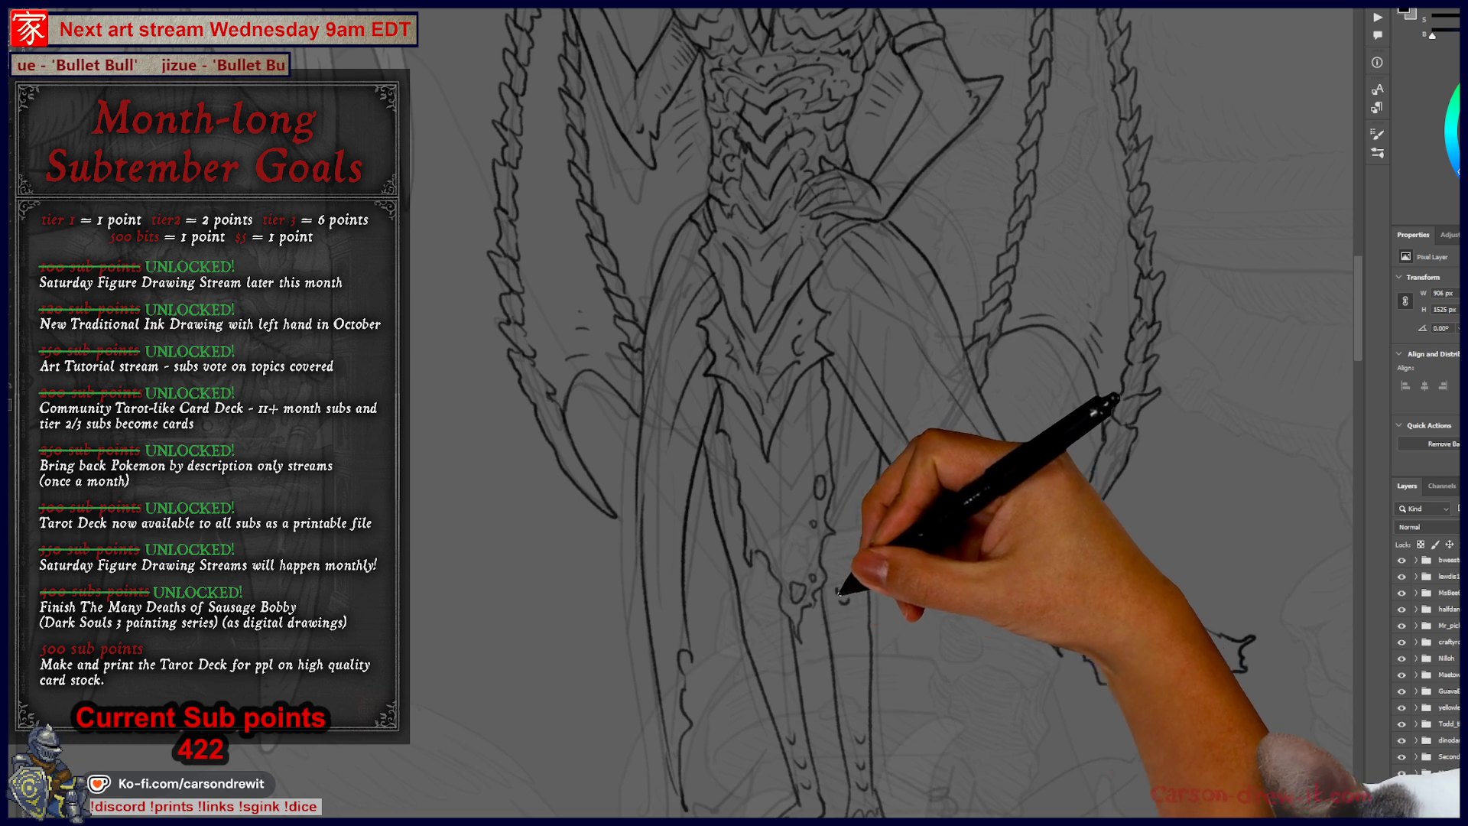
- Draw a tiny smiling face on a skirt drip, then centre the view on the face
{"action": "left_click_drag", "start_coordinate": [756, 610], "coordinate": [777, 605]}
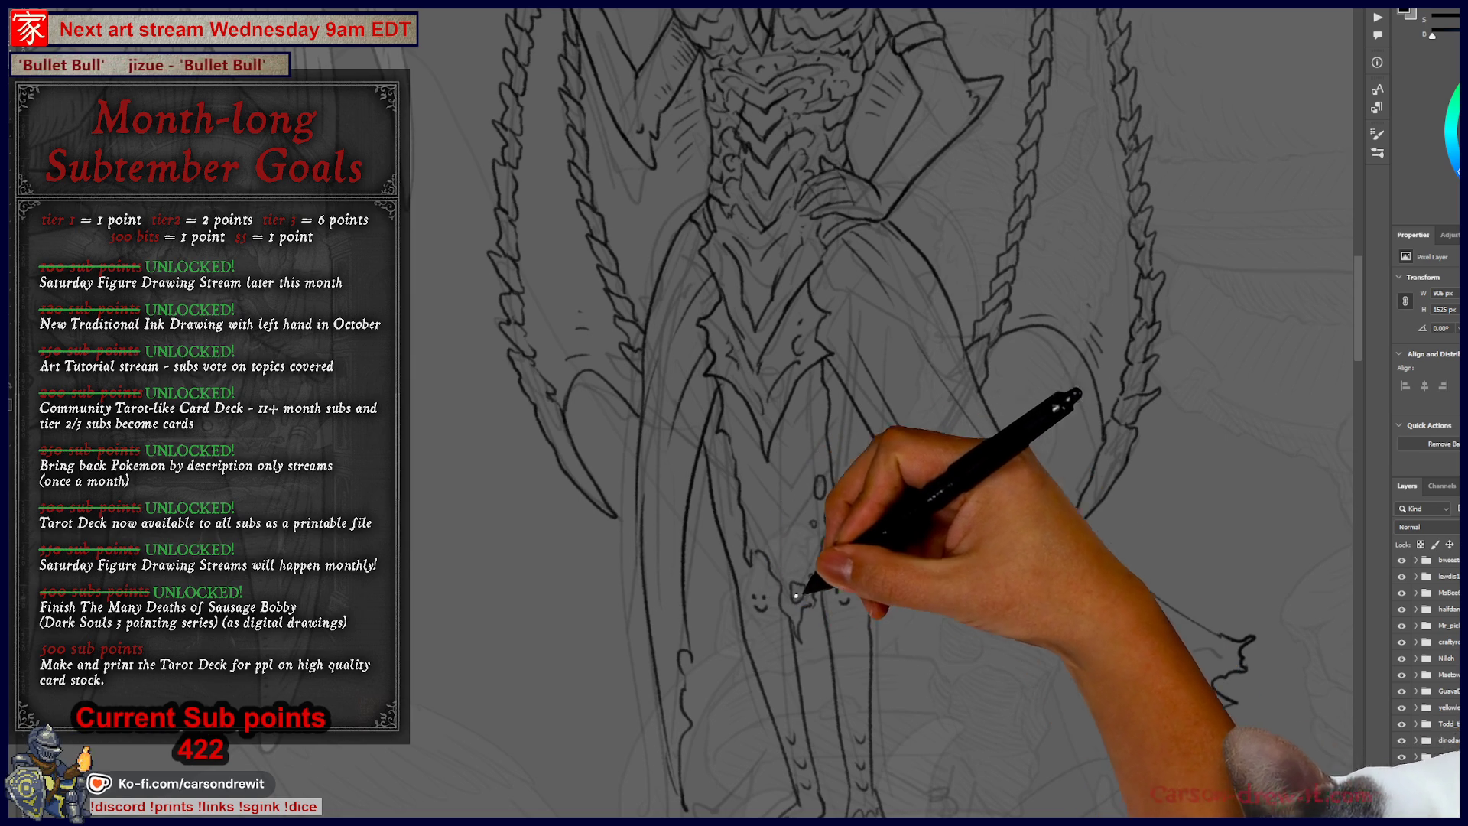
{"action": "mouse_move", "coordinate": [885, 540]}
{"action": "left_mouse_down"}
{"action": "mouse_move", "coordinate": [956, 530]}
{"action": "mouse_move", "coordinate": [993, 584]}
{"action": "mouse_move", "coordinate": [950, 564]}
{"action": "mouse_move", "coordinate": [866, 586]}
{"action": "left_mouse_up"}
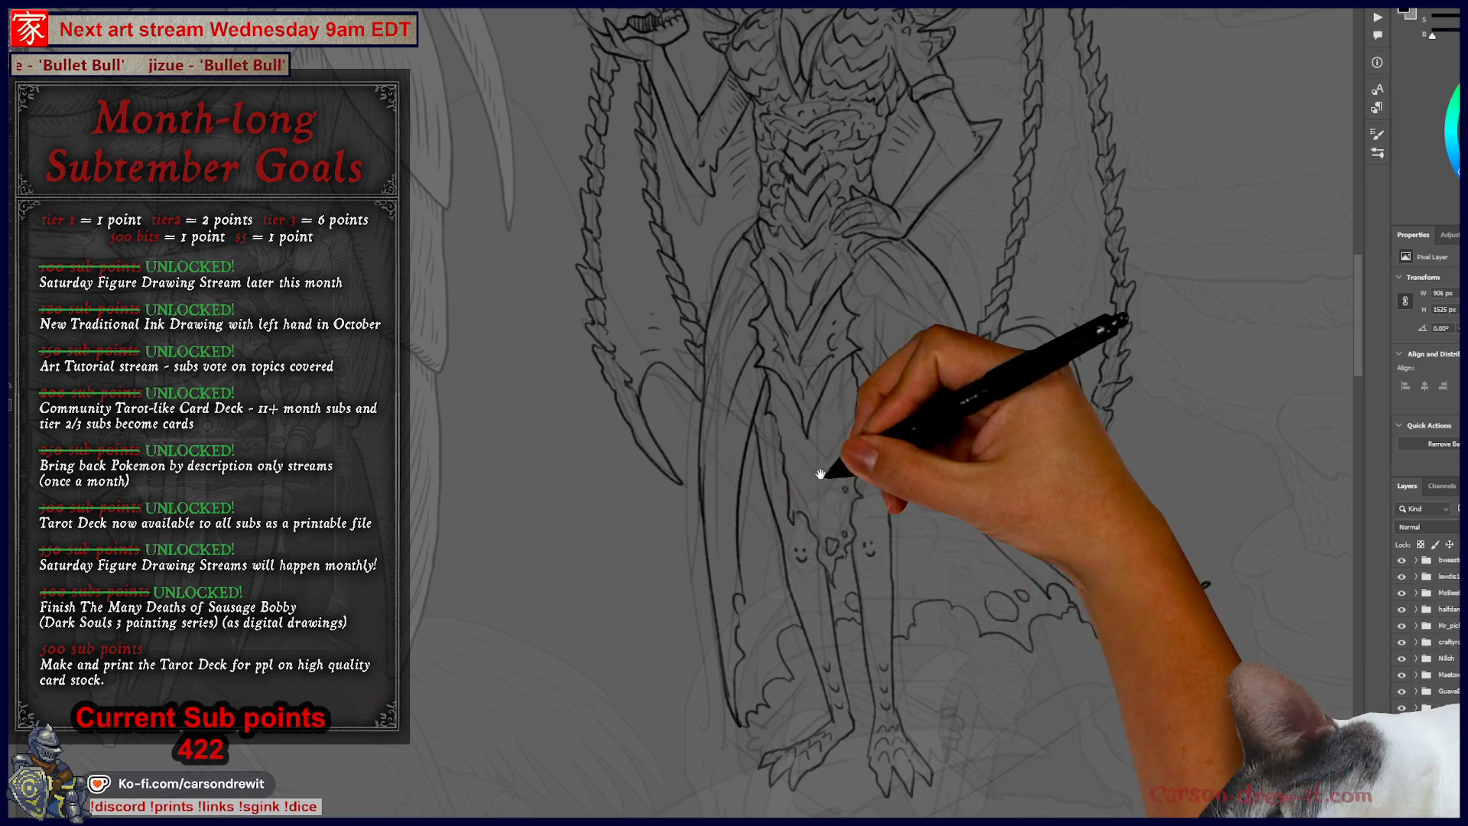
{"action": "left_click_drag", "start_coordinate": [811, 480], "coordinate": [730, 550]}
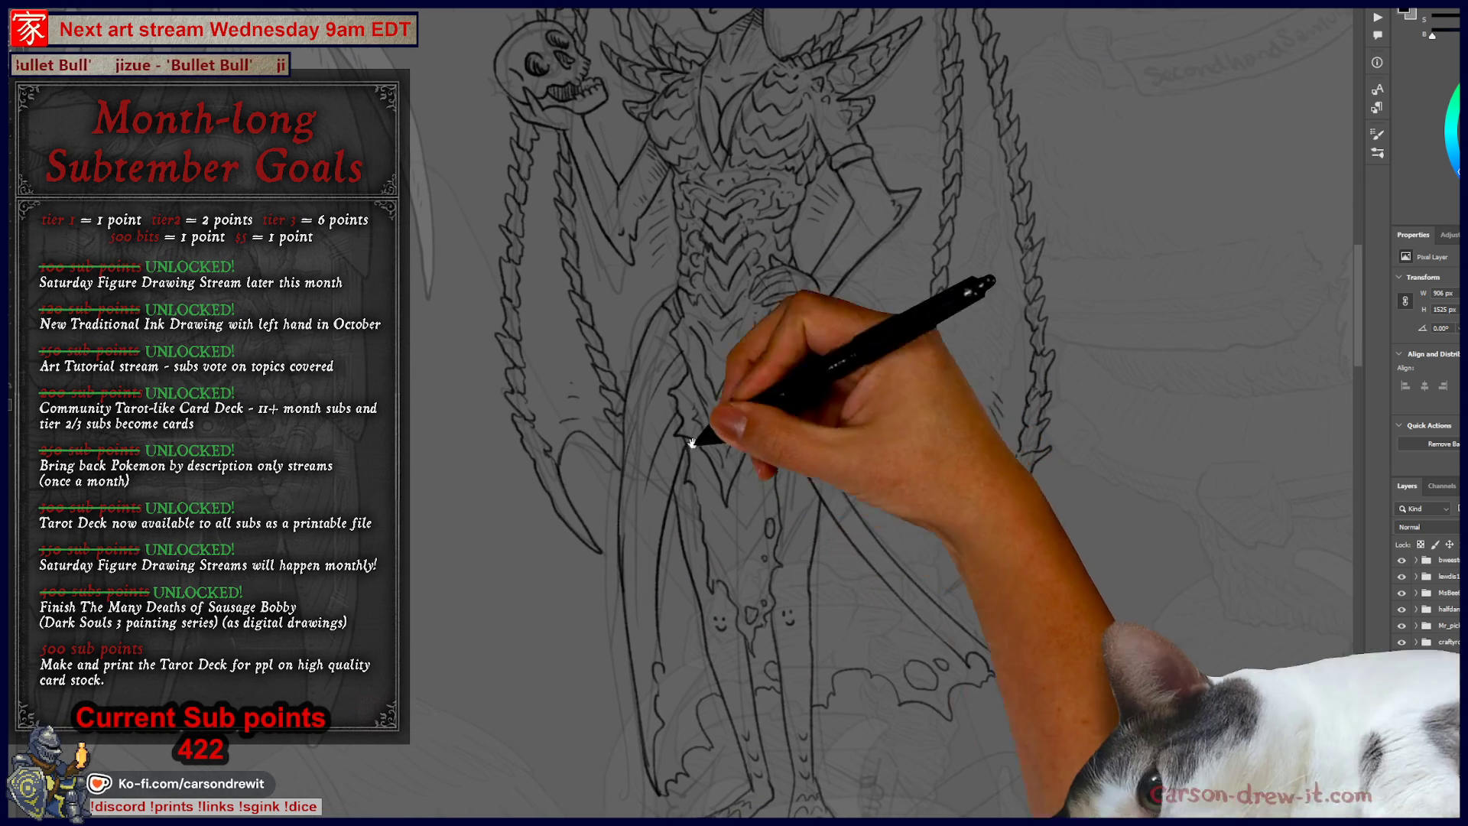
{"action": "left_click_drag", "start_coordinate": [890, 222], "coordinate": [981, 596]}
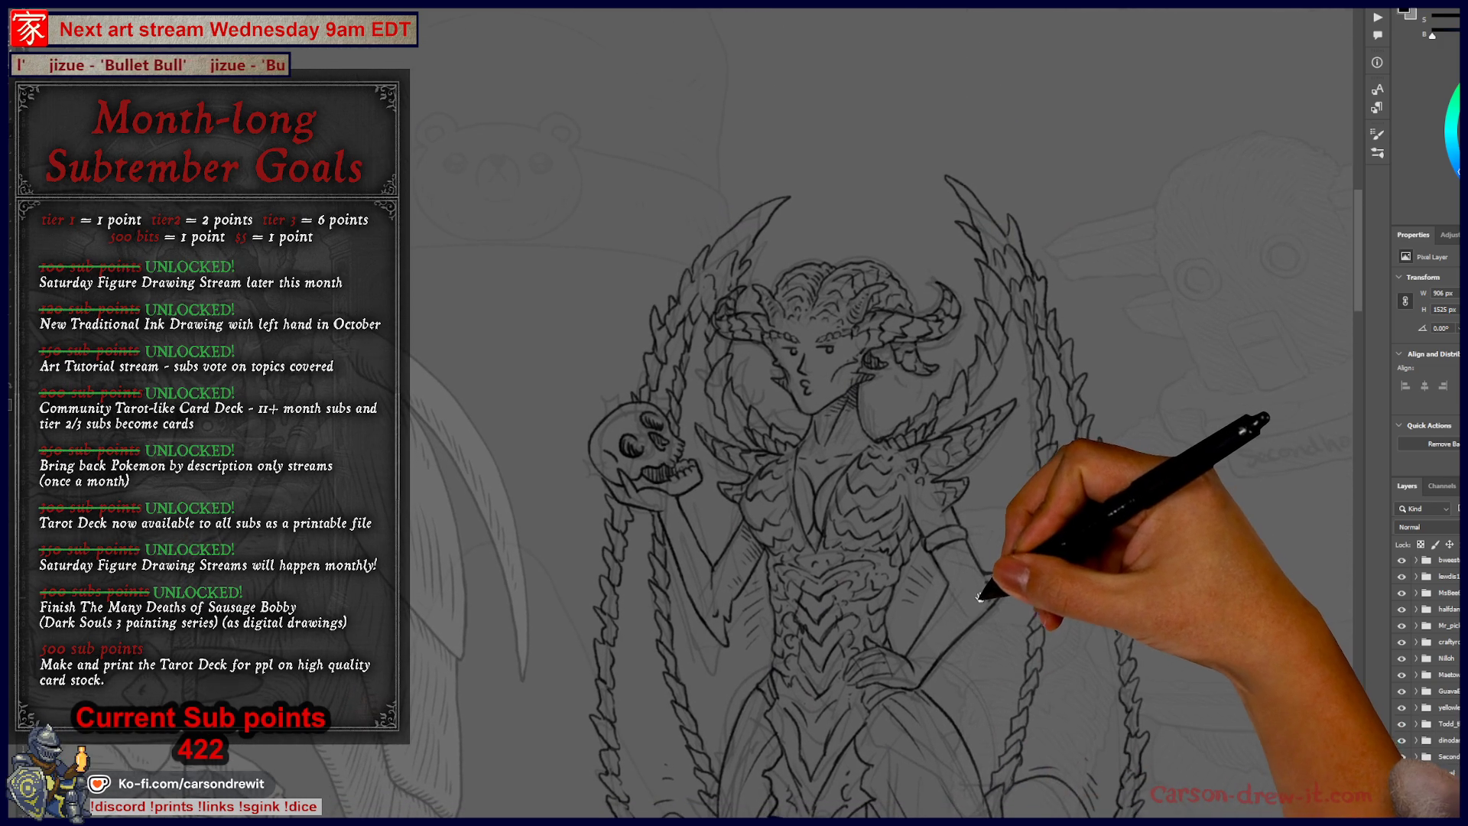
{"action": "scroll", "coordinate": [981, 596], "scroll_direction": "up", "scroll_amount": 3}
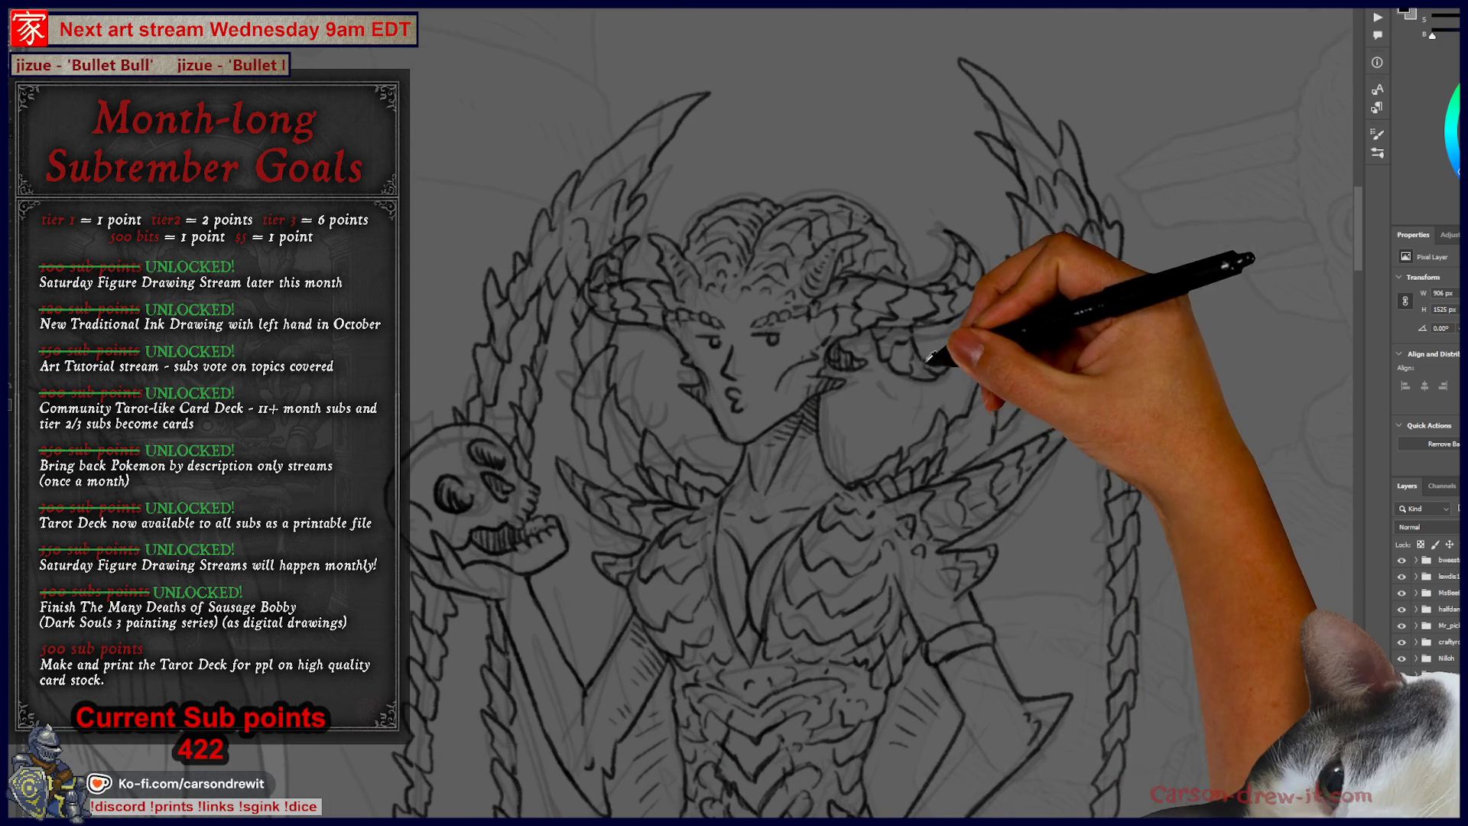
{"action": "scroll", "coordinate": [891, 388], "scroll_direction": "down", "scroll_amount": 2}
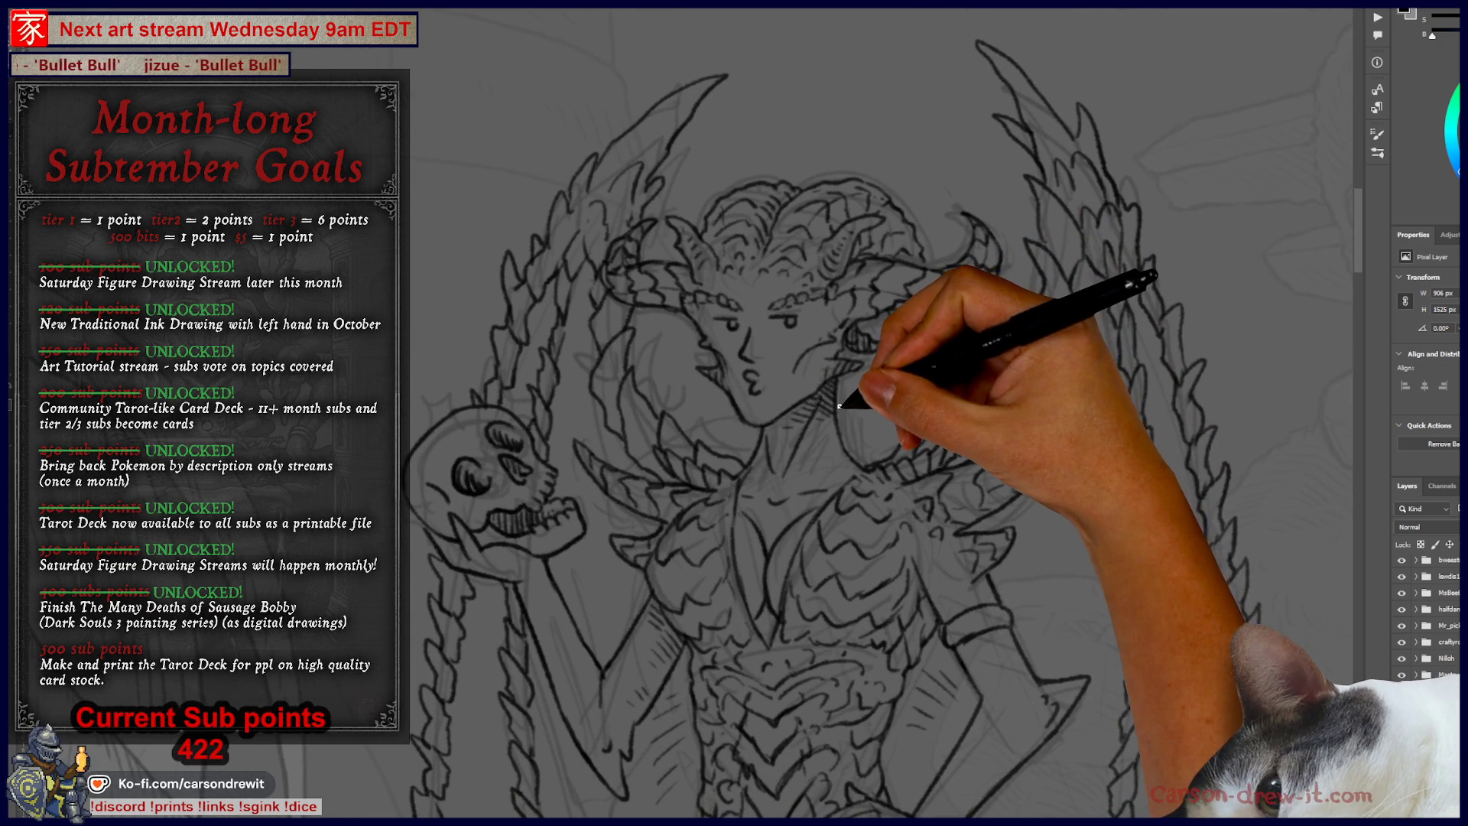
{"action": "scroll", "coordinate": [872, 424], "scroll_direction": "down", "scroll_amount": 1}
{"action": "scroll", "coordinate": [910, 360], "scroll_direction": "up", "scroll_amount": 5}
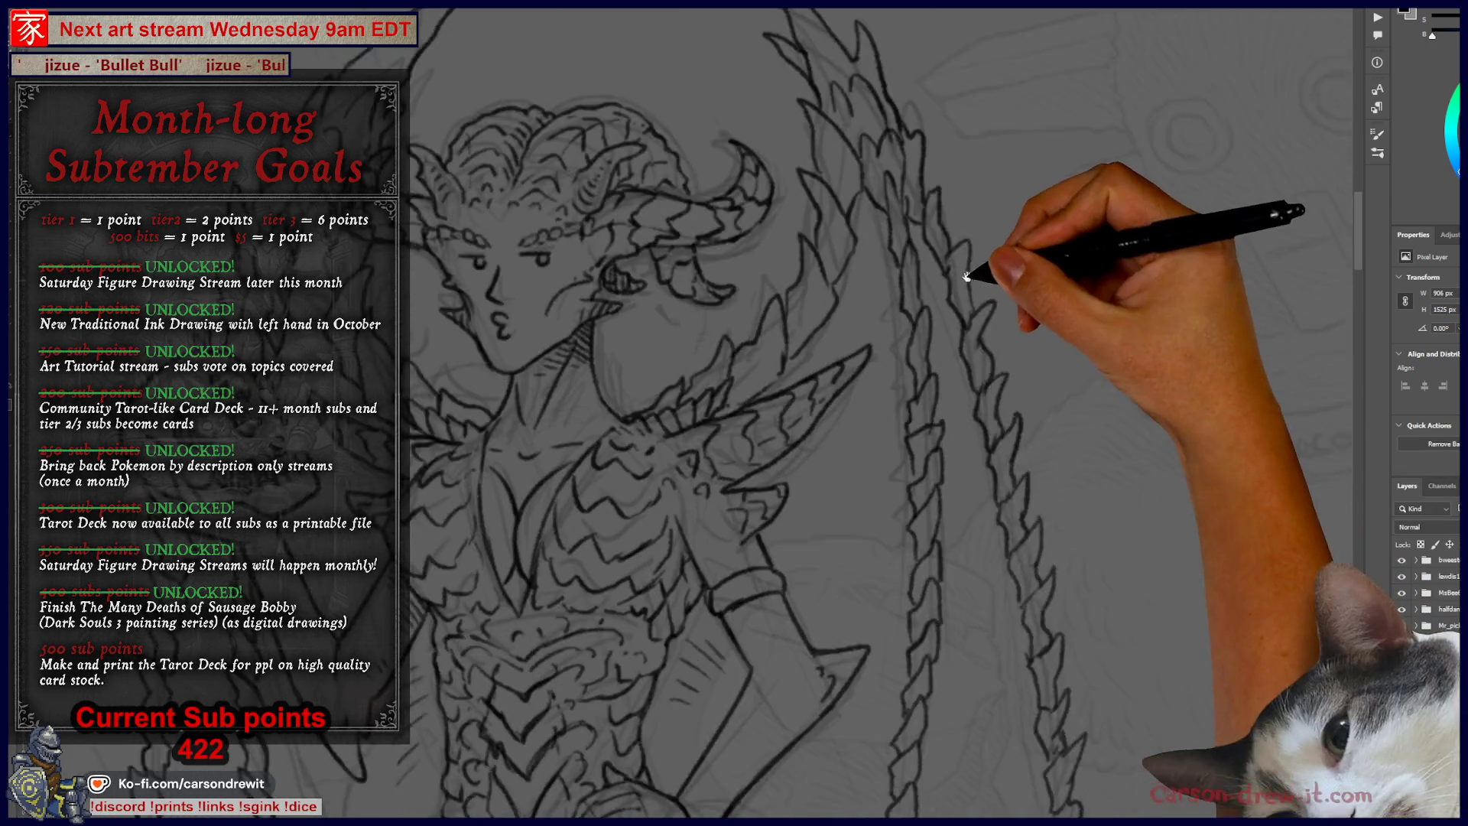
{"action": "scroll", "coordinate": [954, 320], "scroll_direction": "down", "scroll_amount": 5}
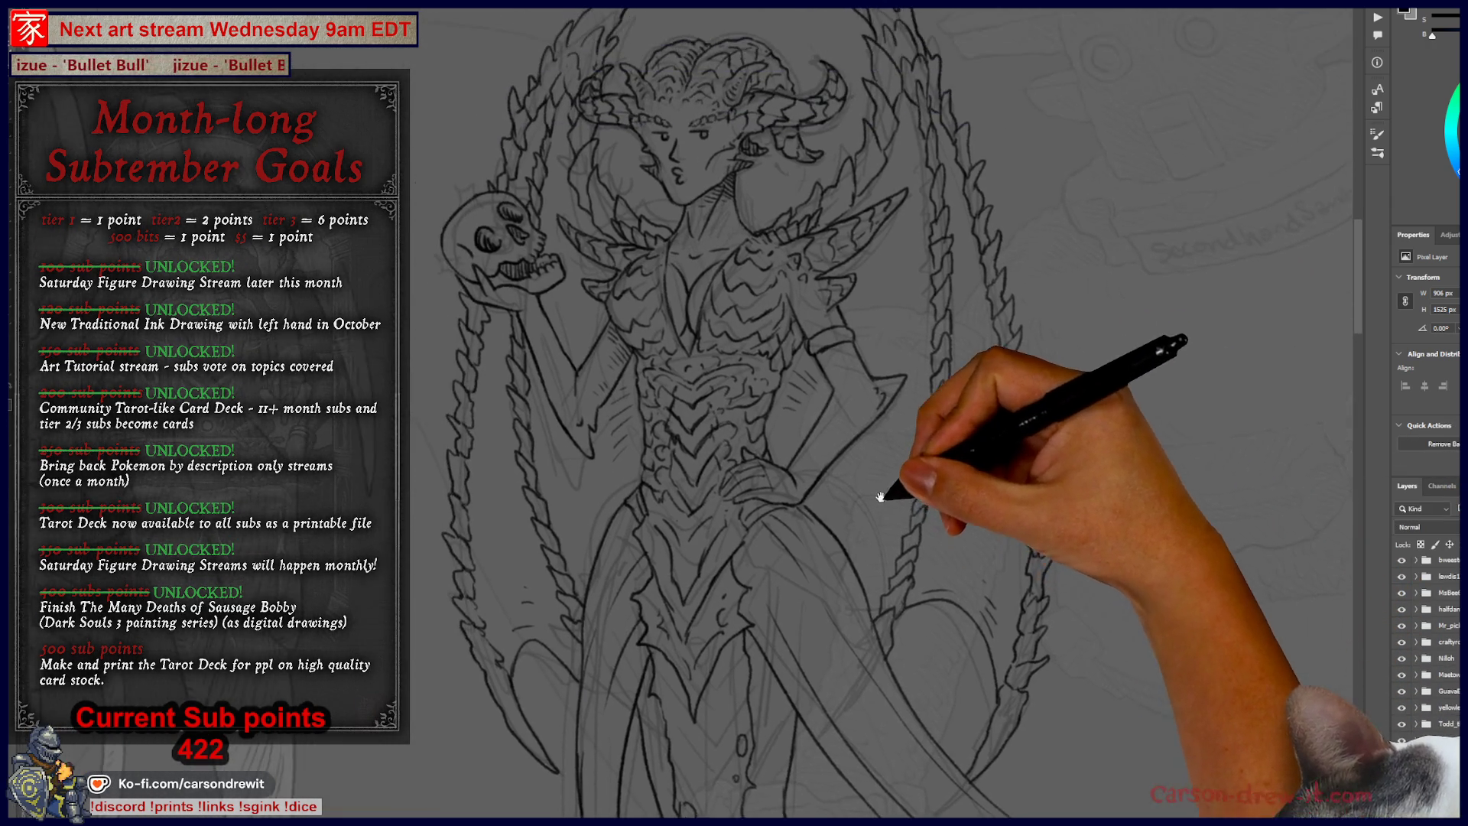
{"action": "scroll", "coordinate": [901, 585], "scroll_direction": "down", "scroll_amount": 1}
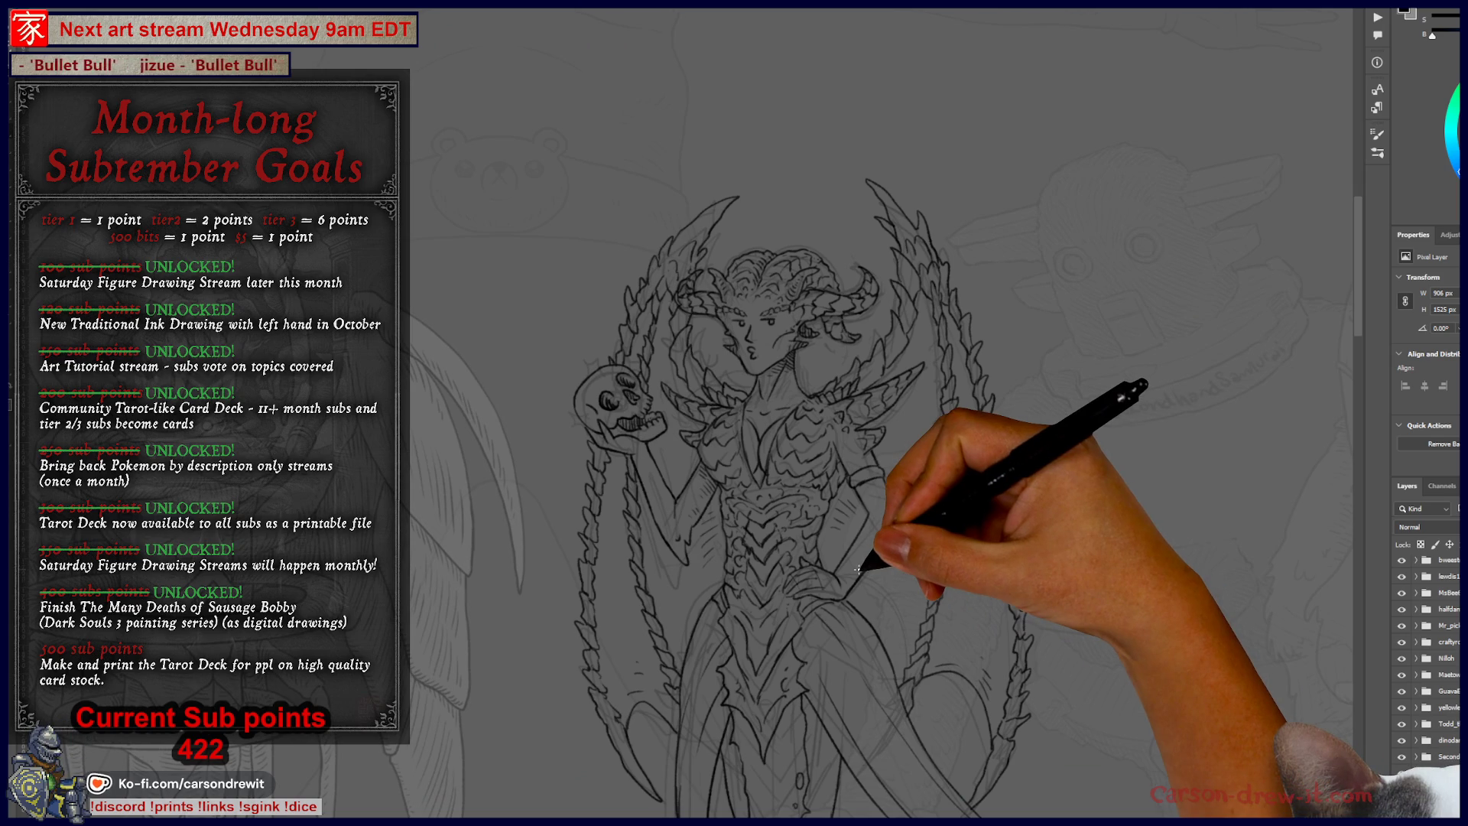
{"action": "mouse_move", "coordinate": [858, 556]}
{"action": "left_mouse_down"}
{"action": "mouse_move", "coordinate": [878, 514]}
{"action": "mouse_move", "coordinate": [832, 428]}
{"action": "left_mouse_up"}
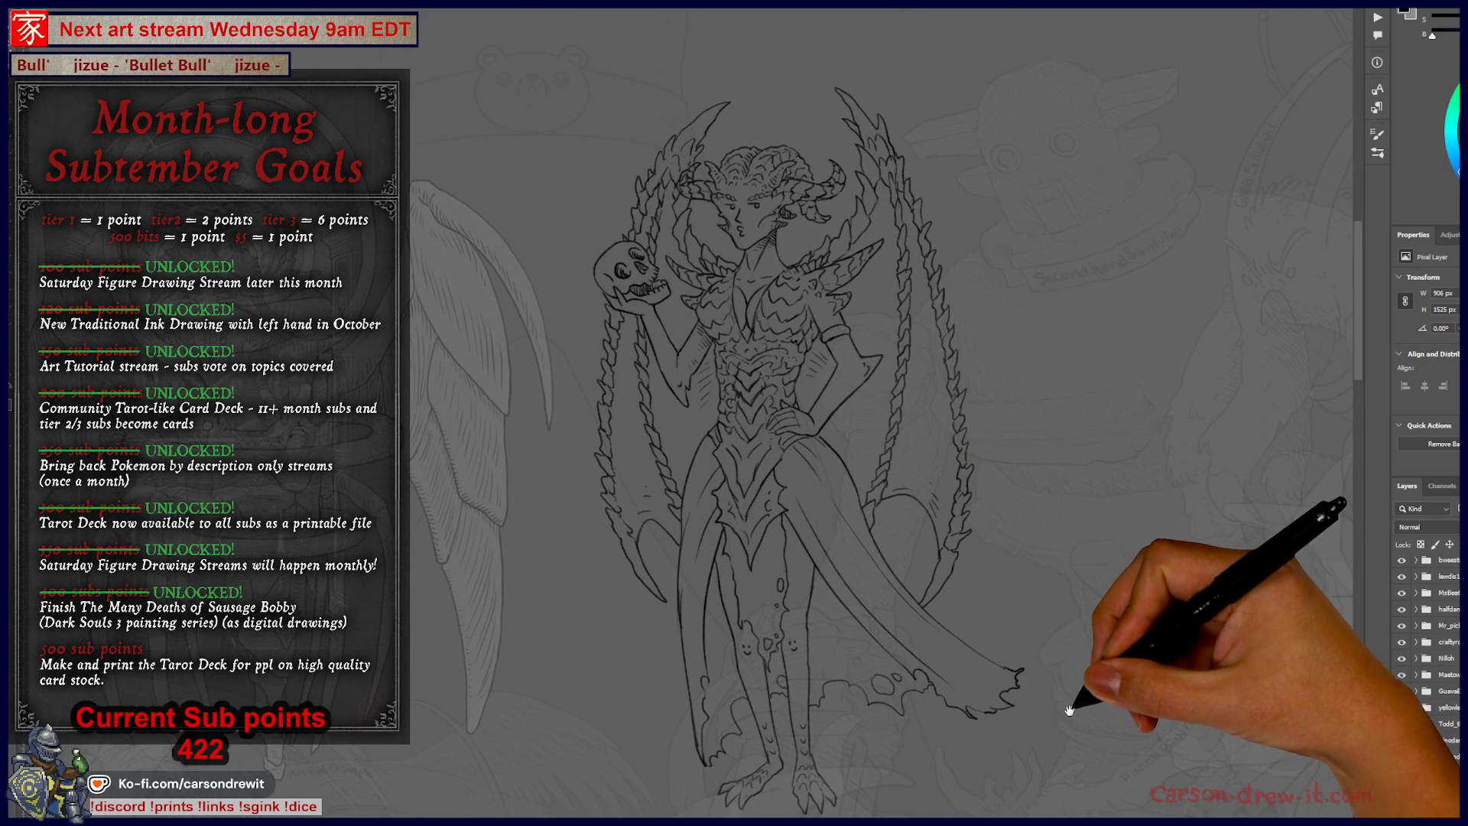
{"action": "scroll", "coordinate": [1017, 705], "scroll_direction": "up", "scroll_amount": 3}
{"action": "scroll", "coordinate": [1031, 702], "scroll_direction": "down", "scroll_amount": 3}
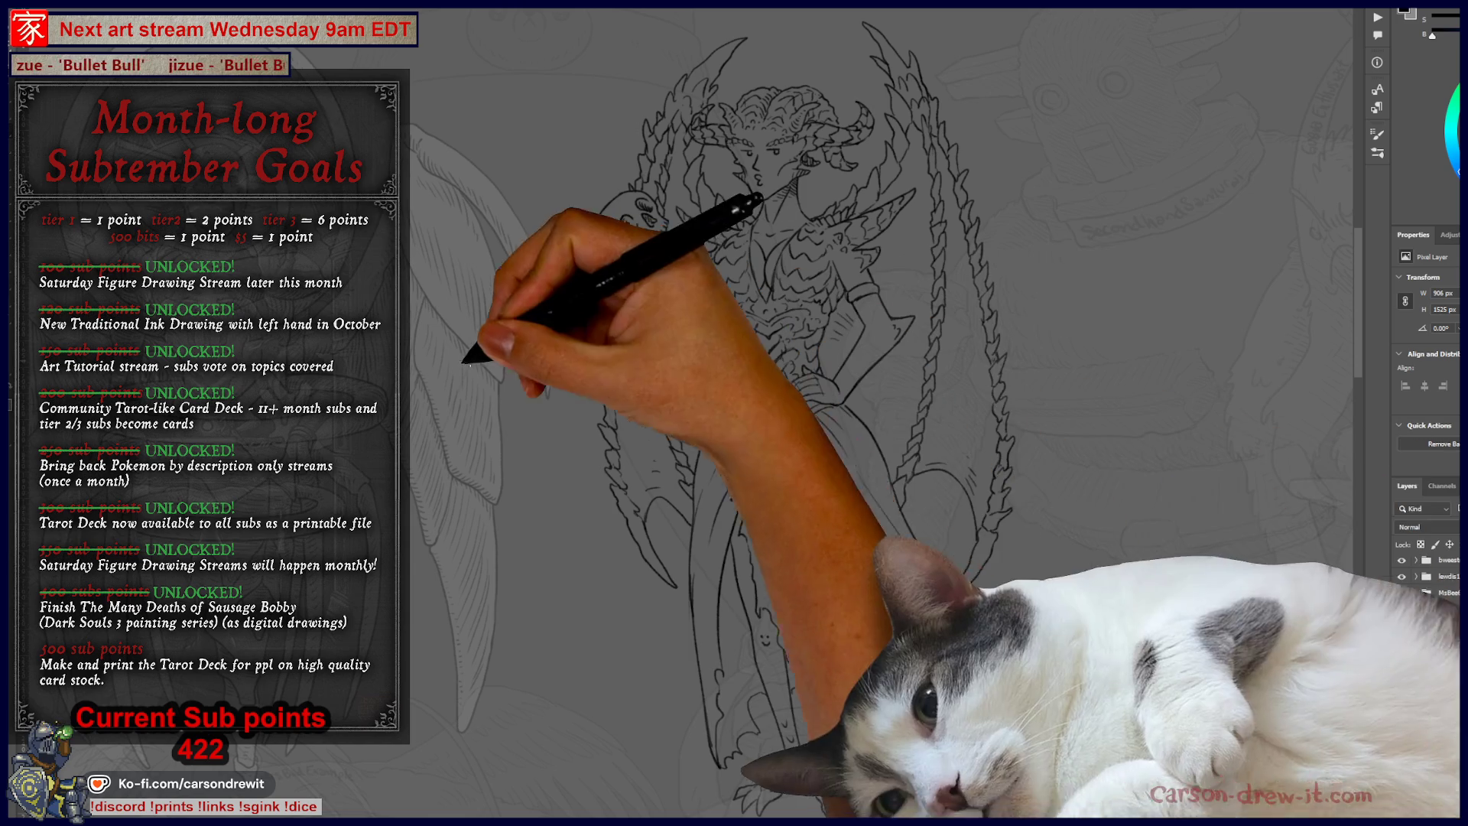
{"action": "scroll", "coordinate": [820, 673], "scroll_direction": "up", "scroll_amount": 5}
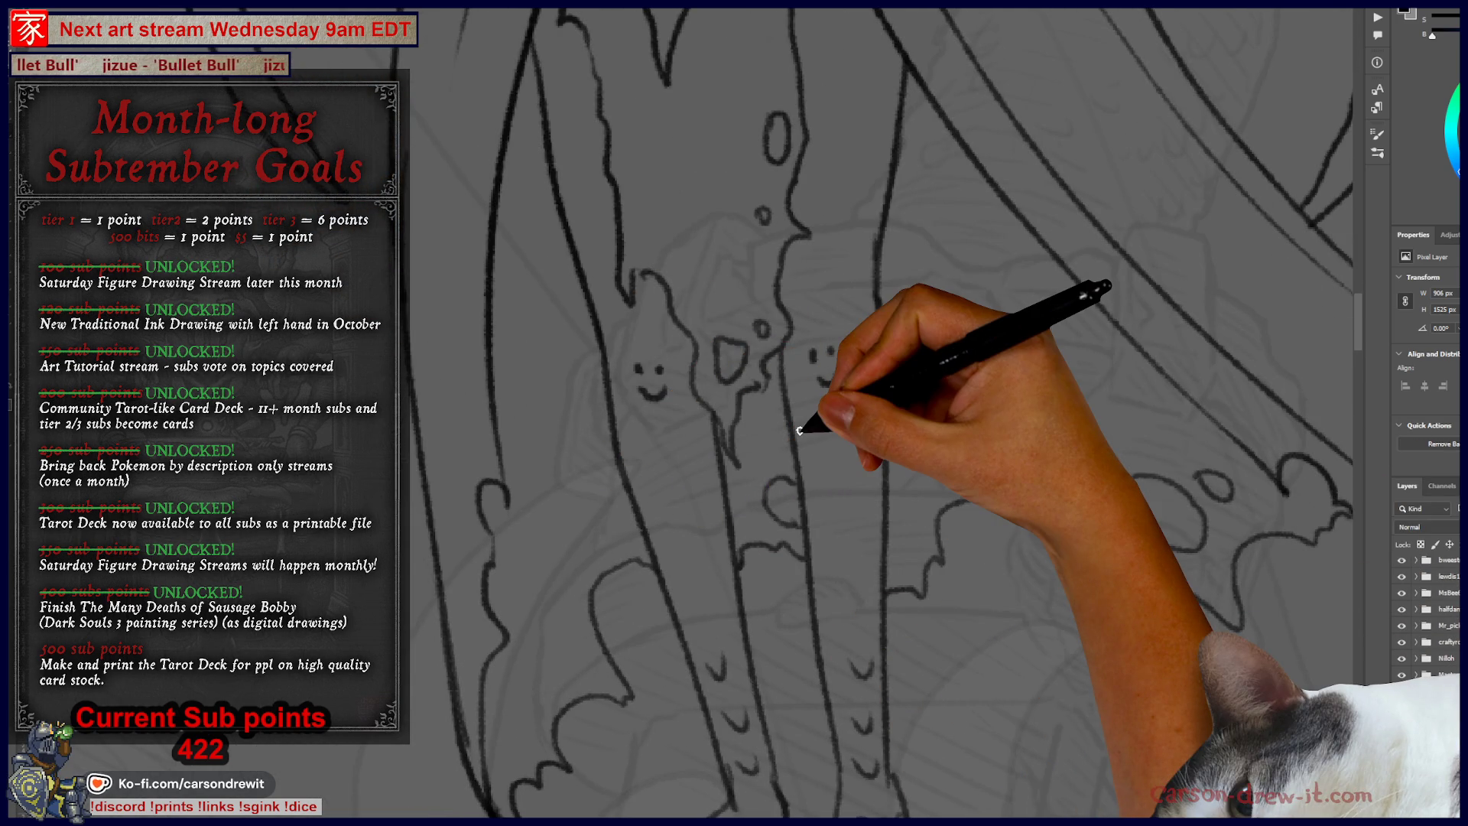
{"action": "scroll", "coordinate": [801, 423], "scroll_direction": "down", "scroll_amount": 5}
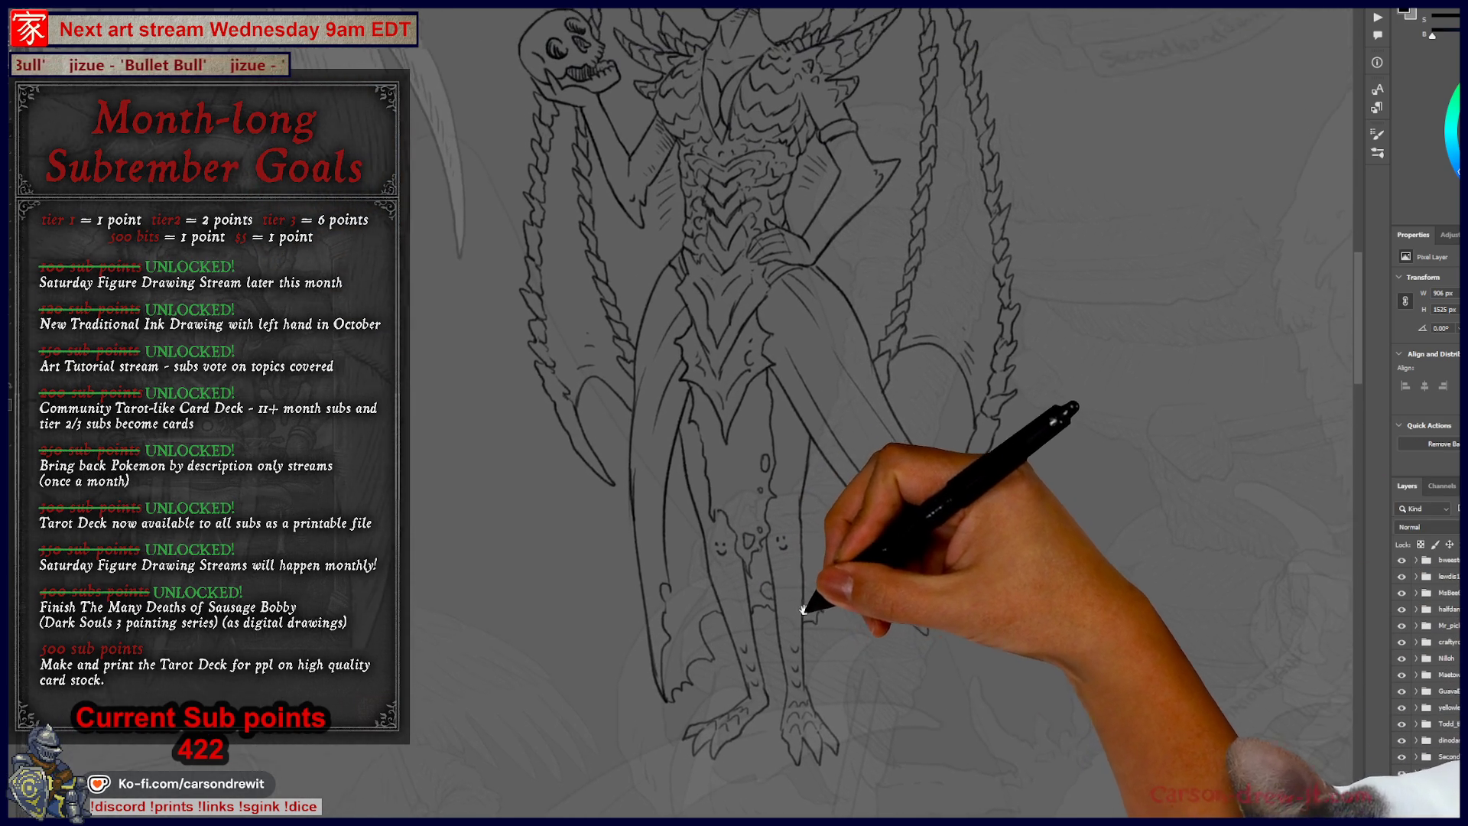
{"action": "scroll", "coordinate": [786, 641], "scroll_direction": "down", "scroll_amount": 4}
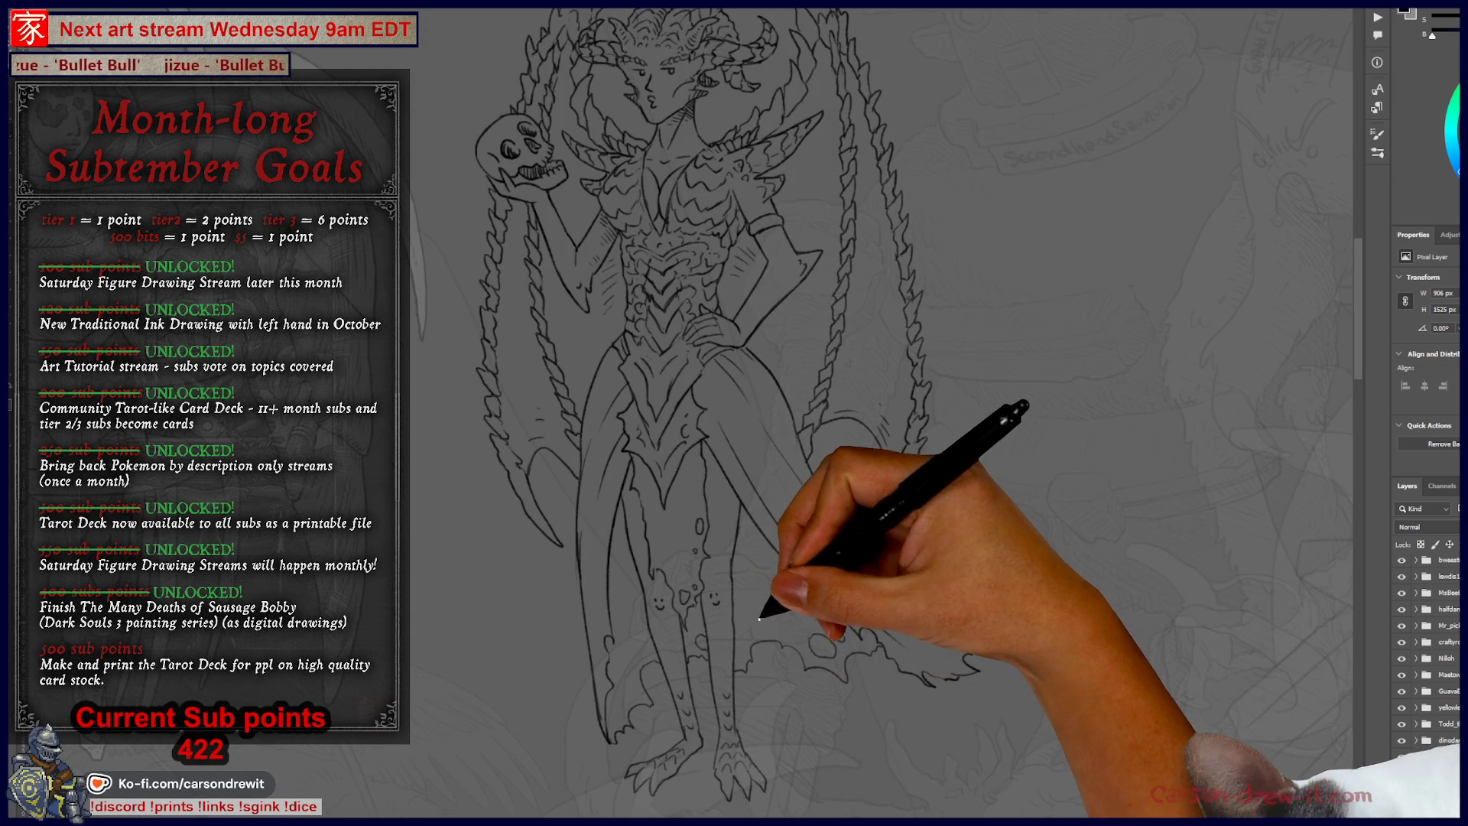
{"action": "scroll", "coordinate": [765, 421], "scroll_direction": "right", "scroll_amount": 1}
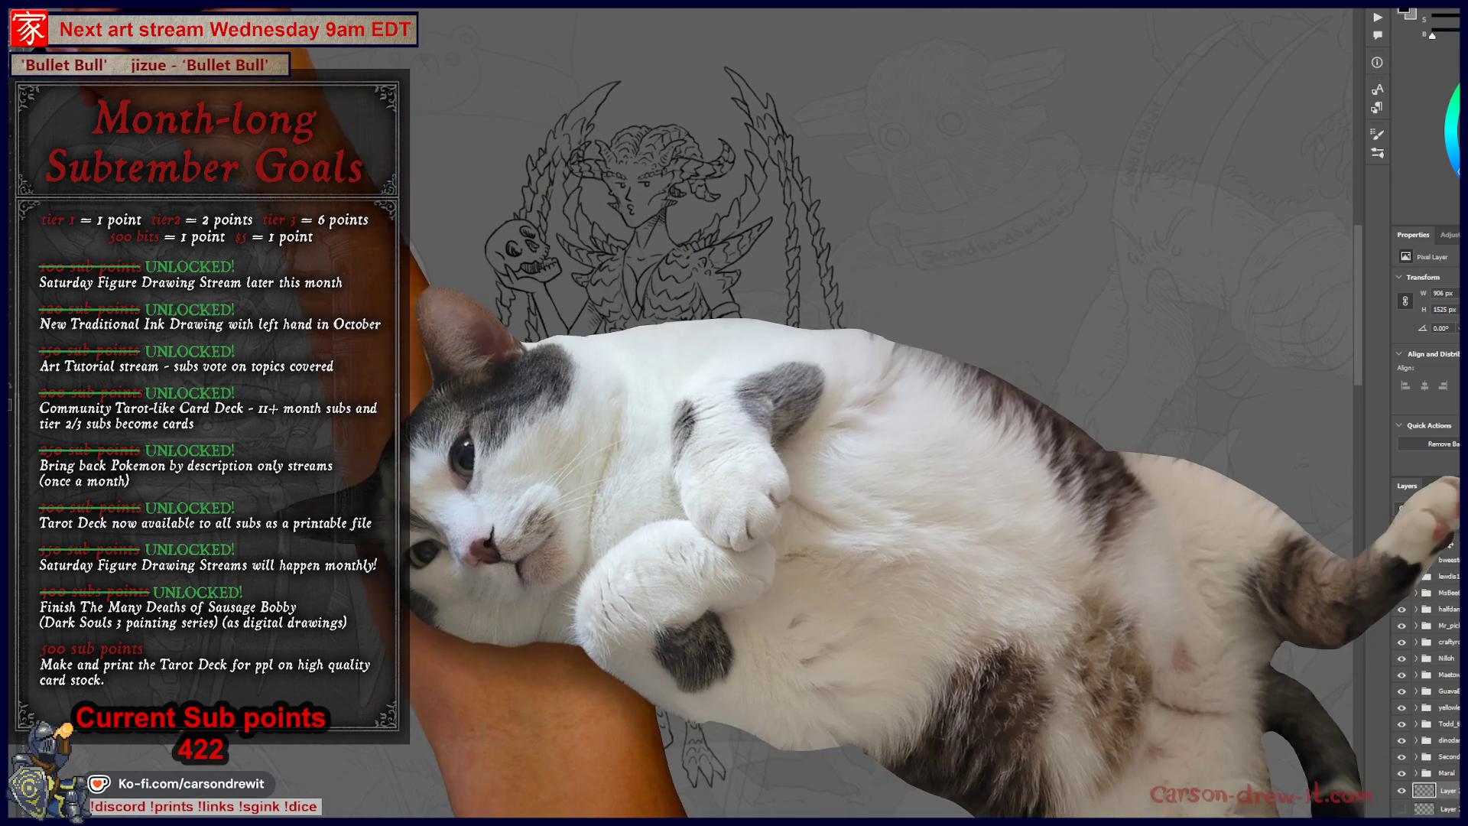
{"action": "key", "text": "ctrl+z"}
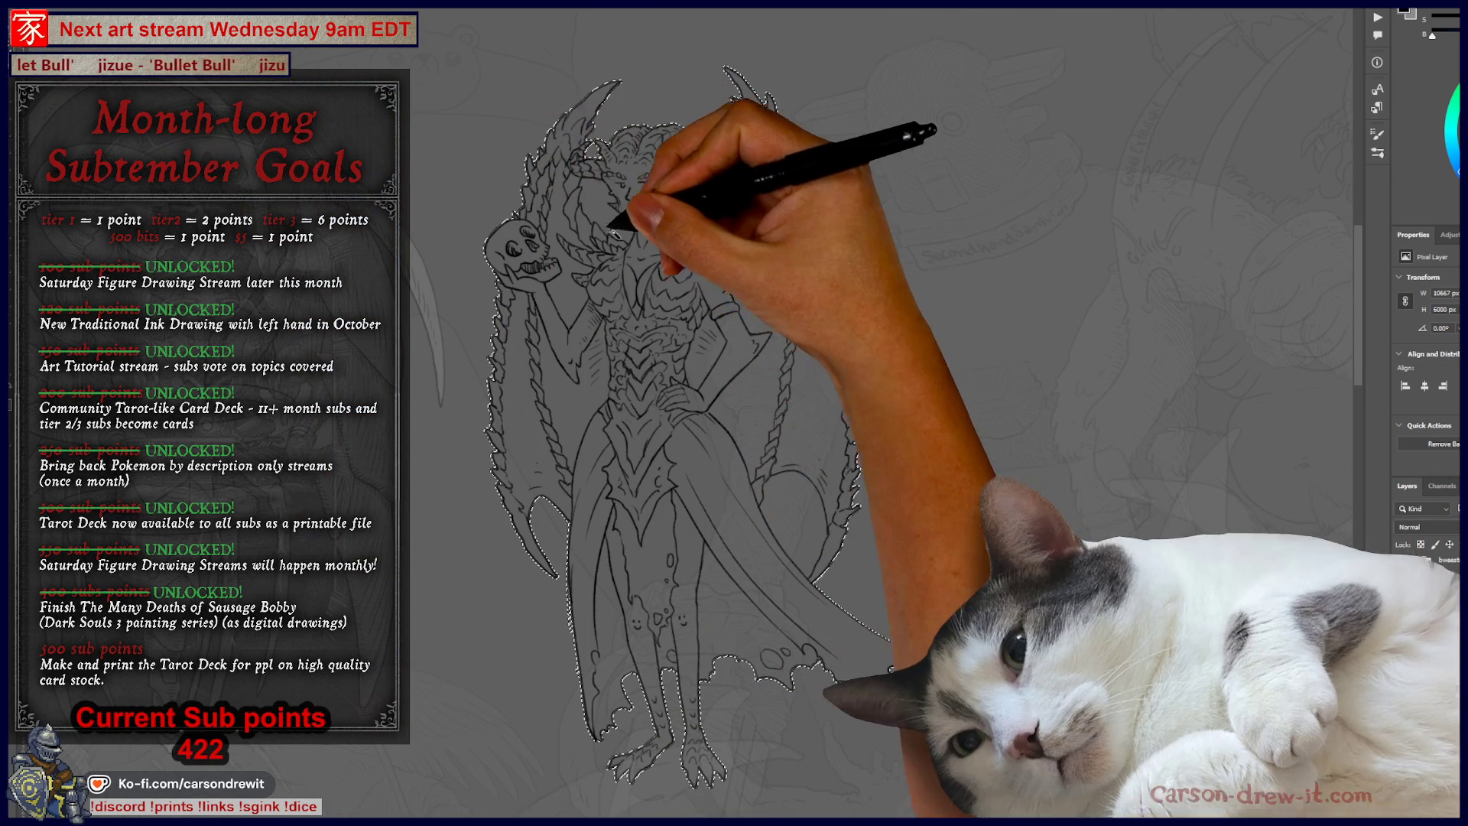
- Select the whole figure's outline and zoom out to frame the entire figure
{"action": "left_click", "coordinate": [595, 455]}
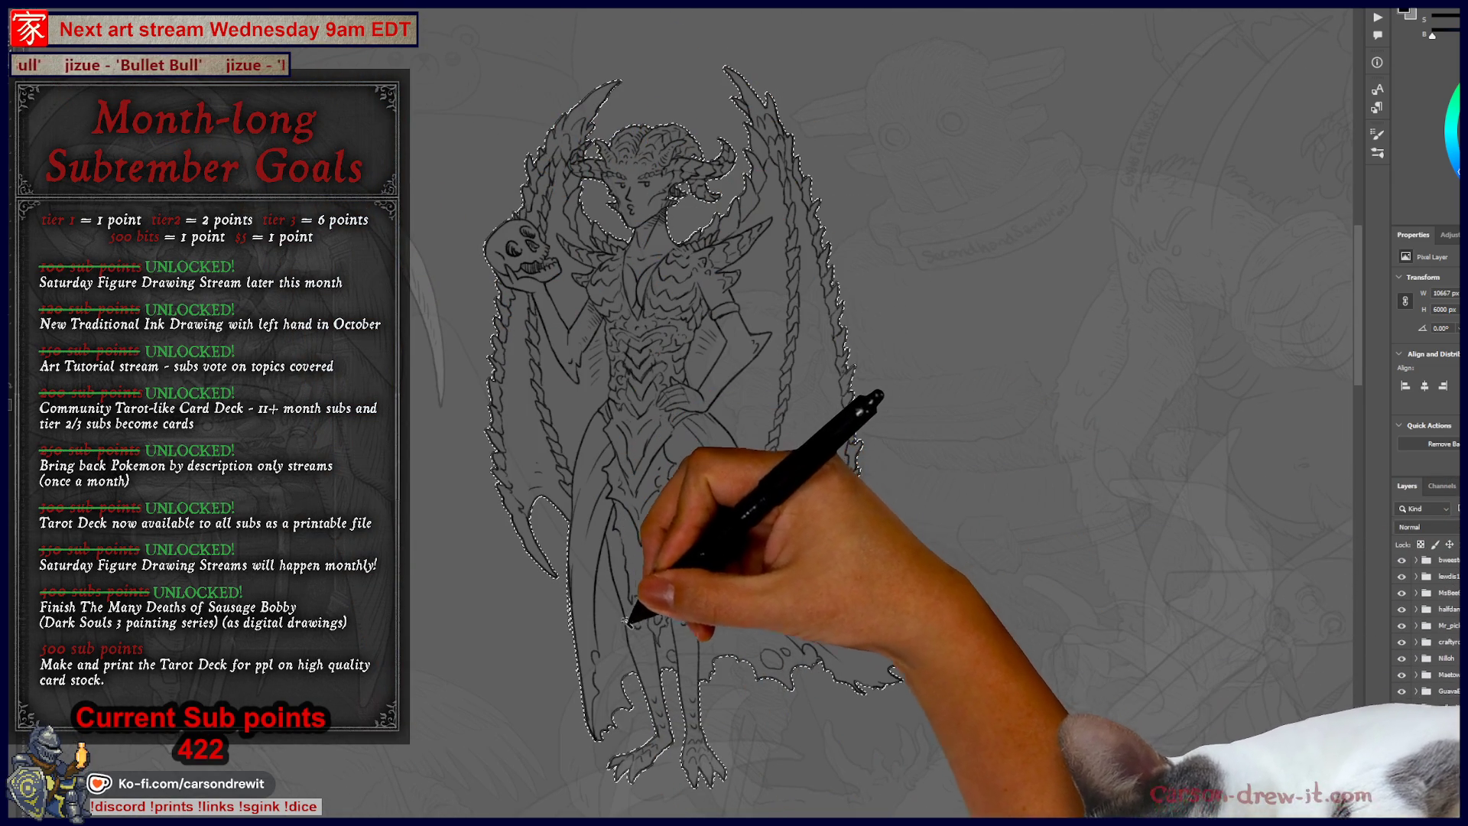
{"action": "left_click_drag", "start_coordinate": [764, 692], "coordinate": [794, 645]}
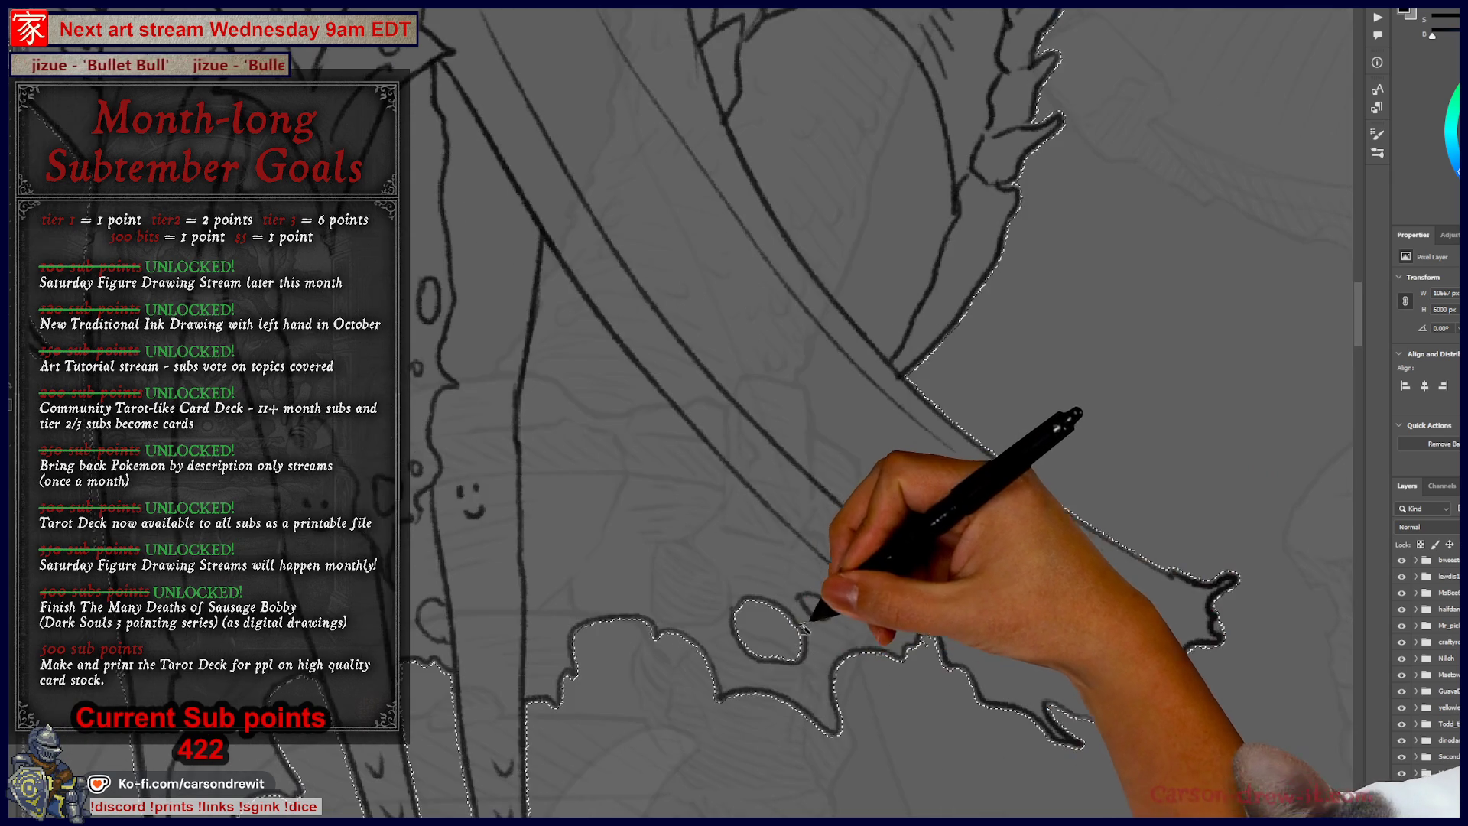
{"action": "key", "text": "ctrl+minus"}
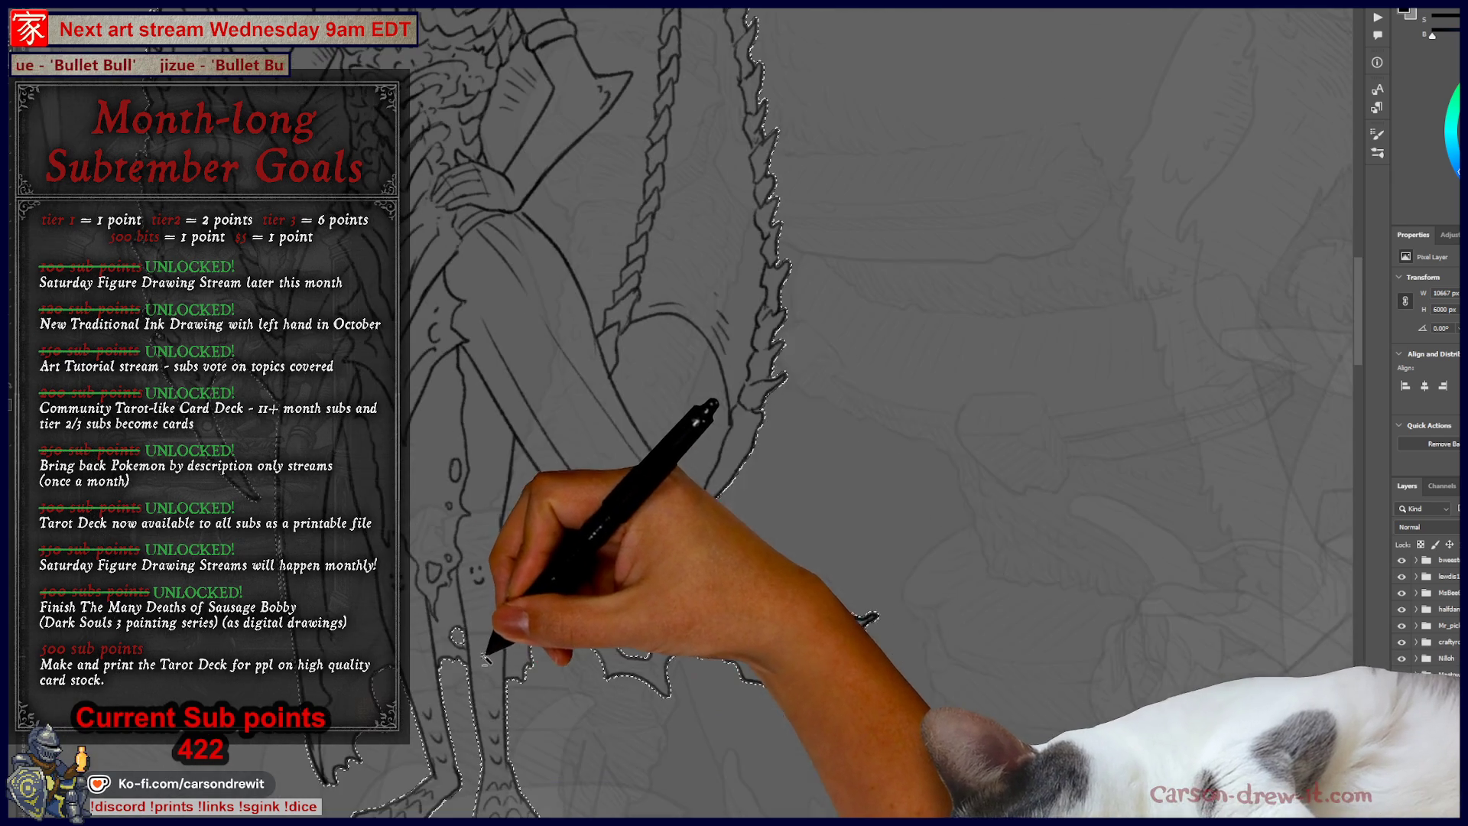
{"action": "key", "text": "ctrl+minus"}
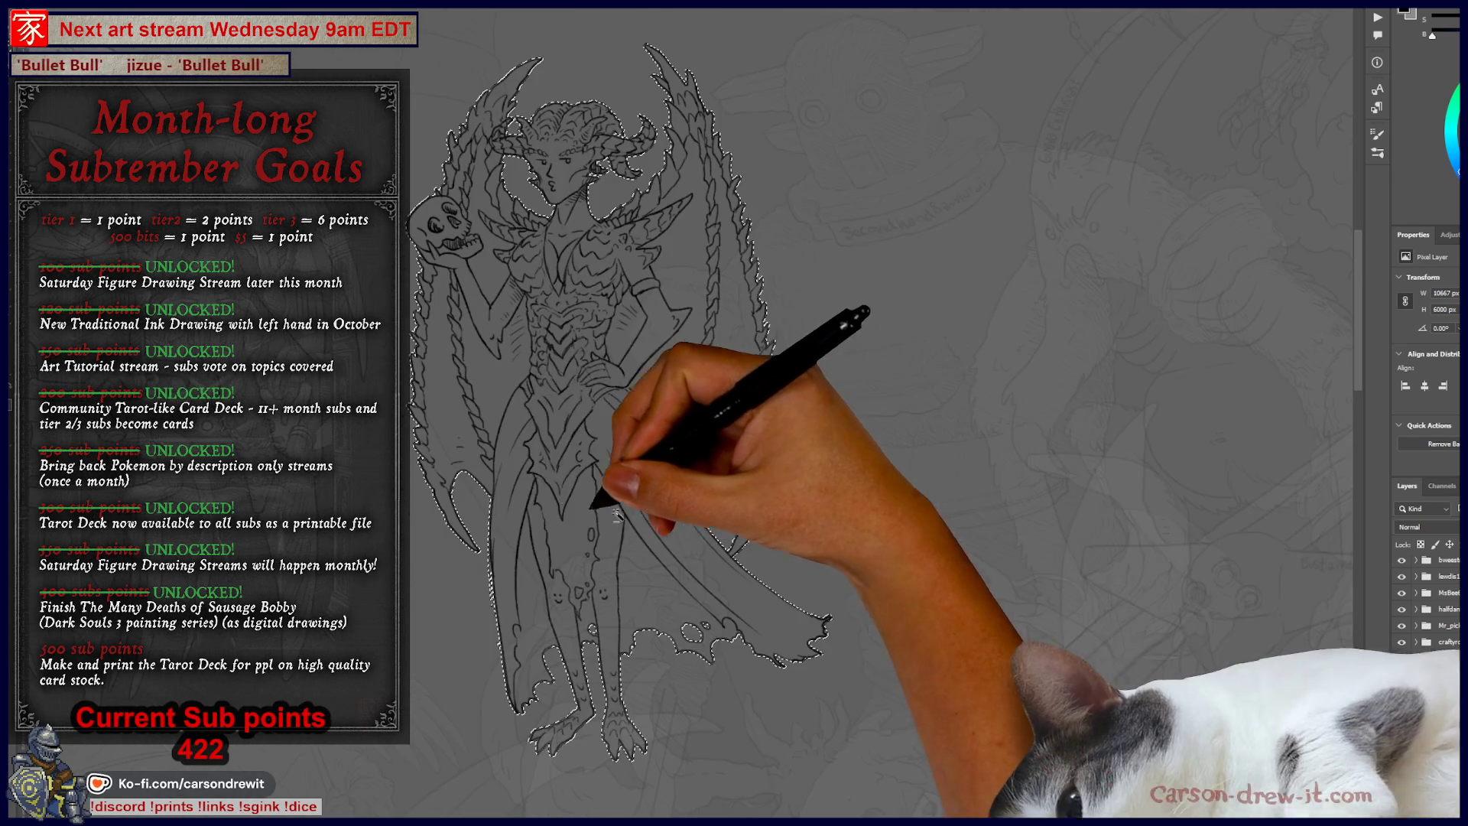
{"action": "left_click_drag", "start_coordinate": [679, 466], "coordinate": [744, 528]}
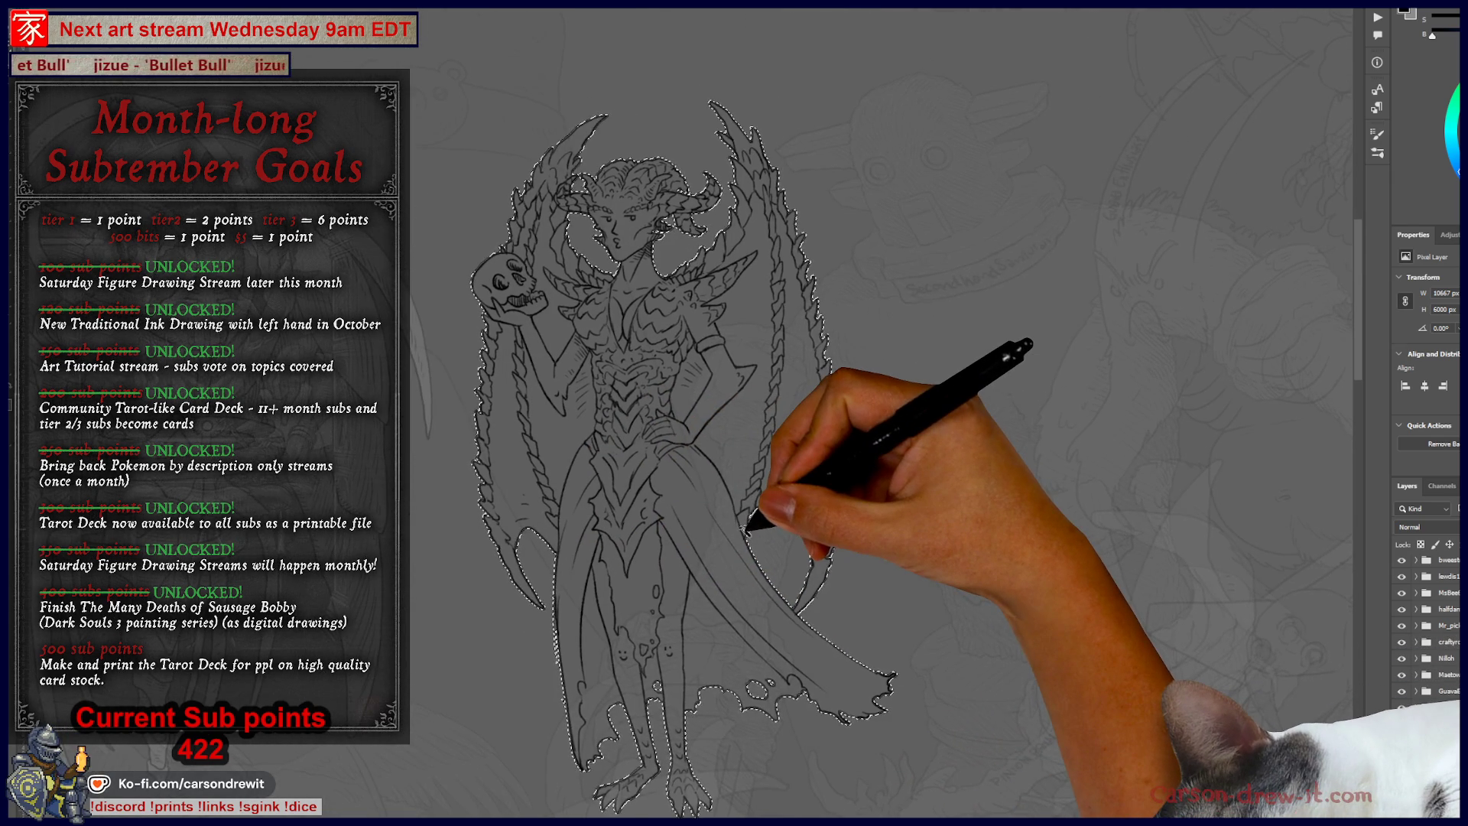
{"action": "scroll", "coordinate": [748, 528], "scroll_direction": "down", "scroll_amount": 2}
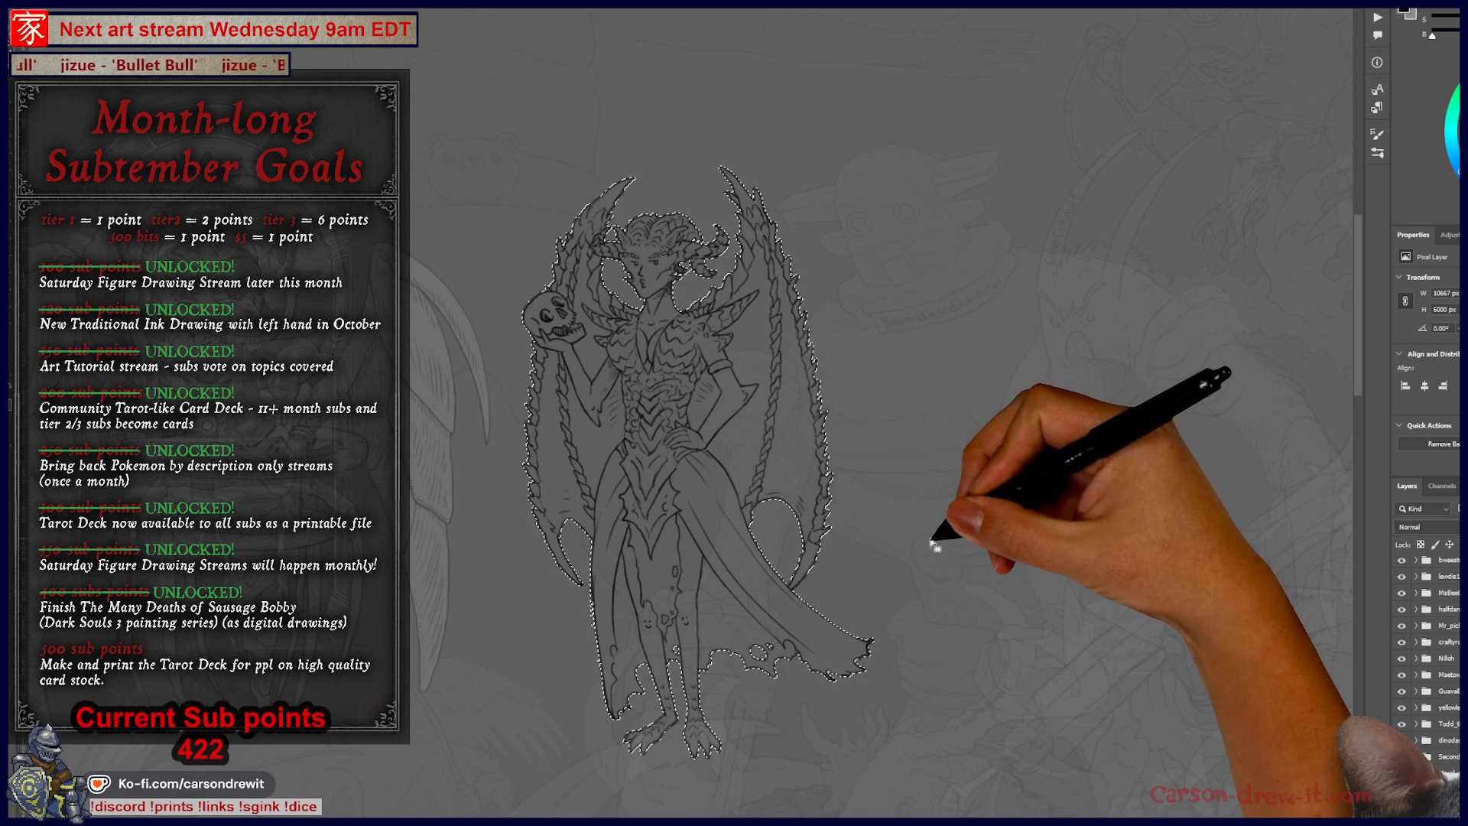
- Leave Image Size unchanged, then apply Select > Modify to the figure's selection
{"action": "key", "text": "ctrl+alt+i"}
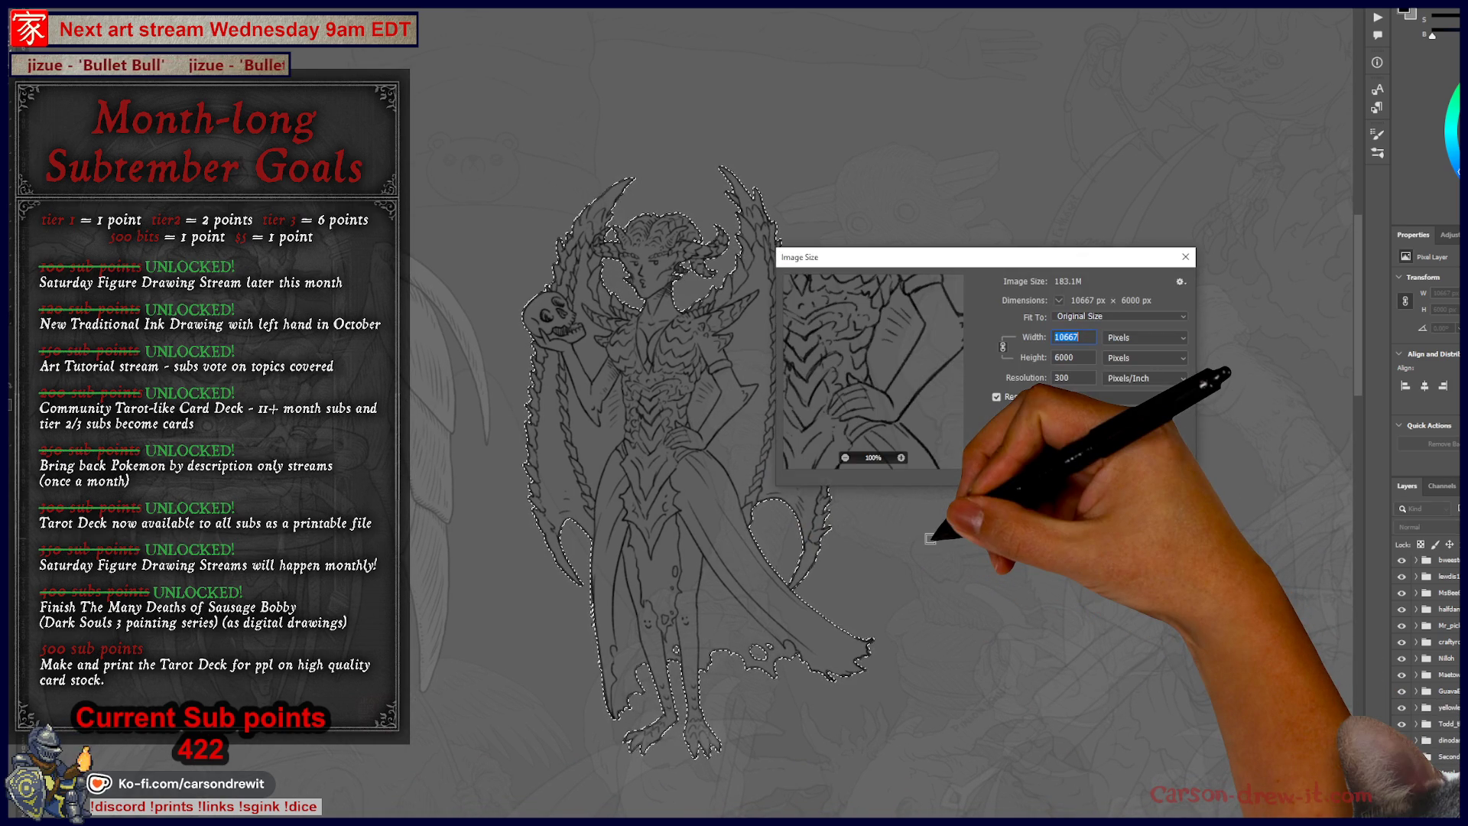
{"action": "left_click", "coordinate": [1138, 464]}
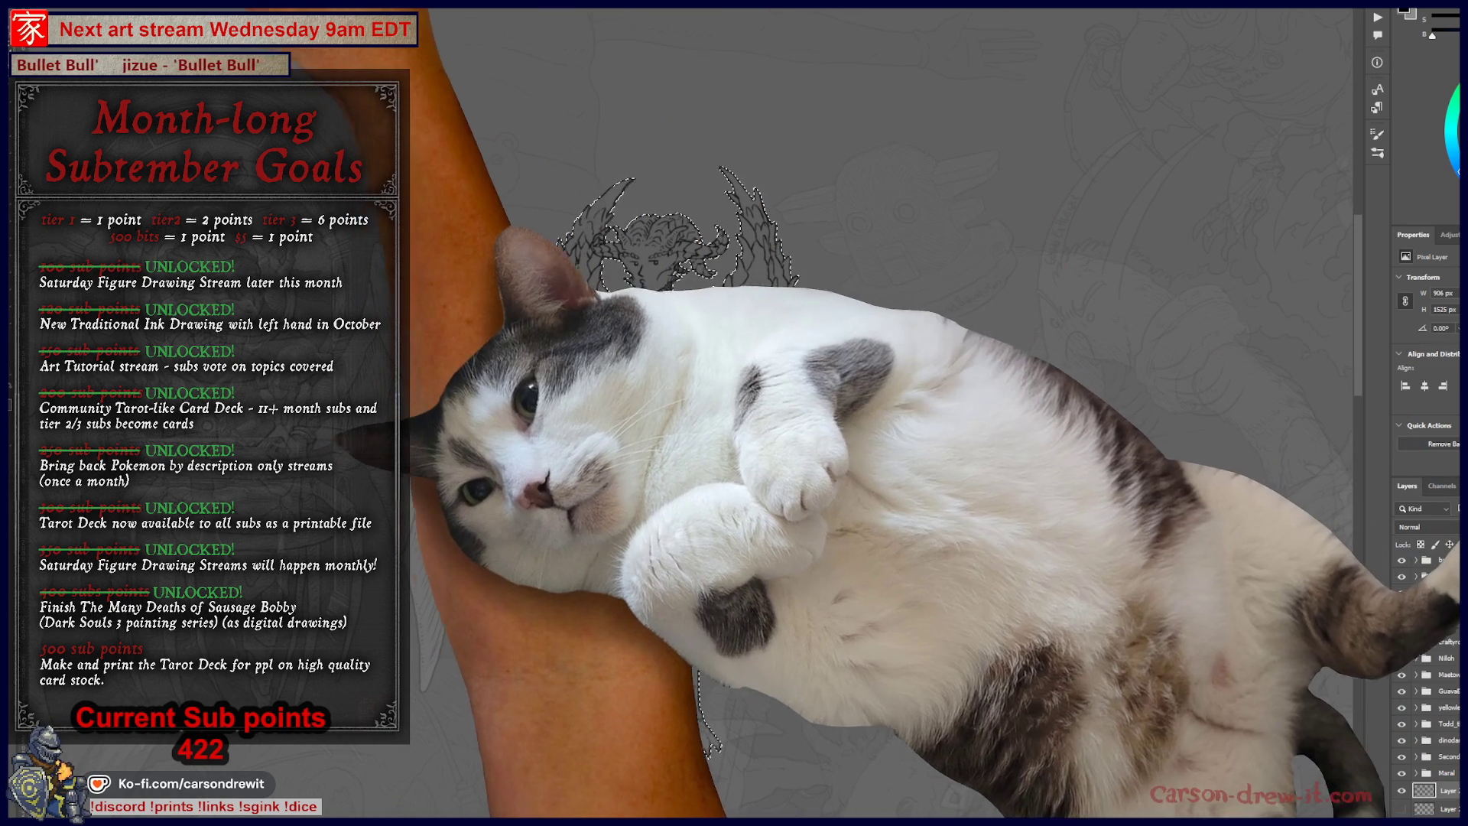
{"action": "left_click", "coordinate": [149, 3]}
{"action": "left_click", "coordinate": [298, 159]}
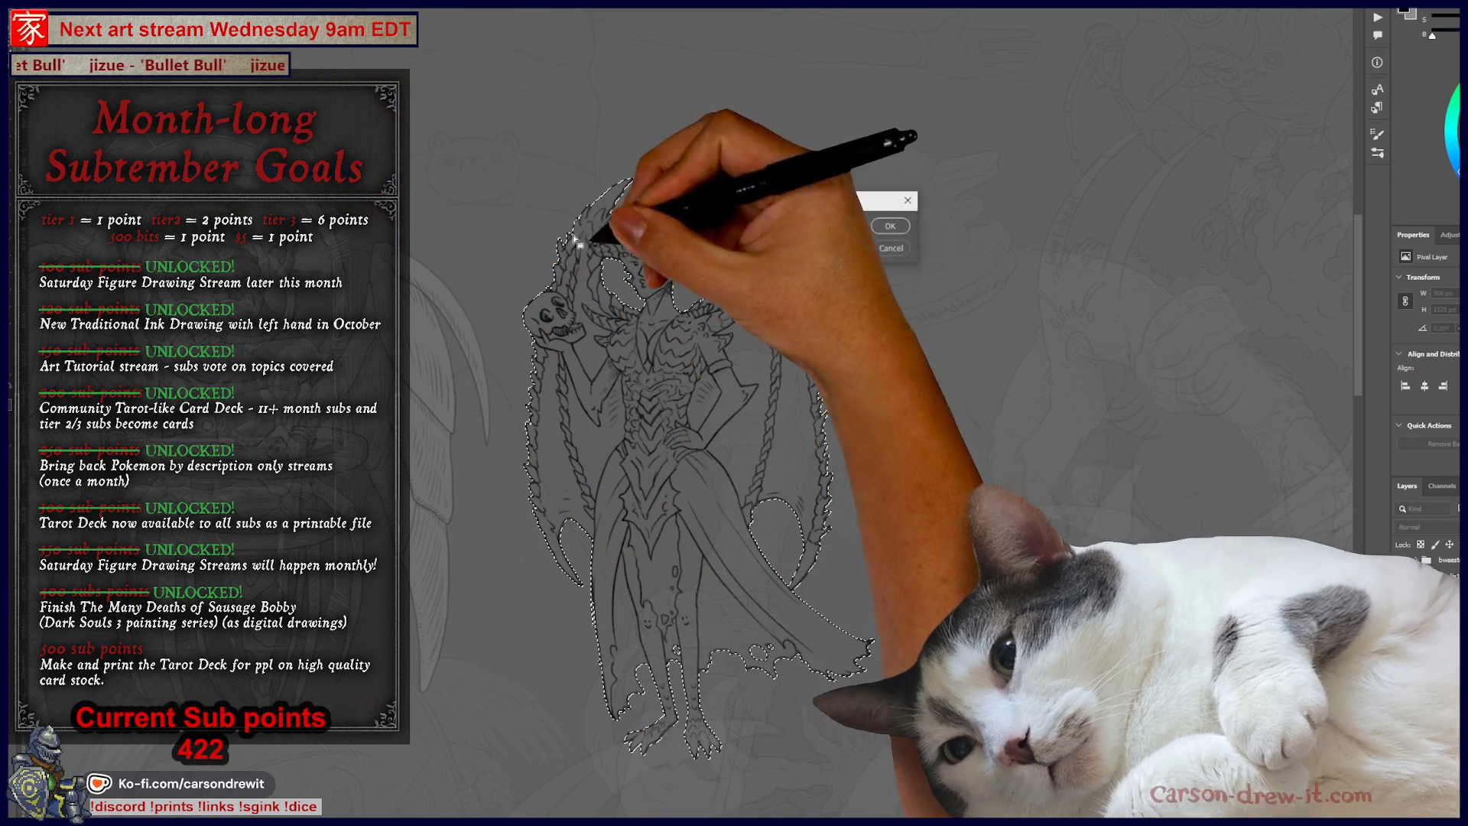
{"action": "left_click", "coordinate": [918, 203]}
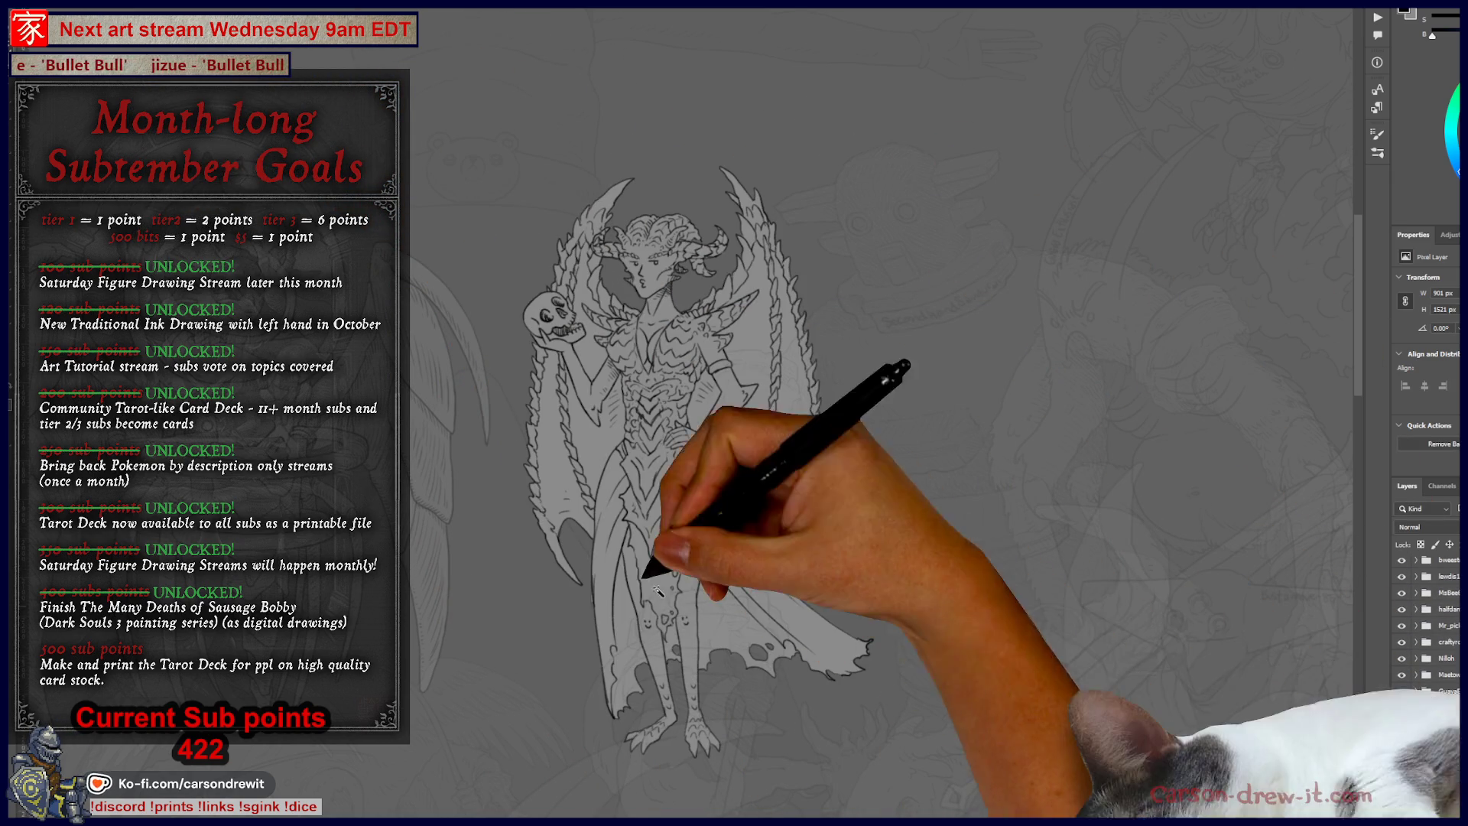
- Ink two runs of handwritten lettering across the skull's forehead, above the eye sockets
{"action": "scroll", "coordinate": [717, 627], "scroll_direction": "up", "scroll_amount": 5}
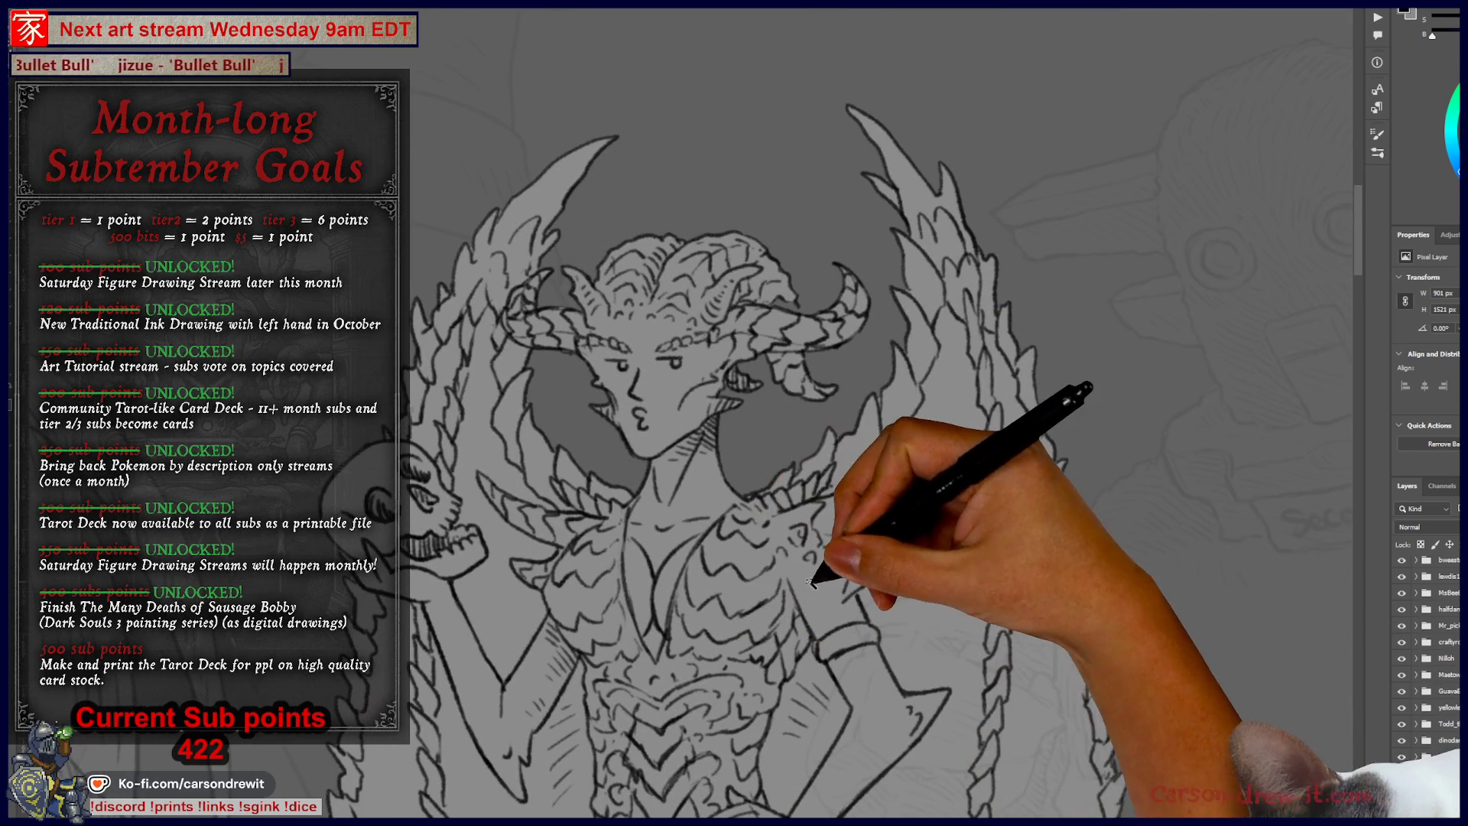
{"action": "scroll", "coordinate": [728, 387], "scroll_direction": "up", "scroll_amount": 3}
{"action": "scroll", "coordinate": [860, 394], "scroll_direction": "up", "scroll_amount": 3}
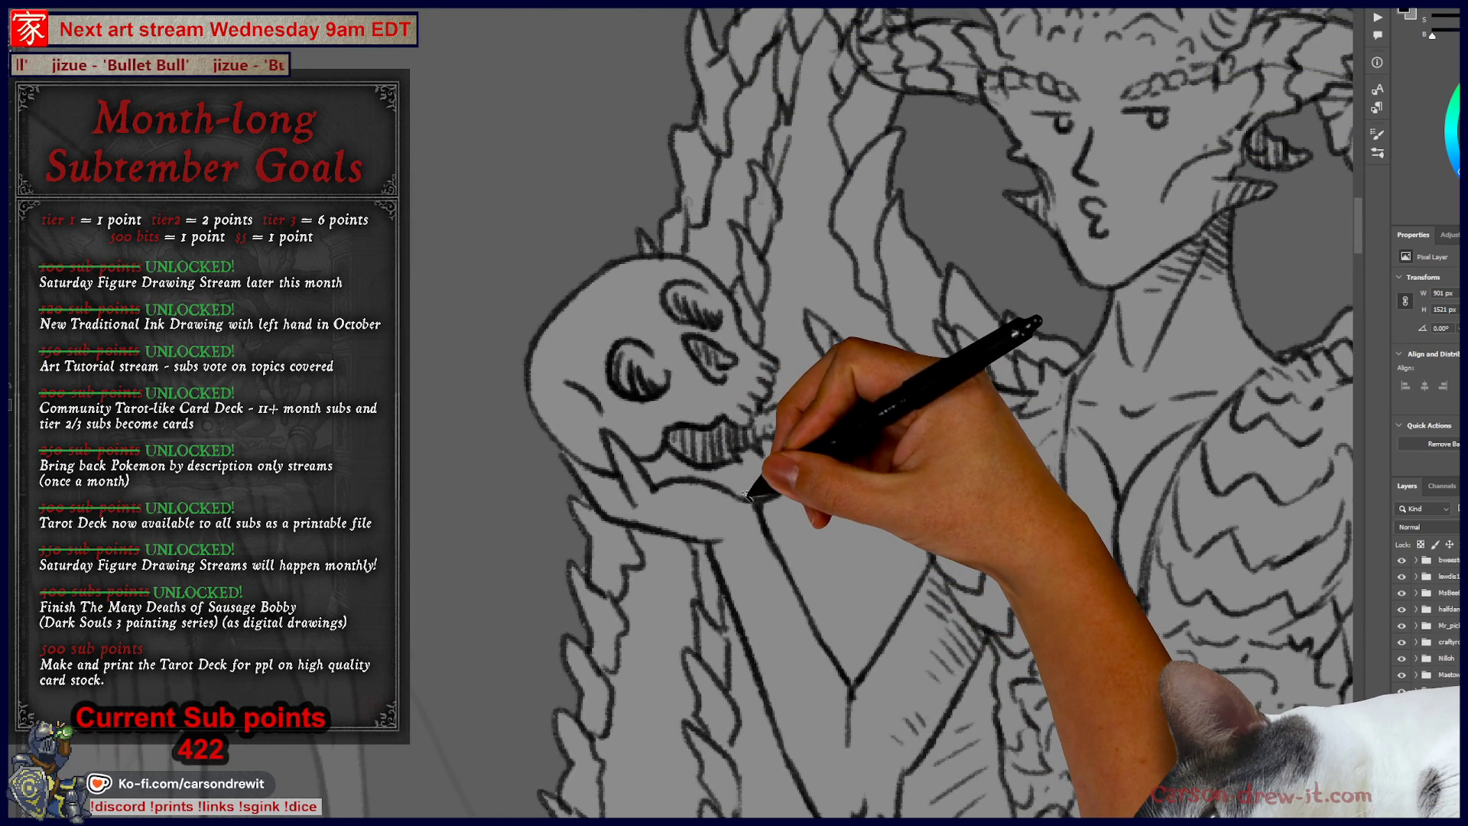
{"action": "mouse_move", "coordinate": [575, 323]}
{"action": "left_mouse_down"}
{"action": "mouse_move", "coordinate": [640, 301]}
{"action": "mouse_move", "coordinate": [650, 328]}
{"action": "mouse_move", "coordinate": [640, 271]}
{"action": "left_mouse_up"}
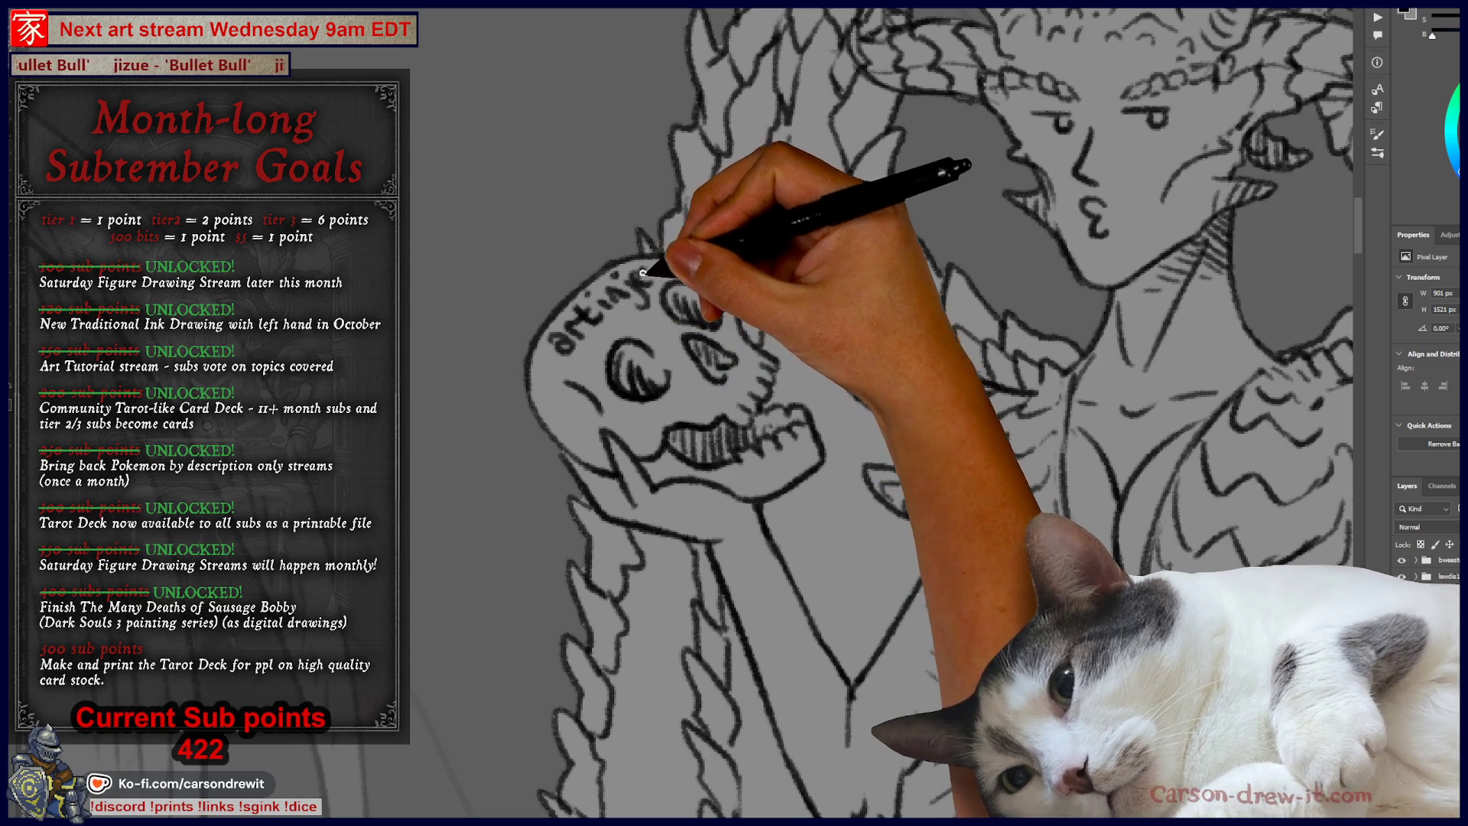
{"action": "key", "text": "ctrl"}
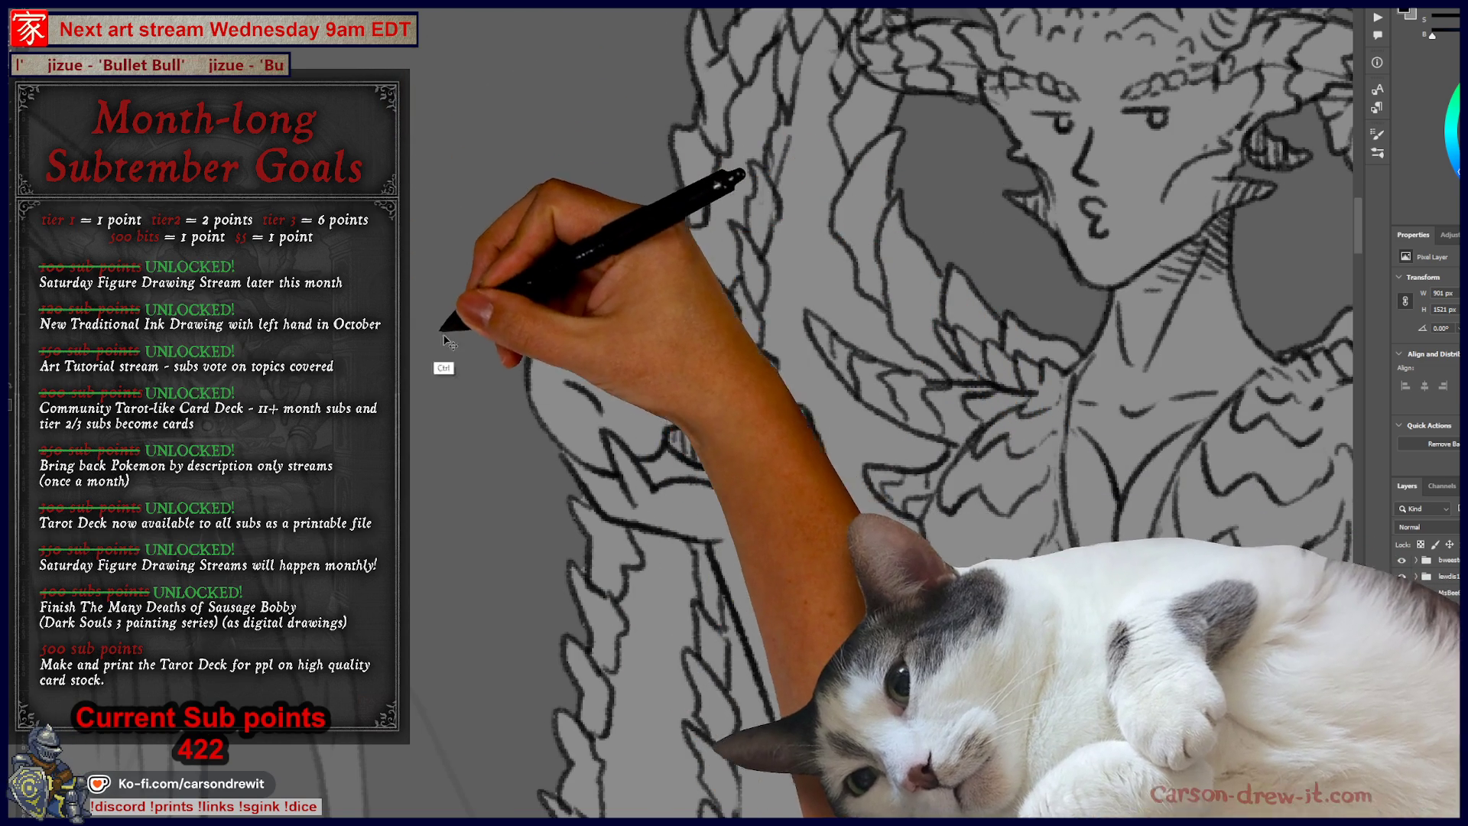
{"action": "mouse_move", "coordinate": [524, 410]}
{"action": "left_mouse_down"}
{"action": "mouse_move", "coordinate": [589, 383]}
{"action": "mouse_move", "coordinate": [545, 368]}
{"action": "mouse_move", "coordinate": [639, 283]}
{"action": "left_mouse_up"}
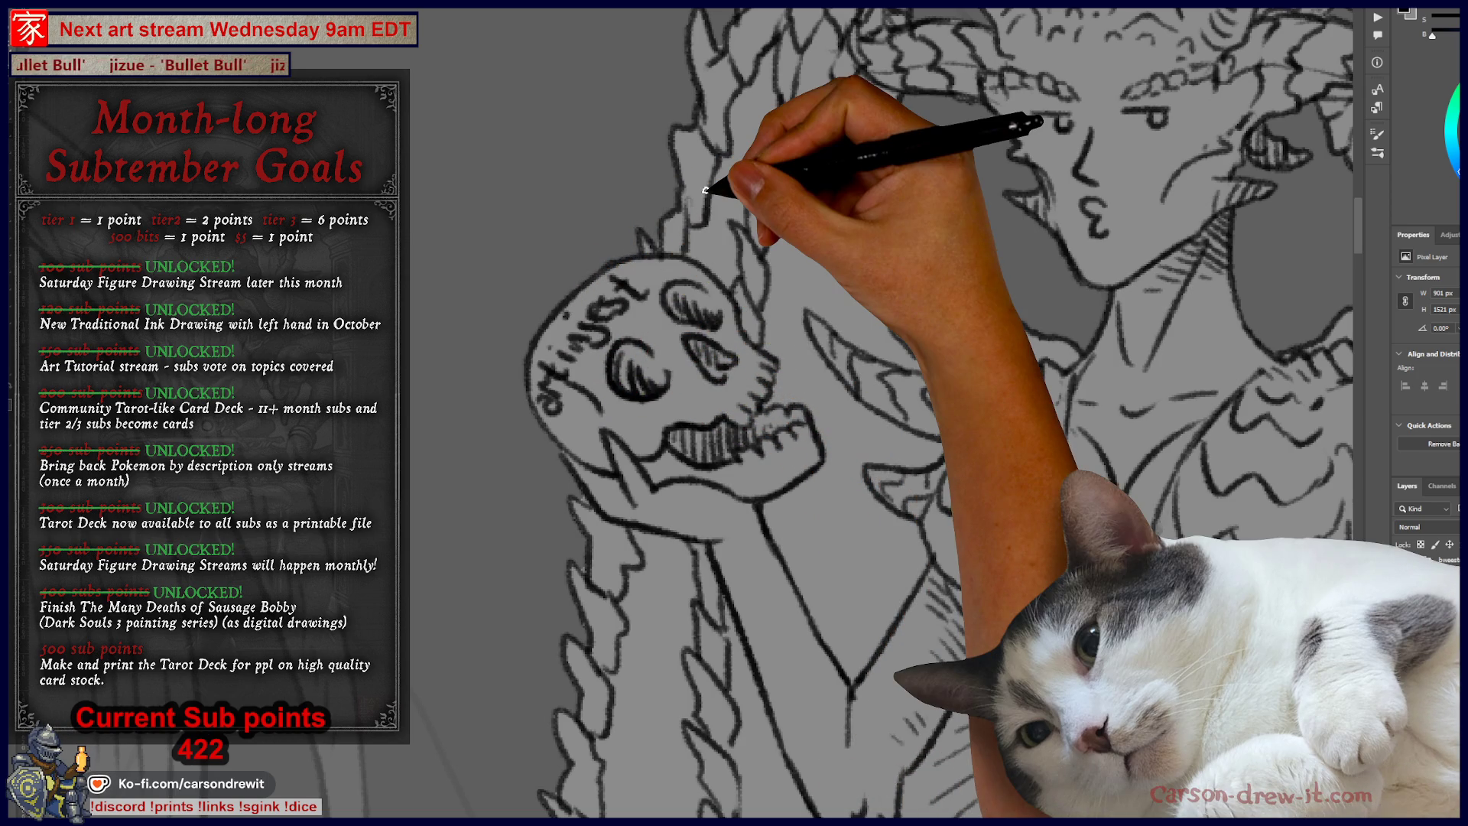
{"action": "scroll", "coordinate": [705, 189], "scroll_direction": "down", "scroll_amount": 3}
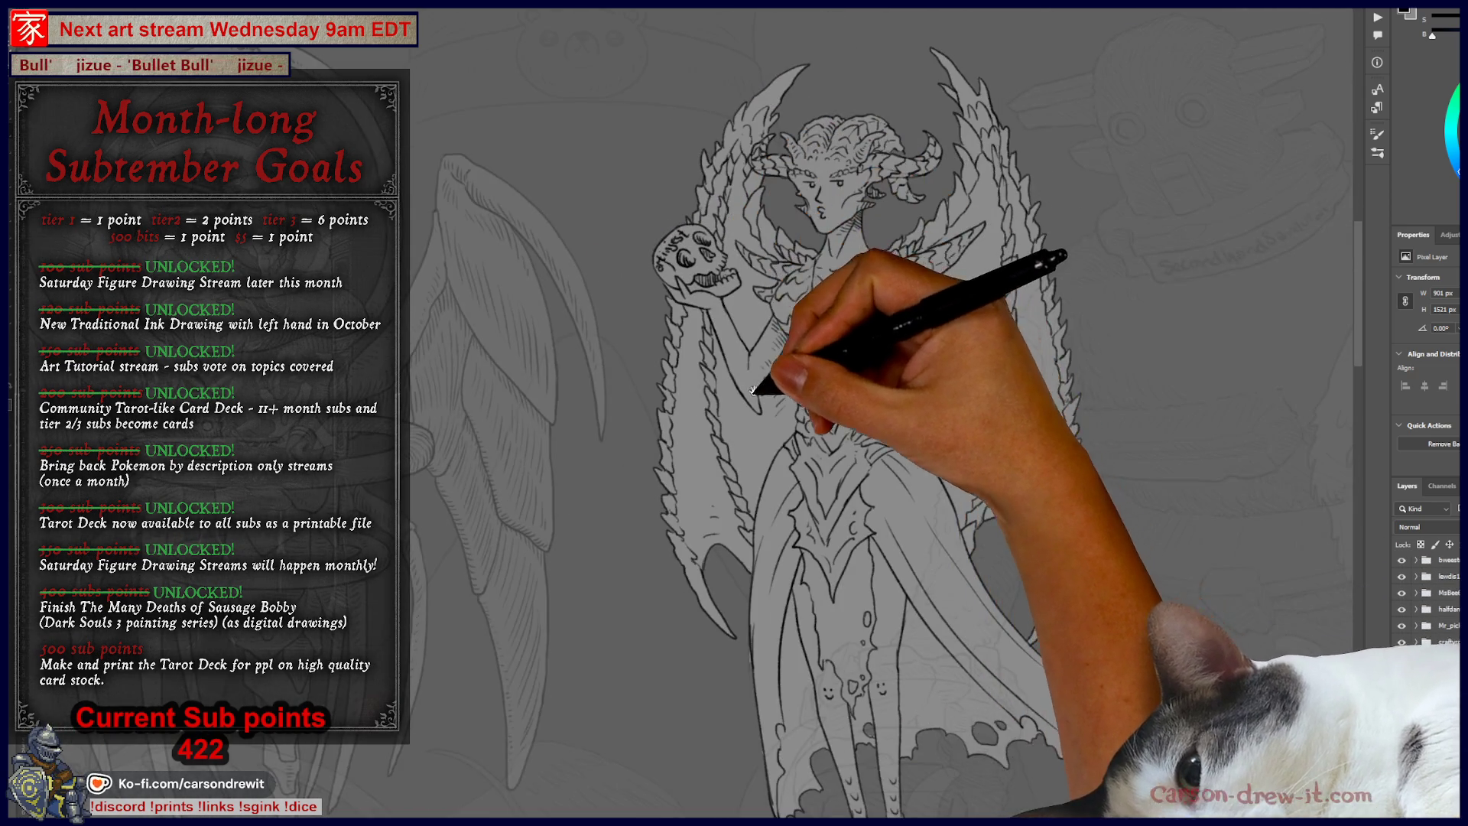
- Zoom into the torso and paint out the stray line beside the demon's arm
{"action": "key", "text": "ctrl+minus"}
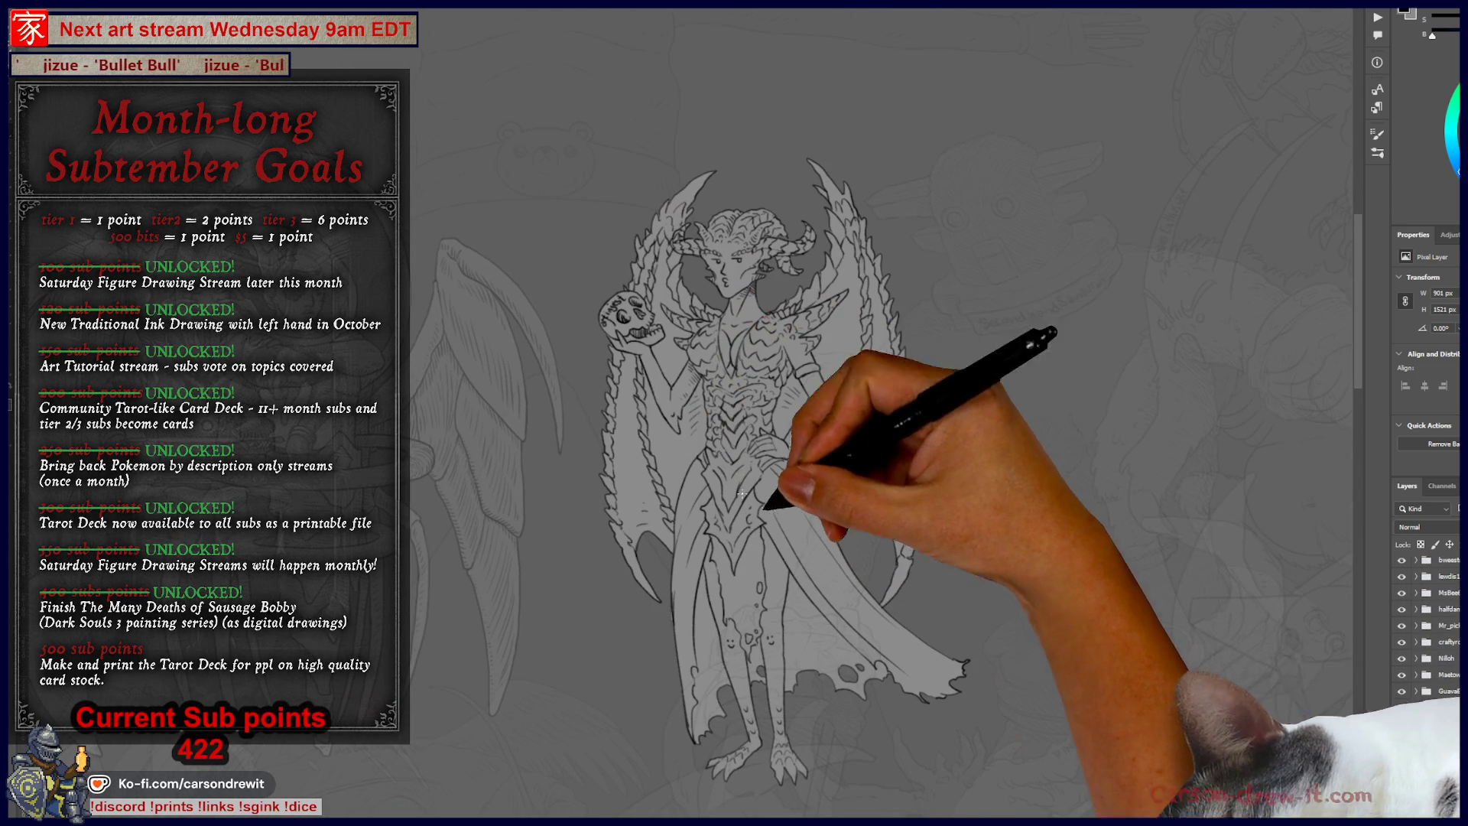
{"action": "key", "text": "ctrl+plus"}
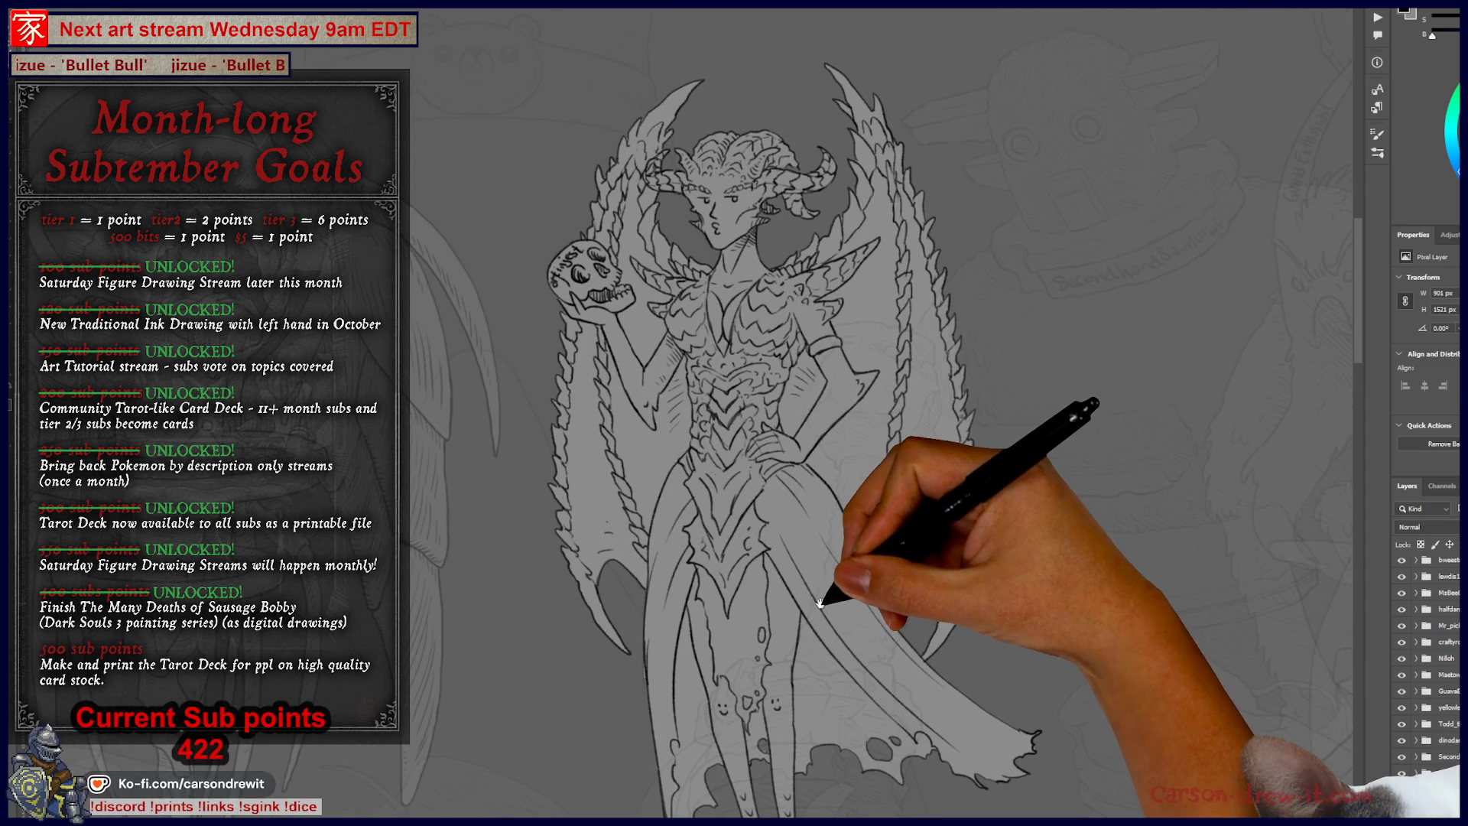
{"action": "key", "text": "ctrl+plus"}
{"action": "key", "text": "ctrl+plus"}
{"action": "left_click_drag", "start_coordinate": [789, 445], "coordinate": [853, 566]}
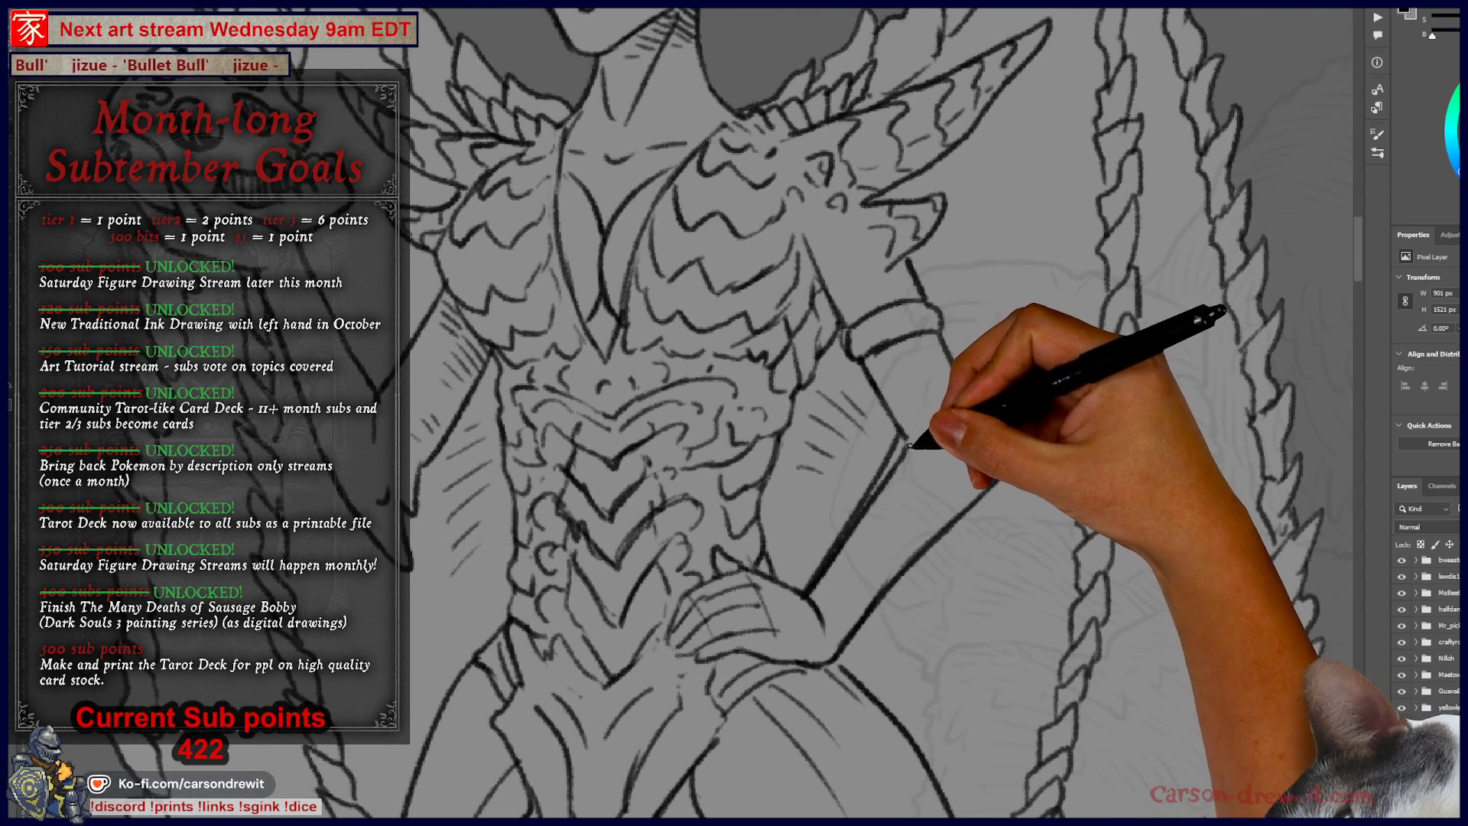
{"action": "mouse_move", "coordinate": [846, 517]}
{"action": "left_mouse_down"}
{"action": "mouse_move", "coordinate": [799, 573]}
{"action": "mouse_move", "coordinate": [841, 518]}
{"action": "left_mouse_up"}
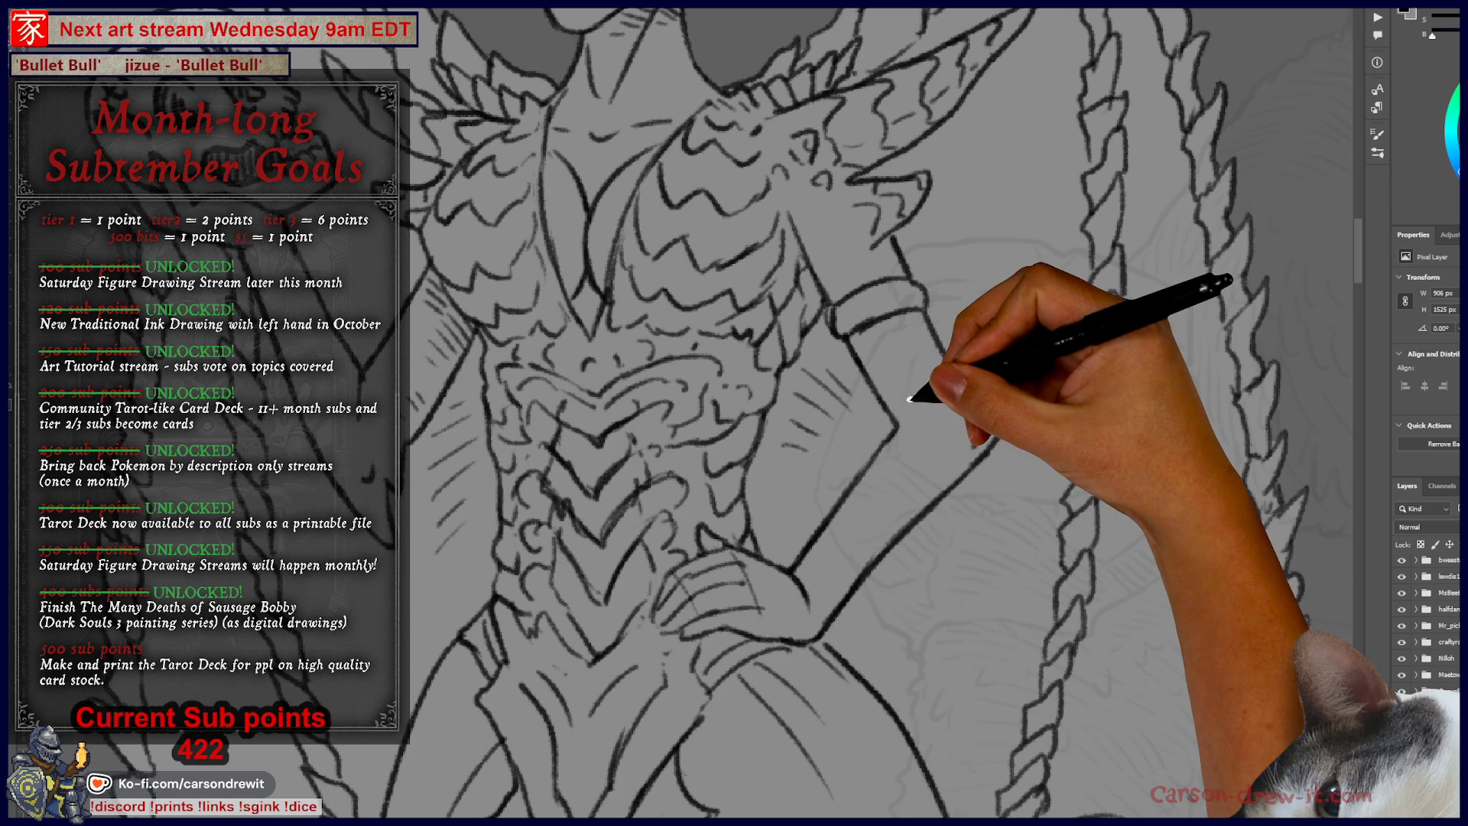
- Recentre the whole demon figure, then switch to the red Lilith reference image in the browser
{"action": "key", "text": "ctrl+0"}
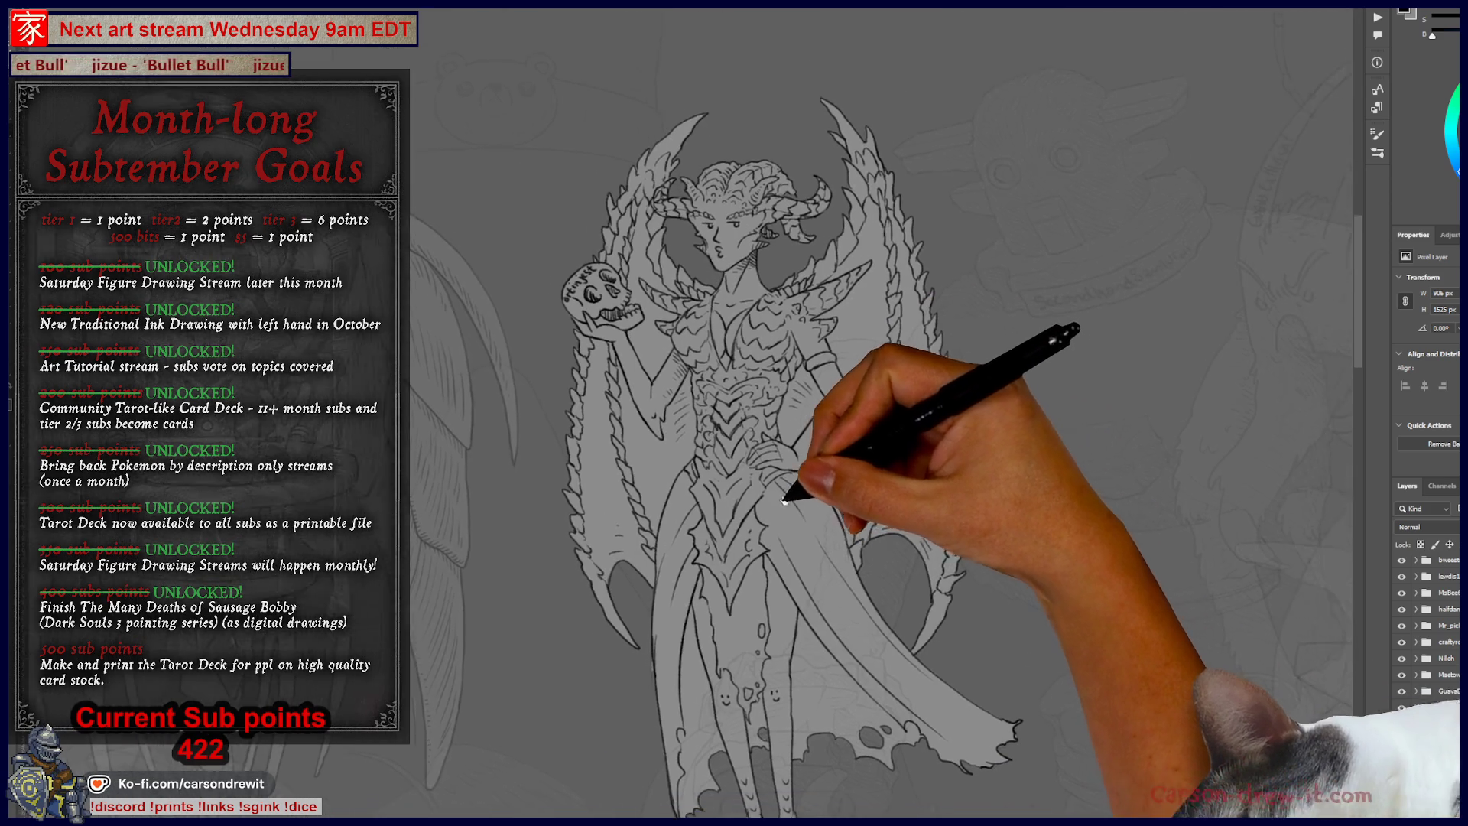
{"action": "scroll", "coordinate": [716, 485], "scroll_direction": "up", "scroll_amount": 4}
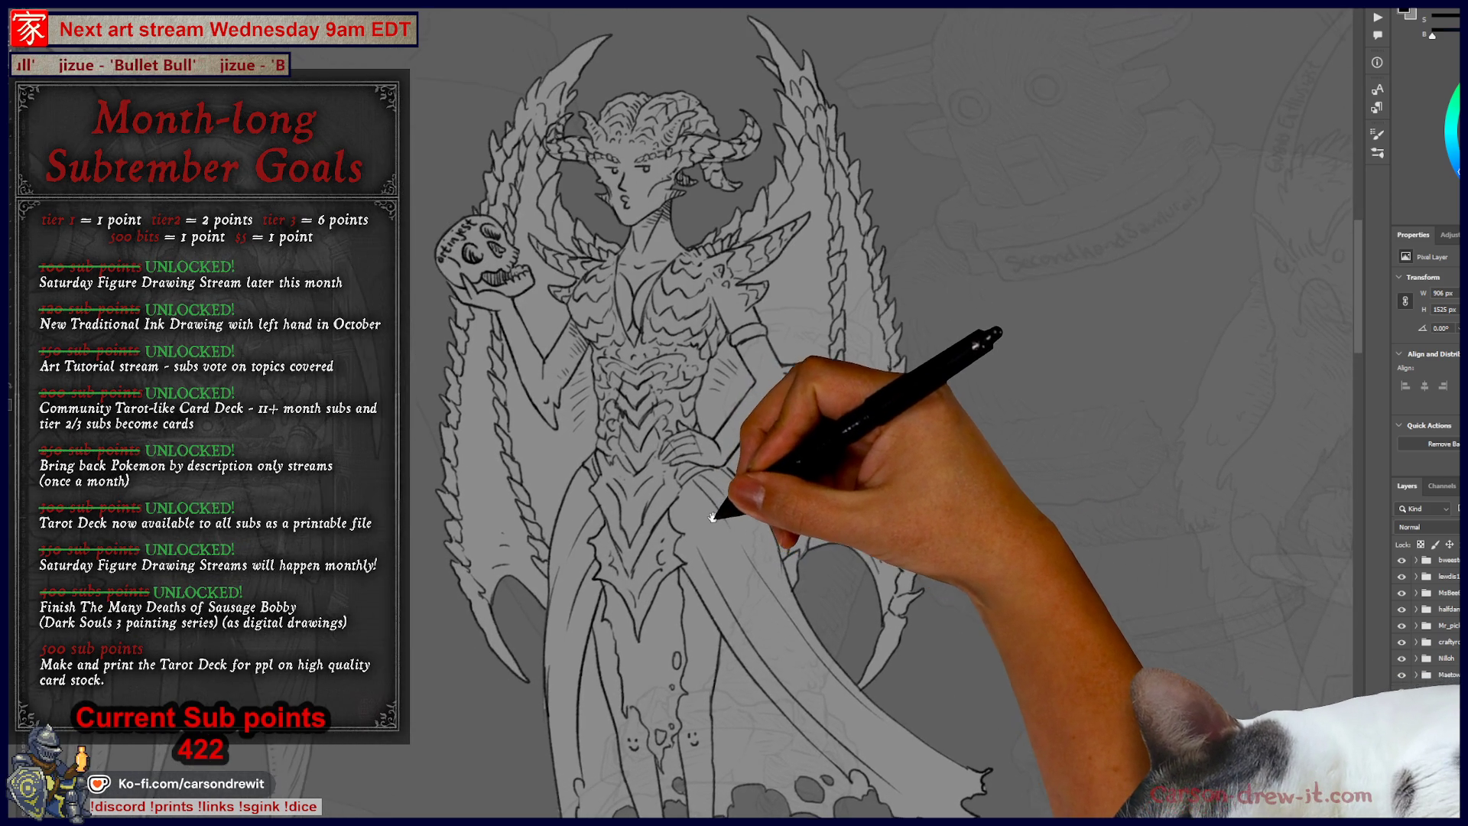
{"action": "scroll", "coordinate": [761, 386], "scroll_direction": "up", "scroll_amount": 4}
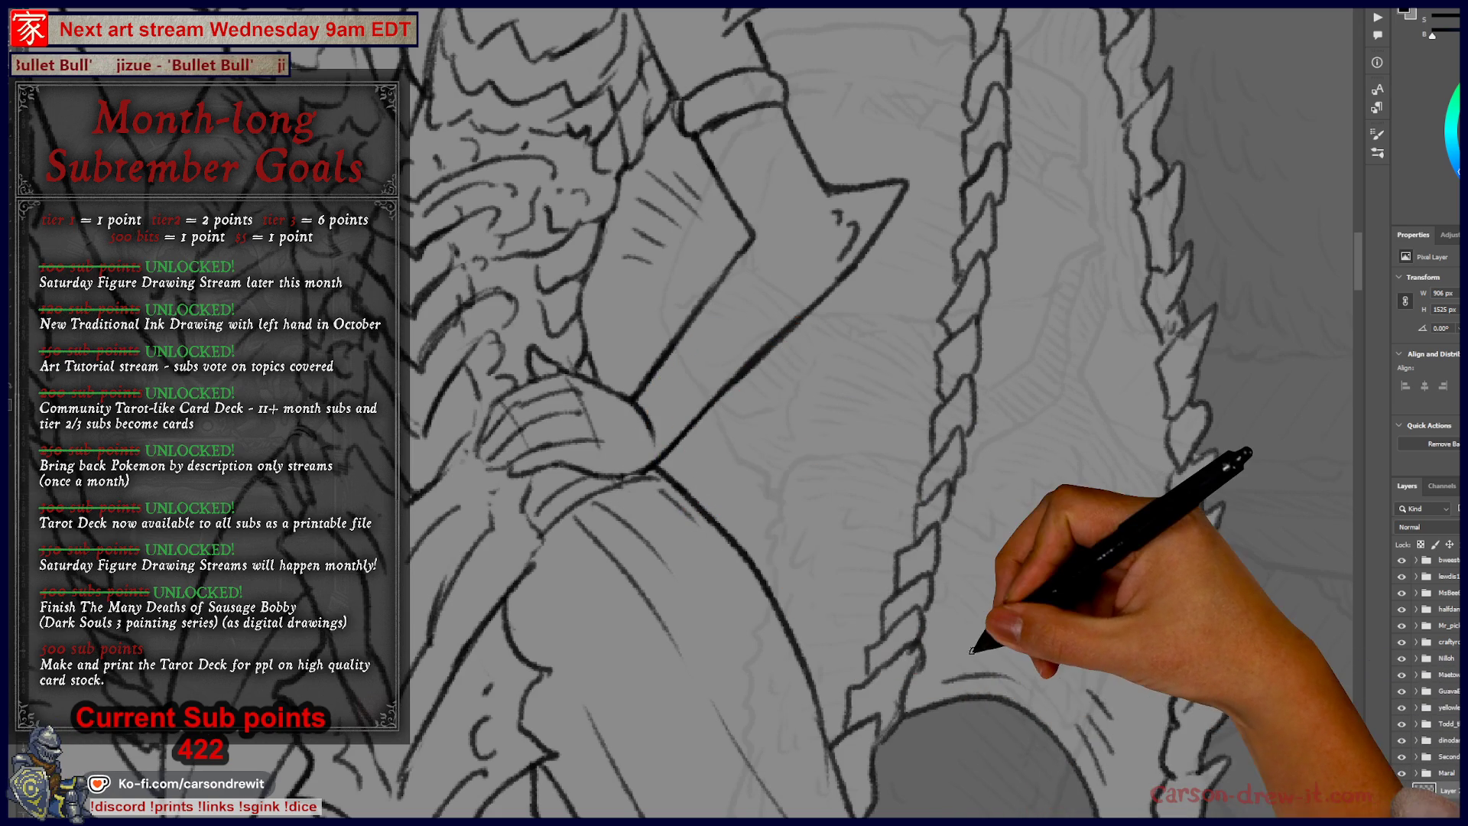
{"action": "key", "text": "ctrl+0"}
{"action": "left_click_drag", "start_coordinate": [744, 590], "coordinate": [803, 515]}
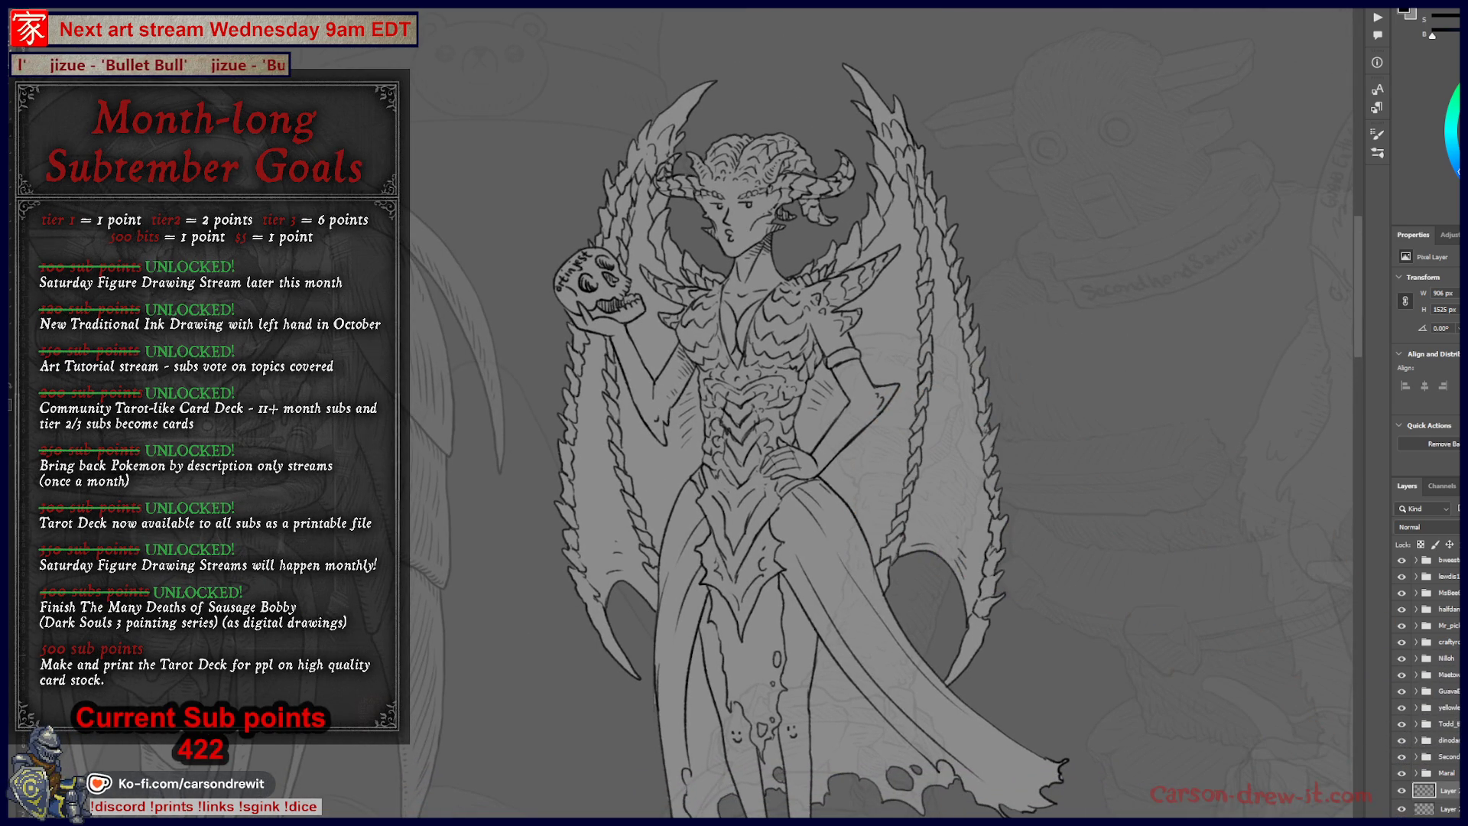
{"action": "key", "text": "alt+Tab"}
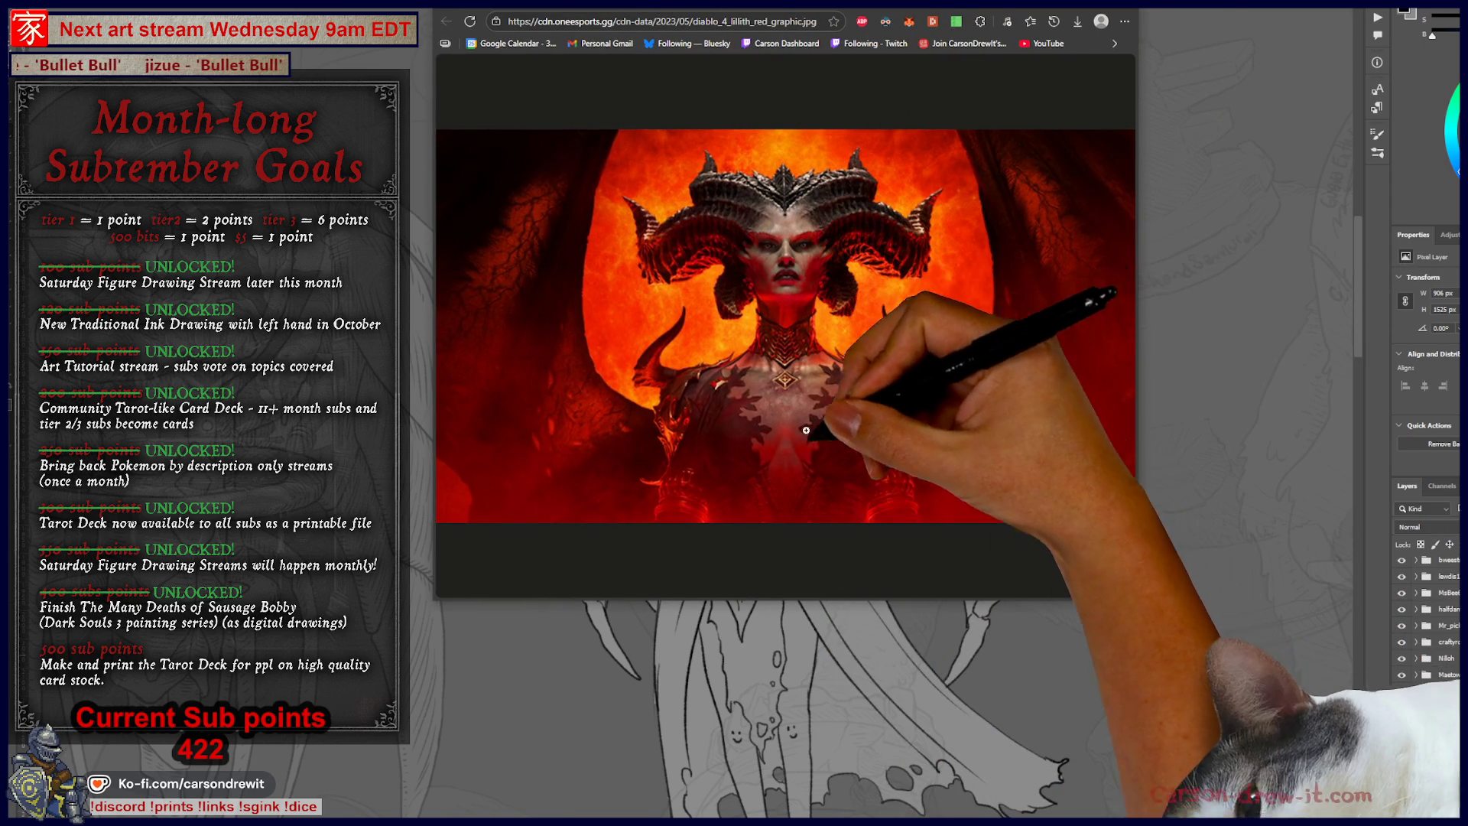
- Examine diablo_4_lilith_red_graphic.jpg at full size, moving the Edge window around, then close it
{"action": "left_click", "coordinate": [741, 399]}
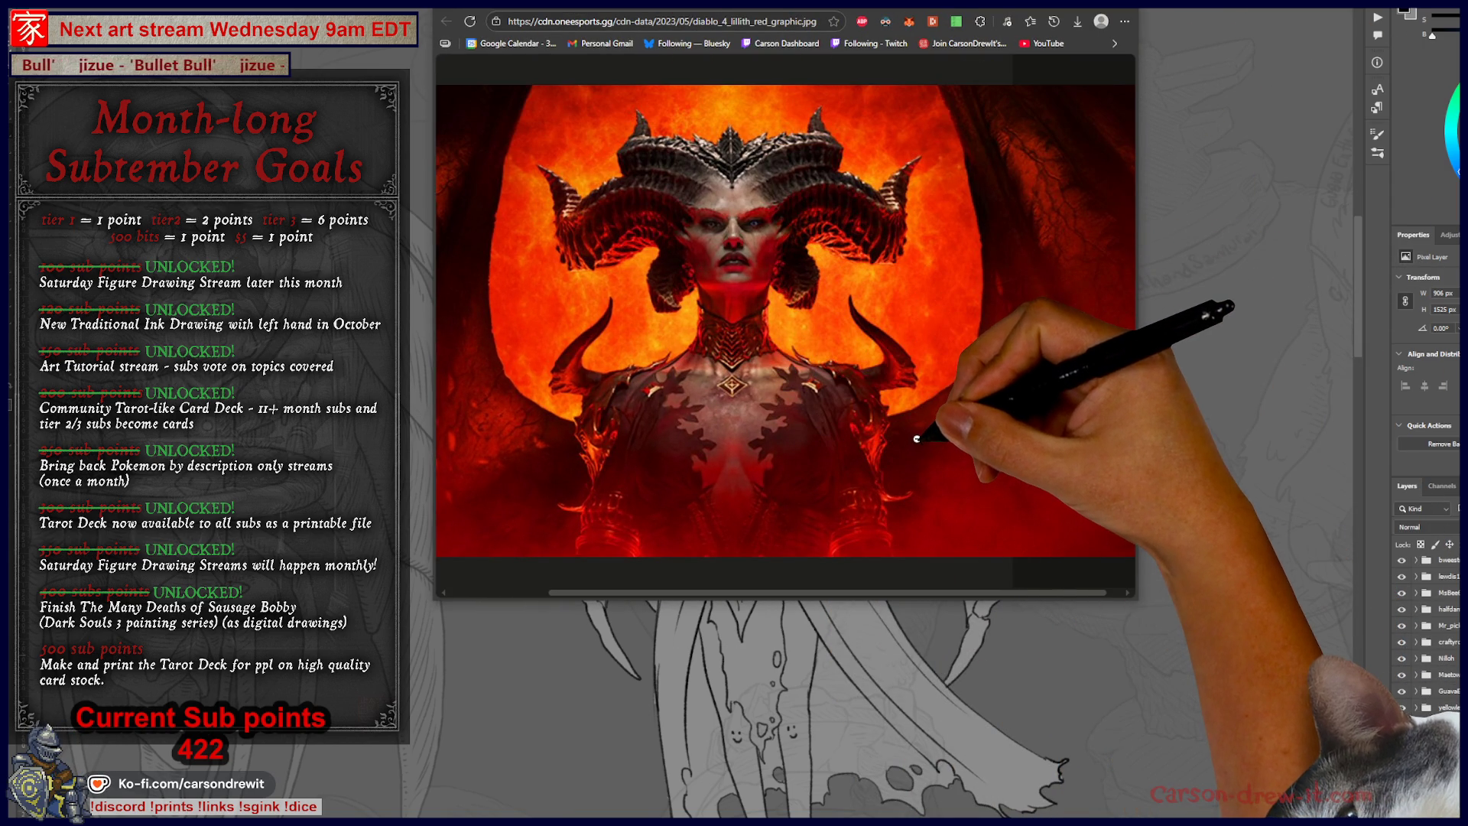
{"action": "mouse_move", "coordinate": [939, 2]}
{"action": "left_mouse_down"}
{"action": "mouse_move", "coordinate": [1276, 510]}
{"action": "mouse_move", "coordinate": [1310, 68]}
{"action": "left_mouse_up"}
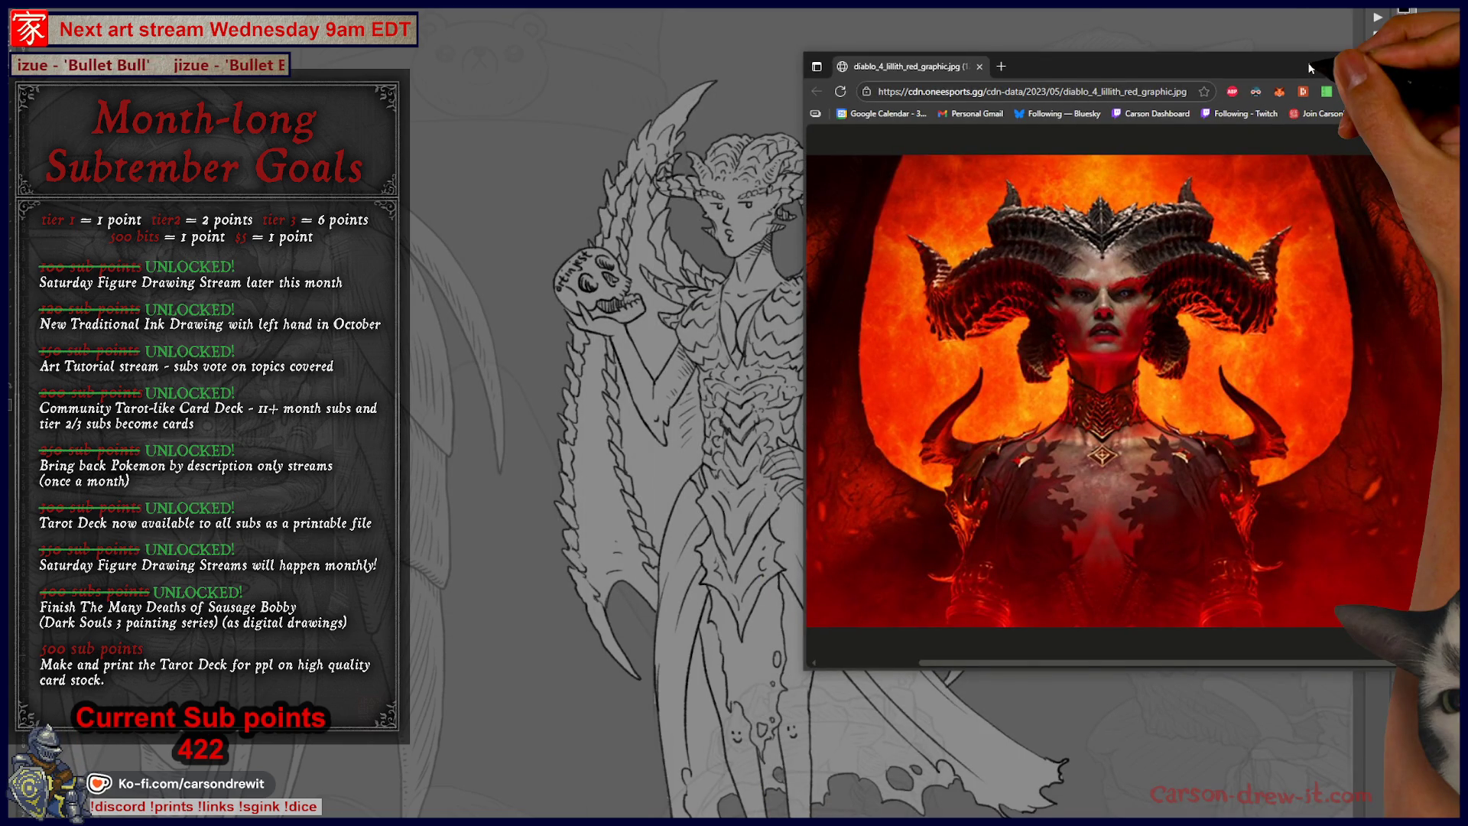
{"action": "mouse_move", "coordinate": [1310, 68]}
{"action": "left_mouse_down"}
{"action": "mouse_move", "coordinate": [1022, 93]}
{"action": "mouse_move", "coordinate": [1192, 537]}
{"action": "mouse_move", "coordinate": [1127, 186]}
{"action": "mouse_move", "coordinate": [1074, 129]}
{"action": "mouse_move", "coordinate": [1024, 126]}
{"action": "mouse_move", "coordinate": [984, 84]}
{"action": "left_mouse_up"}
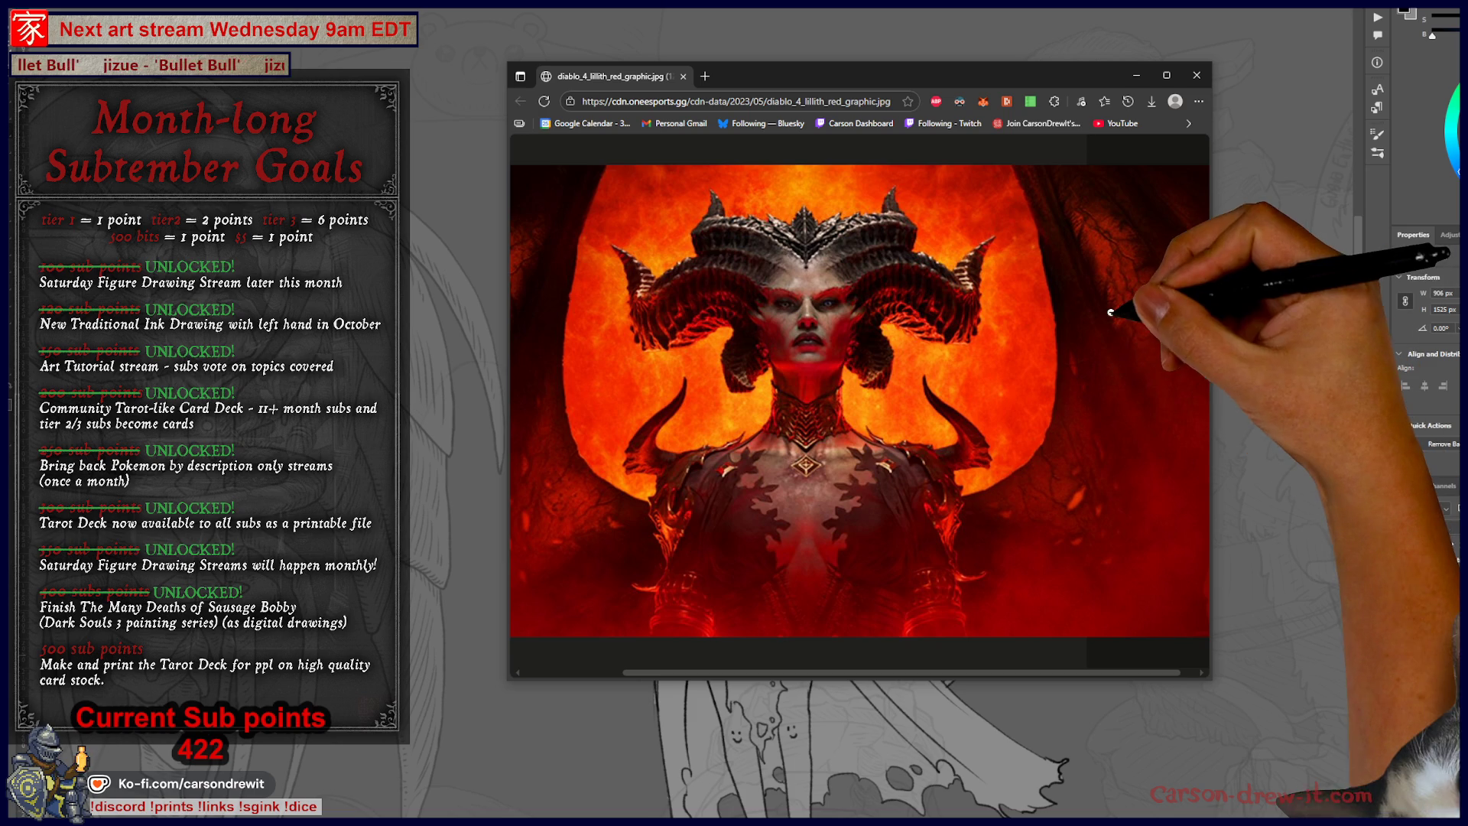
{"action": "left_click", "coordinate": [1138, 386]}
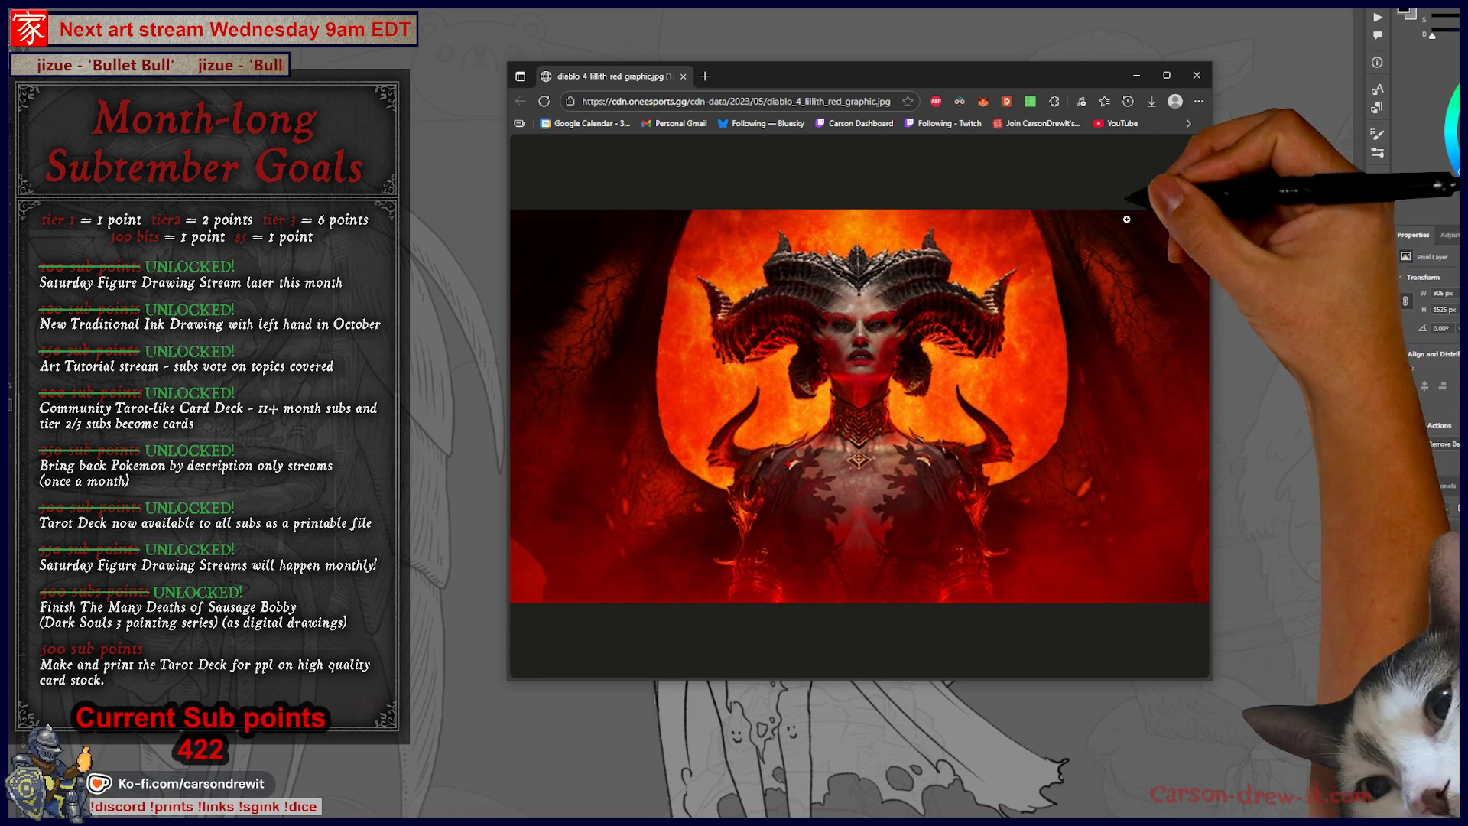
{"action": "left_click", "coordinate": [973, 578]}
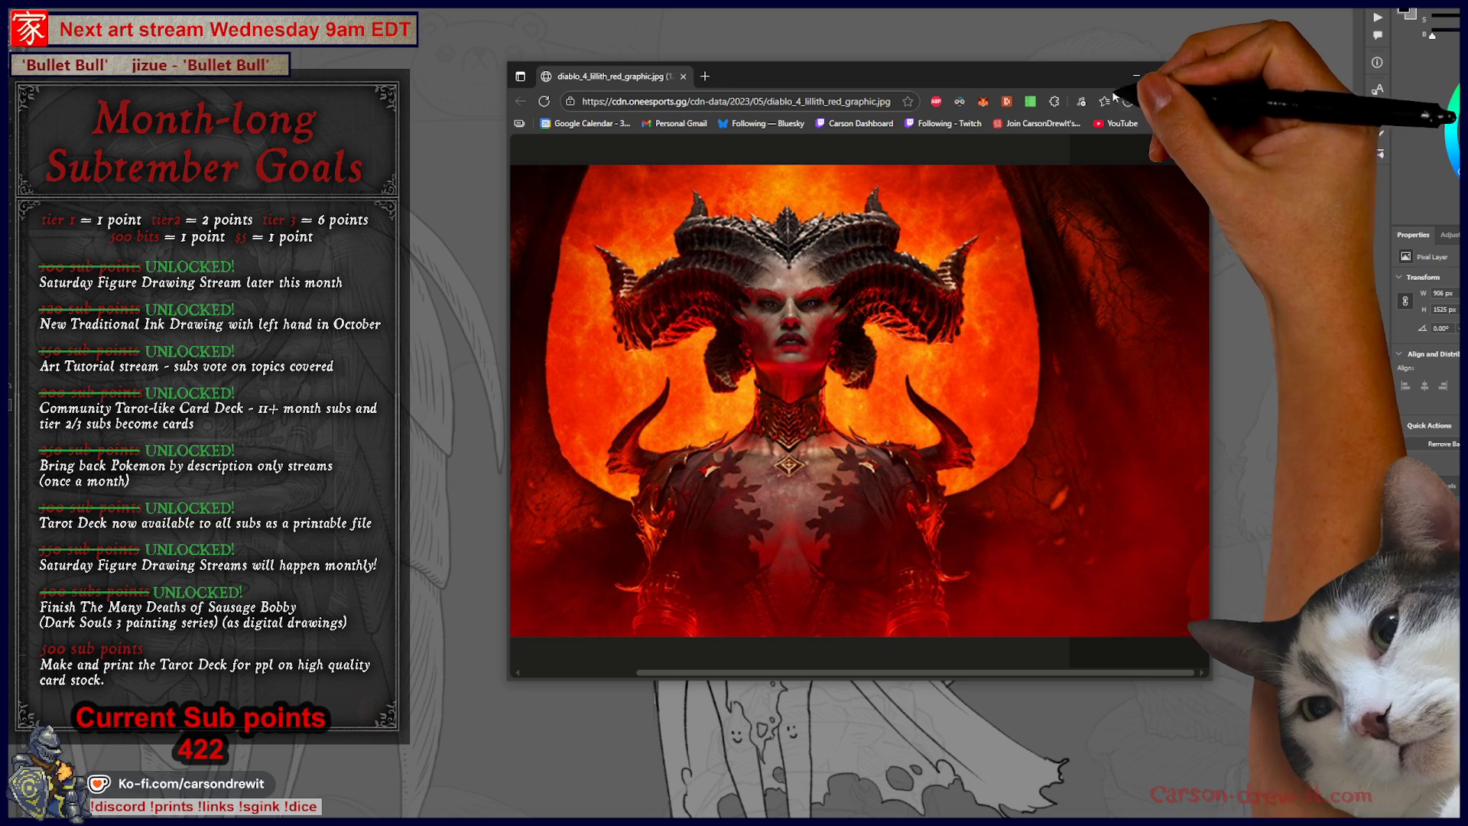
{"action": "left_click_drag", "start_coordinate": [952, 79], "coordinate": [432, 180]}
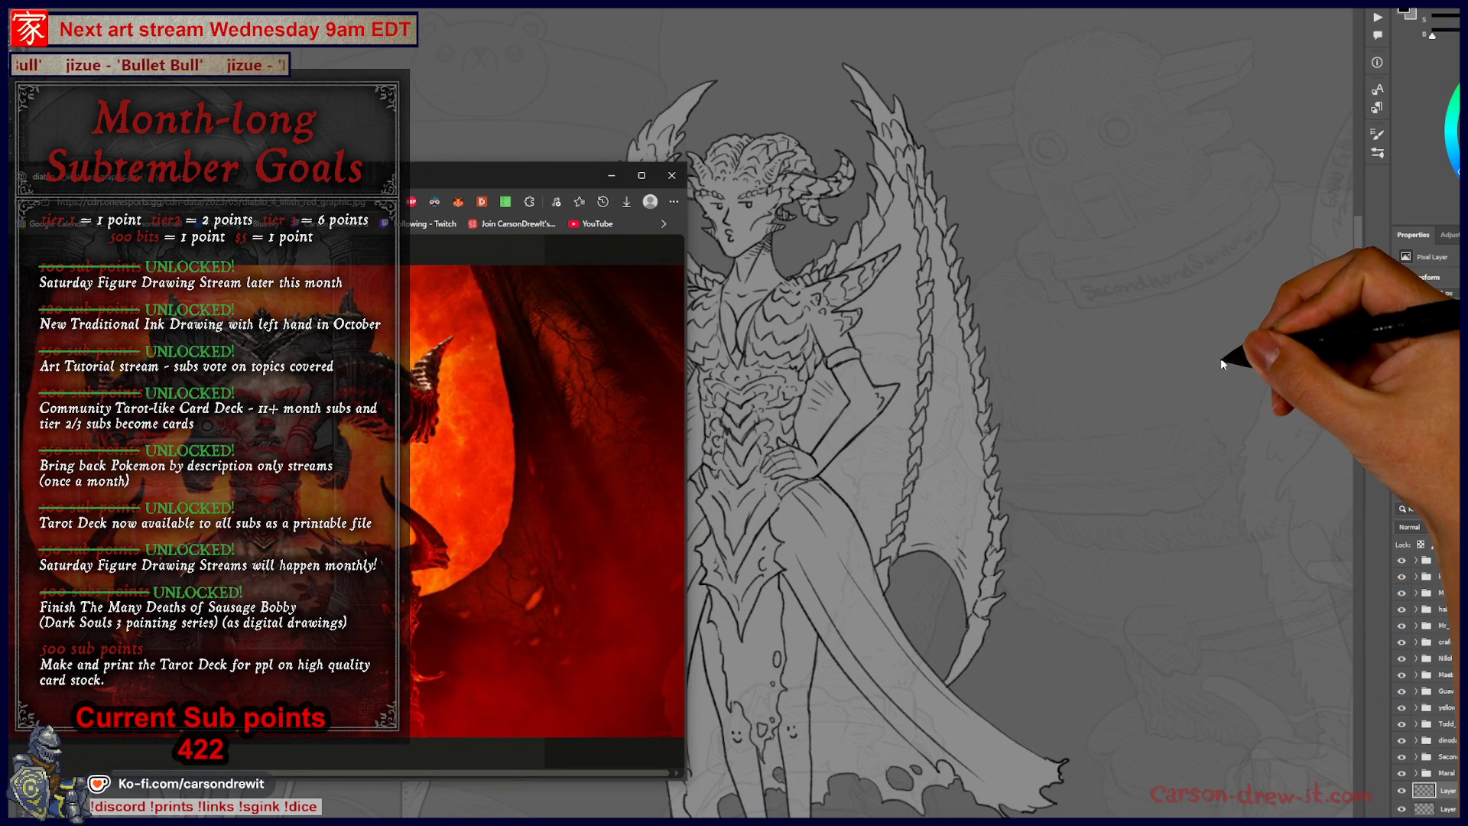
{"action": "mouse_move", "coordinate": [525, 176]}
{"action": "left_mouse_down"}
{"action": "mouse_move", "coordinate": [1141, 89]}
{"action": "mouse_move", "coordinate": [1025, 73]}
{"action": "left_mouse_up"}
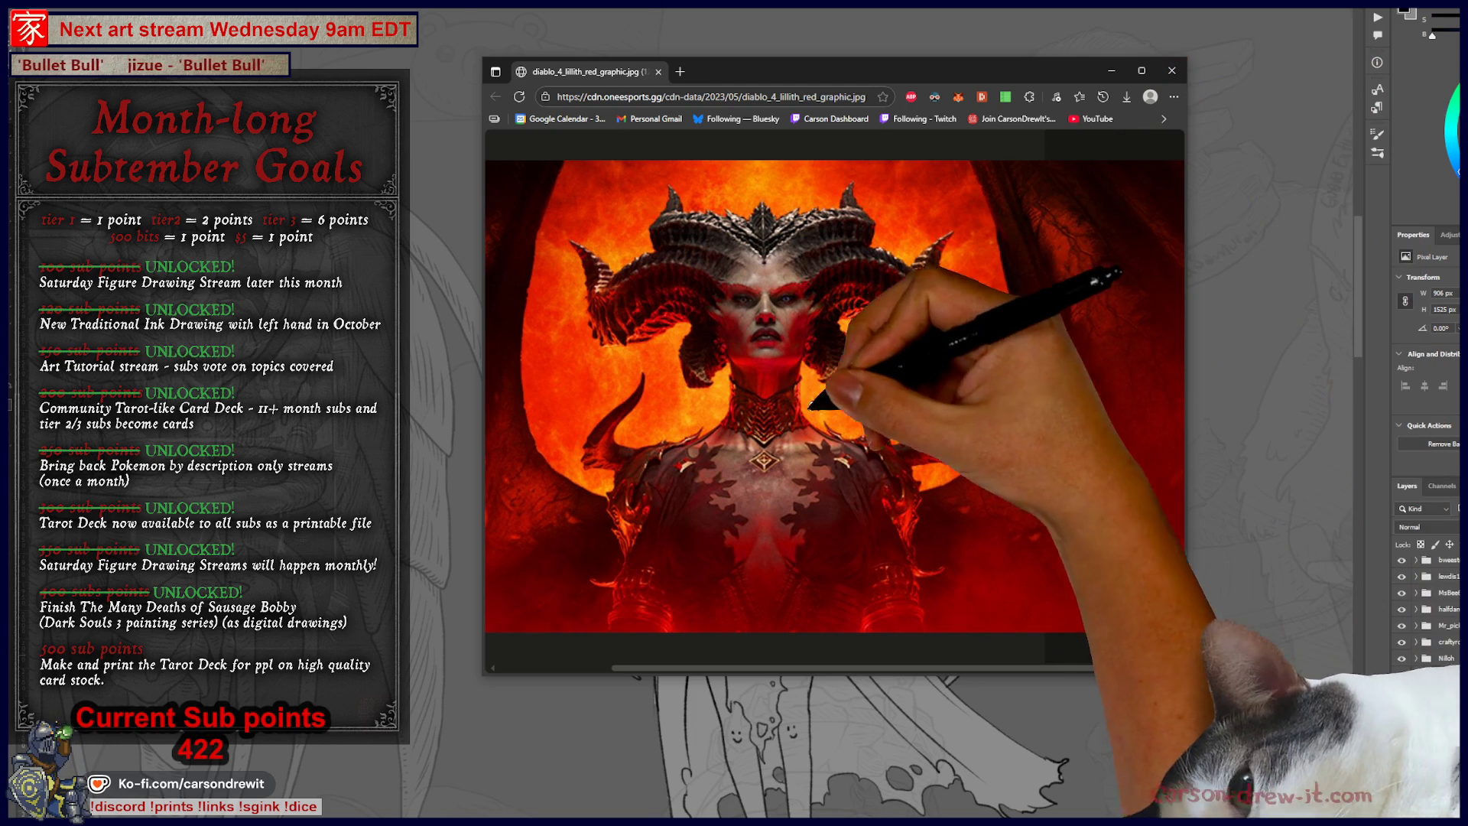
{"action": "left_click", "coordinate": [1168, 76]}
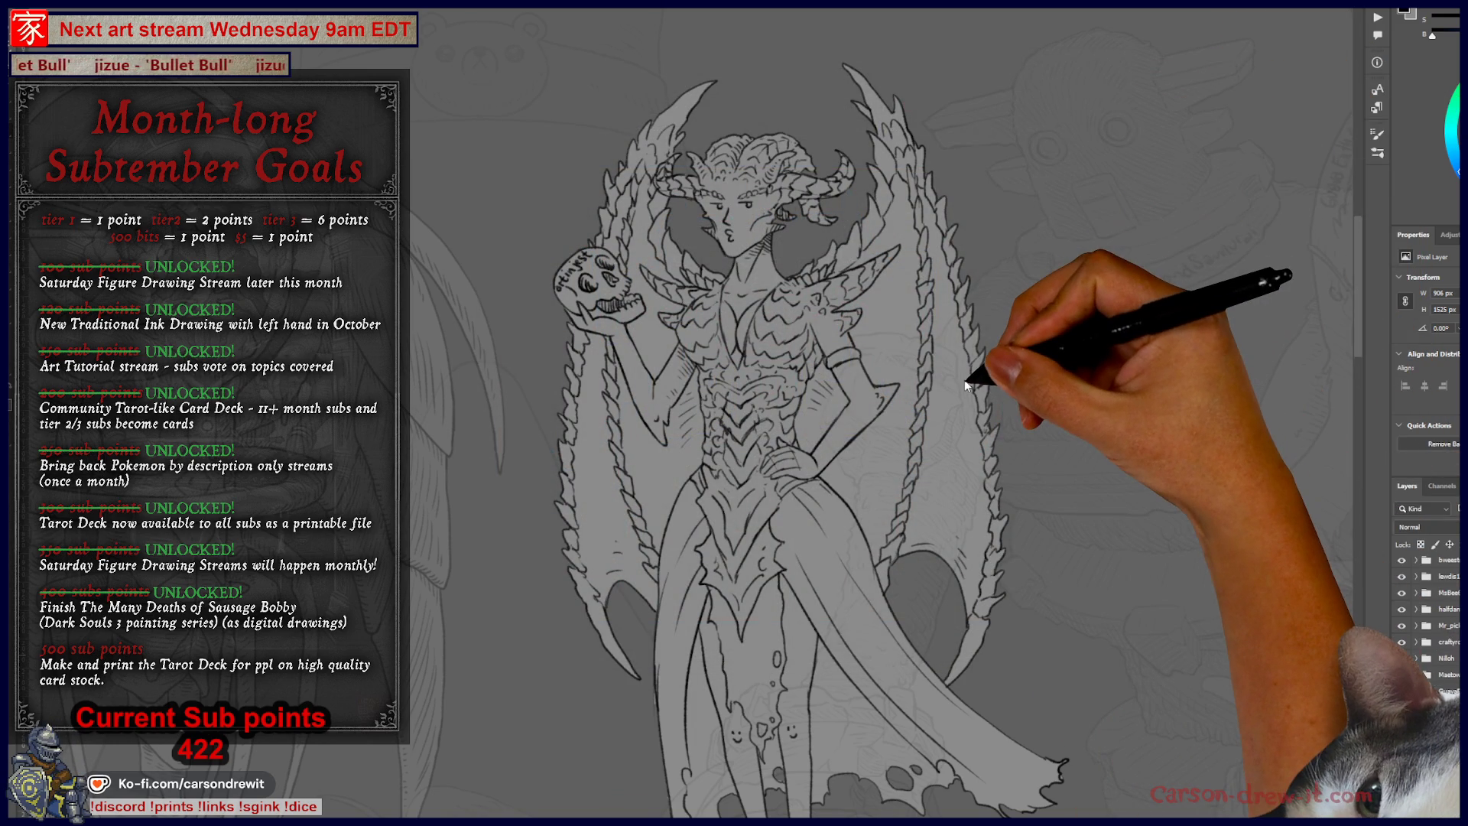
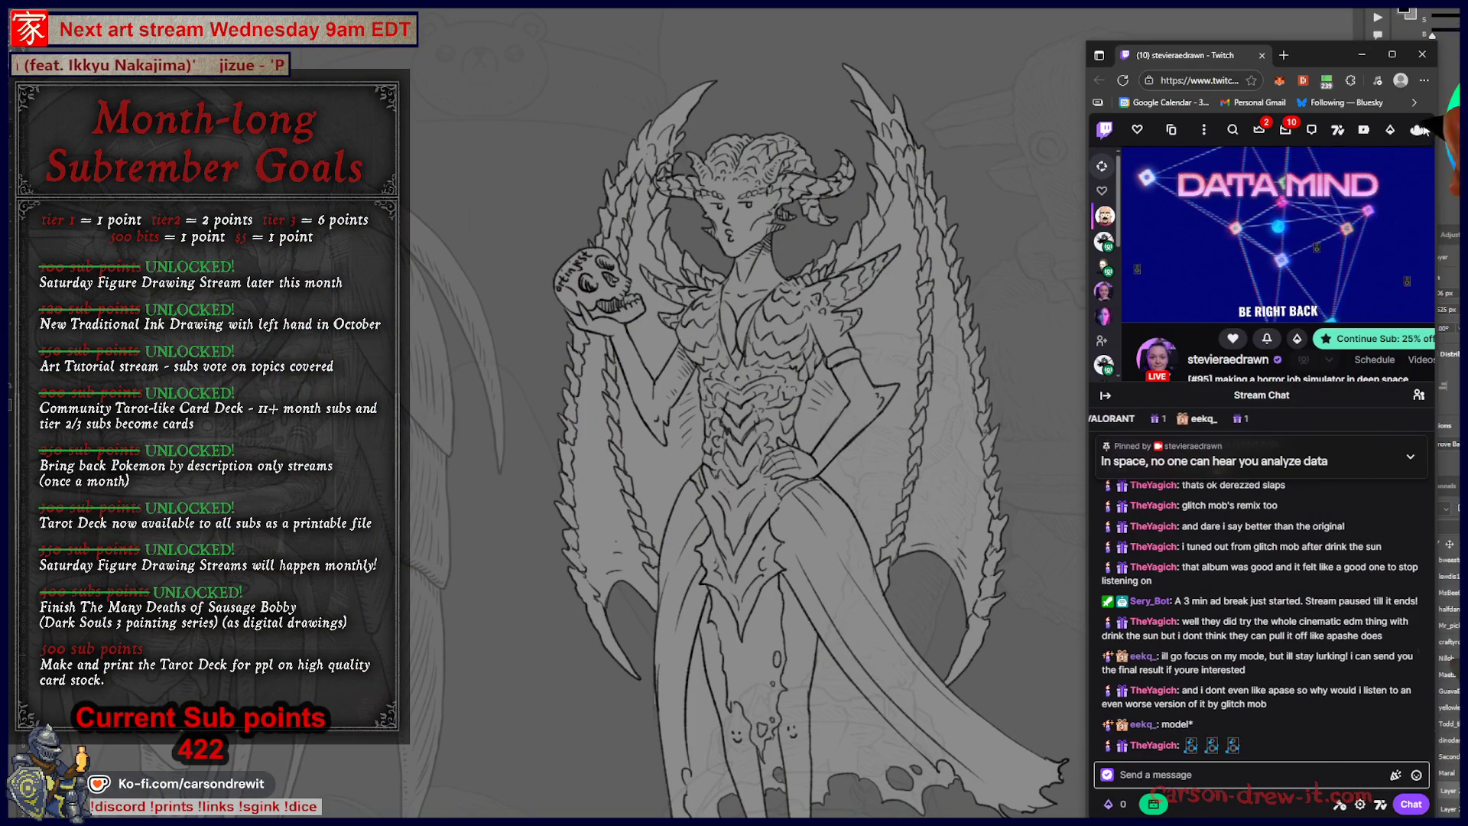
- Minimize the Twitch stream window and zoom out to see more of the Photoshop poster
{"action": "left_click", "coordinate": [1362, 55]}
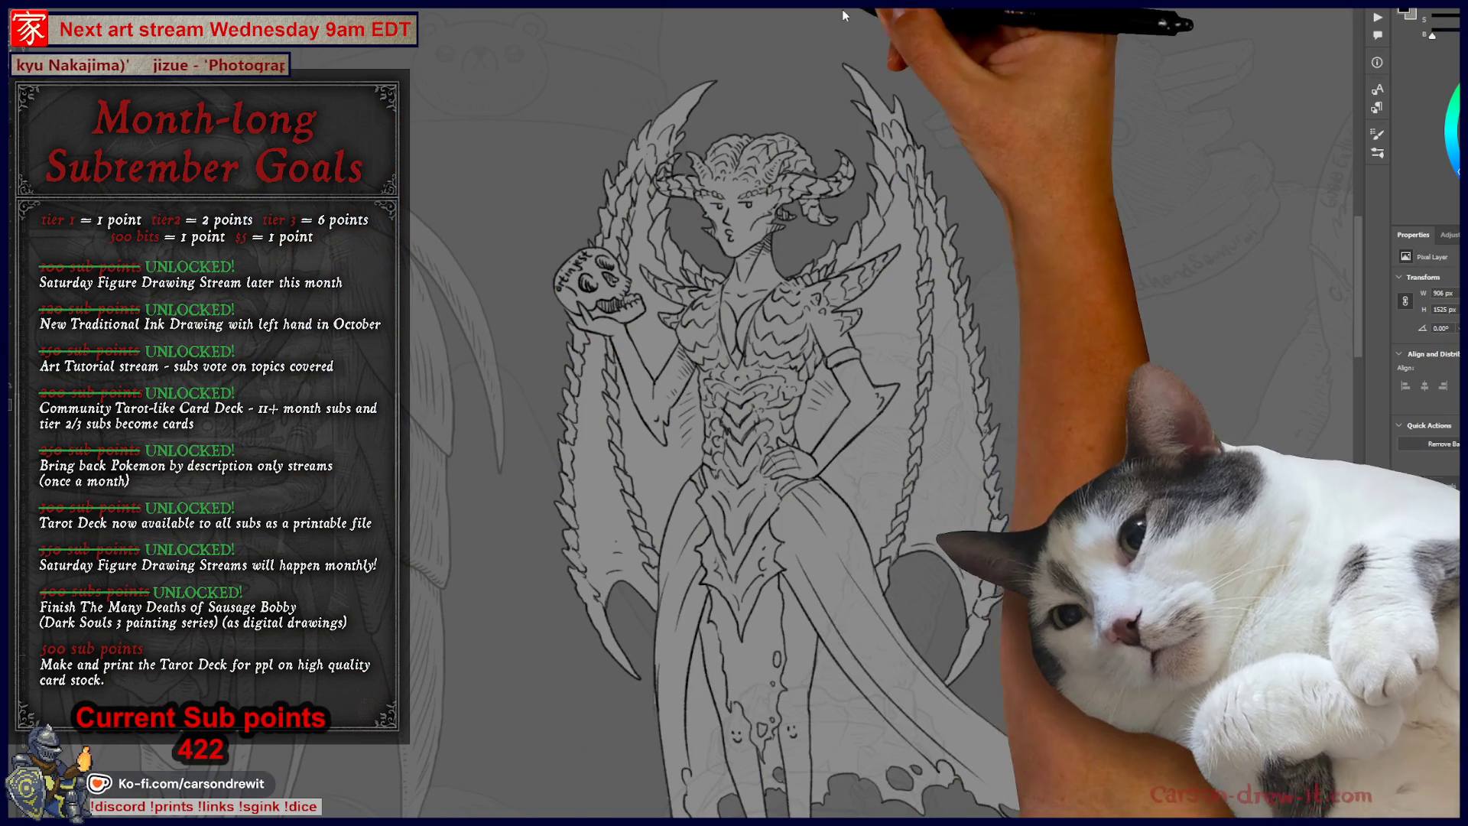
{"action": "key", "text": "ctrl+minus"}
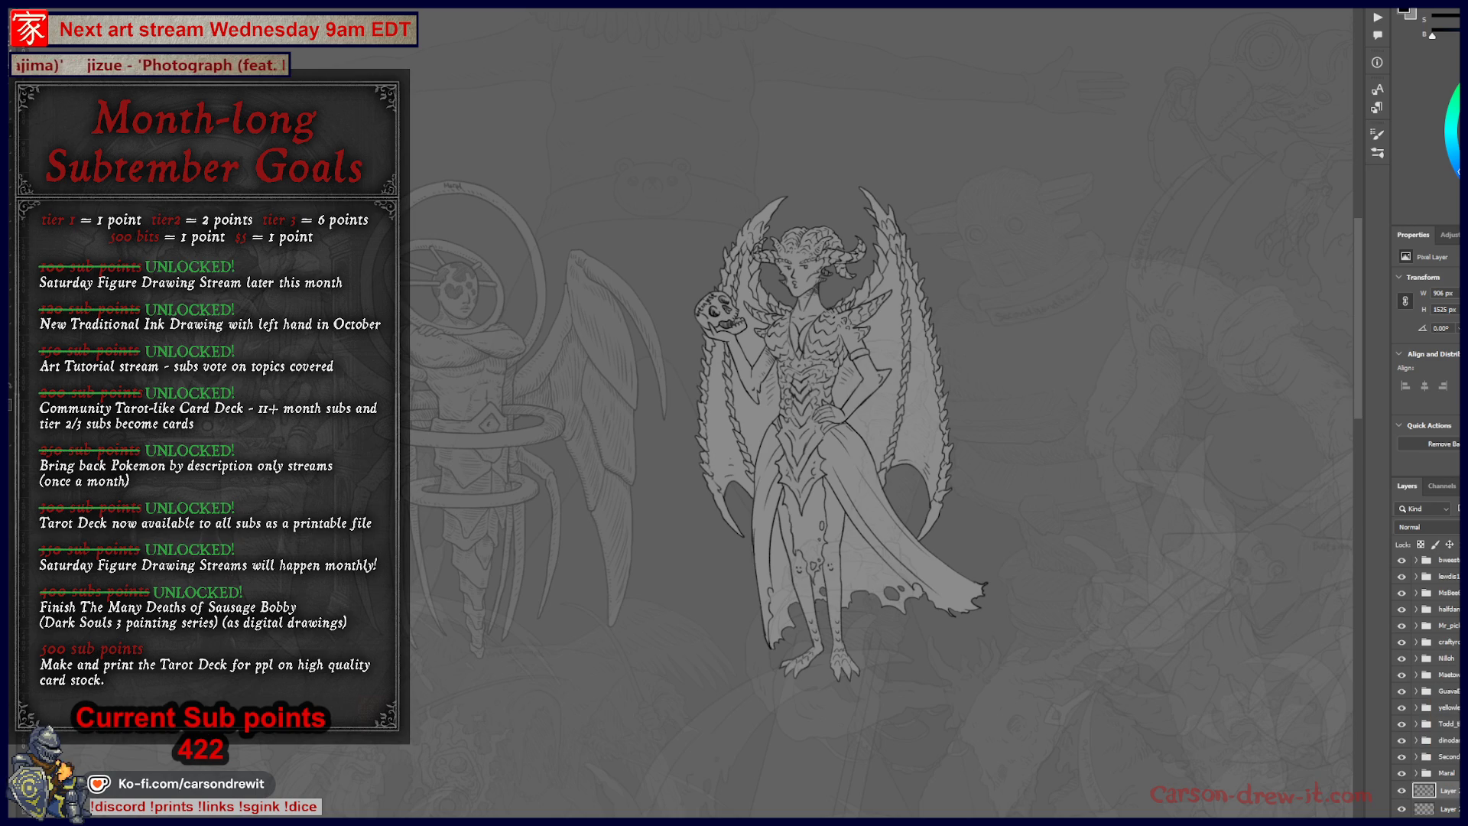
- Add another figure layer to the selection and group the three character layers with Ctrl+G
{"action": "scroll", "coordinate": [1430, 689], "scroll_direction": "down", "scroll_amount": 3}
{"action": "left_click", "coordinate": [1449, 773]}
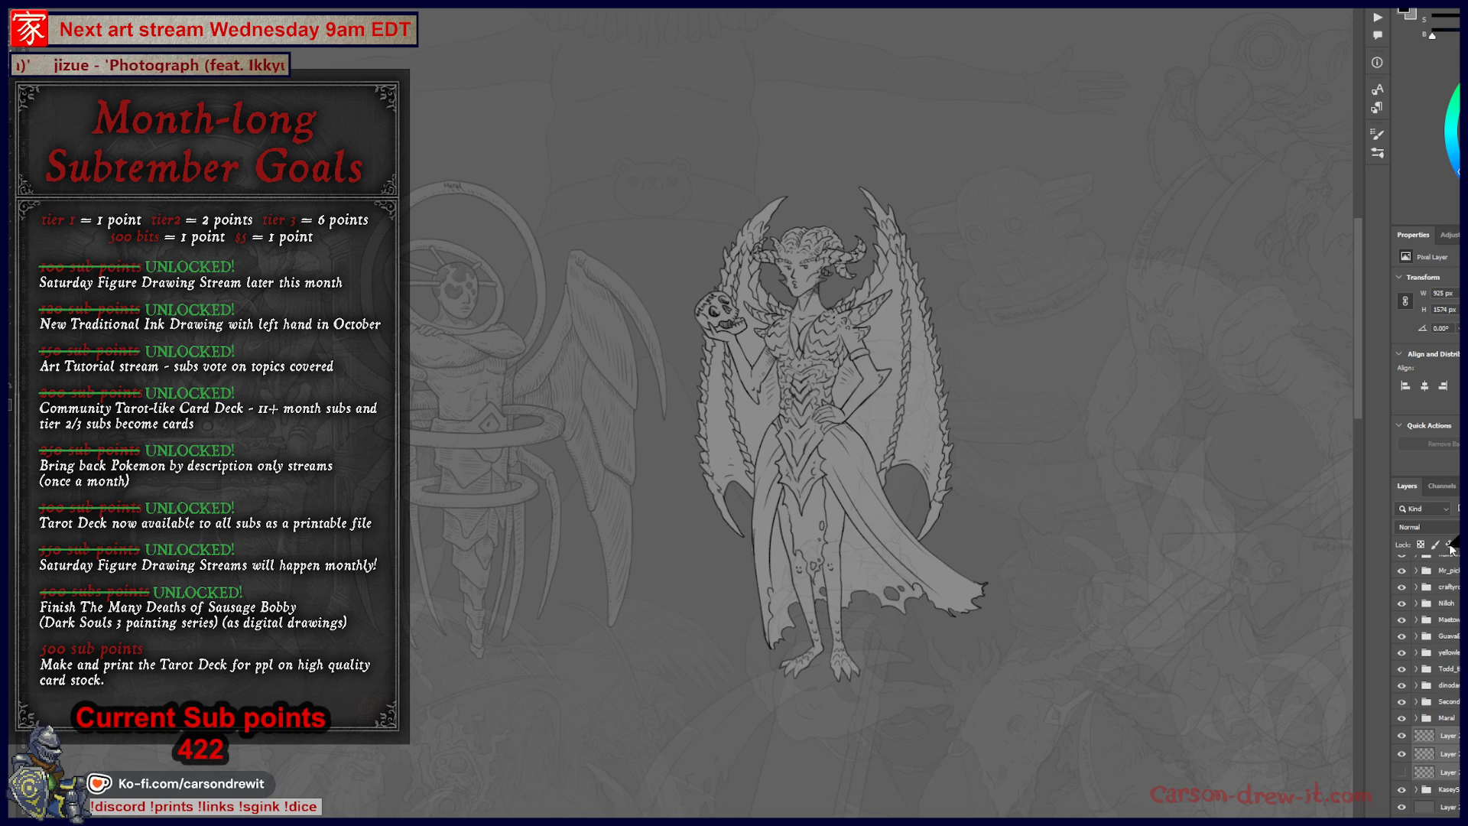
{"action": "key", "text": "ctrl+g"}
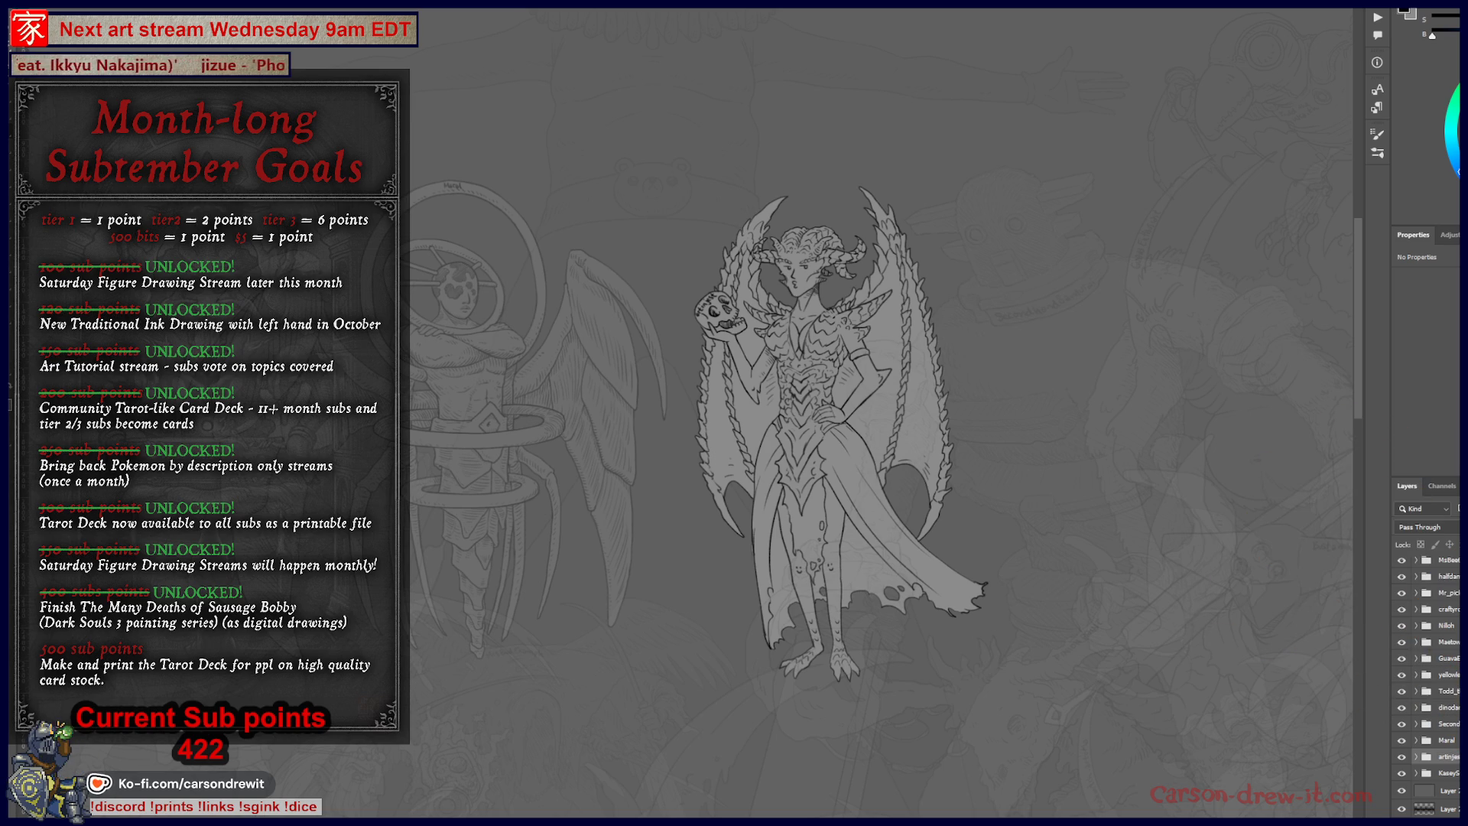
{"action": "scroll", "coordinate": [1430, 684], "scroll_direction": "down", "scroll_amount": 10}
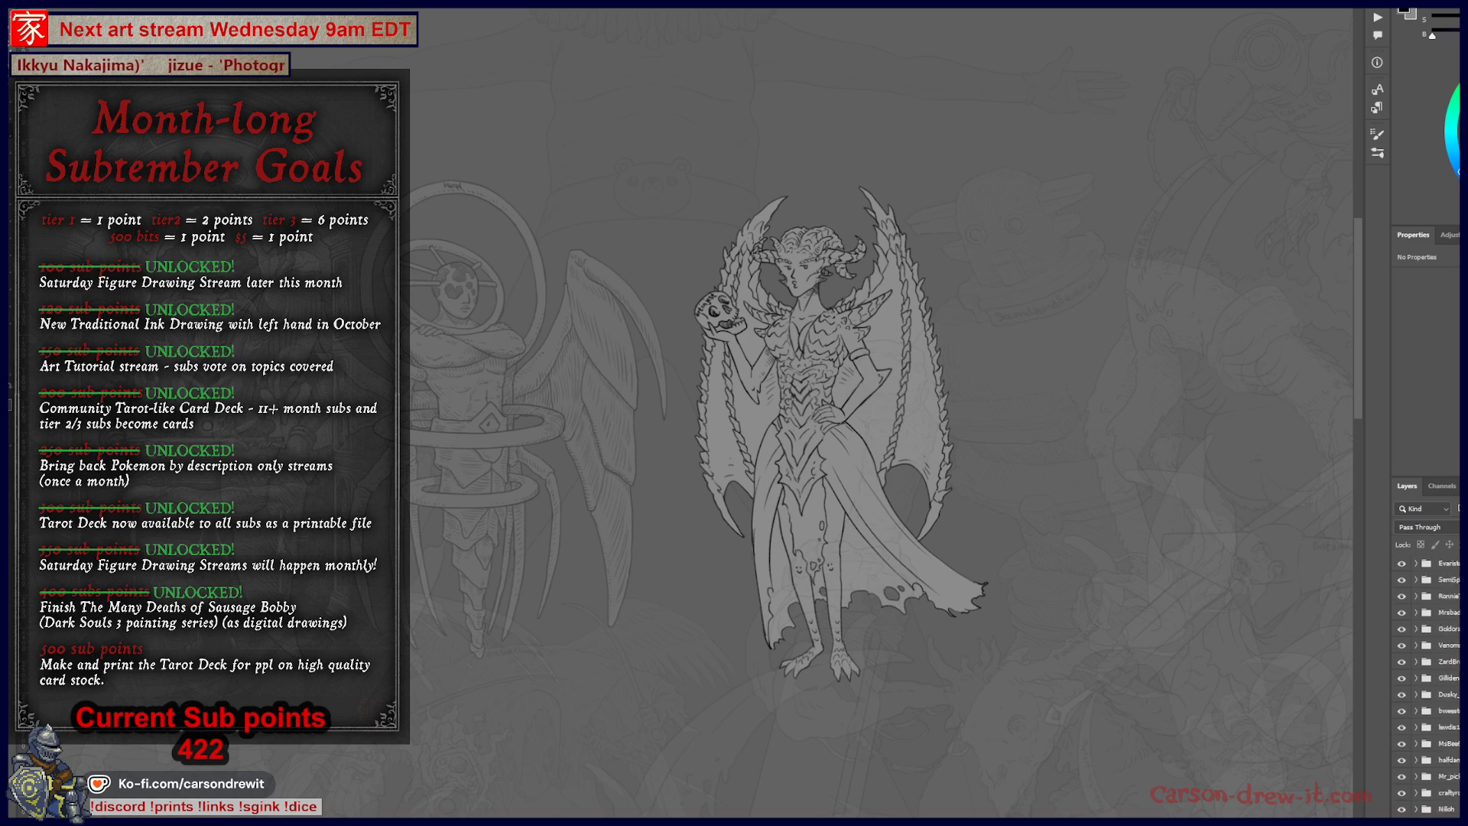
{"action": "scroll", "coordinate": [1426, 685], "scroll_direction": "up", "scroll_amount": 3}
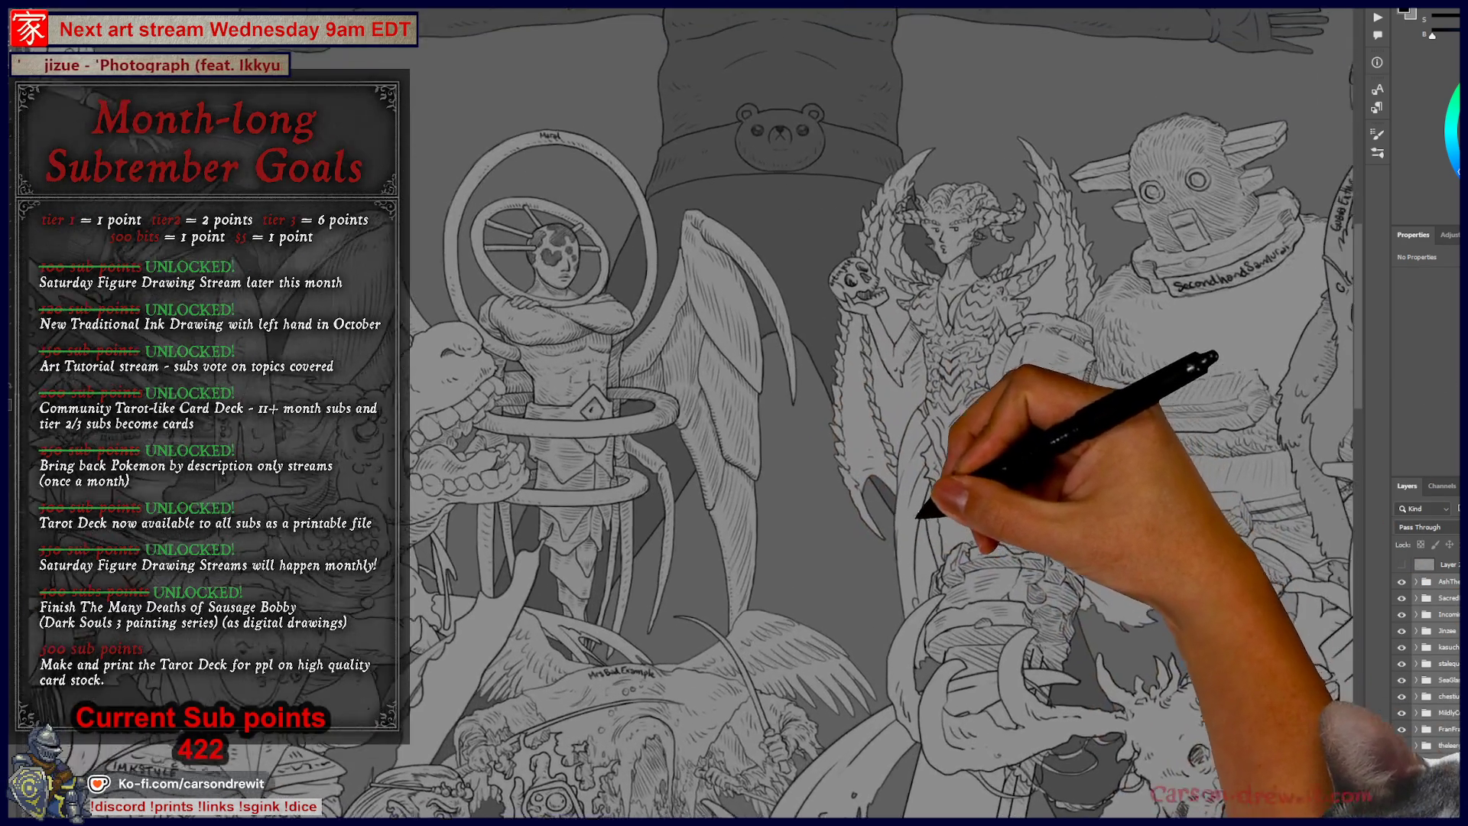
{"action": "mouse_move", "coordinate": [918, 514]}
{"action": "left_mouse_down"}
{"action": "mouse_move", "coordinate": [869, 377]}
{"action": "mouse_move", "coordinate": [862, 485]}
{"action": "mouse_move", "coordinate": [840, 514]}
{"action": "left_mouse_up"}
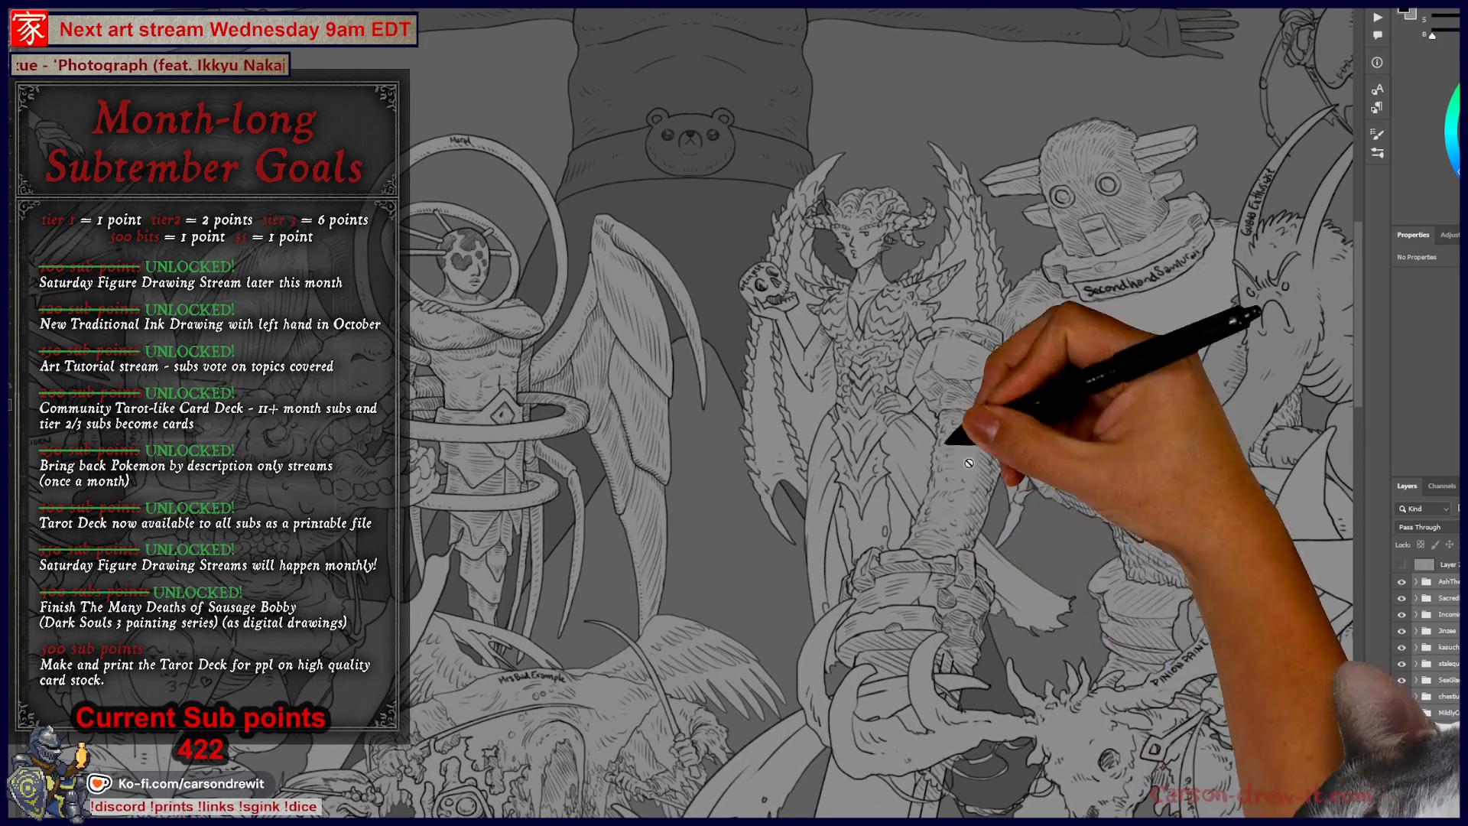
{"action": "left_click_drag", "start_coordinate": [965, 508], "coordinate": [920, 526]}
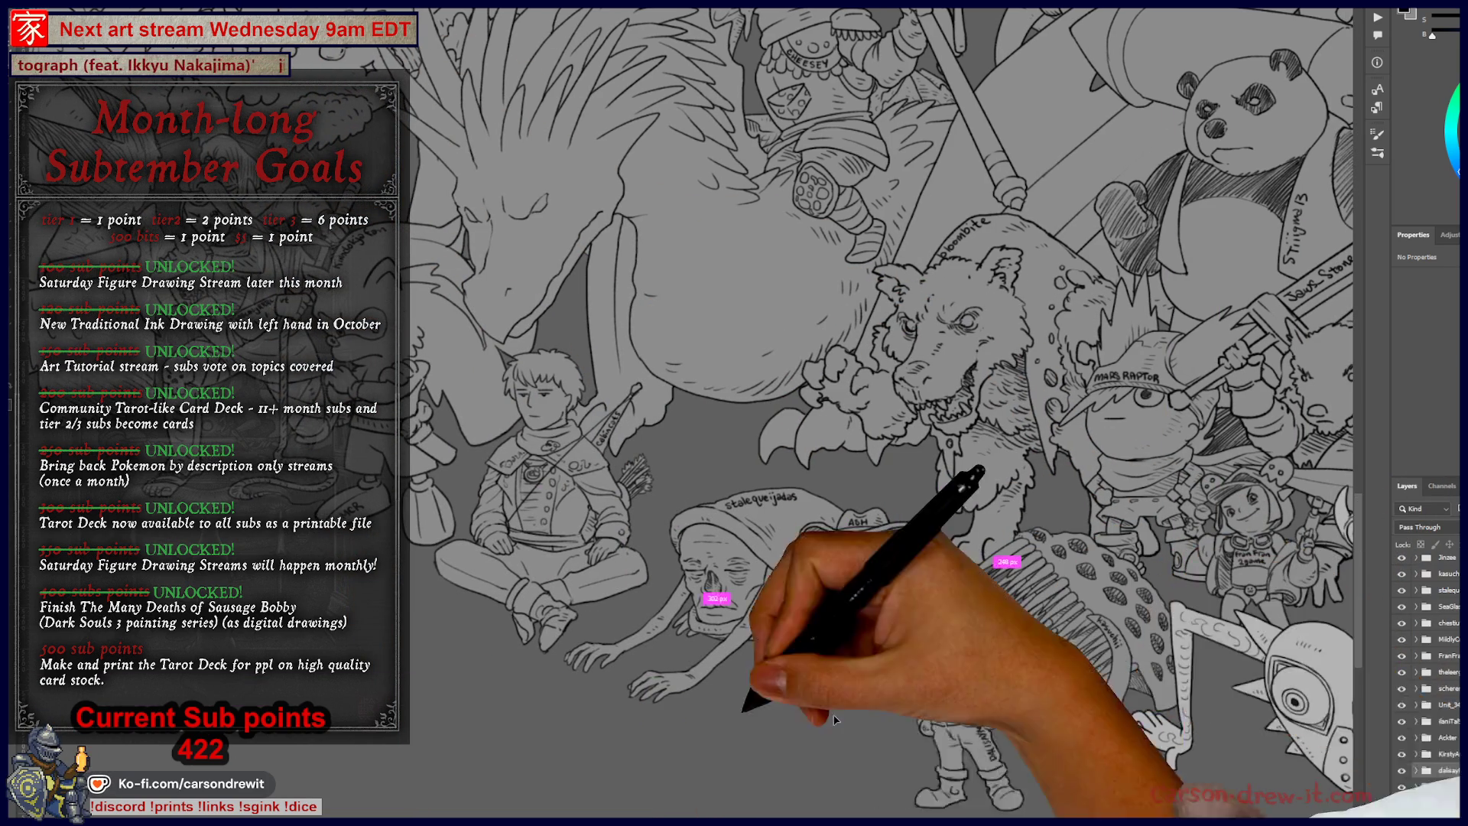
- Move the spiky-haired boy figure up and to the left
{"action": "mouse_move", "coordinate": [300, 613]}
{"action": "left_mouse_down"}
{"action": "mouse_move", "coordinate": [613, 644]}
{"action": "mouse_move", "coordinate": [713, 700]}
{"action": "mouse_move", "coordinate": [535, 612]}
{"action": "mouse_move", "coordinate": [604, 550]}
{"action": "mouse_move", "coordinate": [566, 583]}
{"action": "mouse_move", "coordinate": [551, 570]}
{"action": "left_mouse_up"}
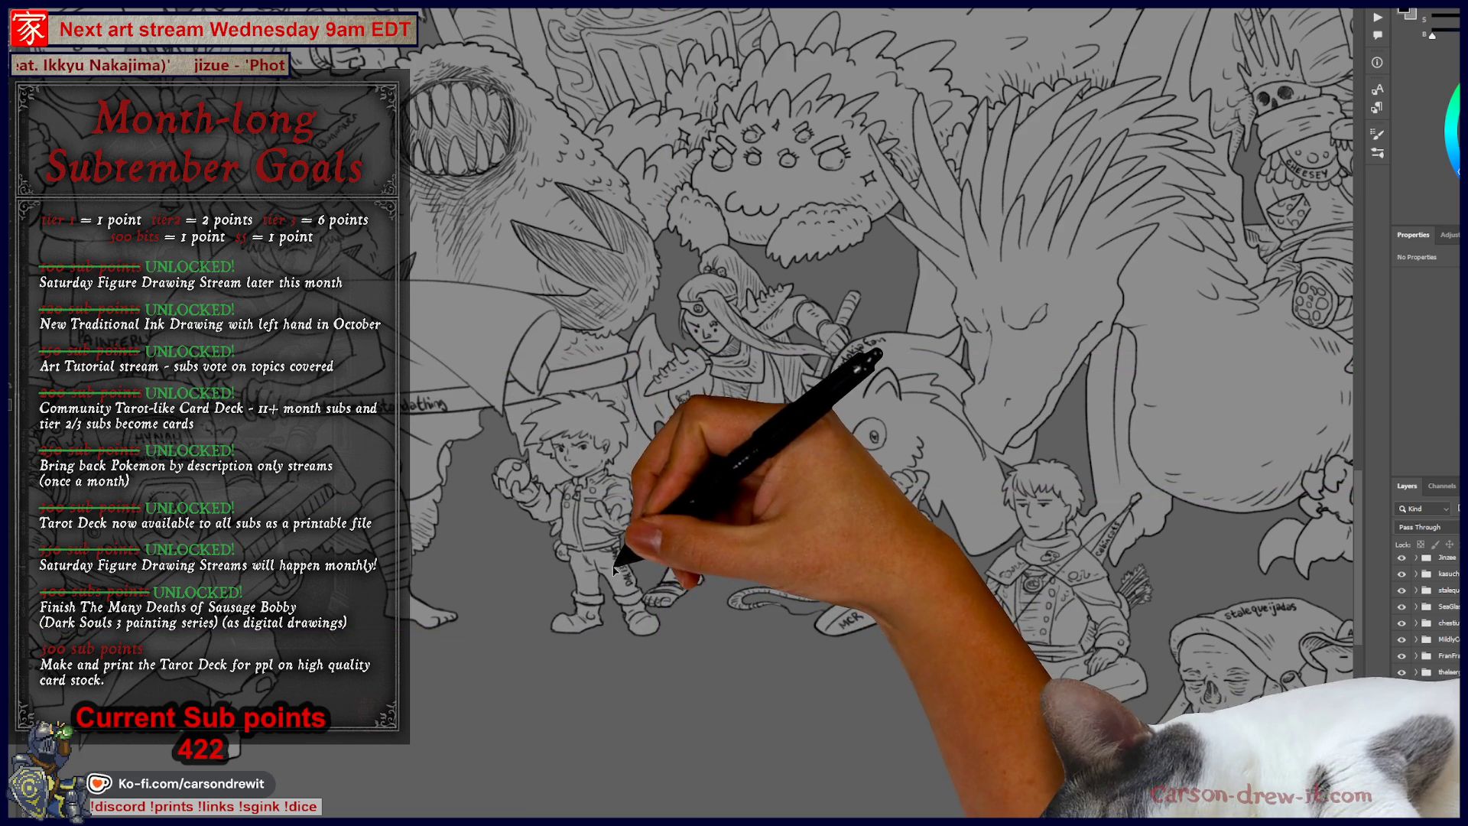
{"action": "mouse_move", "coordinate": [593, 562]}
{"action": "left_mouse_down"}
{"action": "mouse_move", "coordinate": [516, 557]}
{"action": "mouse_move", "coordinate": [538, 527]}
{"action": "left_mouse_up"}
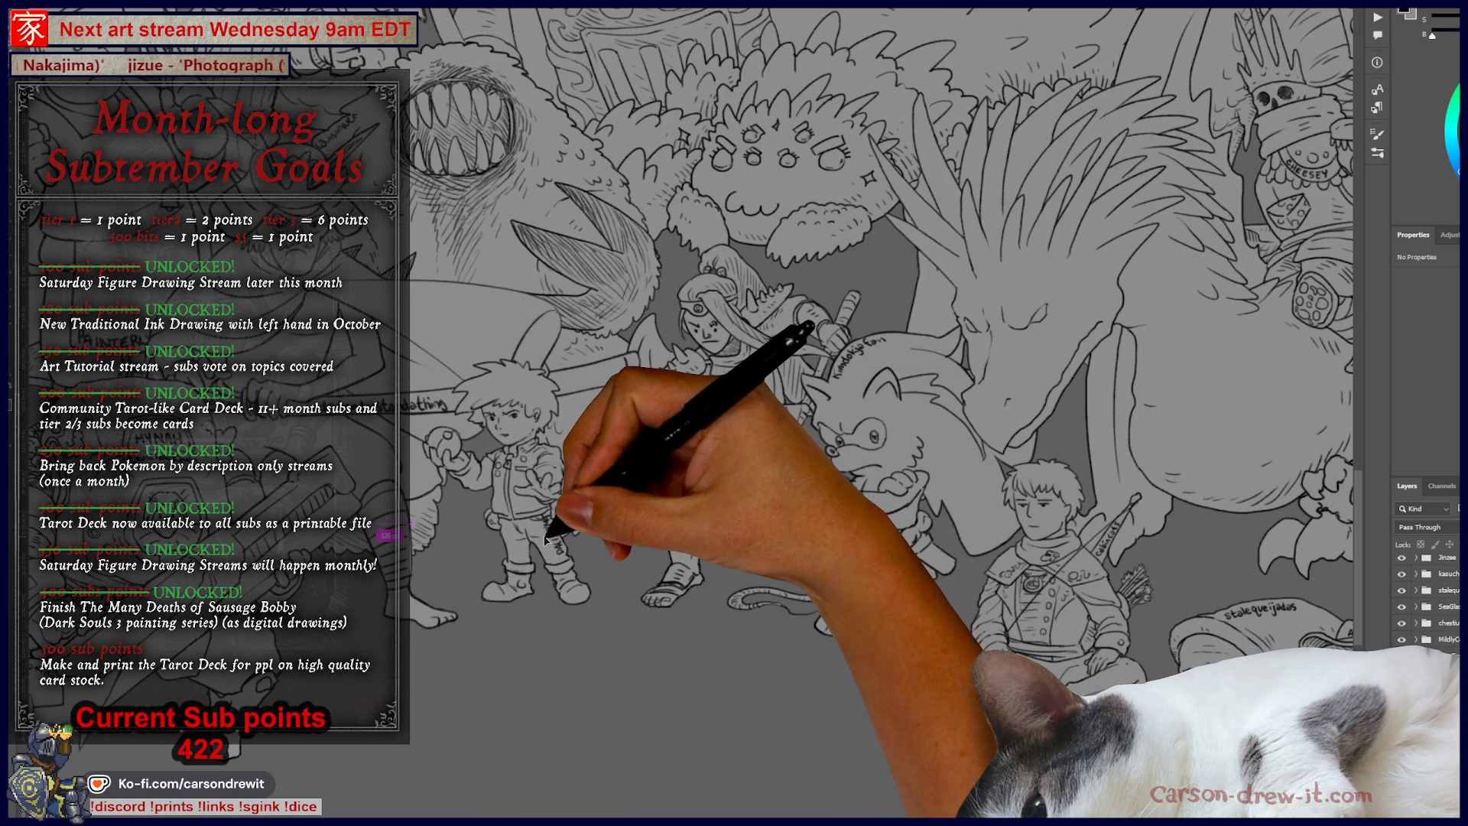
{"action": "scroll", "coordinate": [575, 639], "scroll_direction": "down", "scroll_amount": 2}
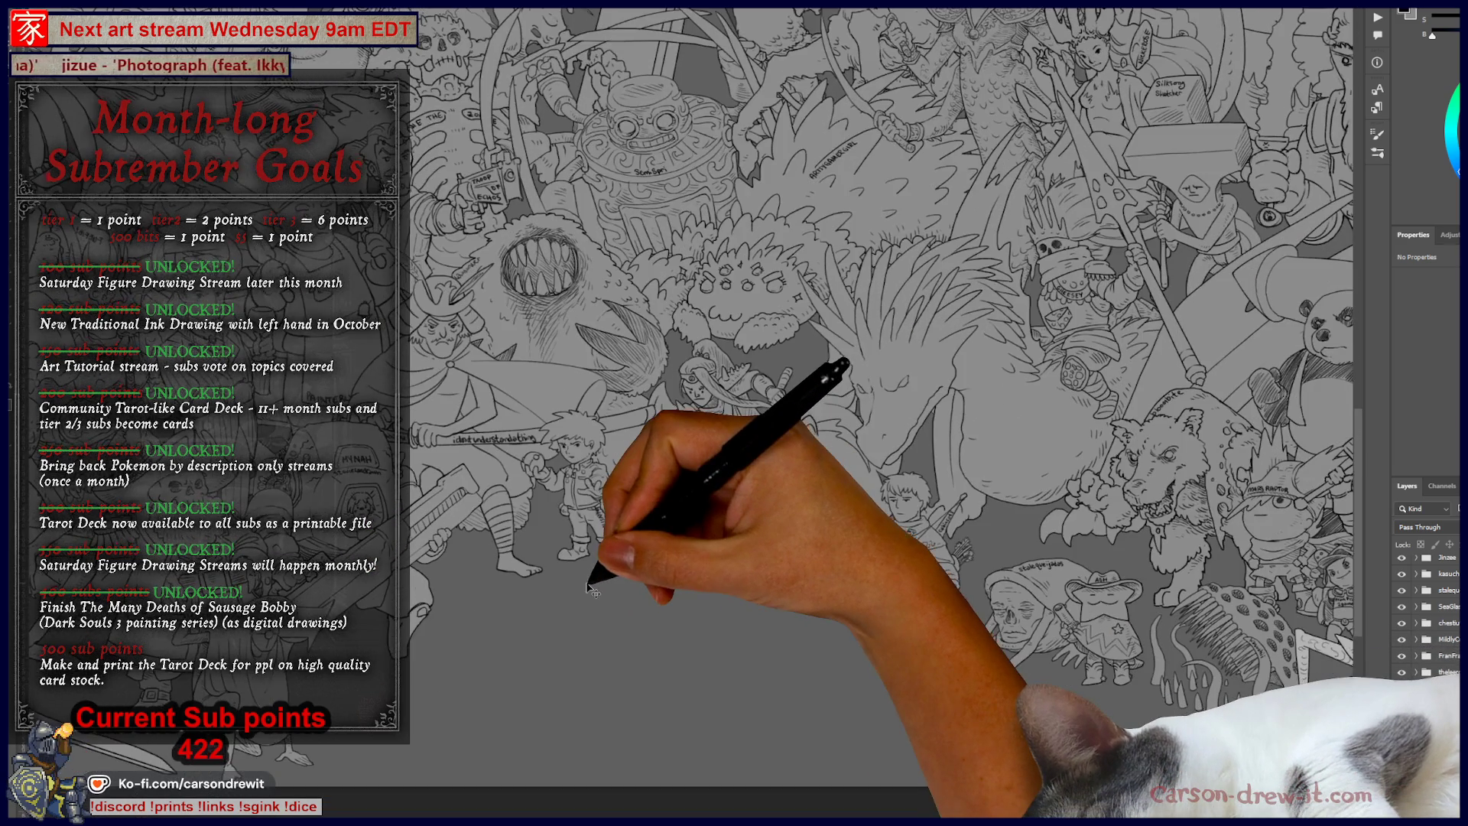
{"action": "scroll", "coordinate": [566, 623], "scroll_direction": "up", "scroll_amount": 3}
- Look over the bear and kneeling figure area, then add a new empty layer
{"action": "mouse_move", "coordinate": [637, 603]}
{"action": "left_mouse_down"}
{"action": "mouse_move", "coordinate": [606, 637]}
{"action": "mouse_move", "coordinate": [575, 639]}
{"action": "left_mouse_up"}
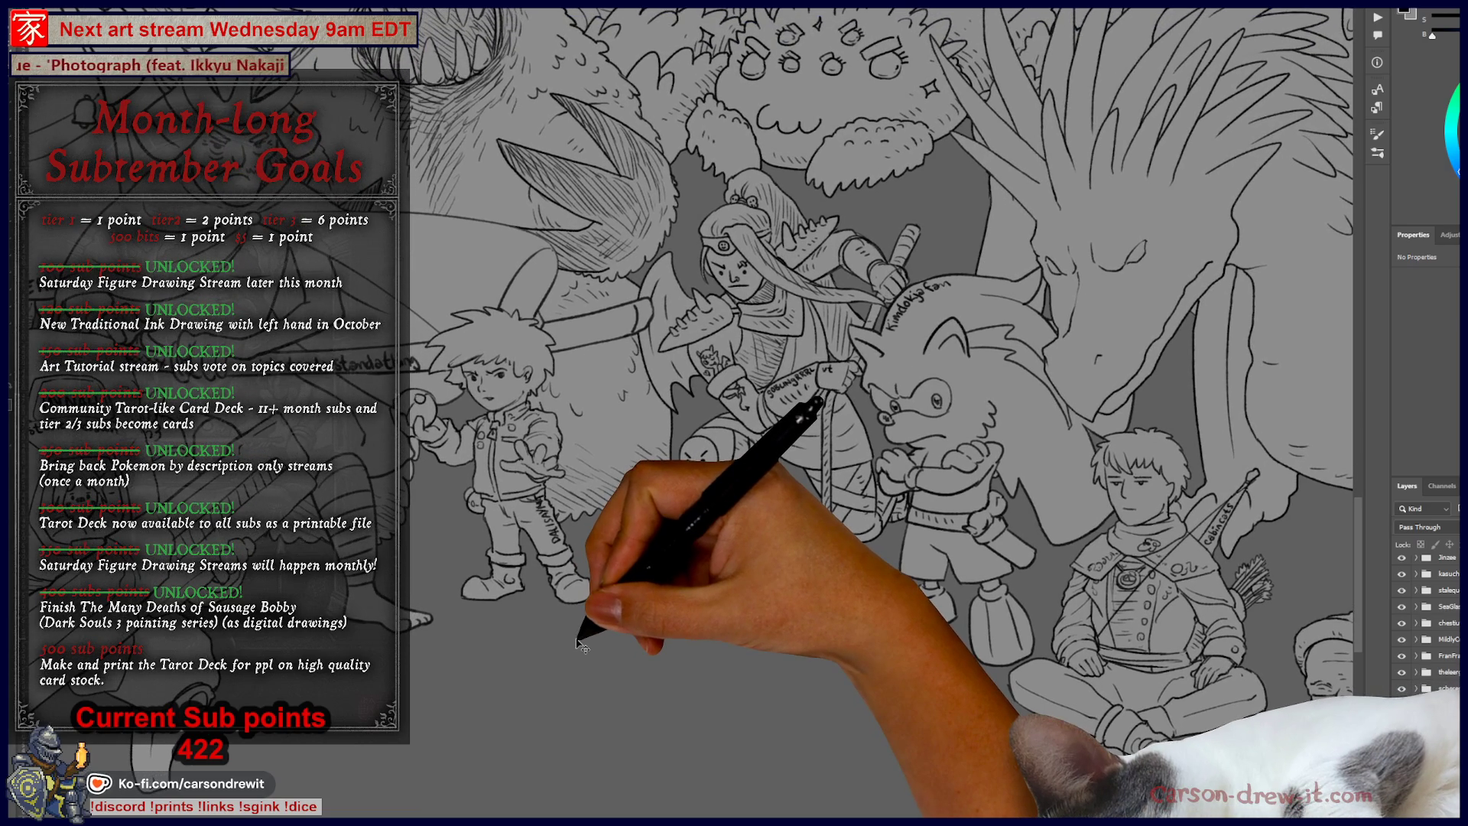
{"action": "scroll", "coordinate": [577, 640], "scroll_direction": "down", "scroll_amount": 3}
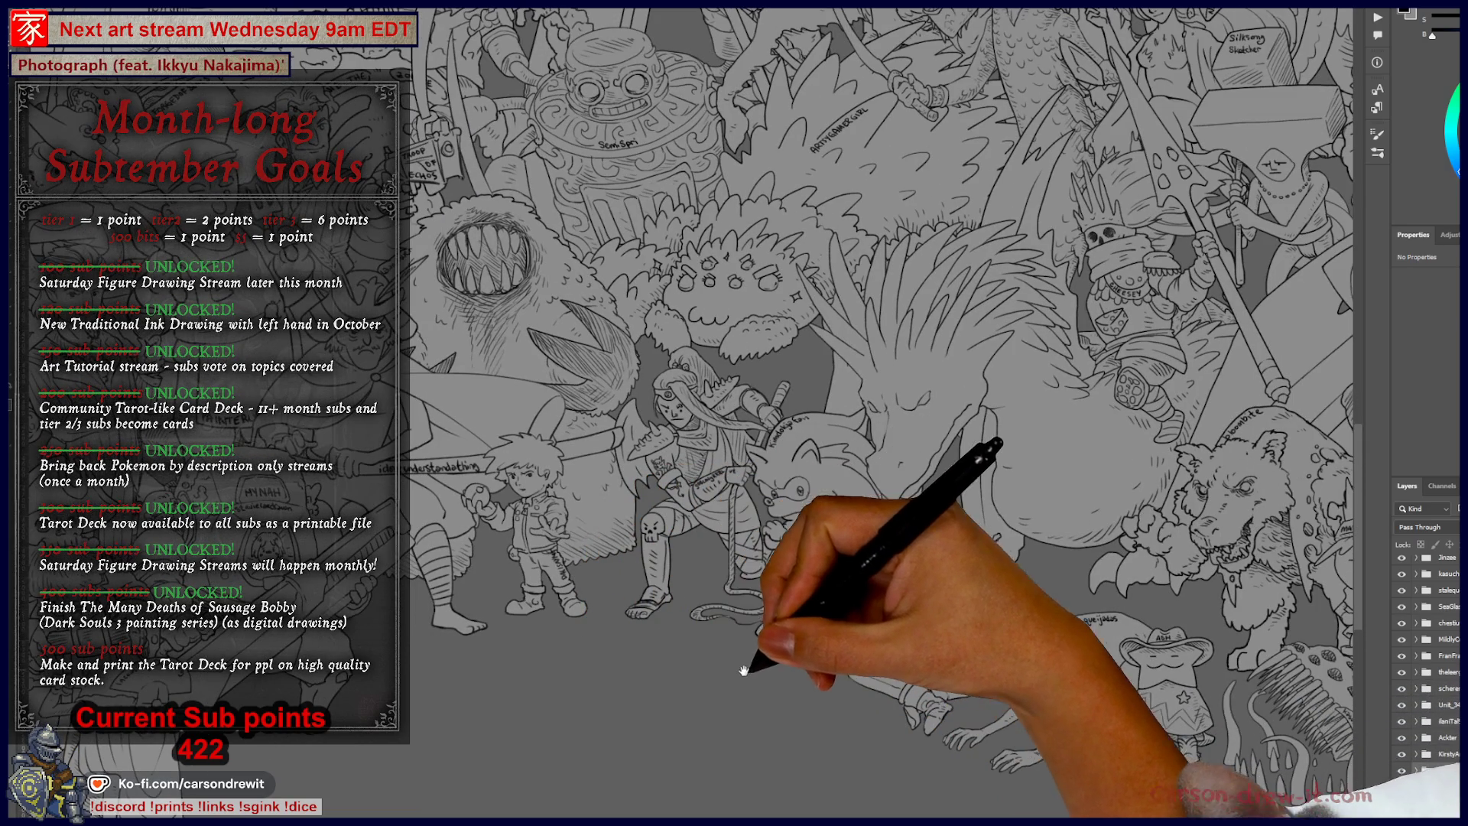
{"action": "scroll", "coordinate": [799, 679], "scroll_direction": "up", "scroll_amount": 3}
{"action": "mouse_move", "coordinate": [491, 607]}
{"action": "left_mouse_down"}
{"action": "mouse_move", "coordinate": [770, 573]}
{"action": "mouse_move", "coordinate": [799, 597]}
{"action": "left_mouse_up"}
{"action": "scroll", "coordinate": [799, 596], "scroll_direction": "down", "scroll_amount": 3}
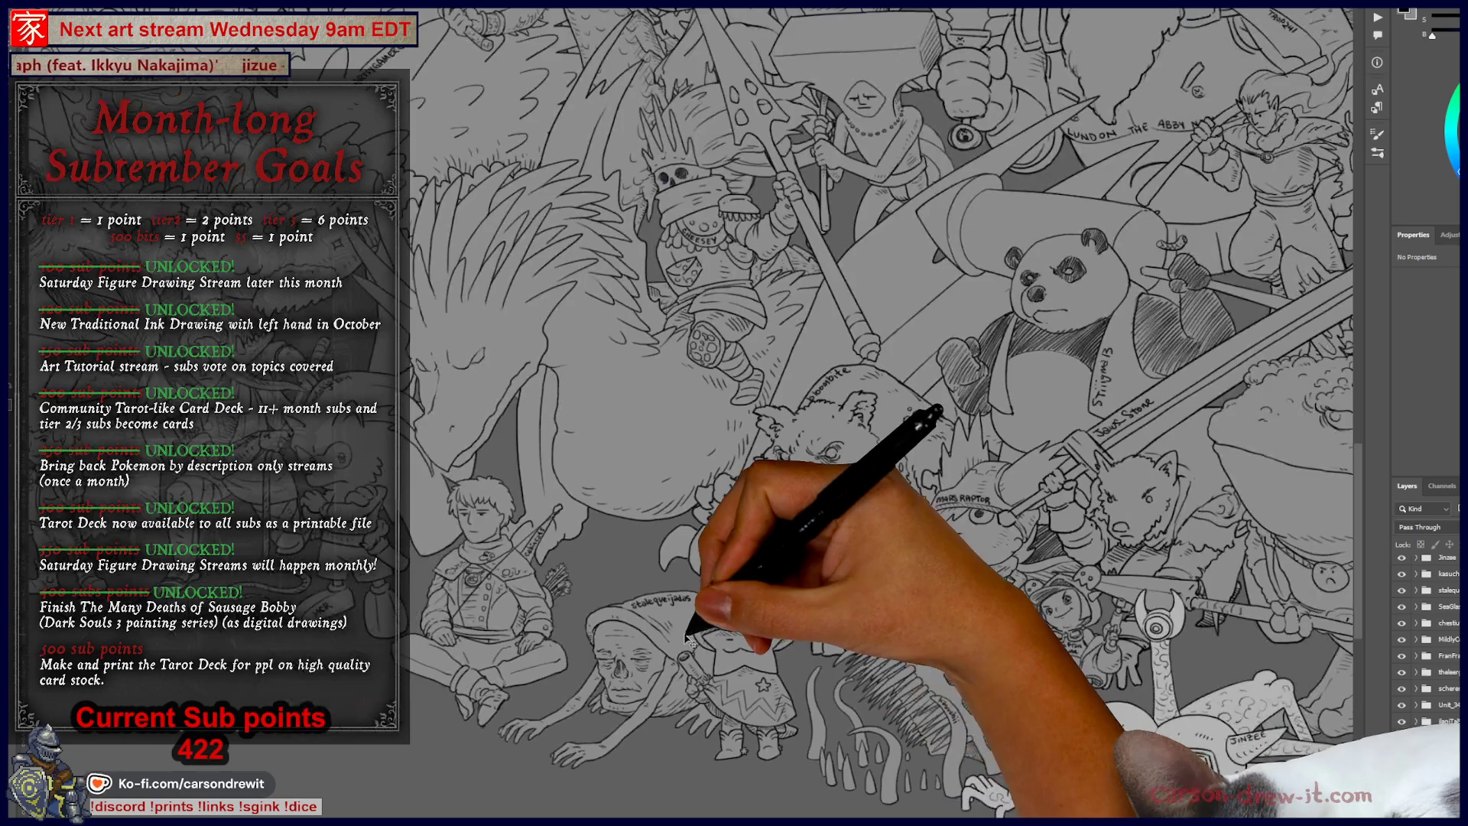
{"action": "left_click_drag", "start_coordinate": [738, 695], "coordinate": [800, 624]}
{"action": "key", "text": "ctrl+shift+alt+n"}
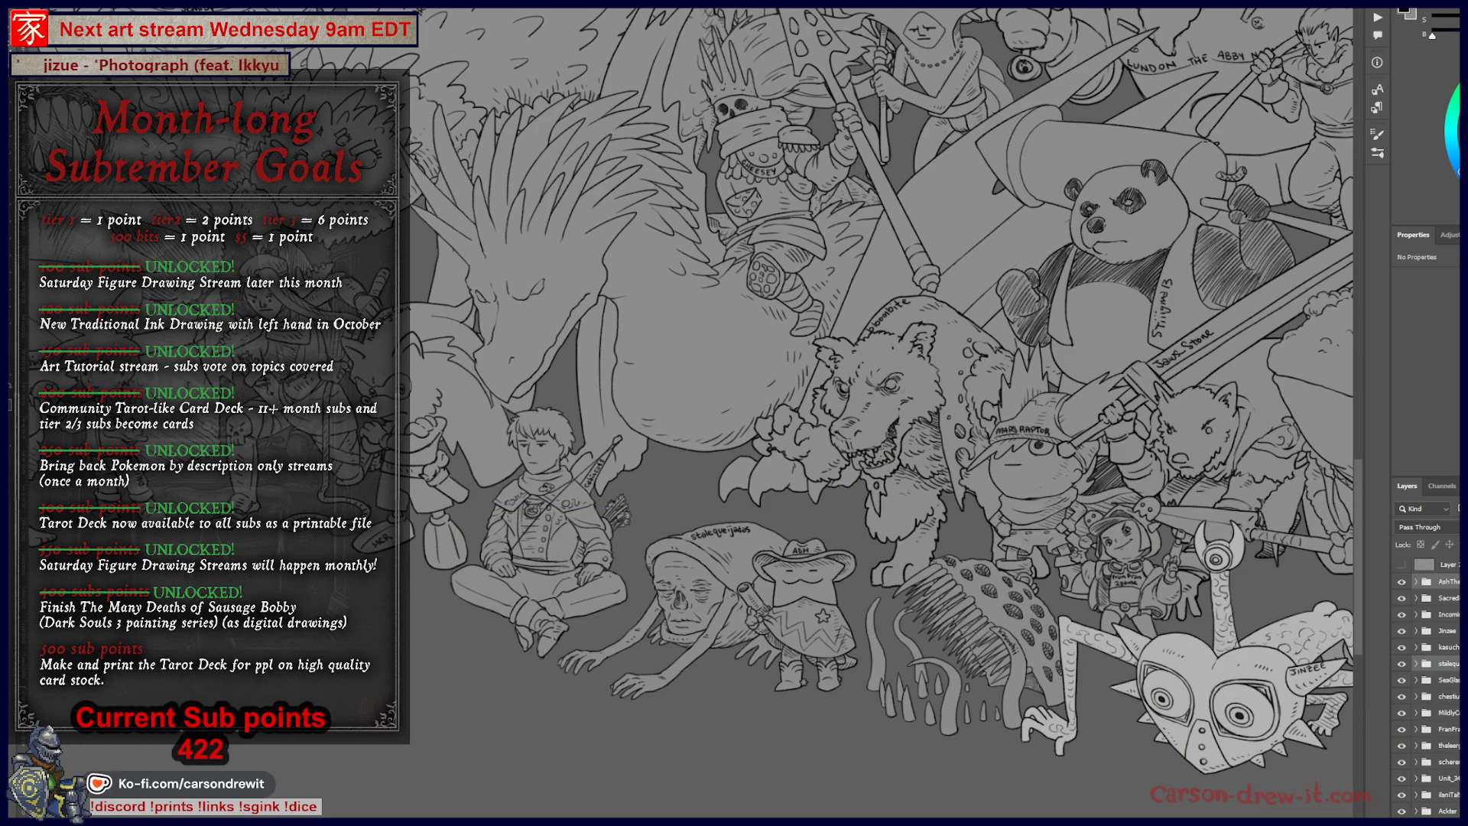
- Nudge the lower-left cluster of figures slightly downward, then check the raptor, girl and mask
{"action": "scroll", "coordinate": [1426, 681], "scroll_direction": "down", "scroll_amount": 3}
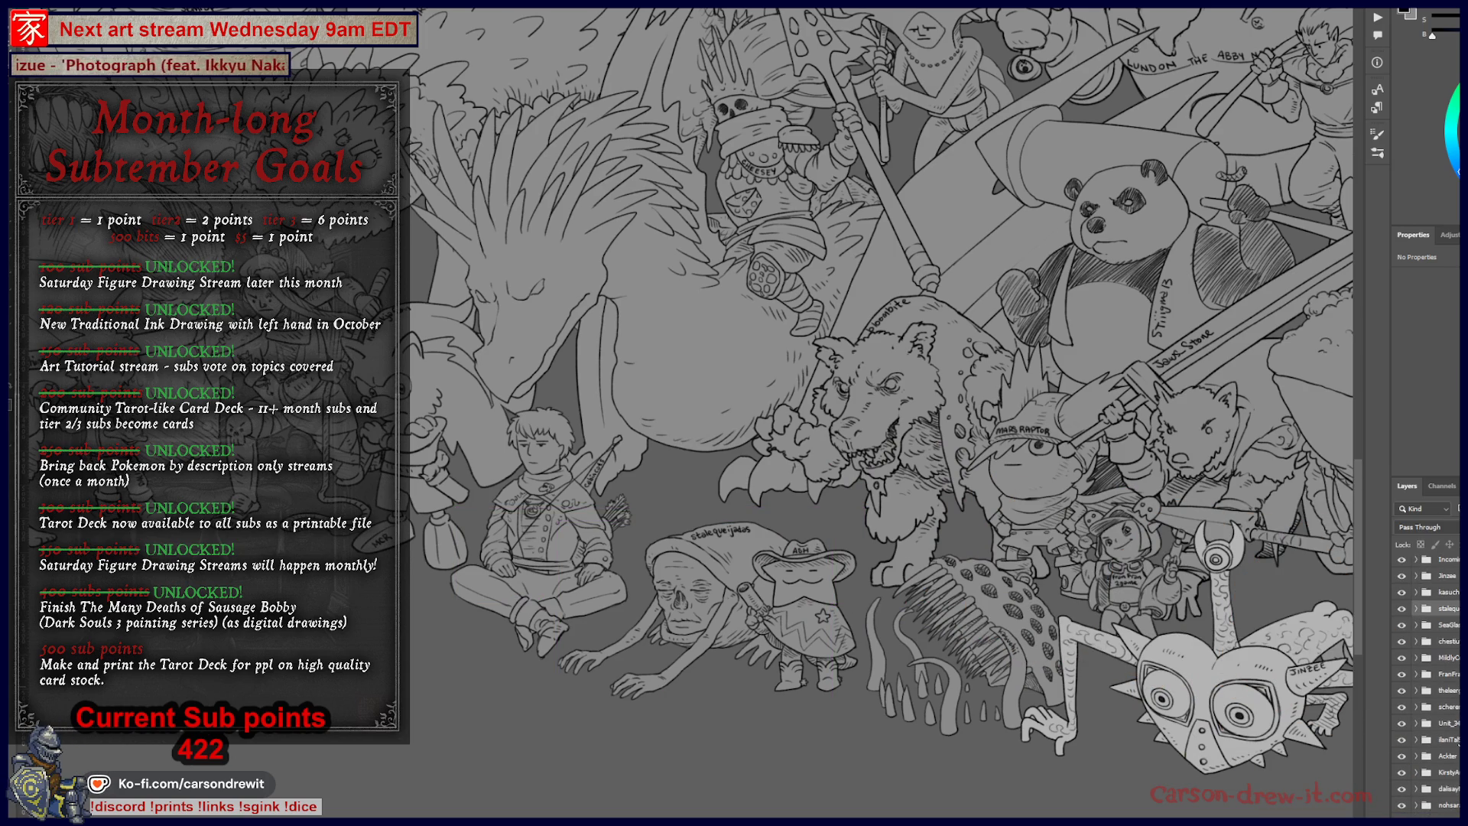
{"action": "scroll", "coordinate": [1426, 681], "scroll_direction": "down", "scroll_amount": 5}
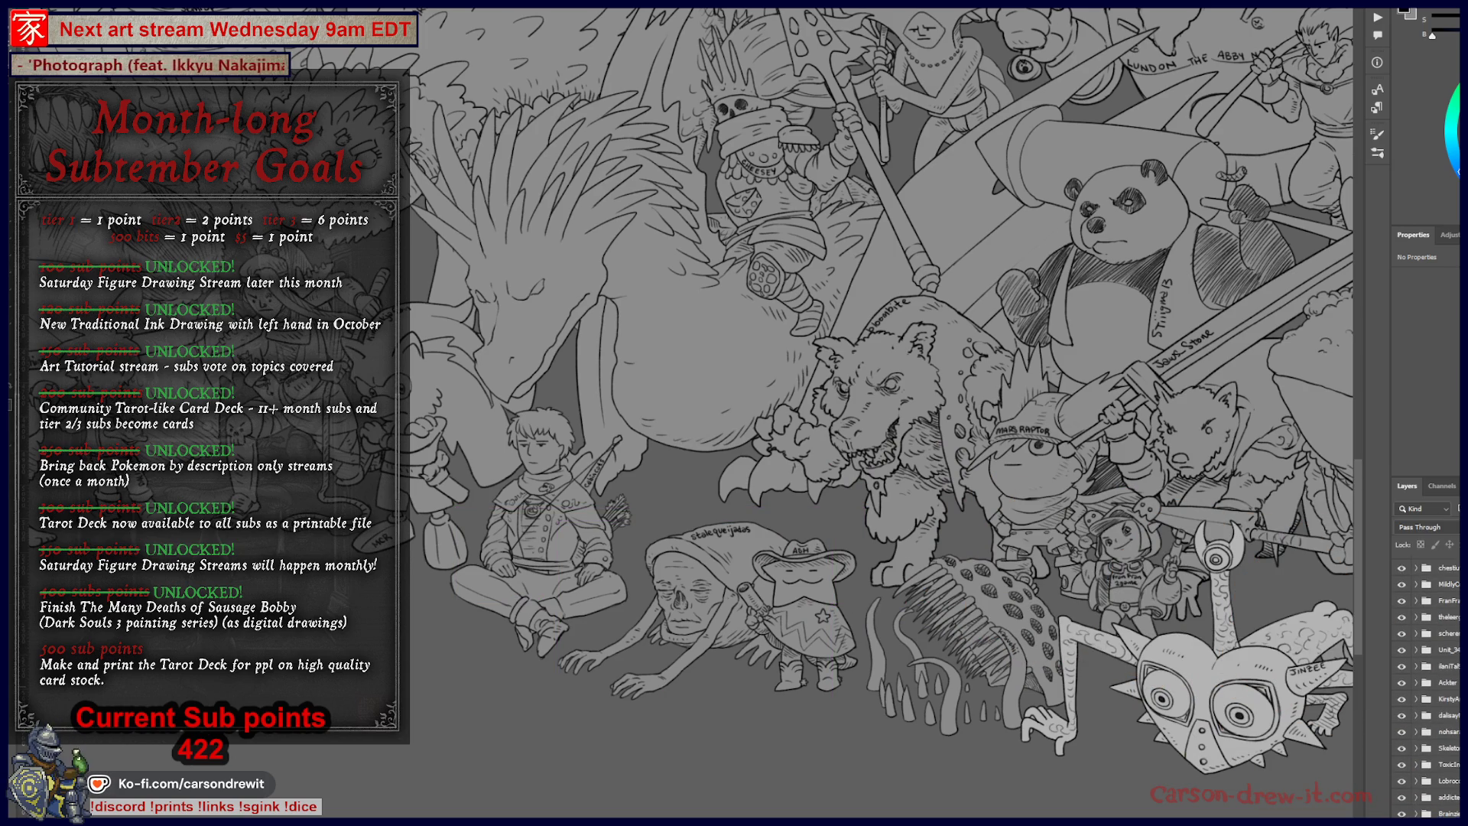
{"action": "scroll", "coordinate": [1426, 680], "scroll_direction": "down", "scroll_amount": 3}
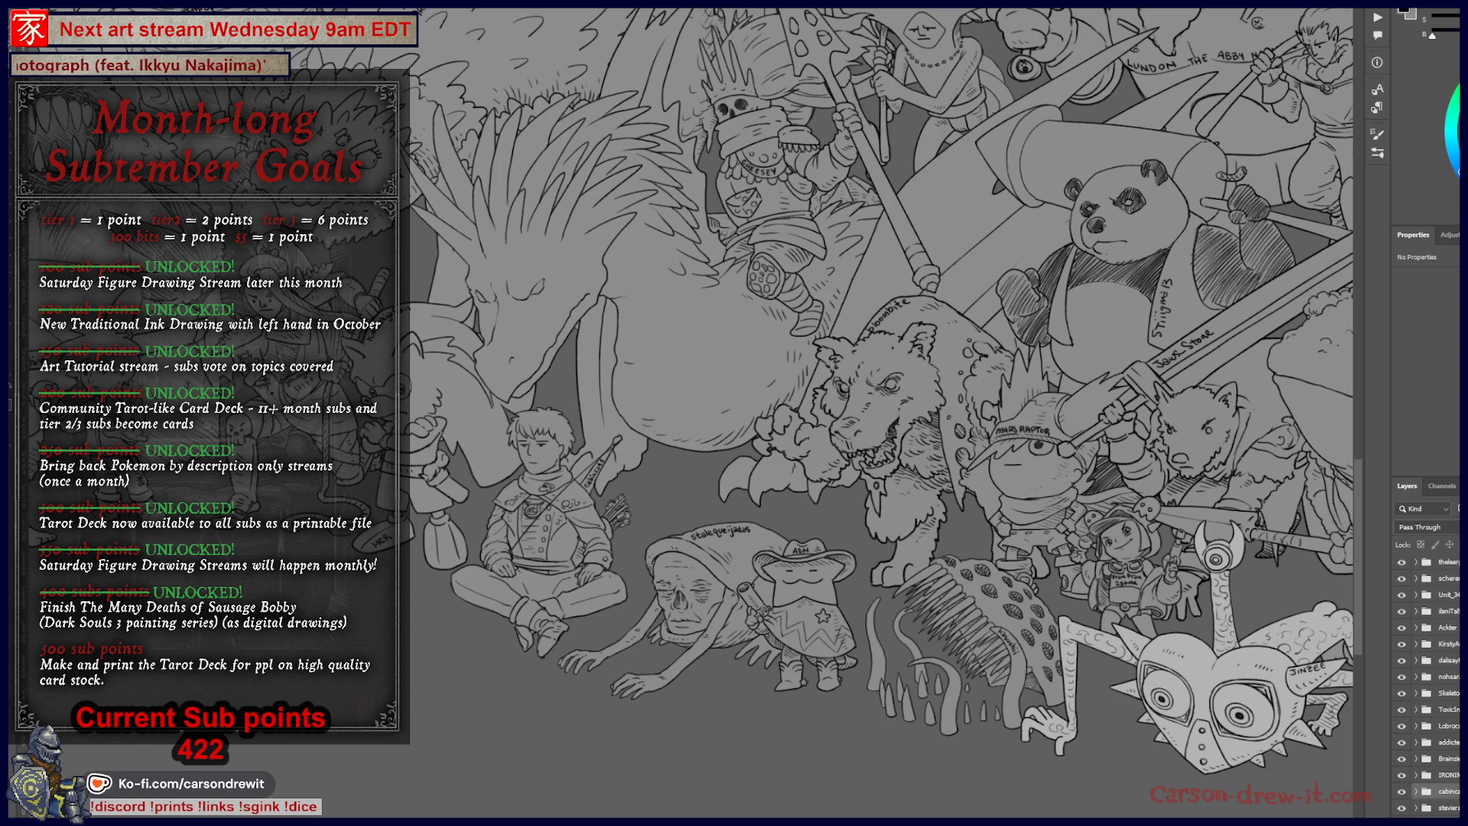
{"action": "left_click_drag", "start_coordinate": [698, 584], "coordinate": [702, 626]}
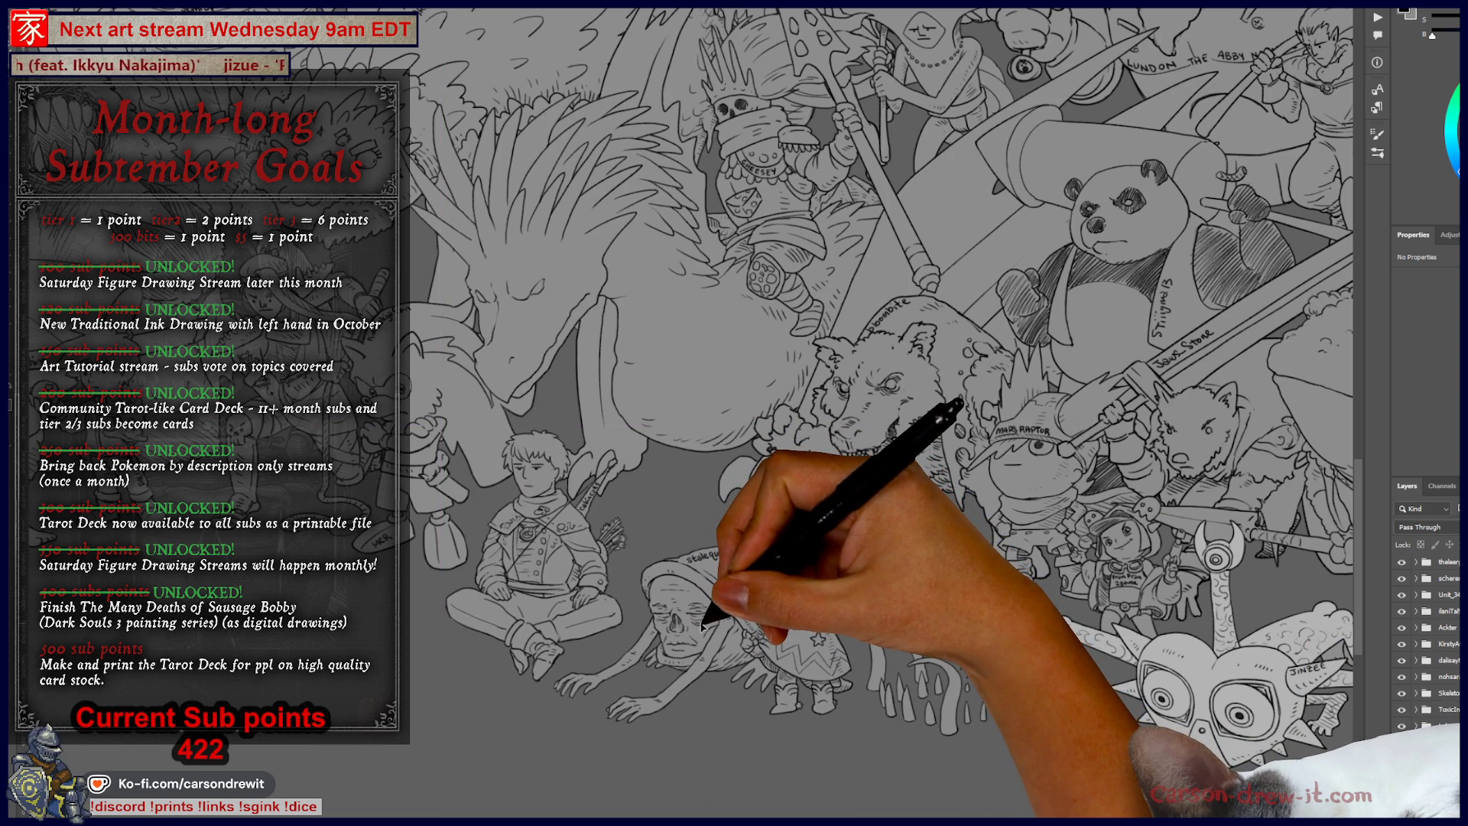
{"action": "scroll", "coordinate": [702, 625], "scroll_direction": "up", "scroll_amount": 5}
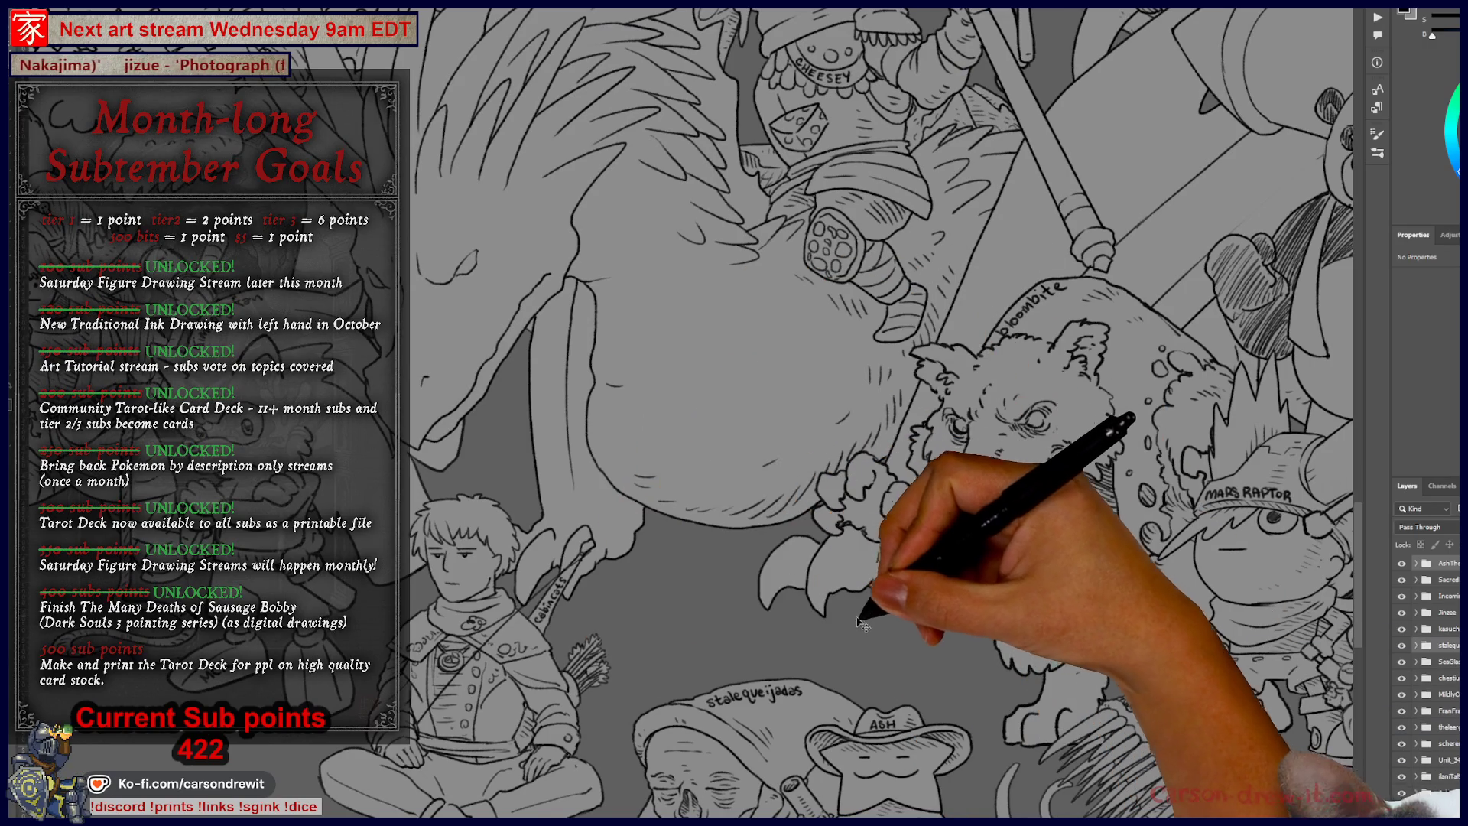
{"action": "mouse_move", "coordinate": [1008, 648]}
{"action": "left_mouse_down"}
{"action": "mouse_move", "coordinate": [880, 581]}
{"action": "mouse_move", "coordinate": [688, 535]}
{"action": "mouse_move", "coordinate": [297, 535]}
{"action": "left_mouse_up"}
{"action": "mouse_move", "coordinate": [543, 289]}
{"action": "left_mouse_down"}
{"action": "mouse_move", "coordinate": [475, 345]}
{"action": "mouse_move", "coordinate": [819, 426]}
{"action": "mouse_move", "coordinate": [859, 410]}
{"action": "mouse_move", "coordinate": [885, 490]}
{"action": "mouse_move", "coordinate": [643, 551]}
{"action": "mouse_move", "coordinate": [964, 490]}
{"action": "mouse_move", "coordinate": [809, 510]}
{"action": "mouse_move", "coordinate": [1066, 525]}
{"action": "mouse_move", "coordinate": [1229, 492]}
{"action": "left_mouse_up"}
{"action": "scroll", "coordinate": [1426, 681], "scroll_direction": "down", "scroll_amount": 2}
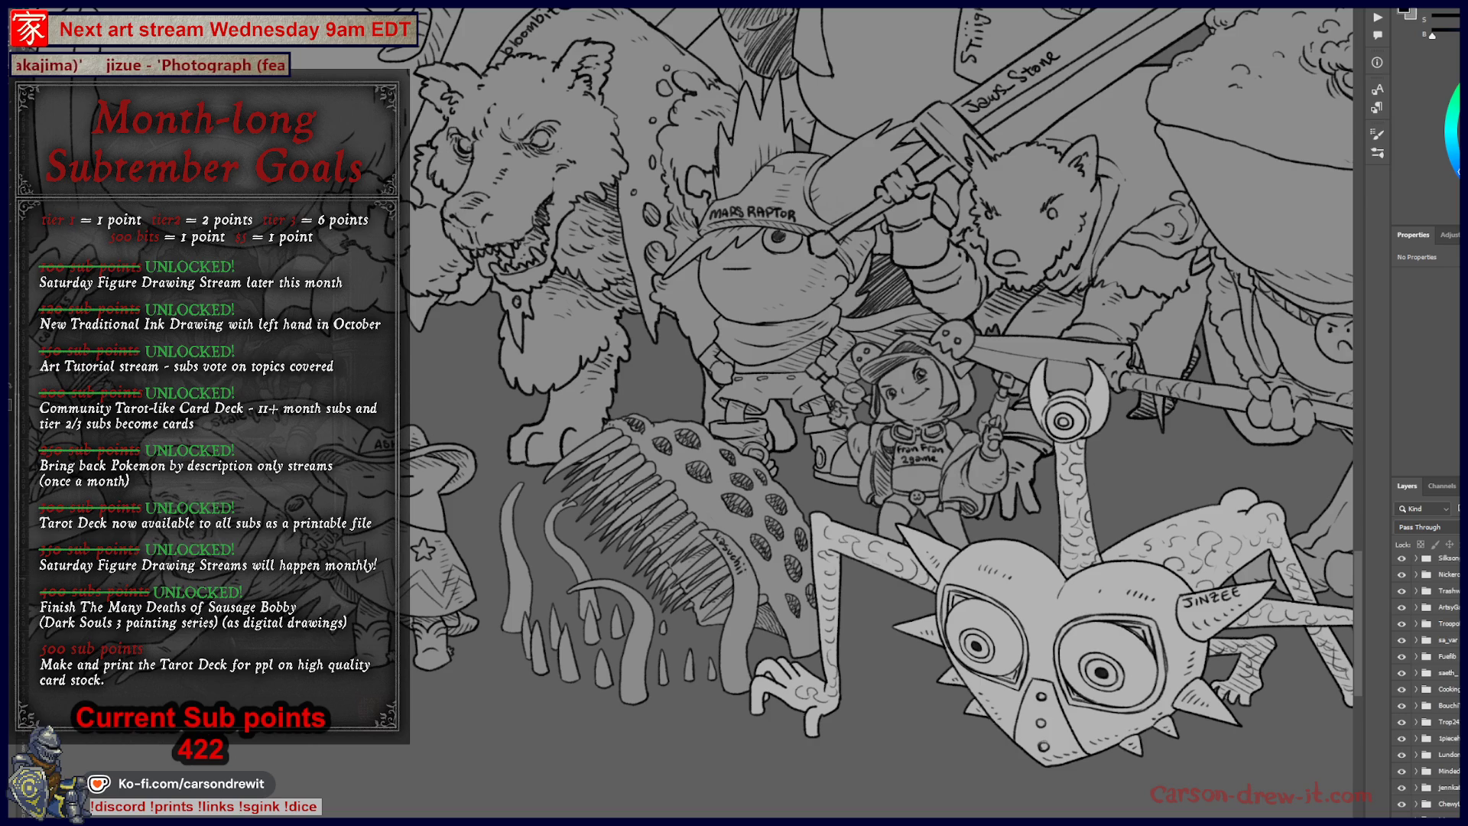
- Pull Fran Fran out of her spot and bring her down near Ash
{"action": "scroll", "coordinate": [1426, 688], "scroll_direction": "up", "scroll_amount": 5}
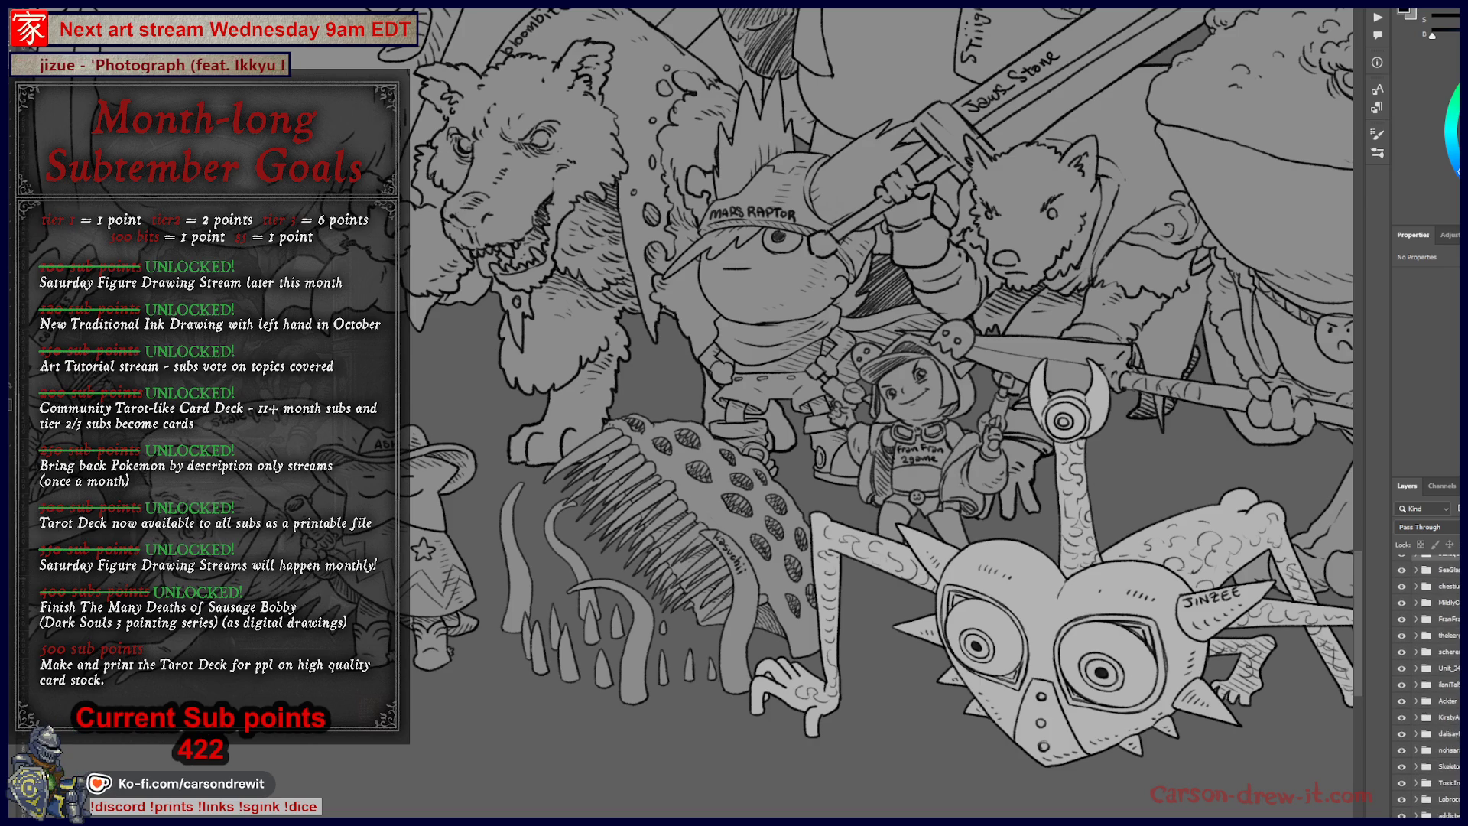
{"action": "scroll", "coordinate": [1441, 623], "scroll_direction": "up", "scroll_amount": 3}
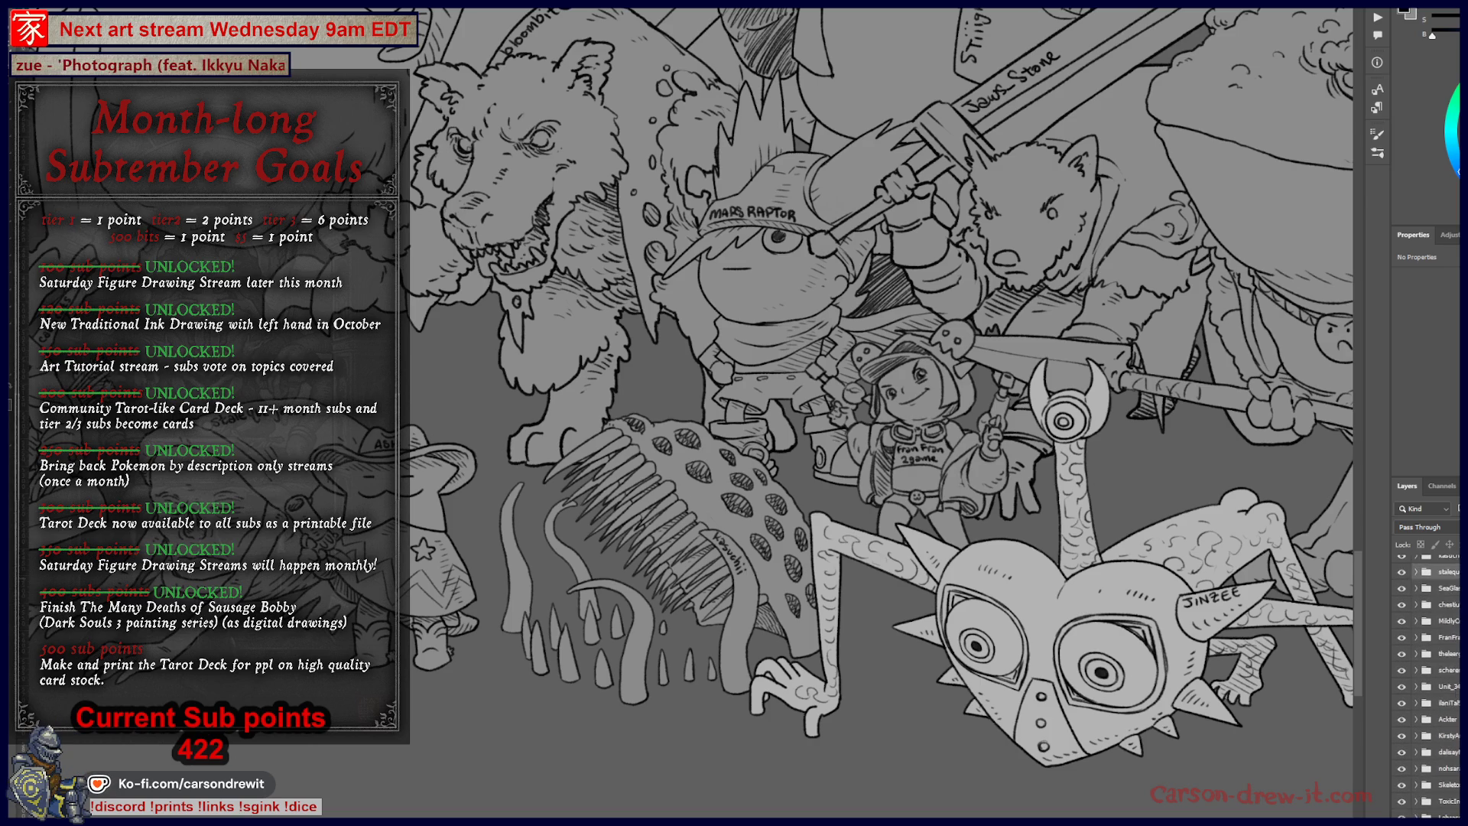
{"action": "mouse_move", "coordinate": [951, 436]}
{"action": "left_mouse_down"}
{"action": "mouse_move", "coordinate": [935, 541]}
{"action": "mouse_move", "coordinate": [755, 652]}
{"action": "left_mouse_up"}
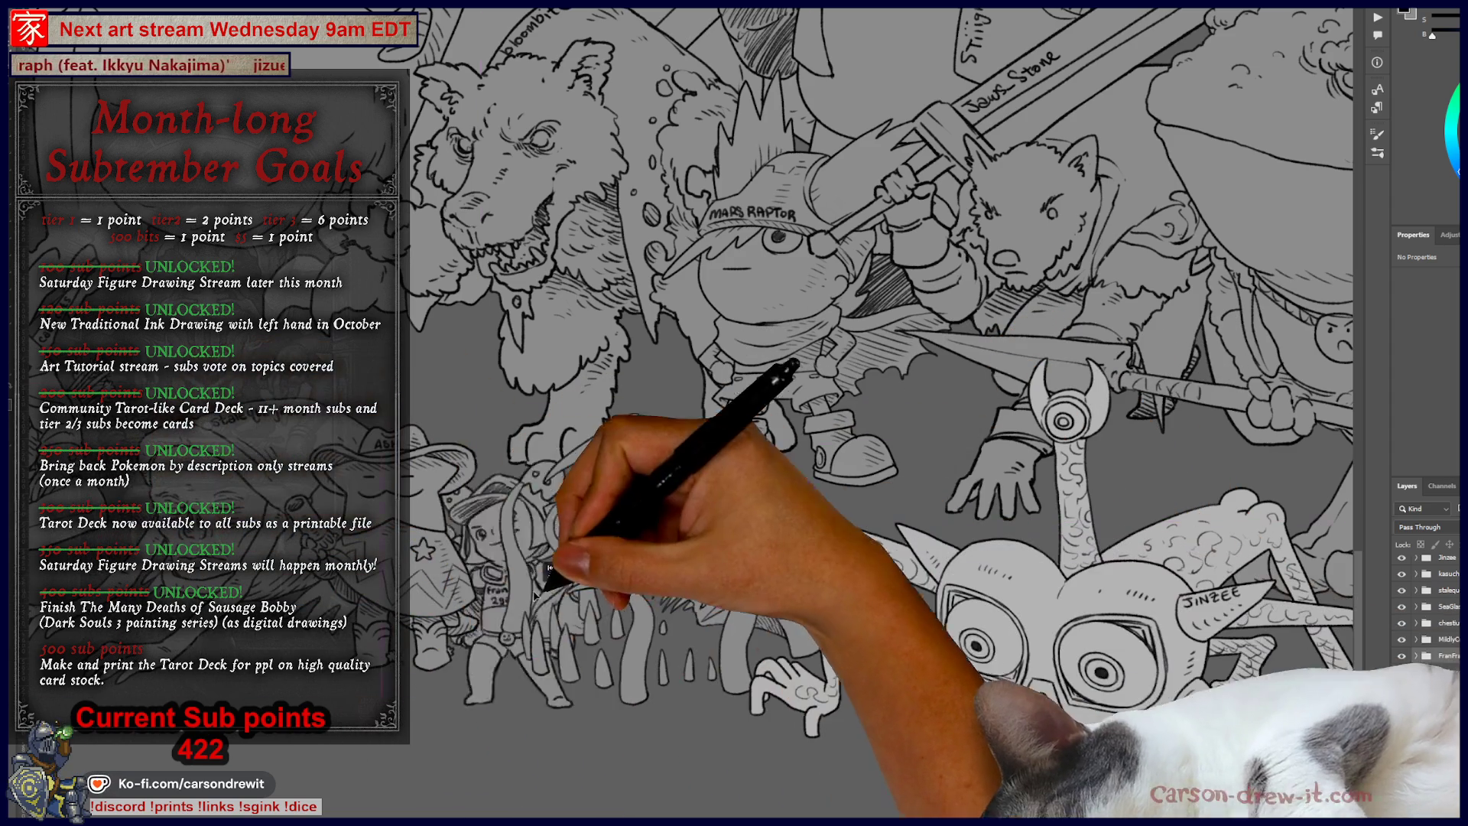
{"action": "left_click_drag", "start_coordinate": [357, 698], "coordinate": [997, 590]}
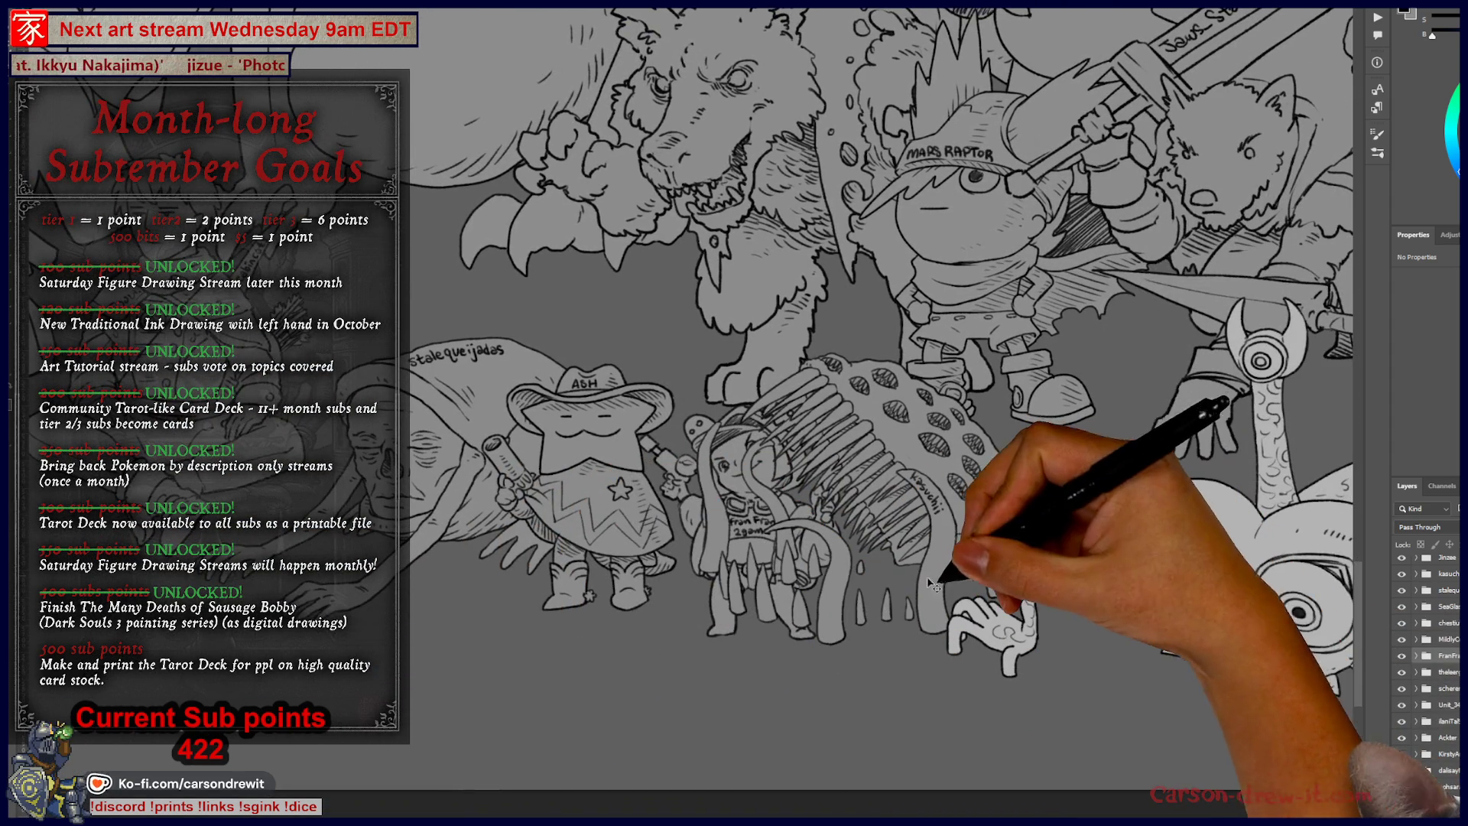
- Move the spiky creature right, put the FranFr layer on top, and nudge her left
{"action": "mouse_move", "coordinate": [965, 523]}
{"action": "left_mouse_down"}
{"action": "mouse_move", "coordinate": [1005, 518]}
{"action": "mouse_move", "coordinate": [977, 450]}
{"action": "mouse_move", "coordinate": [958, 468]}
{"action": "mouse_move", "coordinate": [977, 456]}
{"action": "mouse_move", "coordinate": [970, 405]}
{"action": "mouse_move", "coordinate": [952, 413]}
{"action": "mouse_move", "coordinate": [965, 462]}
{"action": "mouse_move", "coordinate": [945, 509]}
{"action": "mouse_move", "coordinate": [942, 481]}
{"action": "left_mouse_up"}
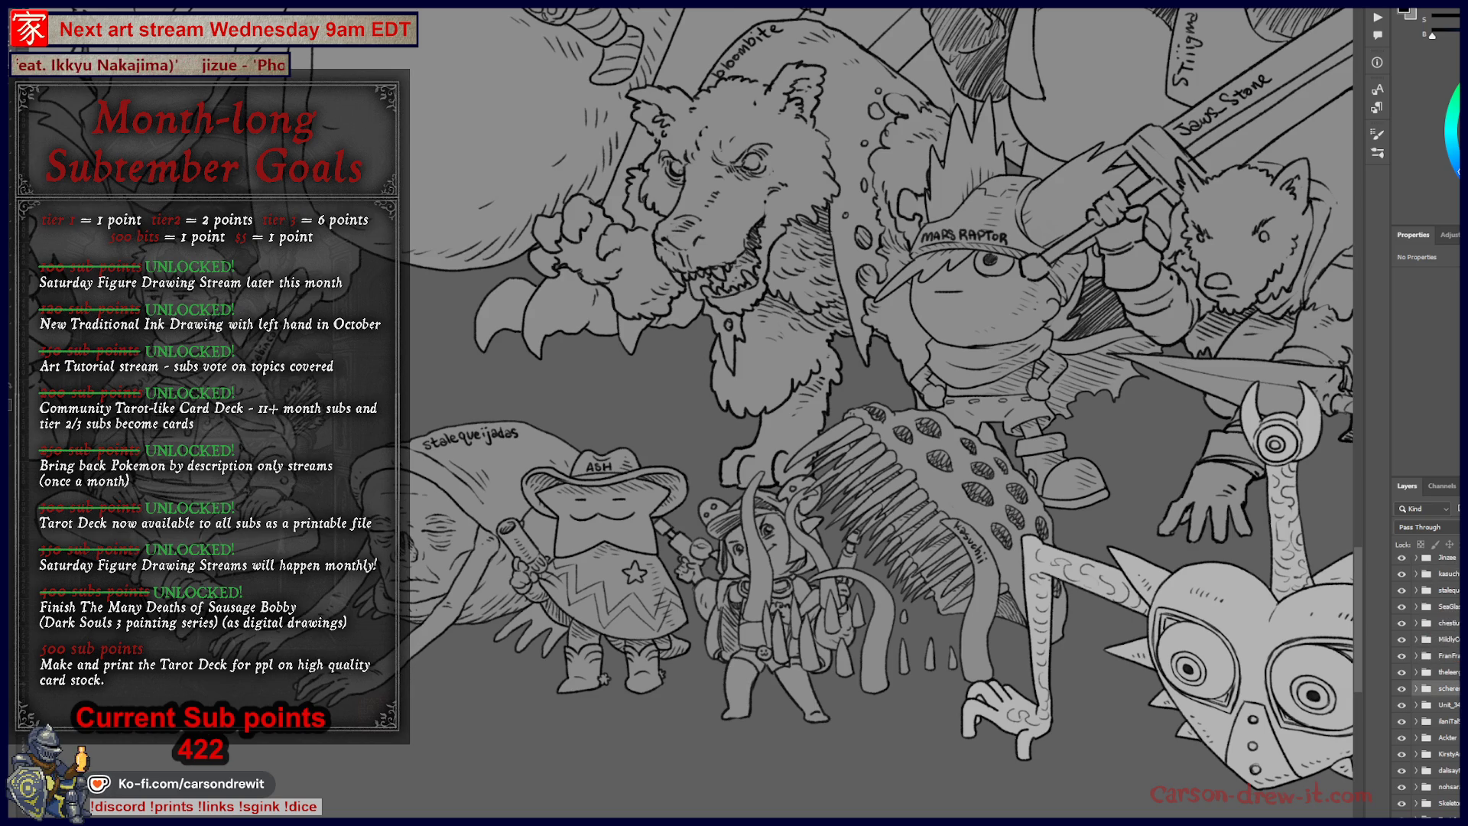
{"action": "mouse_move", "coordinate": [1438, 639]}
{"action": "left_mouse_down"}
{"action": "mouse_move", "coordinate": [1437, 563]}
{"action": "mouse_move", "coordinate": [1437, 606]}
{"action": "left_mouse_up"}
{"action": "mouse_move", "coordinate": [774, 675]}
{"action": "left_mouse_down"}
{"action": "mouse_move", "coordinate": [780, 649]}
{"action": "mouse_move", "coordinate": [747, 672]}
{"action": "mouse_move", "coordinate": [746, 650]}
{"action": "mouse_move", "coordinate": [759, 657]}
{"action": "left_mouse_up"}
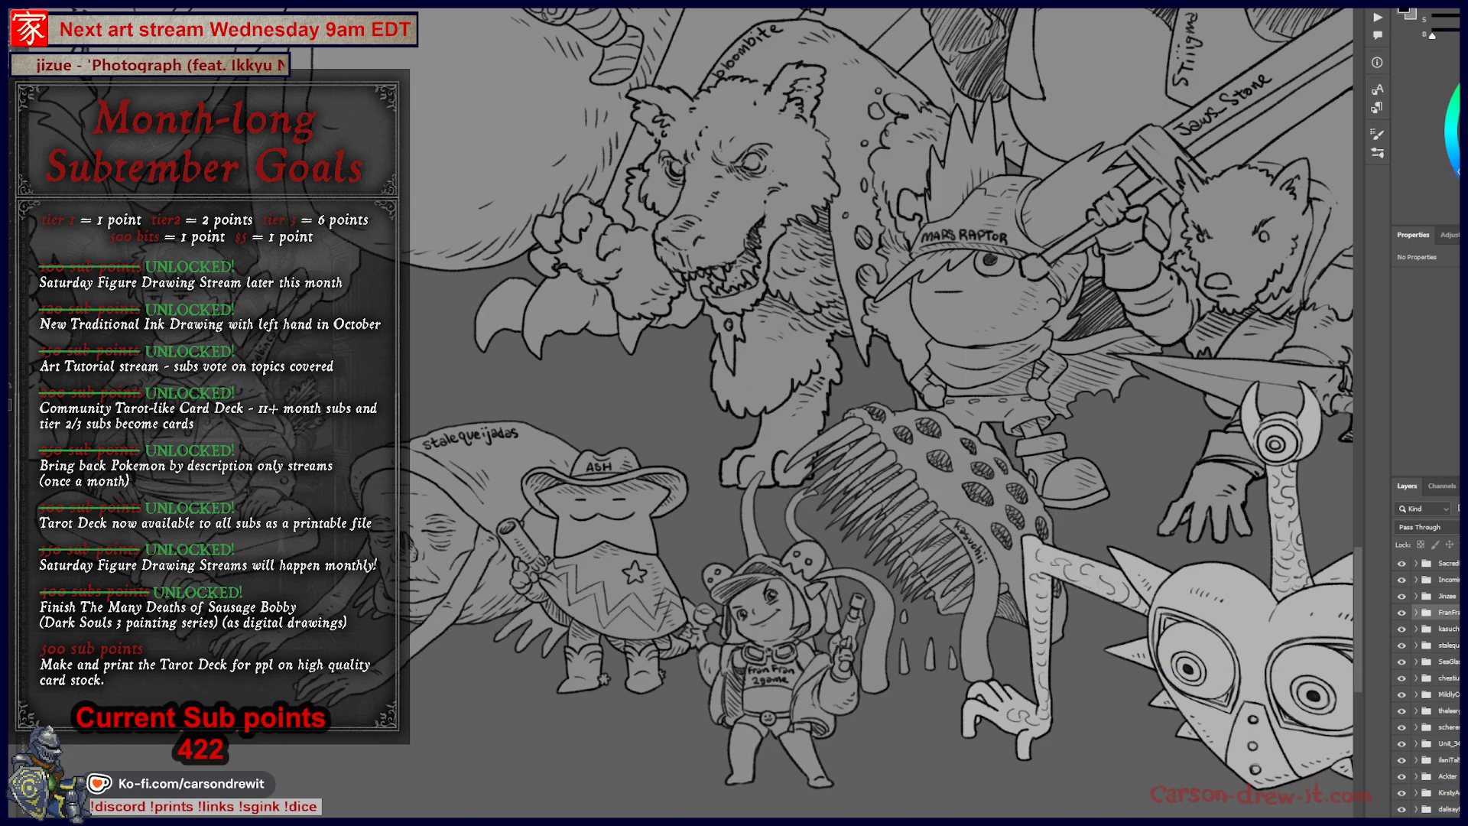
- Group the layer, shift Fran Fran left, and move the small bottom character upward
{"action": "key", "text": "ctrl+g"}
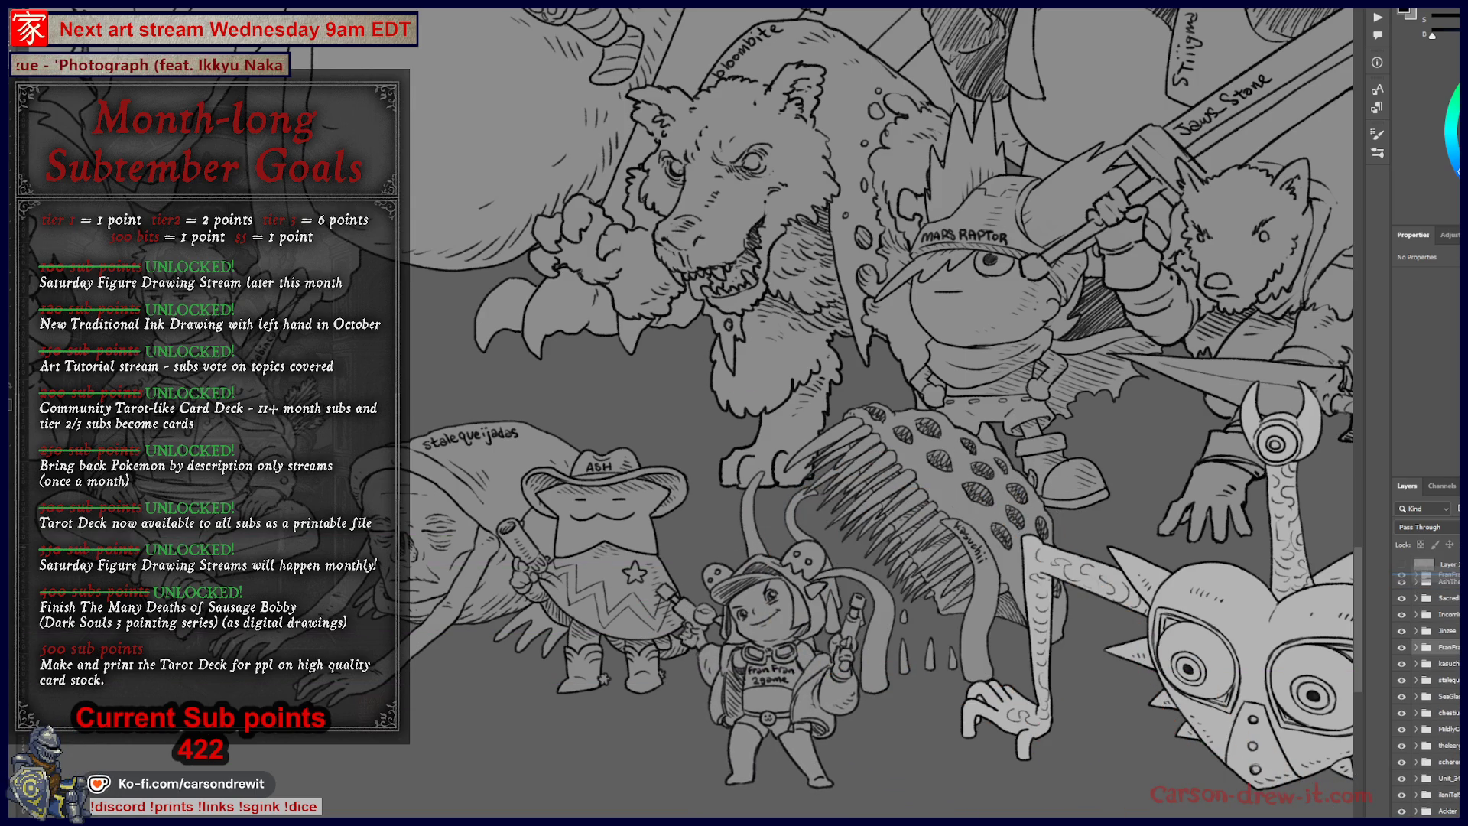
{"action": "mouse_move", "coordinate": [773, 692]}
{"action": "left_mouse_down"}
{"action": "mouse_move", "coordinate": [756, 680]}
{"action": "mouse_move", "coordinate": [738, 703]}
{"action": "left_mouse_up"}
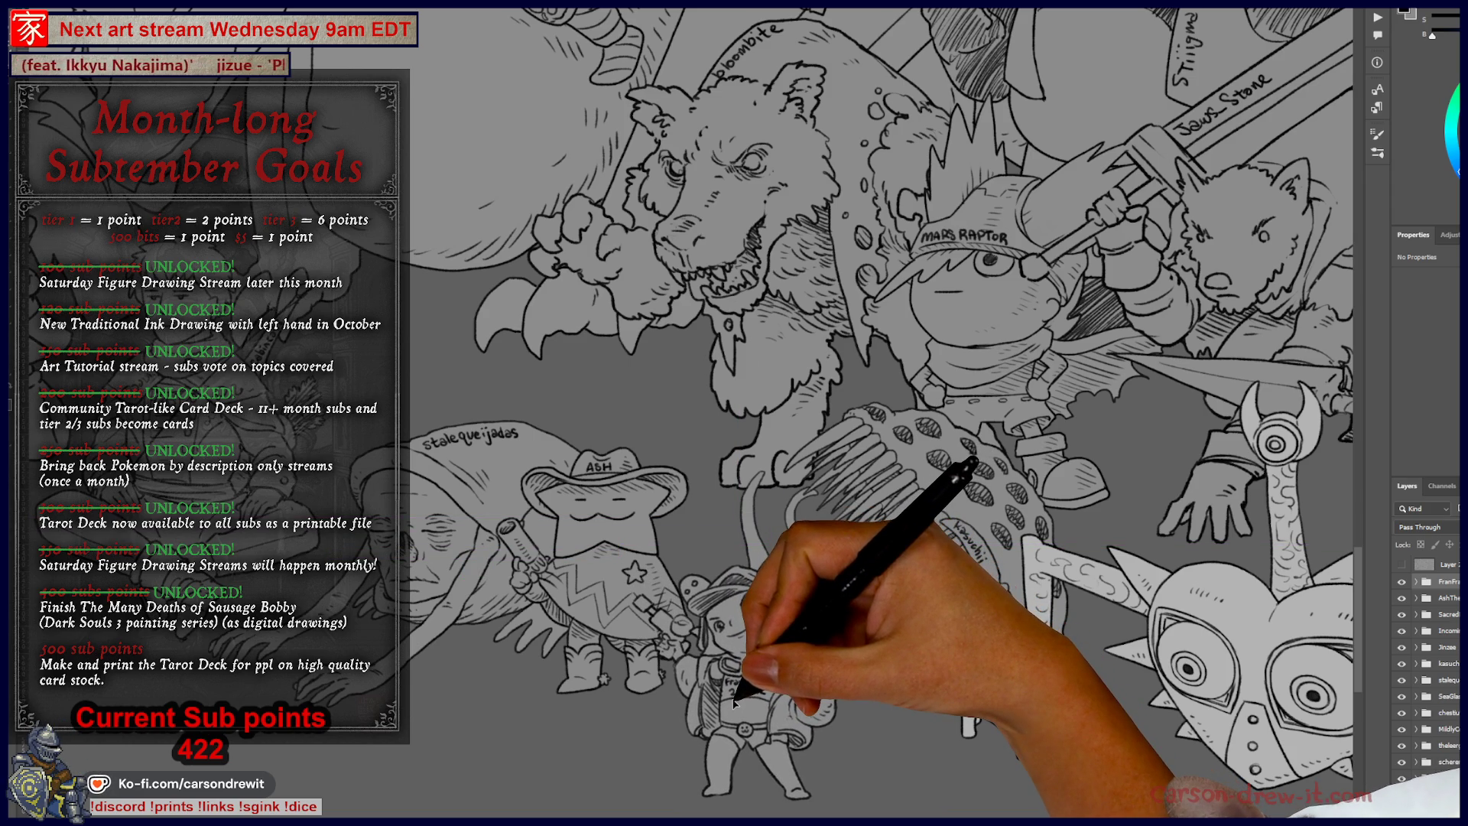
{"action": "left_click_drag", "start_coordinate": [734, 702], "coordinate": [741, 702]}
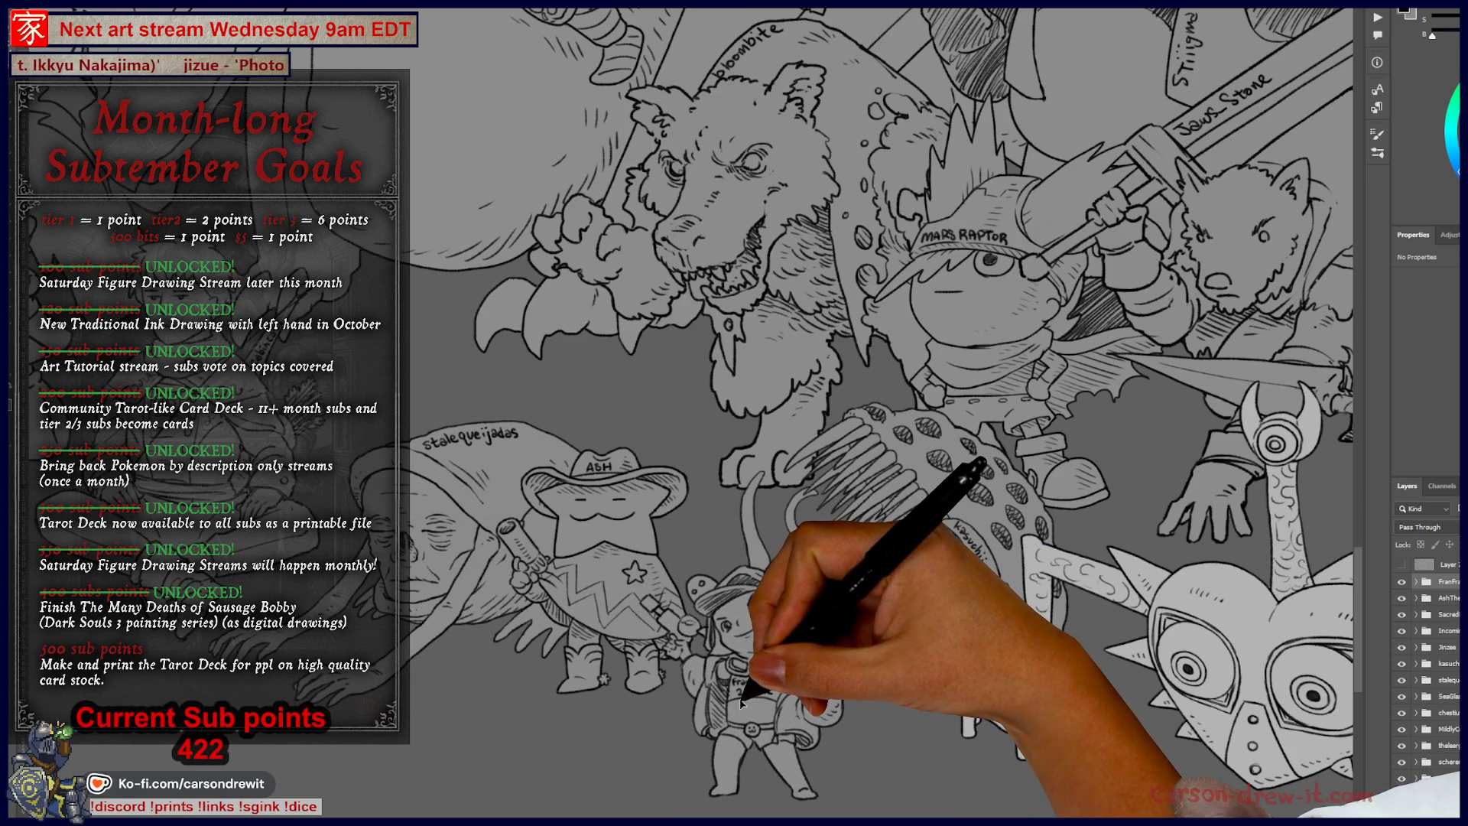
{"action": "scroll", "coordinate": [742, 702], "scroll_direction": "down", "scroll_amount": 2}
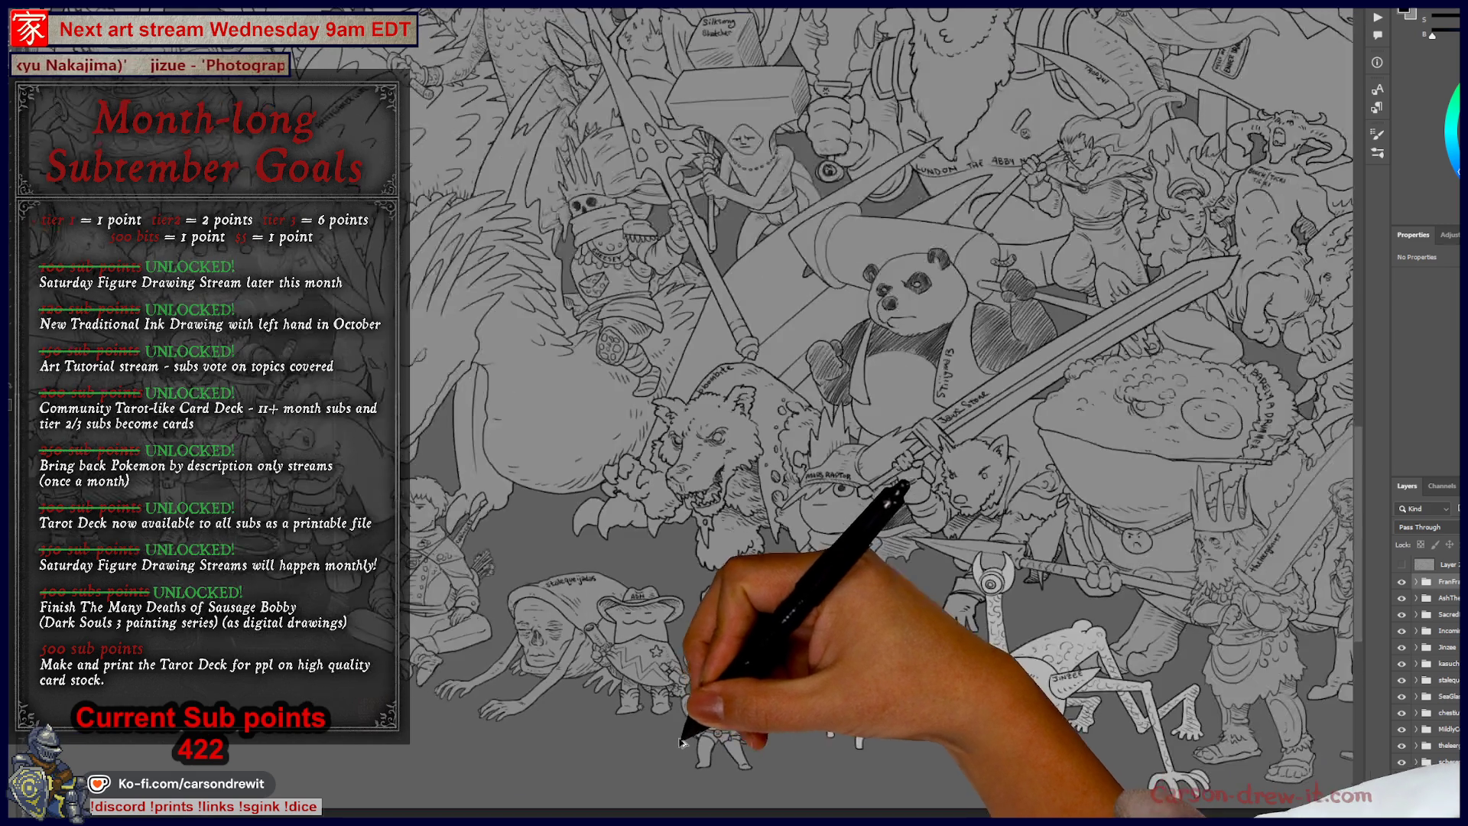
{"action": "scroll", "coordinate": [704, 744], "scroll_direction": "up", "scroll_amount": 2}
{"action": "scroll", "coordinate": [725, 645], "scroll_direction": "up", "scroll_amount": 2}
{"action": "mouse_move", "coordinate": [725, 645]}
{"action": "left_mouse_down"}
{"action": "mouse_move", "coordinate": [878, 725]}
{"action": "mouse_move", "coordinate": [934, 626]}
{"action": "mouse_move", "coordinate": [994, 608]}
{"action": "mouse_move", "coordinate": [520, 608]}
{"action": "mouse_move", "coordinate": [630, 618]}
{"action": "left_mouse_up"}
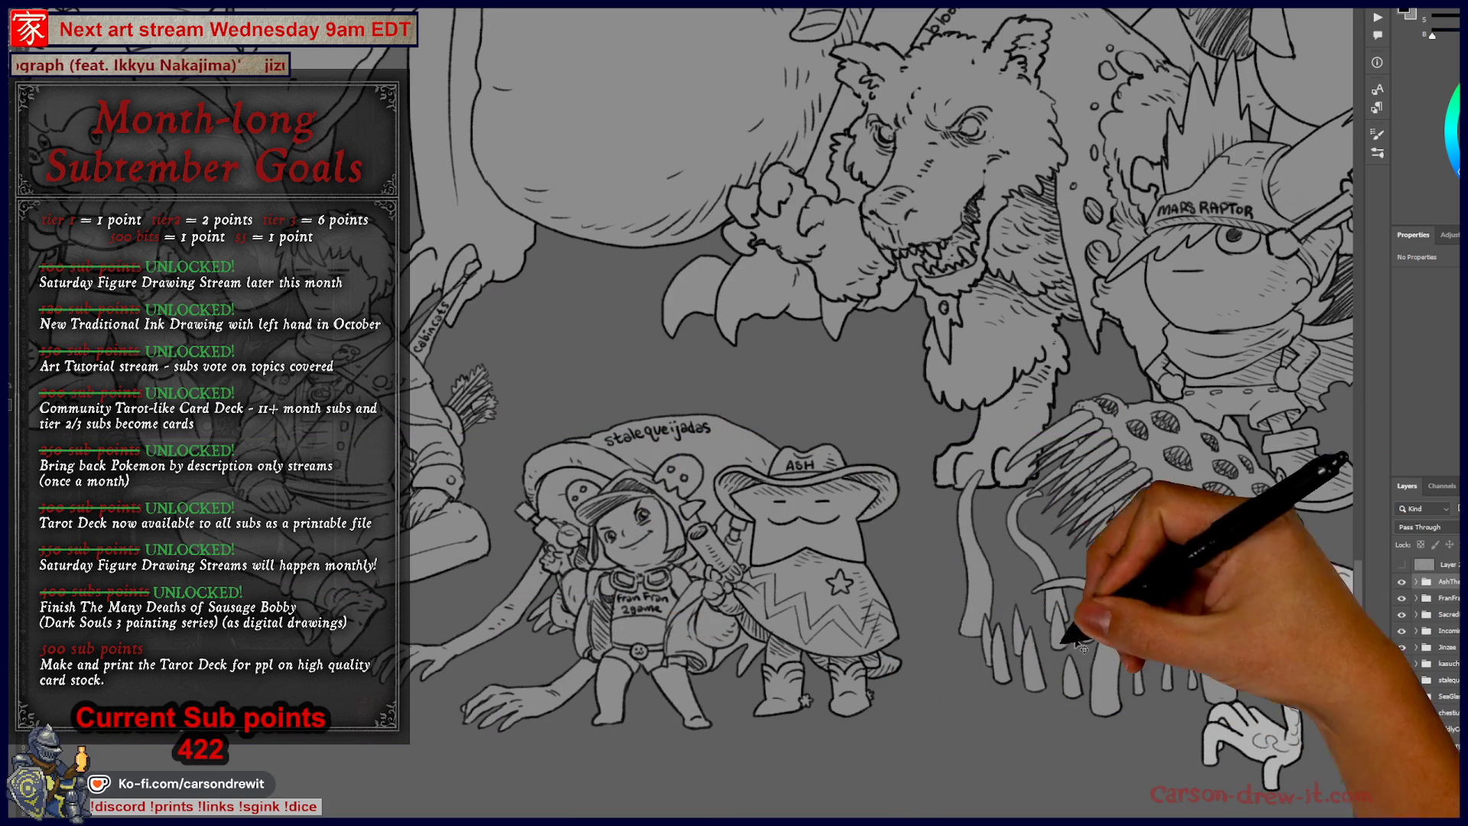
- Move the ASH cowboy down and the stalequeijadas figure left and down
{"action": "mouse_move", "coordinate": [844, 600]}
{"action": "left_mouse_down"}
{"action": "mouse_move", "coordinate": [887, 688]}
{"action": "mouse_move", "coordinate": [996, 733]}
{"action": "mouse_move", "coordinate": [989, 708]}
{"action": "mouse_move", "coordinate": [1032, 673]}
{"action": "mouse_move", "coordinate": [994, 695]}
{"action": "left_mouse_up"}
{"action": "mouse_move", "coordinate": [899, 722]}
{"action": "left_mouse_down"}
{"action": "mouse_move", "coordinate": [920, 580]}
{"action": "mouse_move", "coordinate": [1017, 539]}
{"action": "left_mouse_up"}
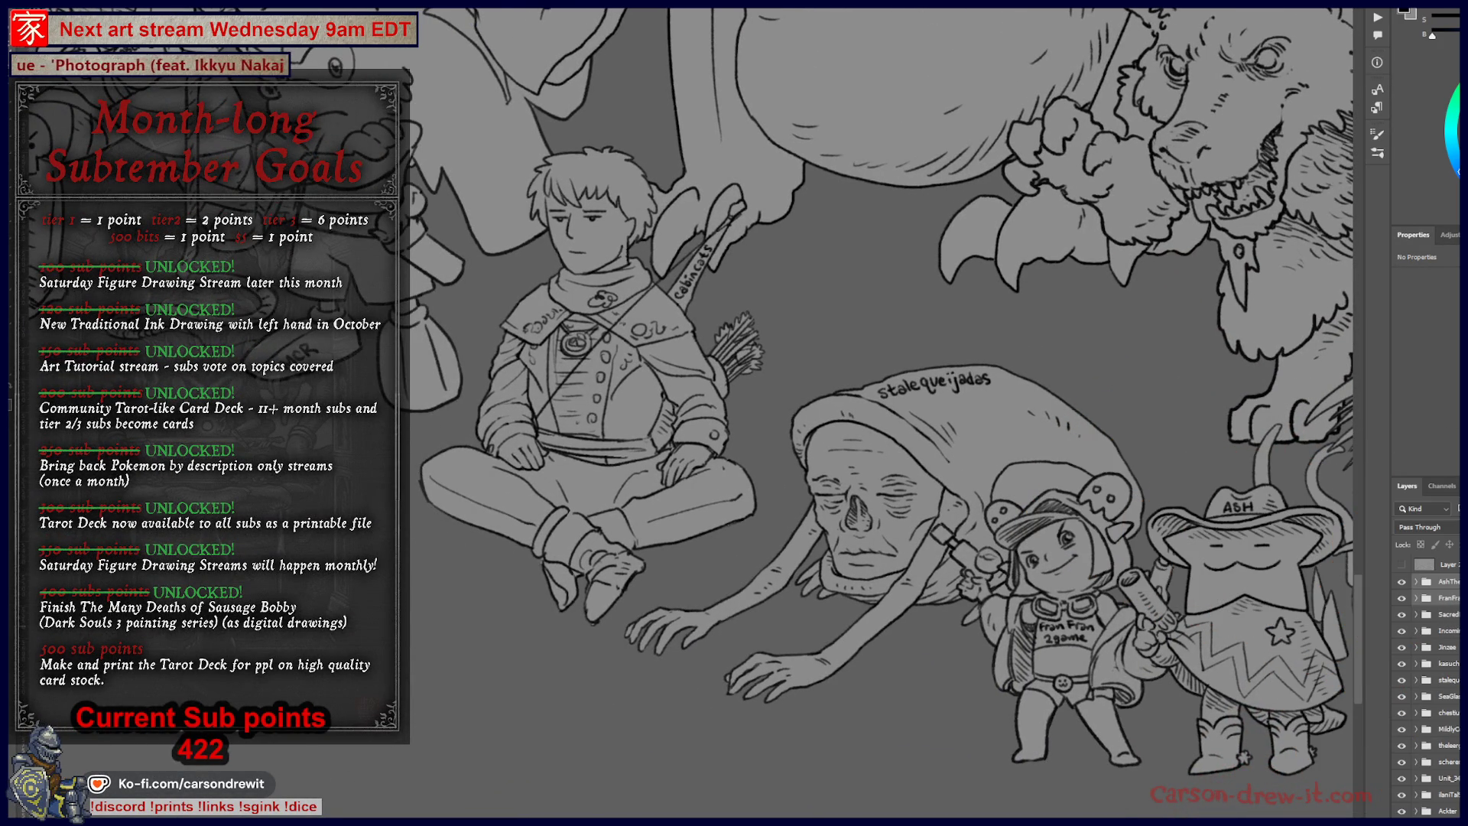
{"action": "mouse_move", "coordinate": [846, 485]}
{"action": "left_mouse_down"}
{"action": "mouse_move", "coordinate": [1023, 482]}
{"action": "mouse_move", "coordinate": [984, 491]}
{"action": "mouse_move", "coordinate": [950, 419]}
{"action": "left_mouse_up"}
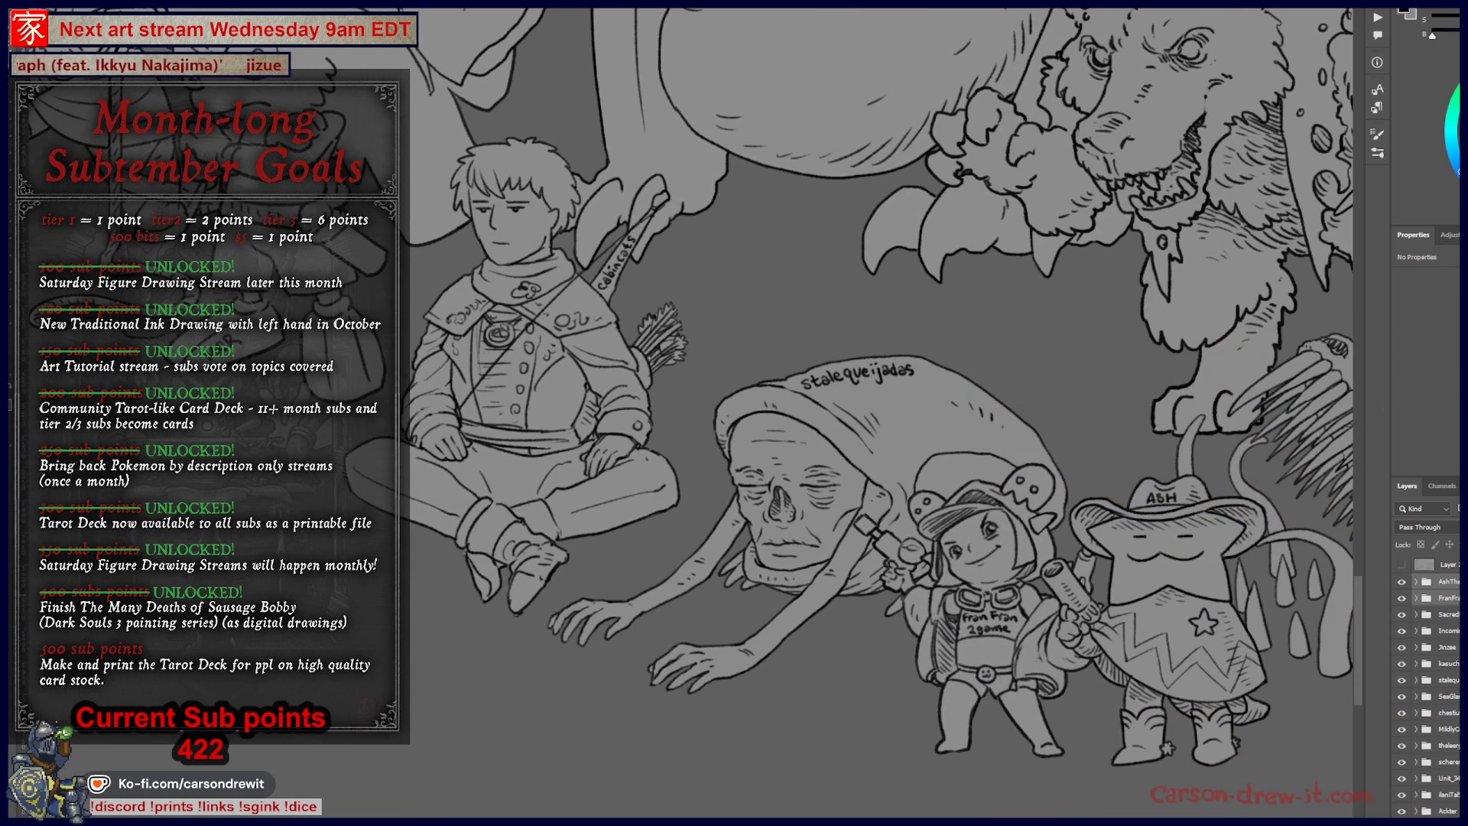
{"action": "mouse_move", "coordinate": [839, 531]}
{"action": "left_mouse_down"}
{"action": "mouse_move", "coordinate": [755, 599]}
{"action": "mouse_move", "coordinate": [747, 625]}
{"action": "left_mouse_up"}
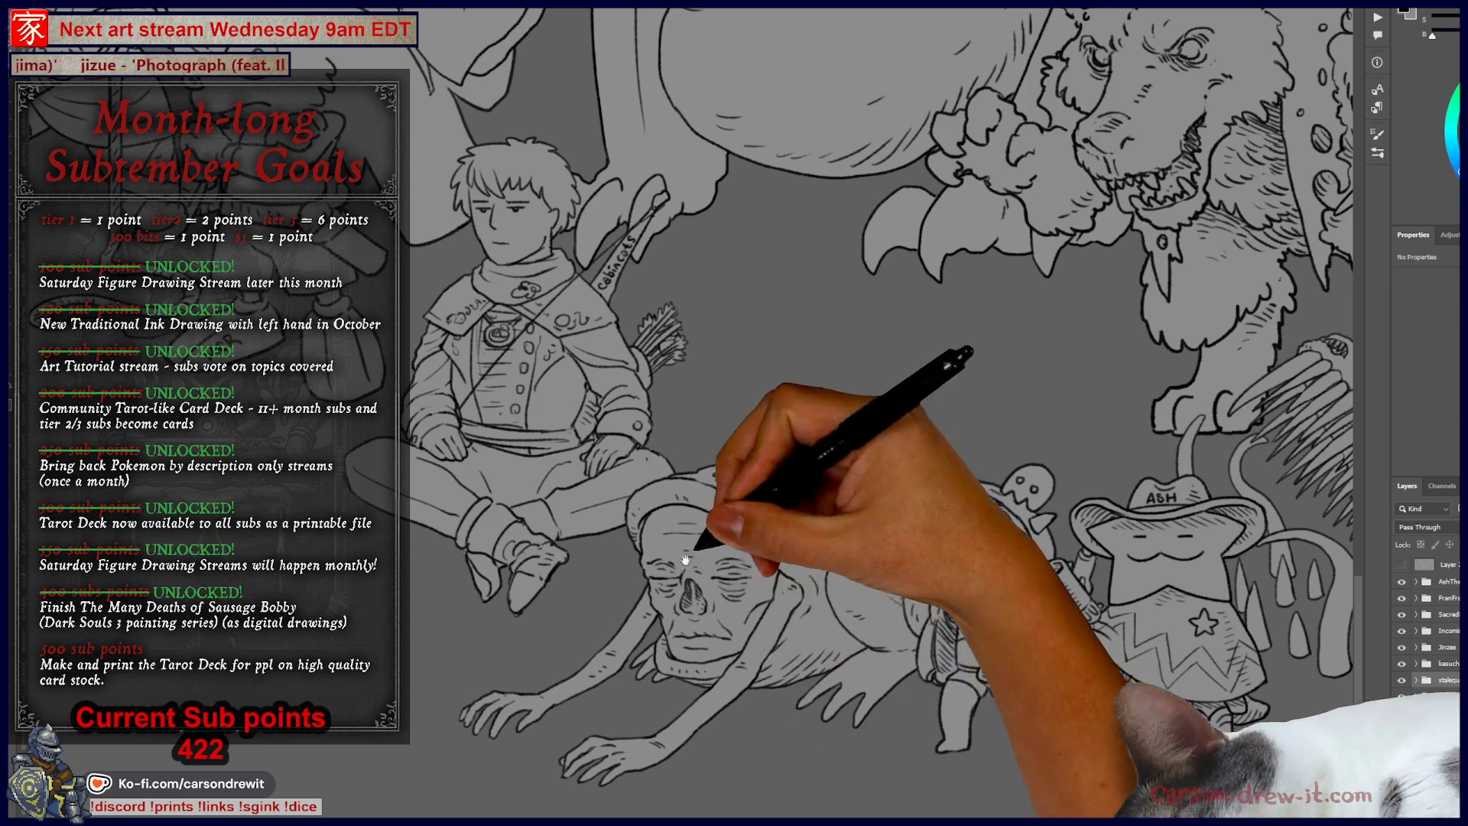
- Scroll down the Layers panel and select the whole range of character layer groups
{"action": "scroll", "coordinate": [676, 631], "scroll_direction": "up", "scroll_amount": 5}
{"action": "scroll", "coordinate": [676, 631], "scroll_direction": "down", "scroll_amount": 2}
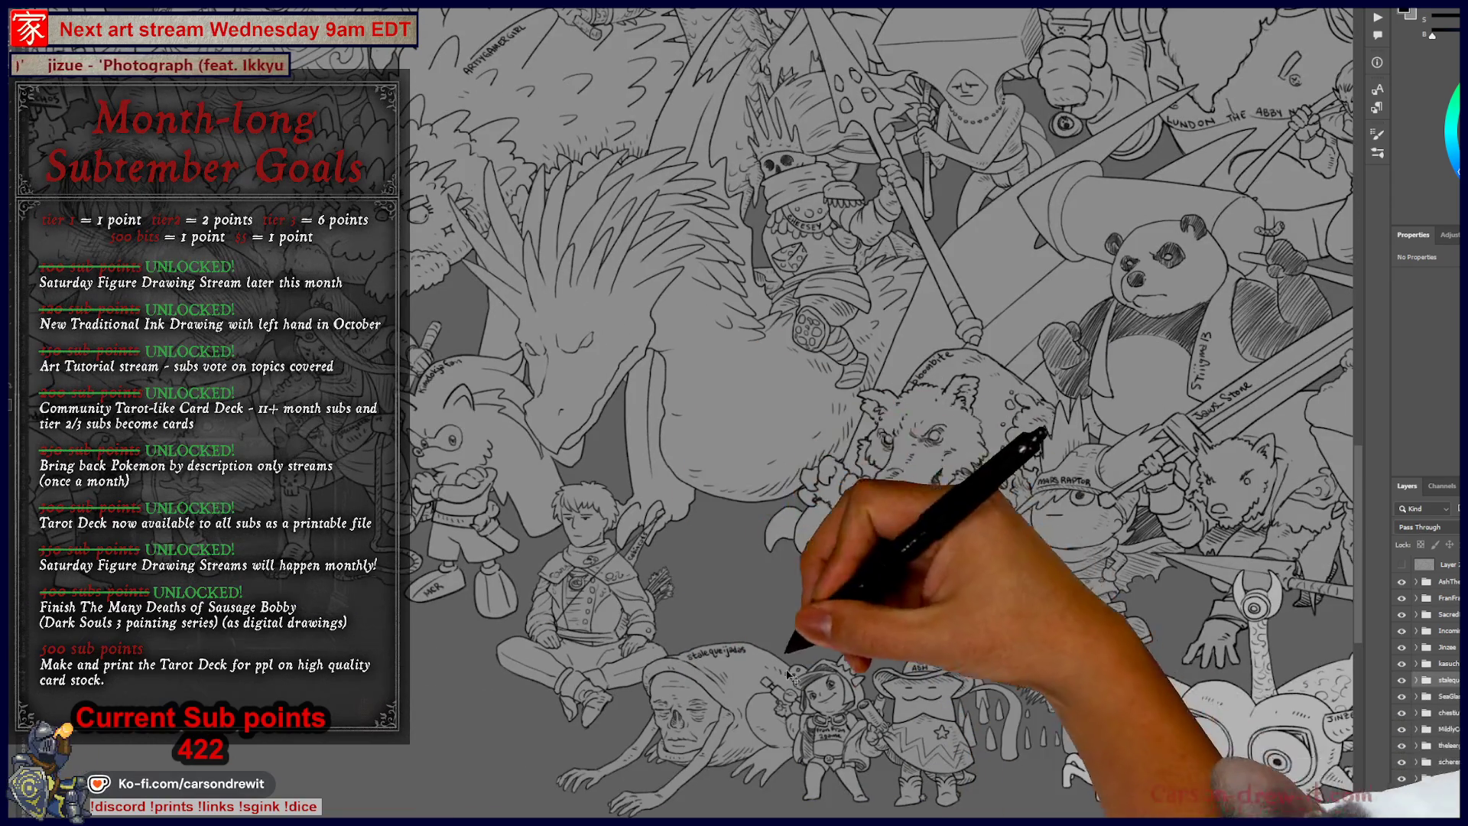
{"action": "scroll", "coordinate": [824, 610], "scroll_direction": "up", "scroll_amount": 3}
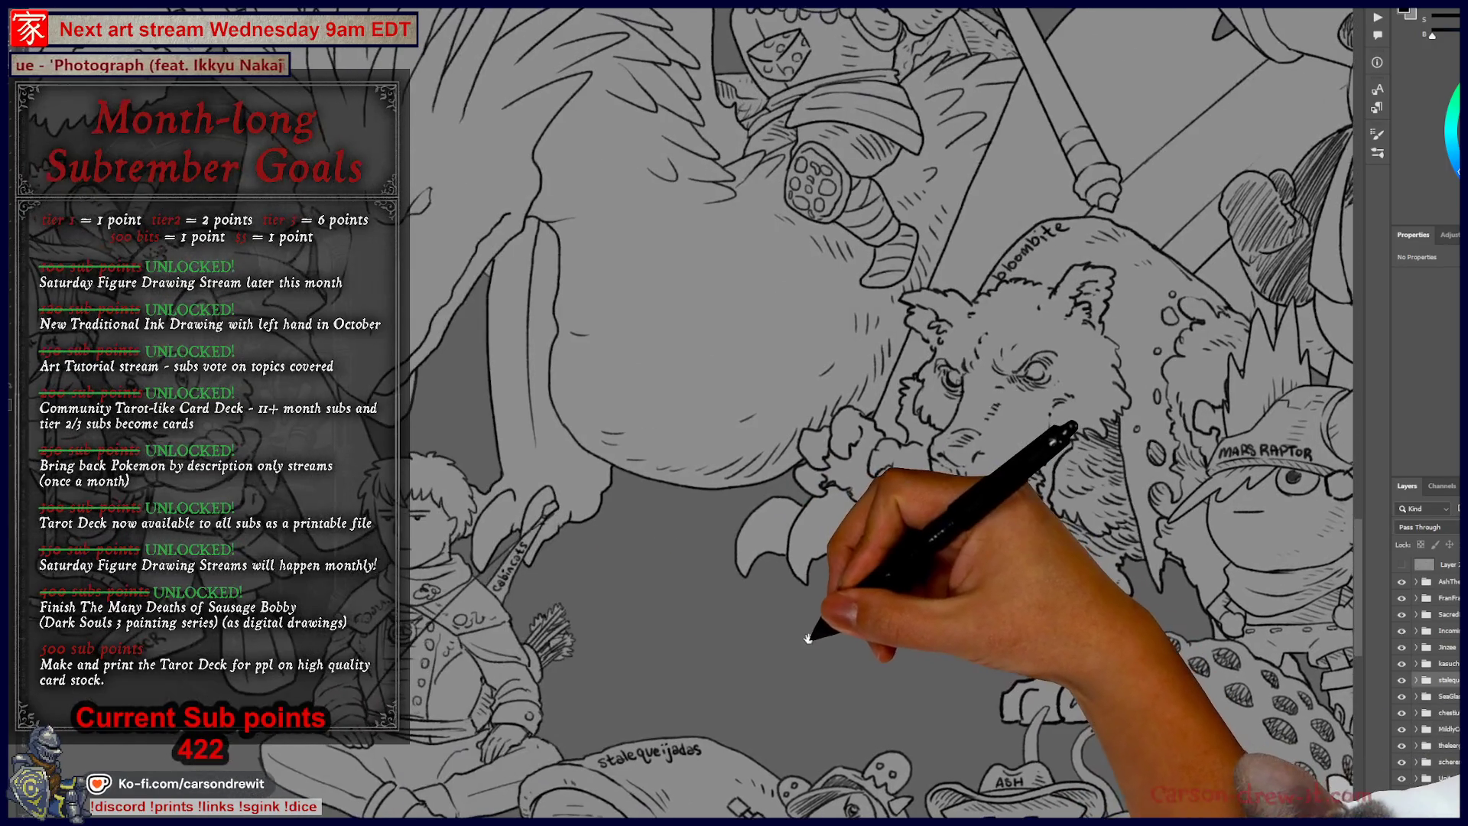
{"action": "left_click_drag", "start_coordinate": [809, 639], "coordinate": [810, 639]}
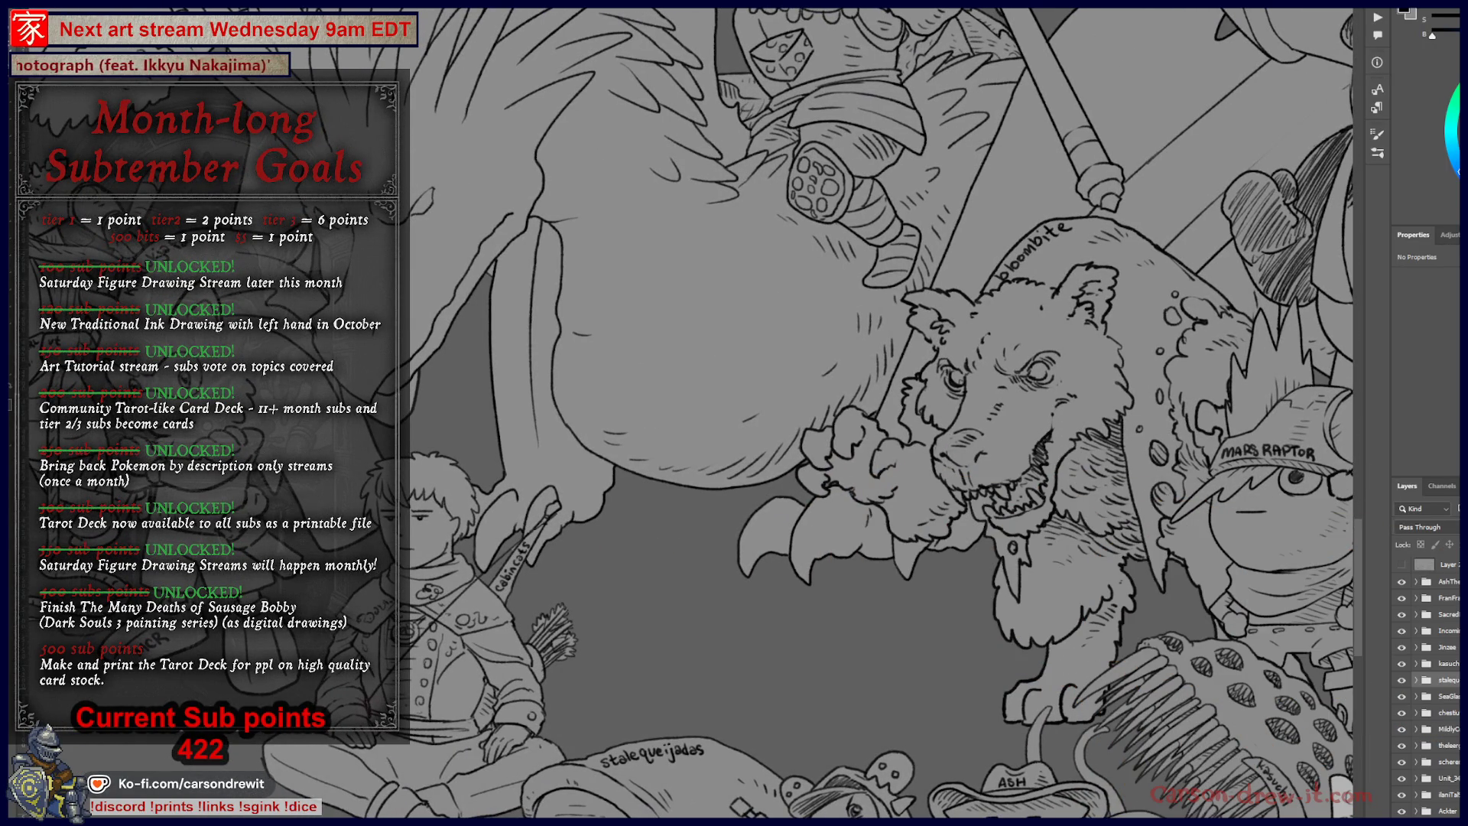
{"action": "scroll", "coordinate": [1426, 681], "scroll_direction": "down", "scroll_amount": 5}
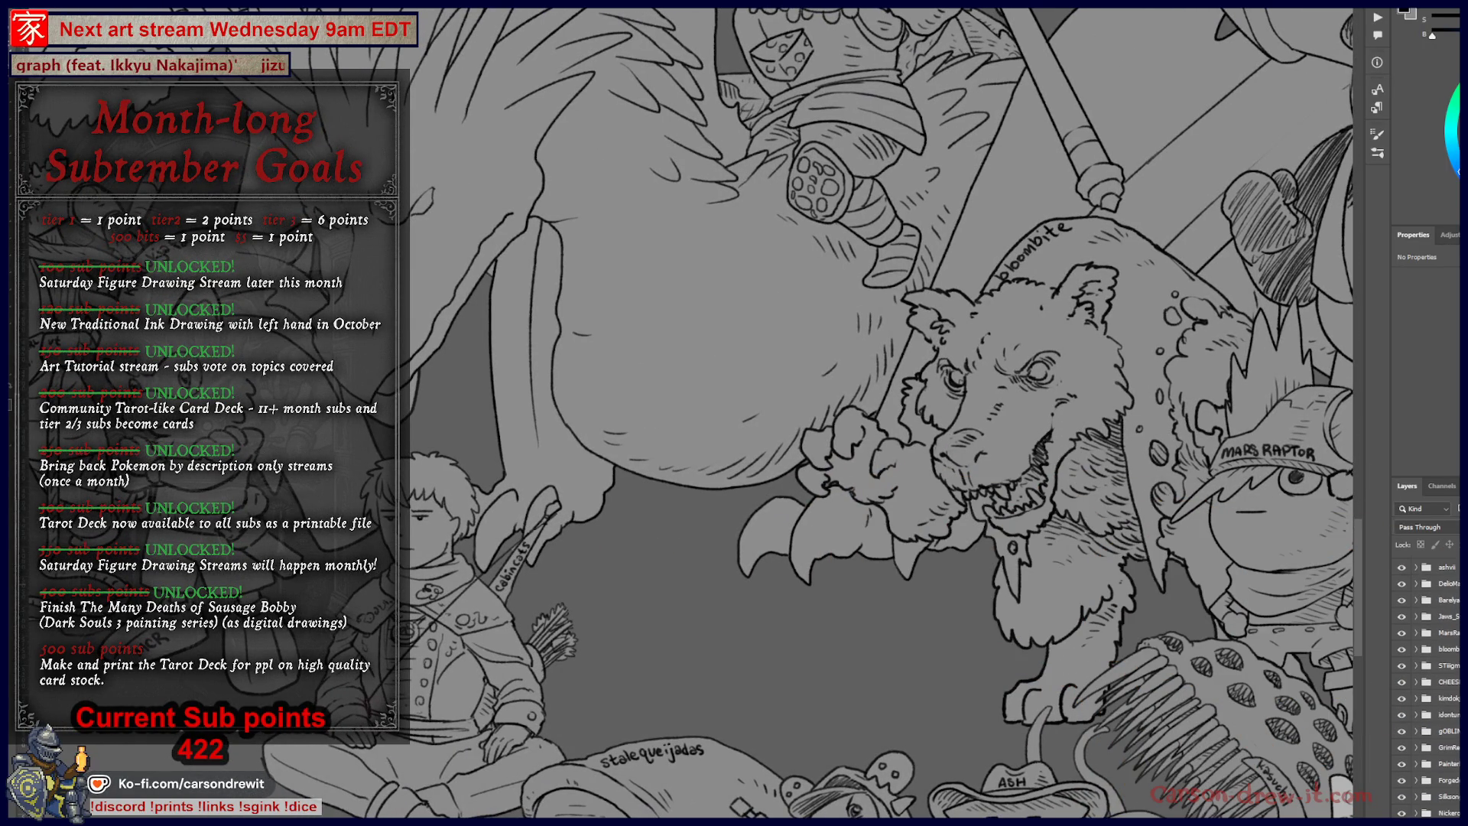
{"action": "scroll", "coordinate": [1426, 681], "scroll_direction": "down", "scroll_amount": 5}
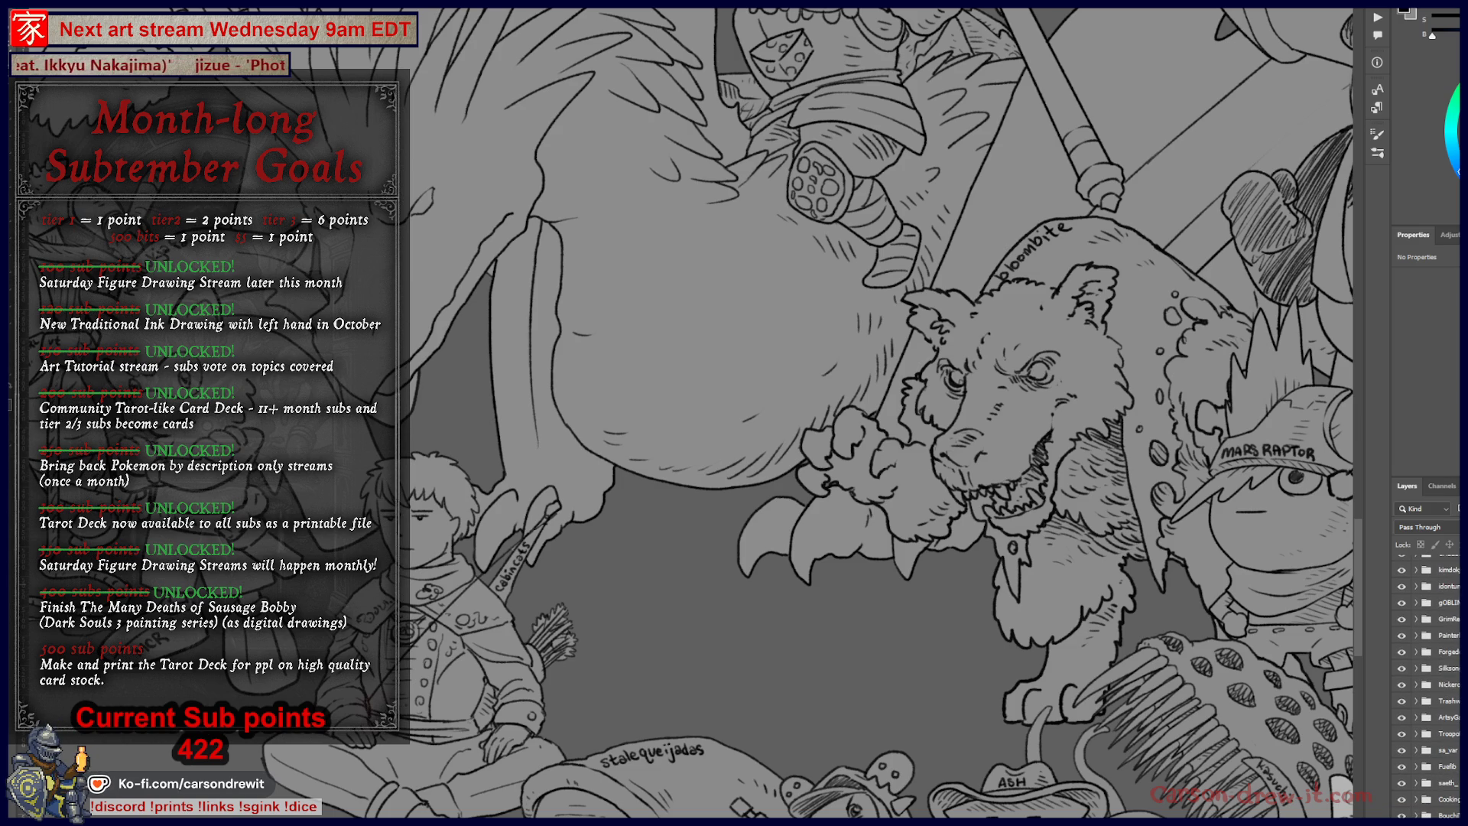
{"action": "scroll", "coordinate": [1426, 688], "scroll_direction": "down", "scroll_amount": 10}
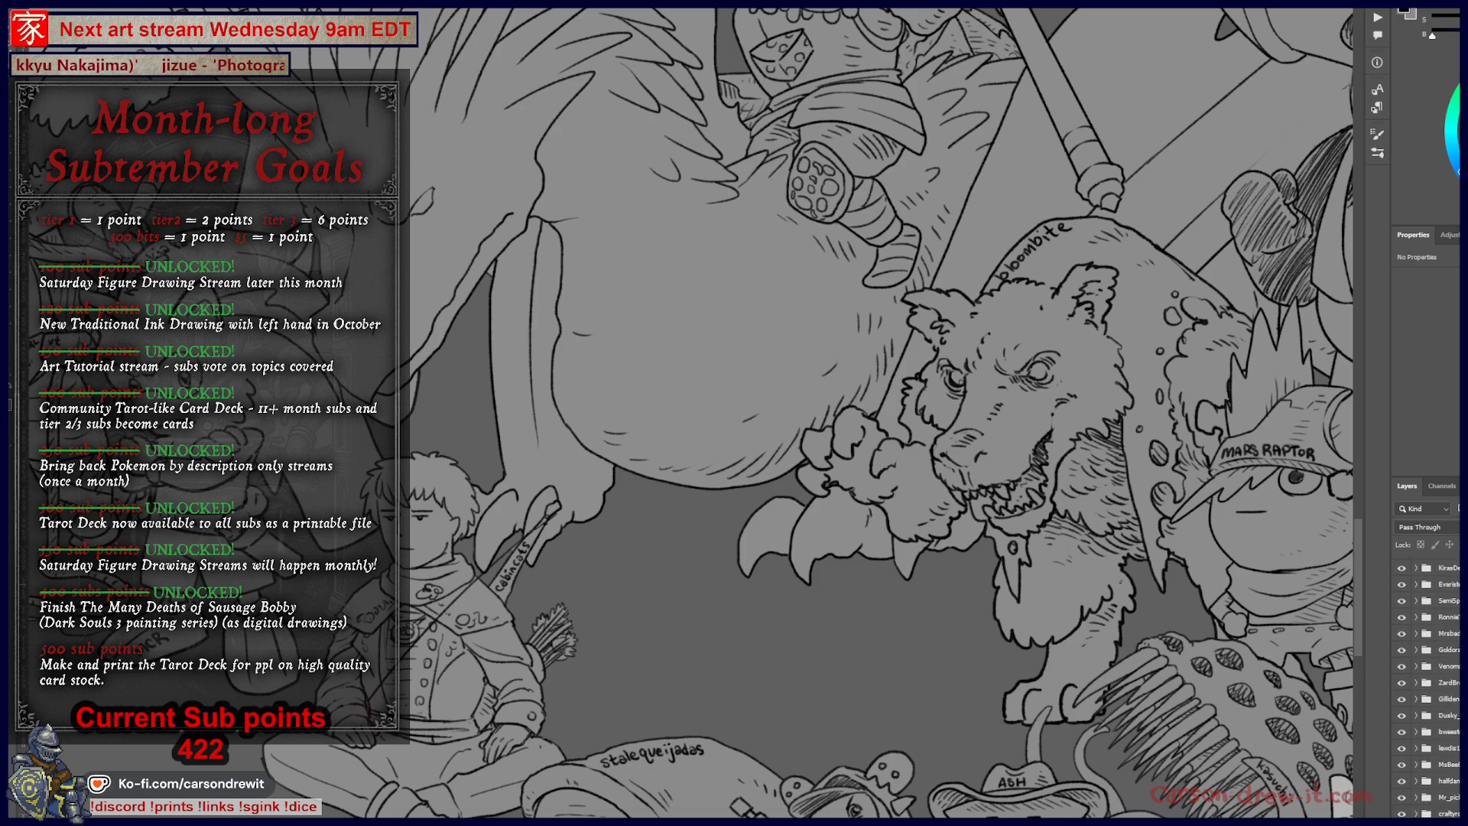
{"action": "scroll", "coordinate": [1426, 688], "scroll_direction": "down", "scroll_amount": 1}
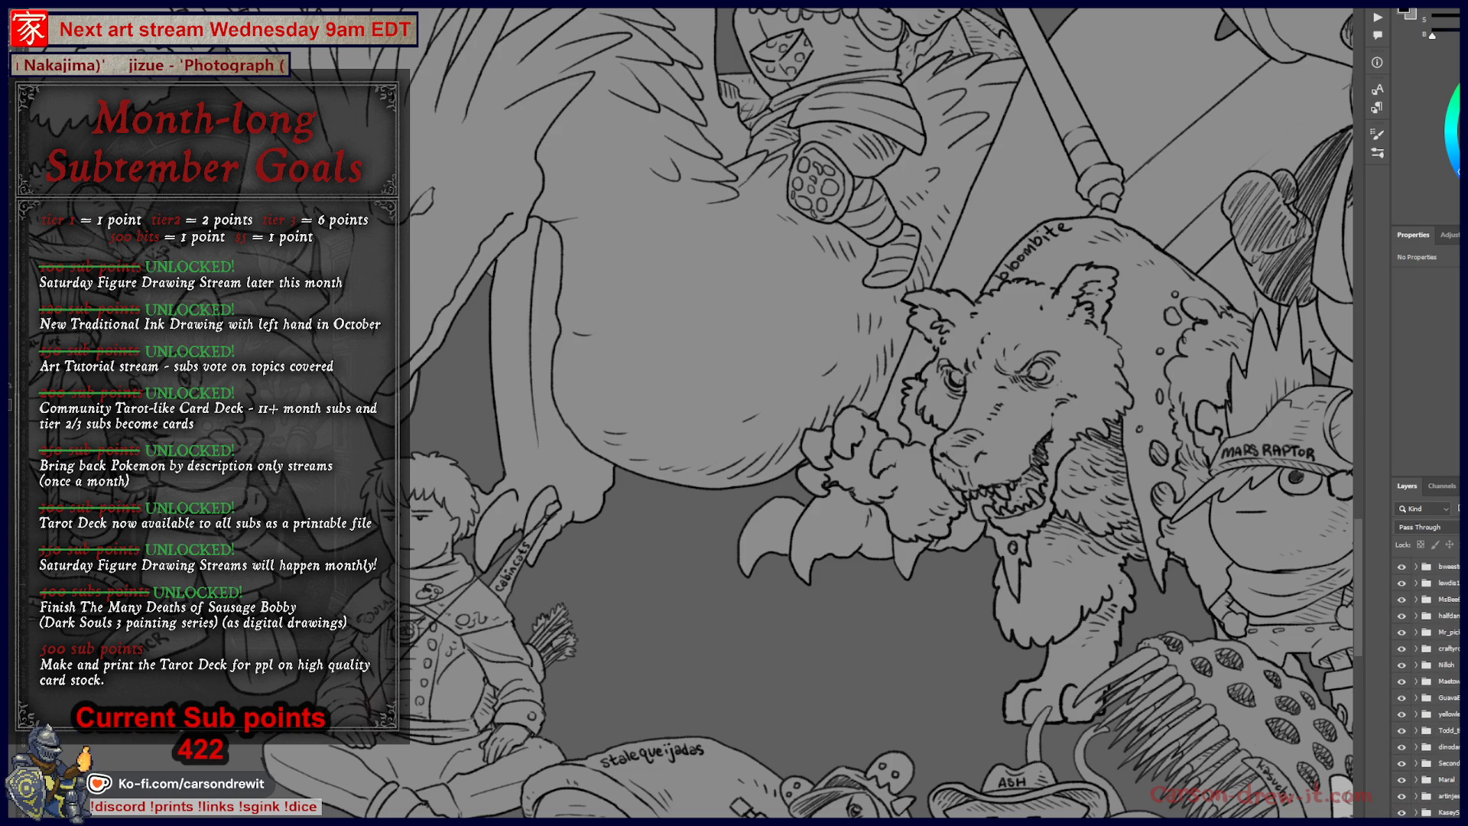
{"action": "scroll", "coordinate": [1426, 689], "scroll_direction": "down", "scroll_amount": 3}
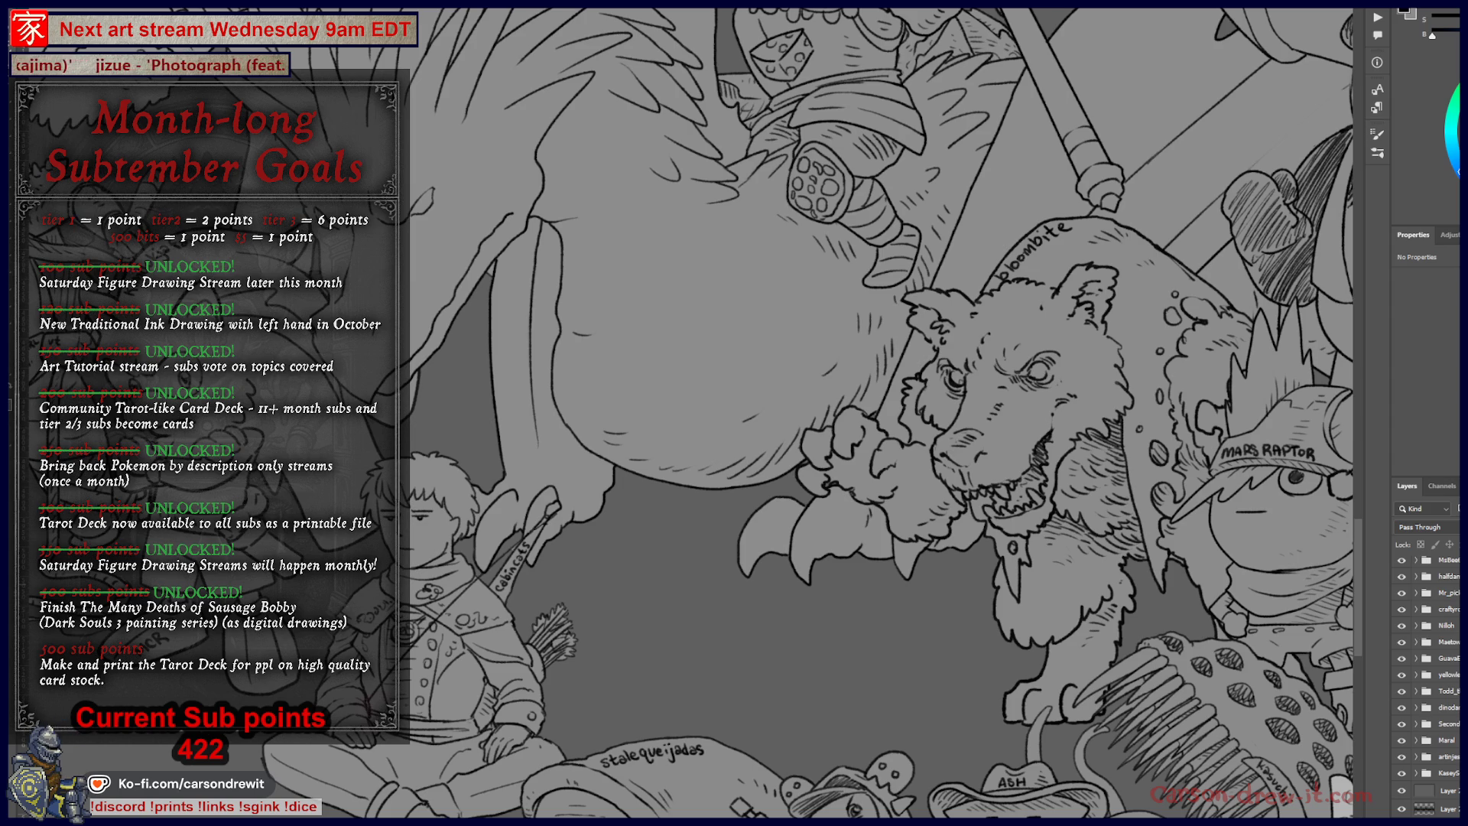
{"action": "left_click", "coordinate": [1449, 773], "text": "shift"}
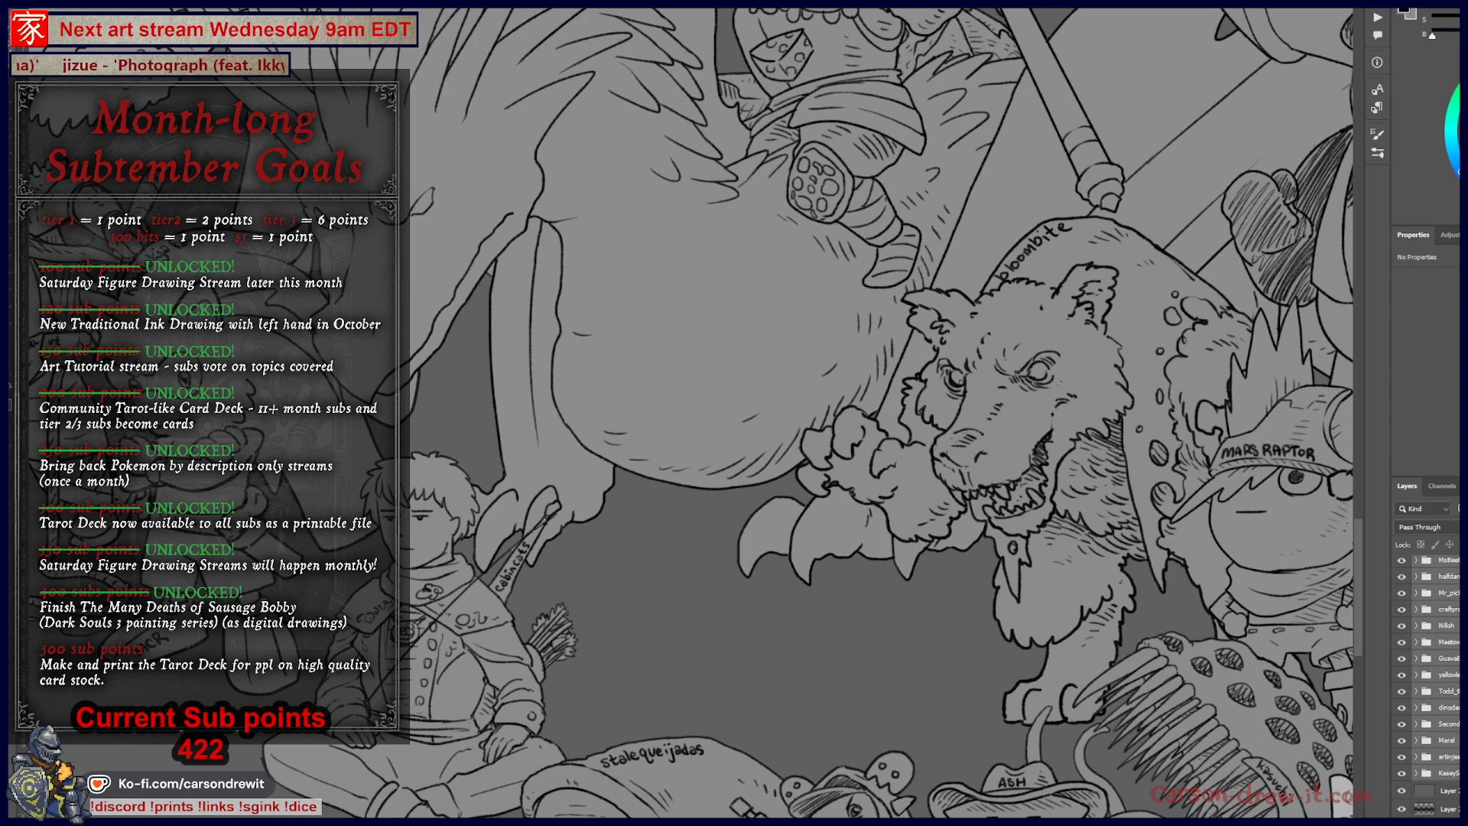
- Drop the selected crowd groups to 10% opacity and add a new empty sketching layer
{"action": "key", "text": "0"}
{"action": "key", "text": "0"}
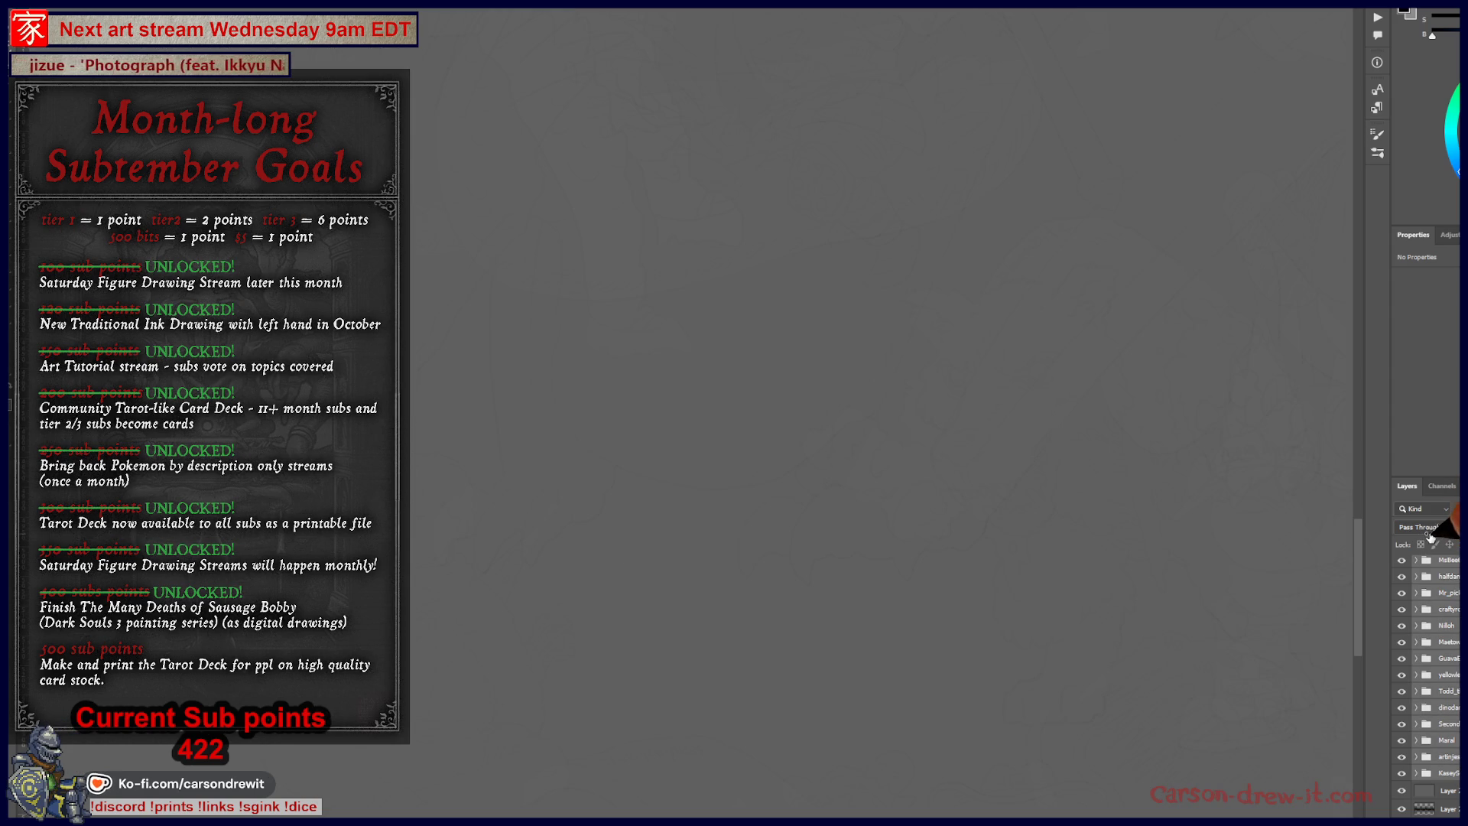
{"action": "key", "text": "1"}
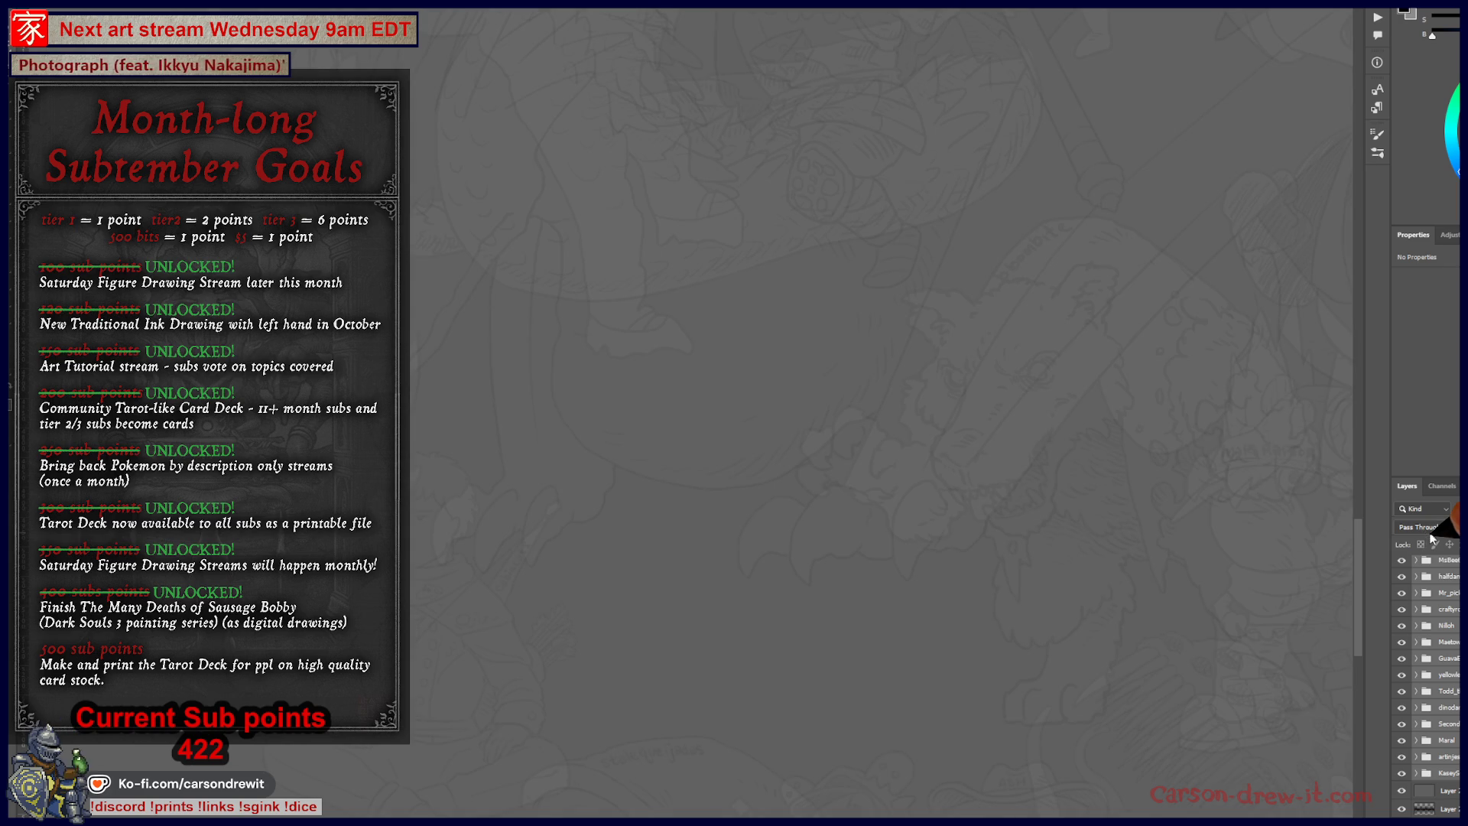
{"action": "scroll", "coordinate": [1426, 685], "scroll_direction": "up", "scroll_amount": 5}
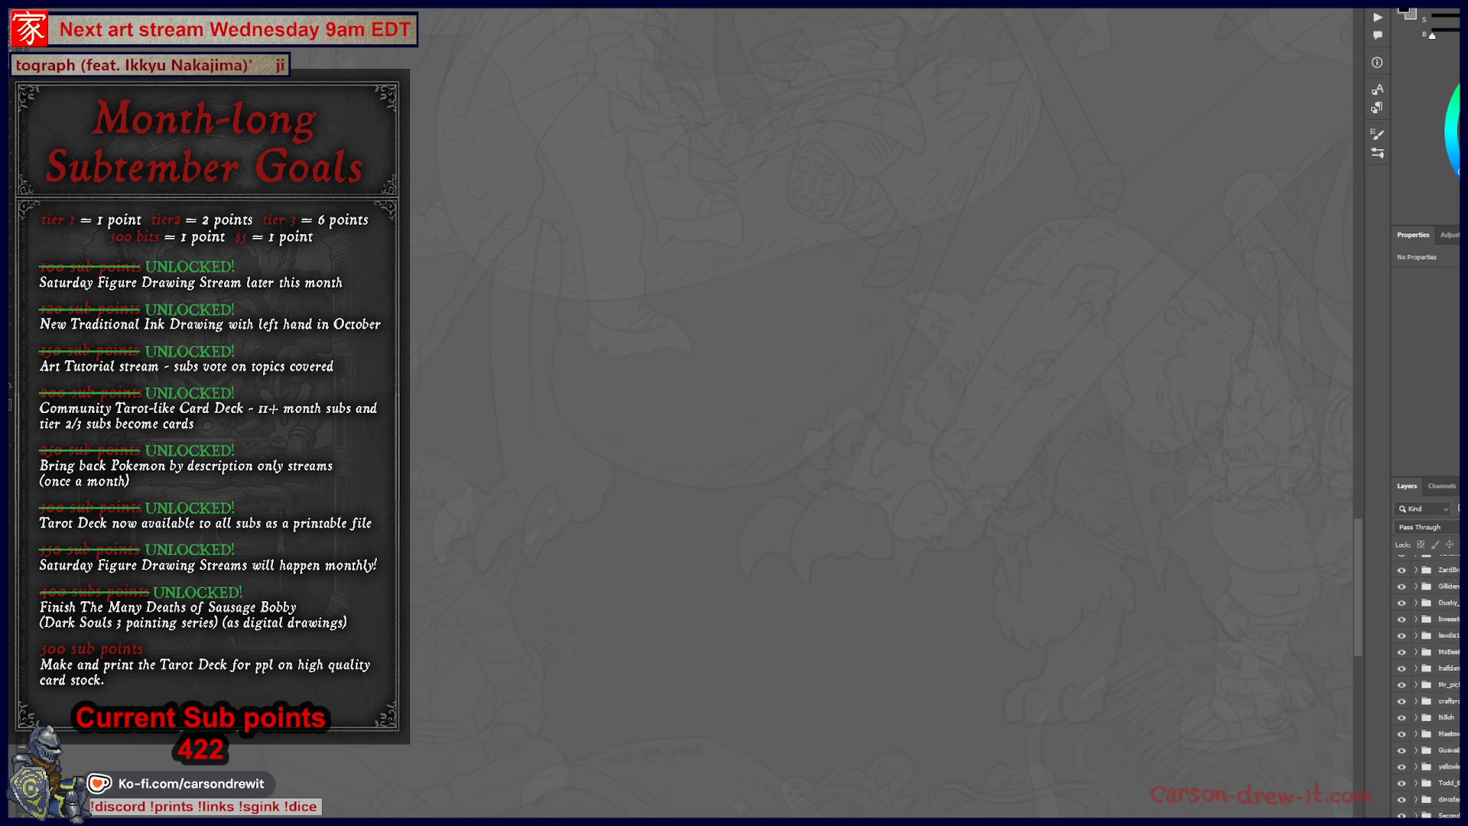
{"action": "scroll", "coordinate": [1426, 684], "scroll_direction": "up", "scroll_amount": 5}
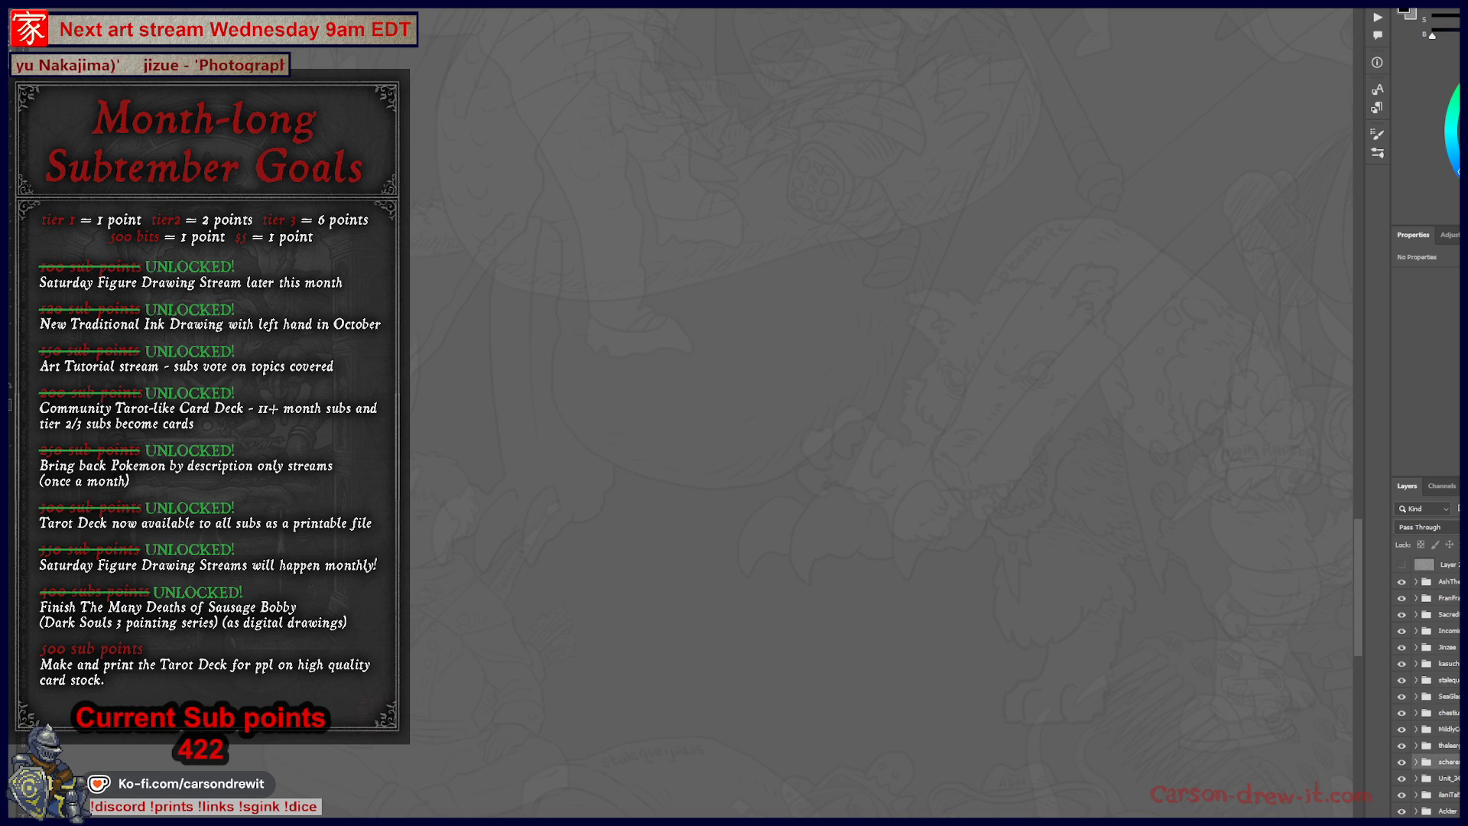
{"action": "scroll", "coordinate": [1426, 684], "scroll_direction": "down", "scroll_amount": 2}
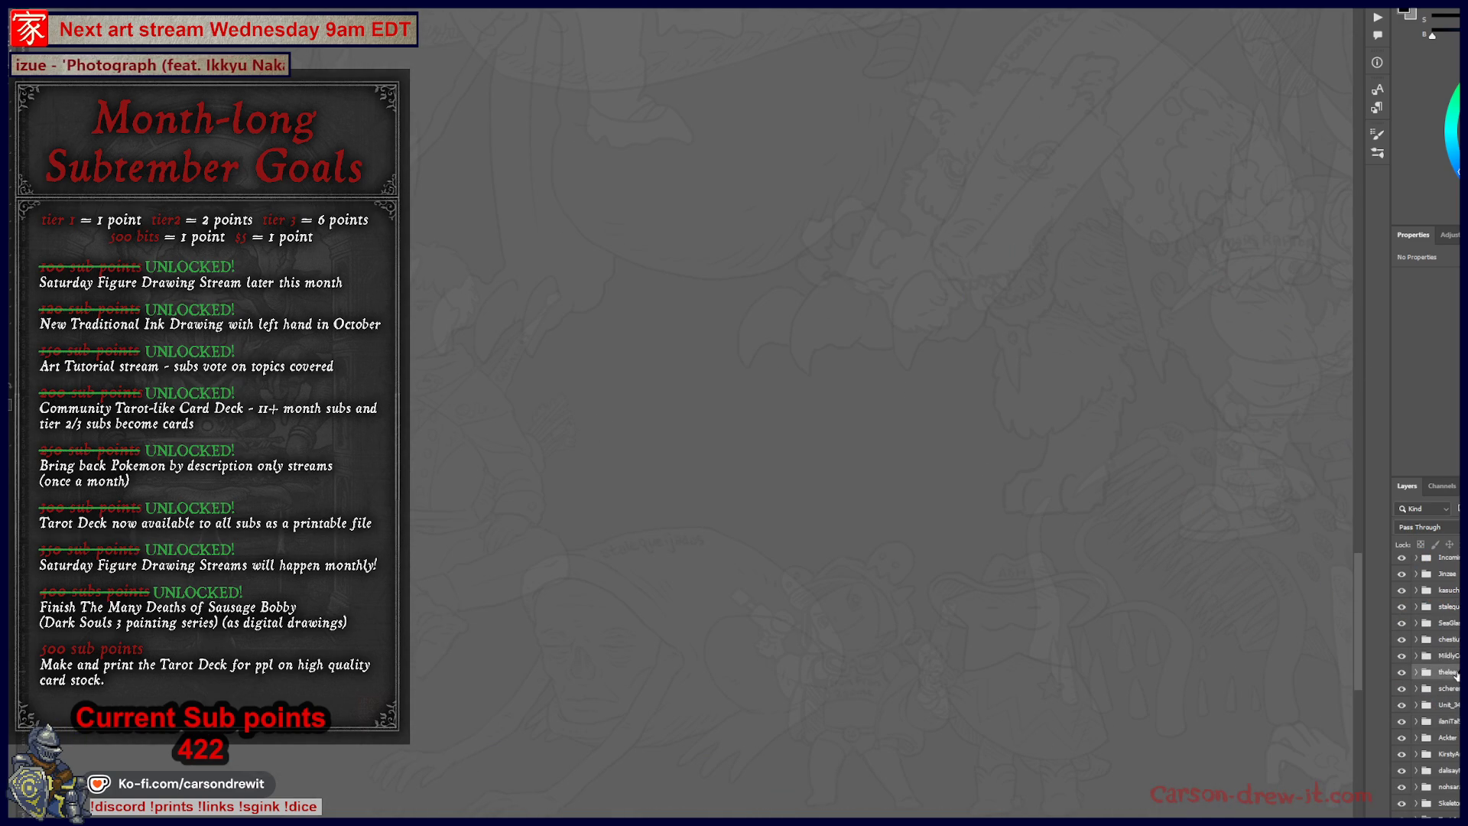
{"action": "scroll", "coordinate": [1426, 684], "scroll_direction": "down", "scroll_amount": 2}
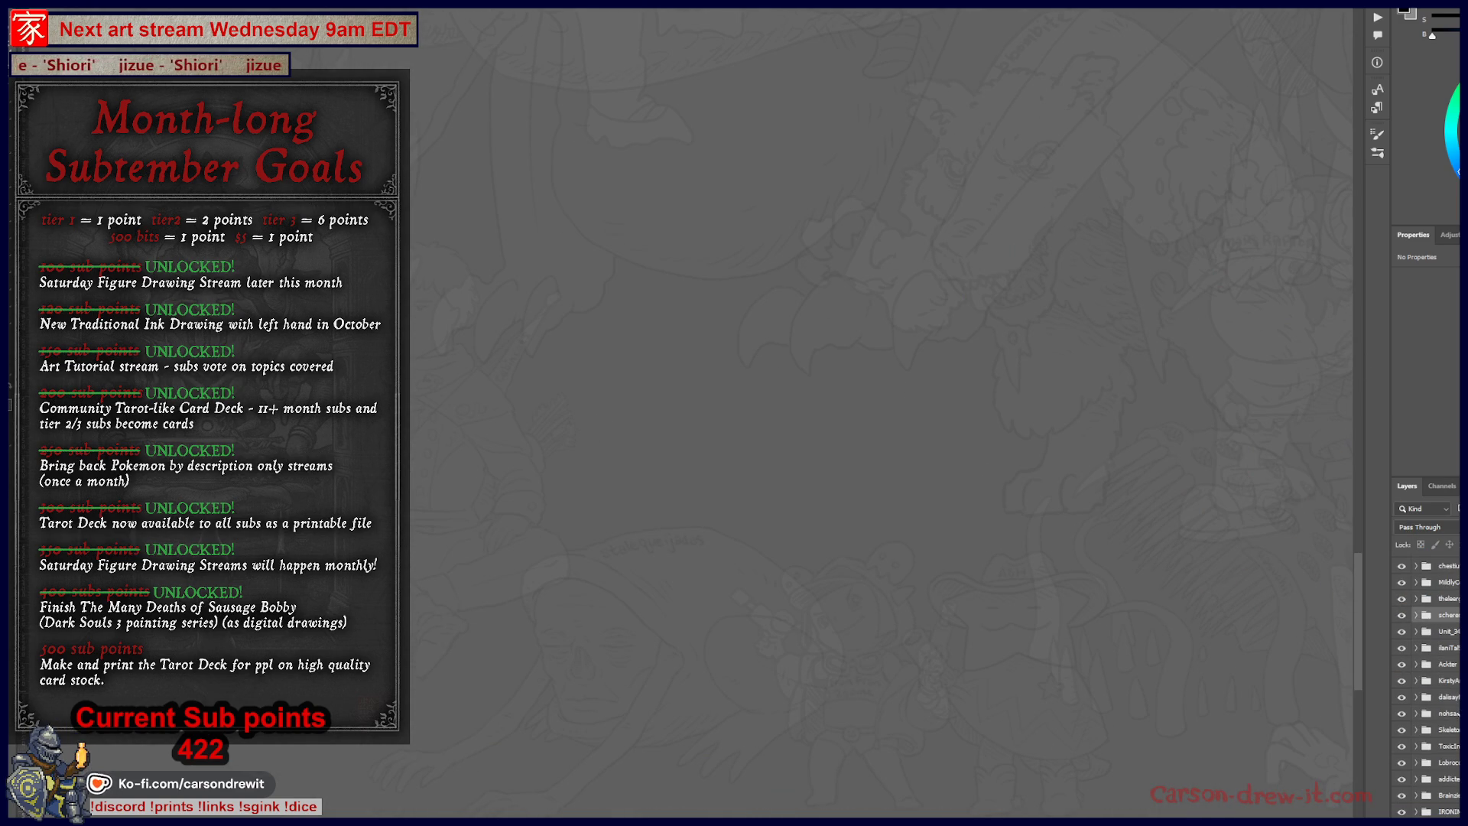
{"action": "scroll", "coordinate": [1427, 685], "scroll_direction": "down", "scroll_amount": 2}
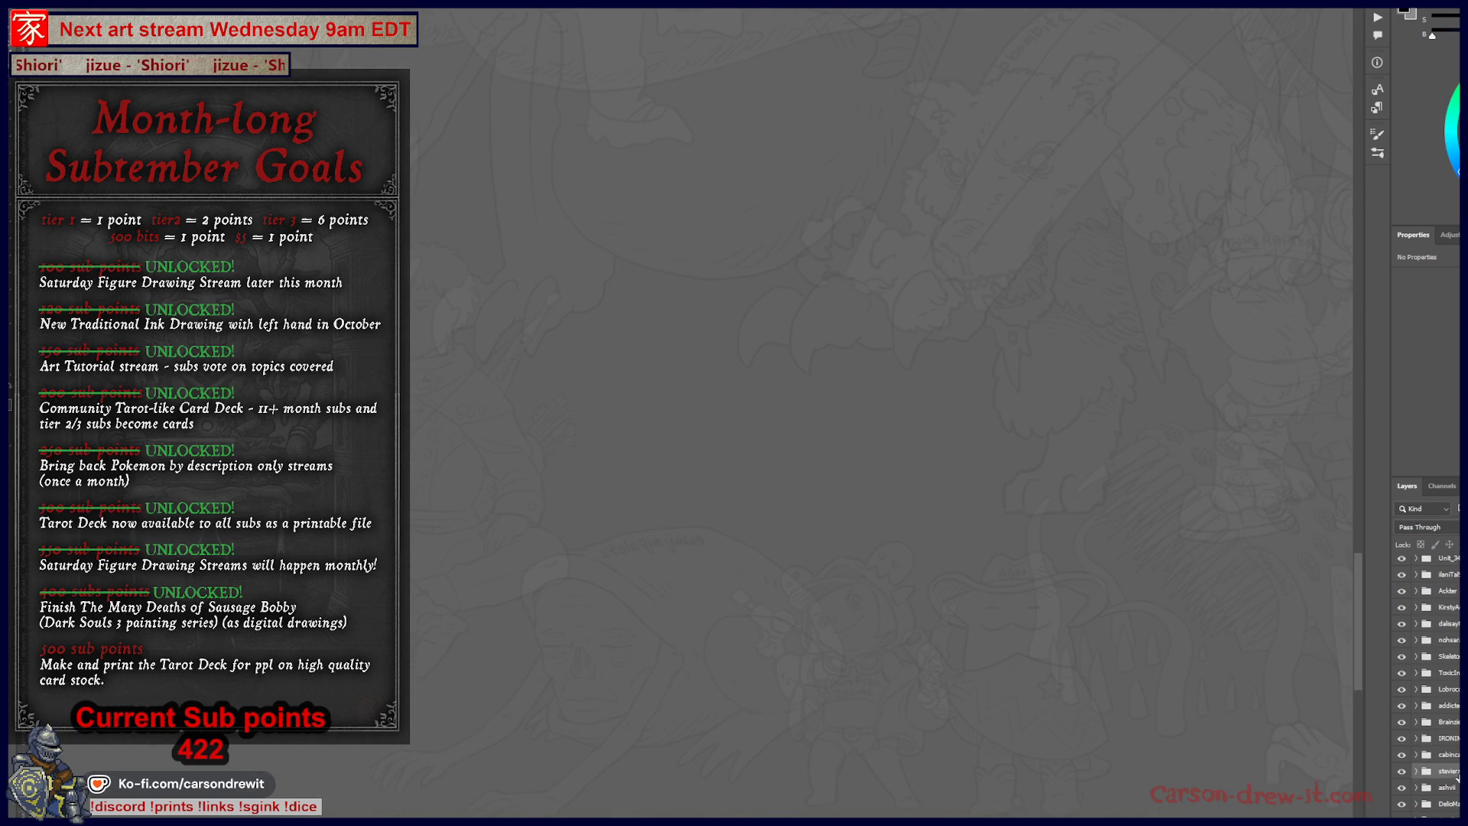
{"action": "key", "text": "ctrl+shift+alt+n"}
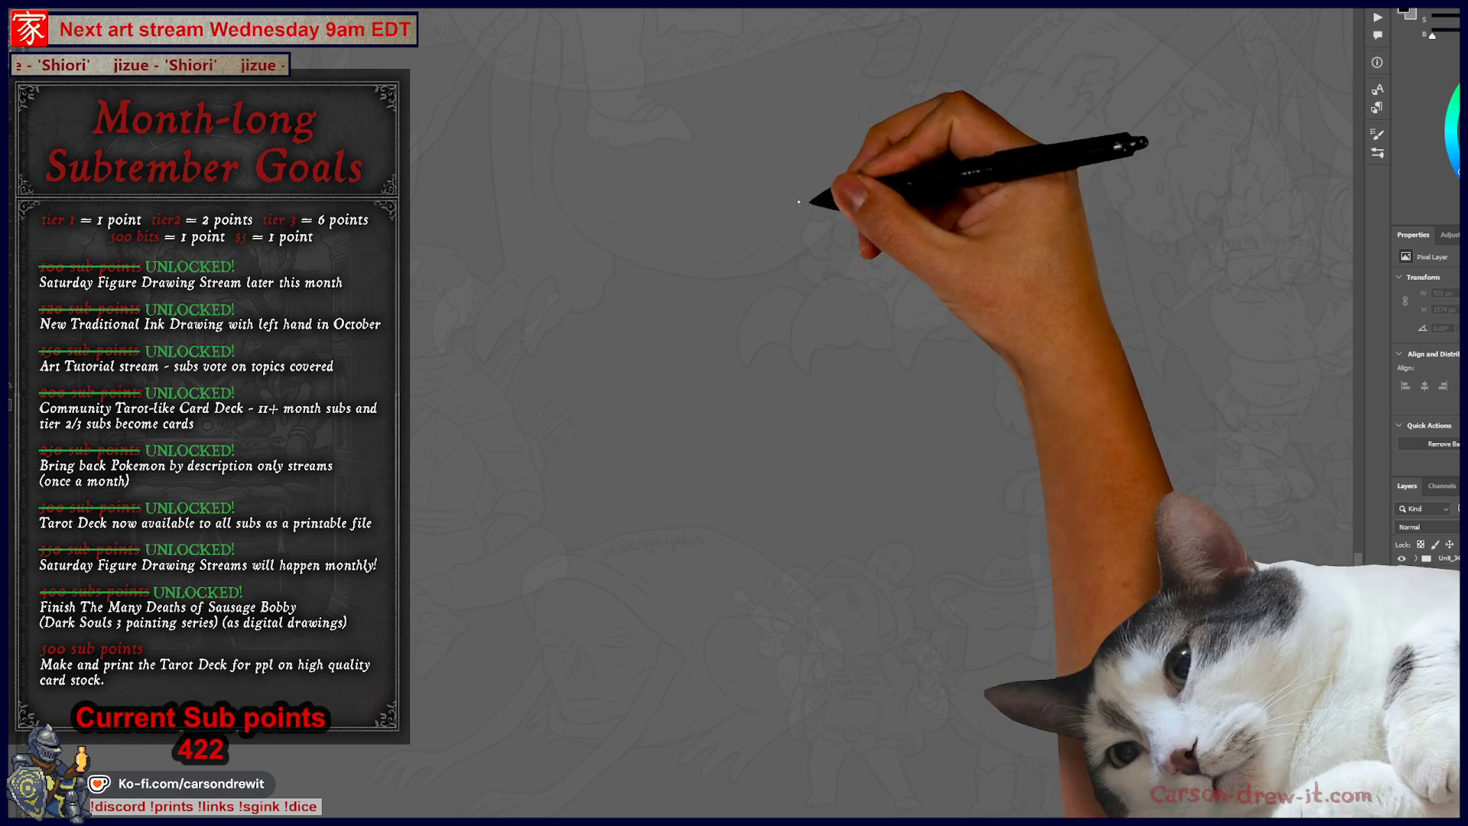
- Sketch a rough circle, a large outline arc and the figure's side lines
{"action": "left_click_drag", "start_coordinate": [670, 229], "coordinate": [673, 244]}
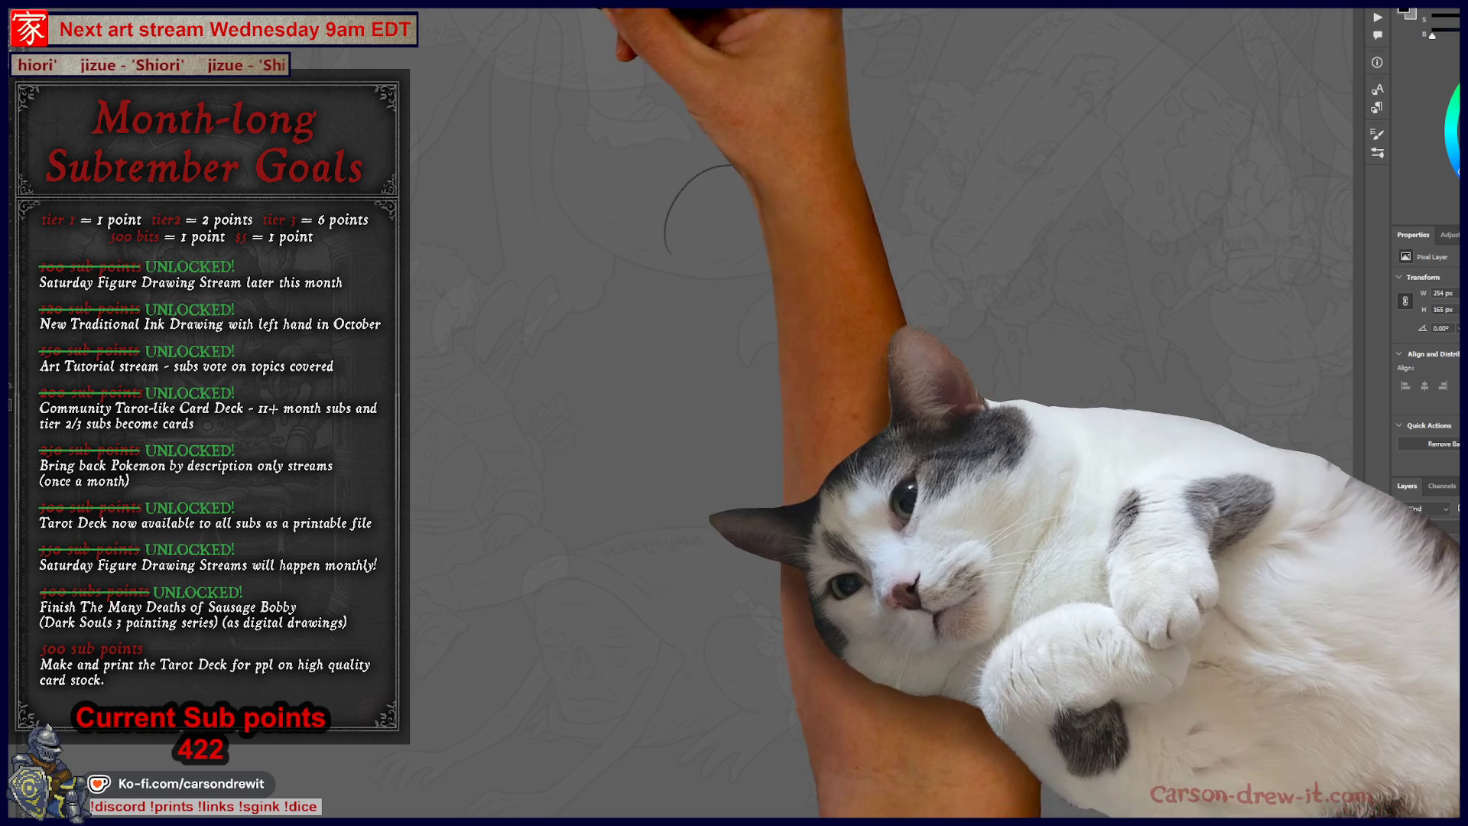
{"action": "mouse_move", "coordinate": [692, 181]}
{"action": "left_mouse_down"}
{"action": "mouse_move", "coordinate": [626, 252]}
{"action": "mouse_move", "coordinate": [610, 367]}
{"action": "left_mouse_up"}
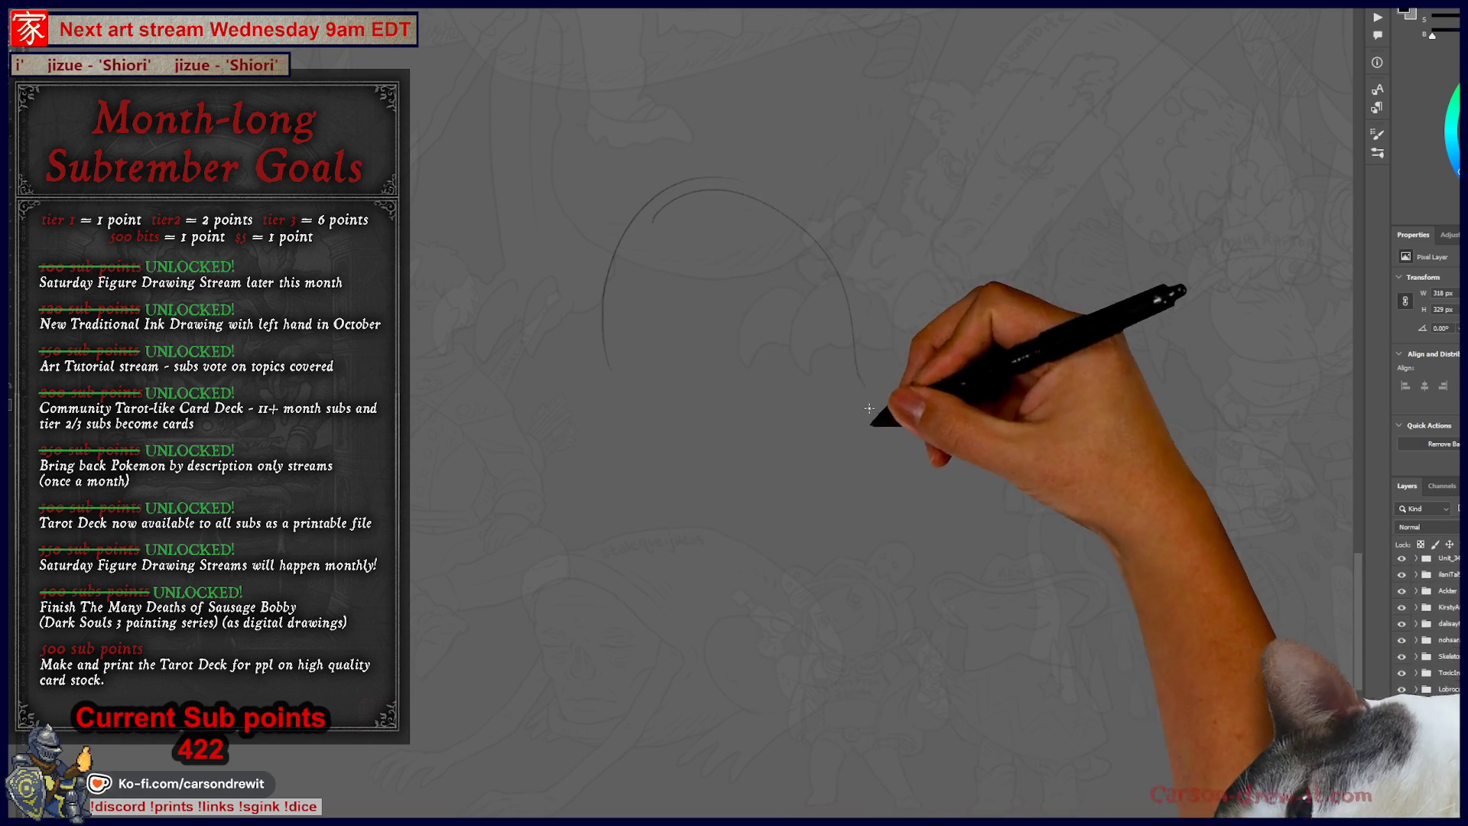
{"action": "left_click_drag", "start_coordinate": [612, 293], "coordinate": [579, 554]}
{"action": "left_click_drag", "start_coordinate": [654, 222], "coordinate": [859, 416]}
{"action": "mouse_move", "coordinate": [715, 179]}
{"action": "left_mouse_down"}
{"action": "mouse_move", "coordinate": [943, 459]}
{"action": "mouse_move", "coordinate": [970, 589]}
{"action": "mouse_move", "coordinate": [880, 642]}
{"action": "left_mouse_up"}
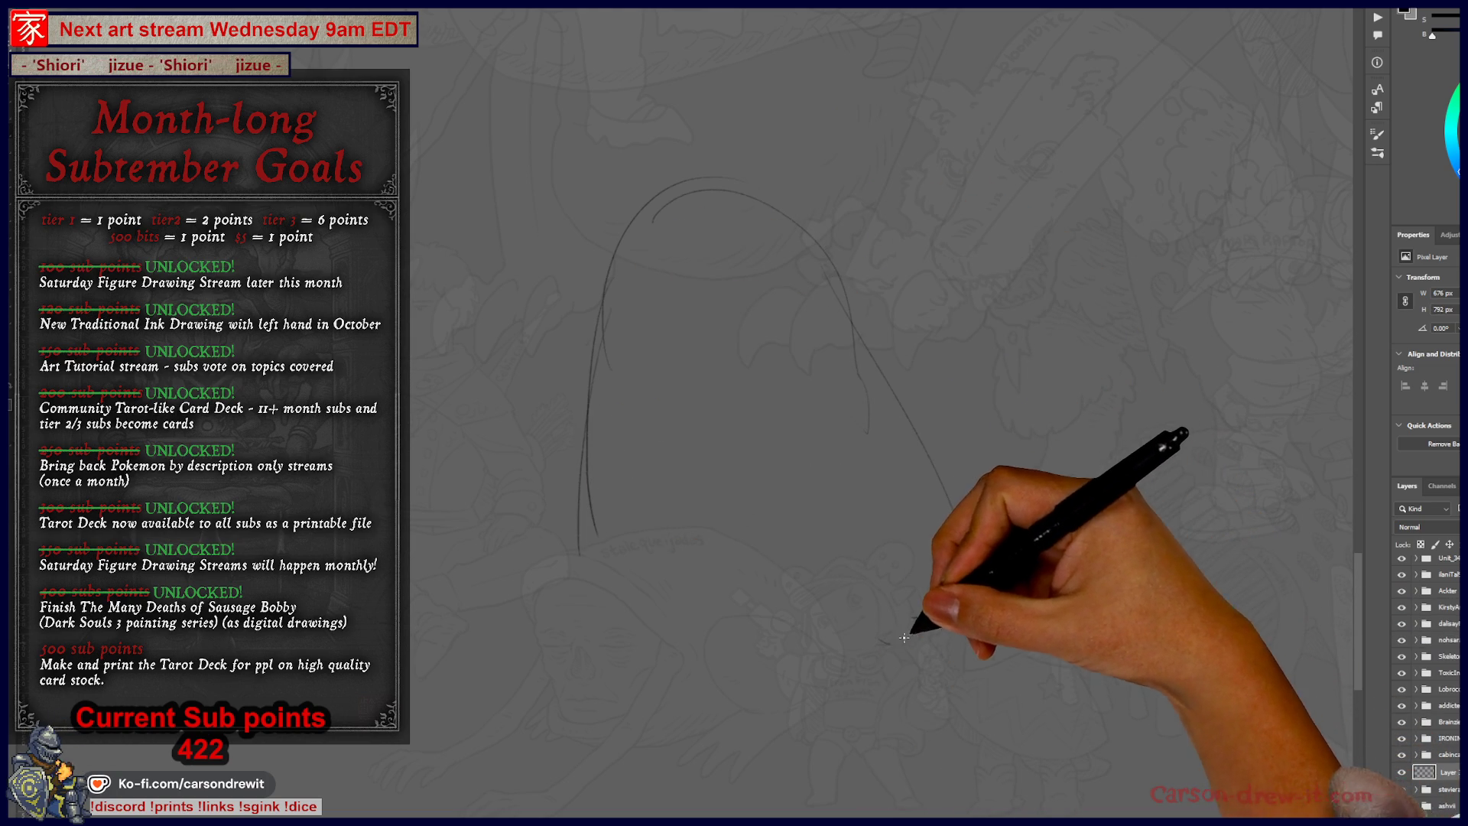
- Add arcs across the top, a second circle to the left, and the left head's pointed top
{"action": "left_click_drag", "start_coordinate": [640, 232], "coordinate": [759, 377]}
{"action": "left_click_drag", "start_coordinate": [725, 425], "coordinate": [888, 338]}
{"action": "left_click_drag", "start_coordinate": [774, 366], "coordinate": [879, 348]}
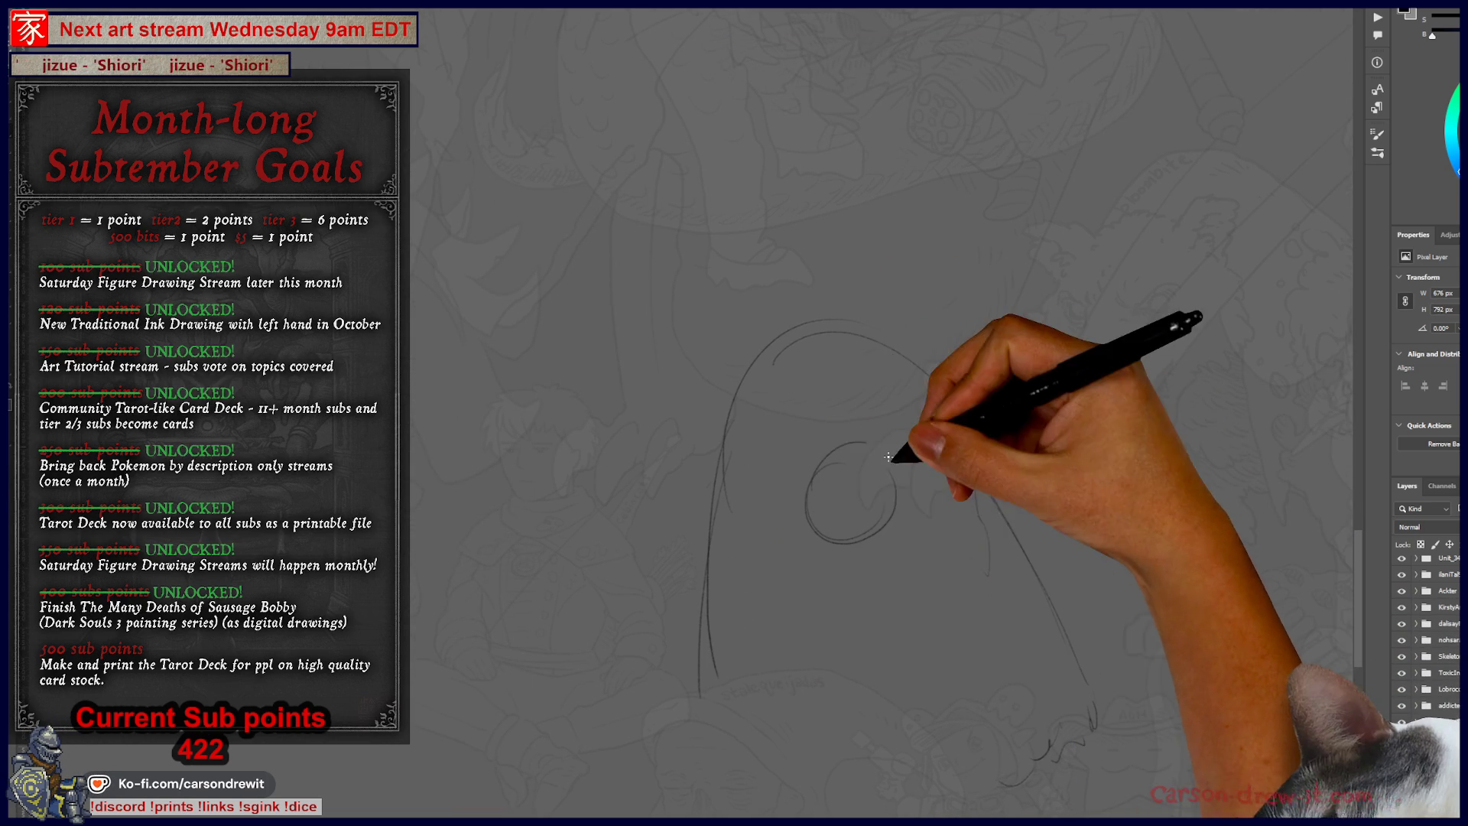
{"action": "mouse_move", "coordinate": [788, 397]}
{"action": "left_mouse_down"}
{"action": "mouse_move", "coordinate": [761, 471]}
{"action": "mouse_move", "coordinate": [707, 397]}
{"action": "mouse_move", "coordinate": [753, 385]}
{"action": "left_mouse_up"}
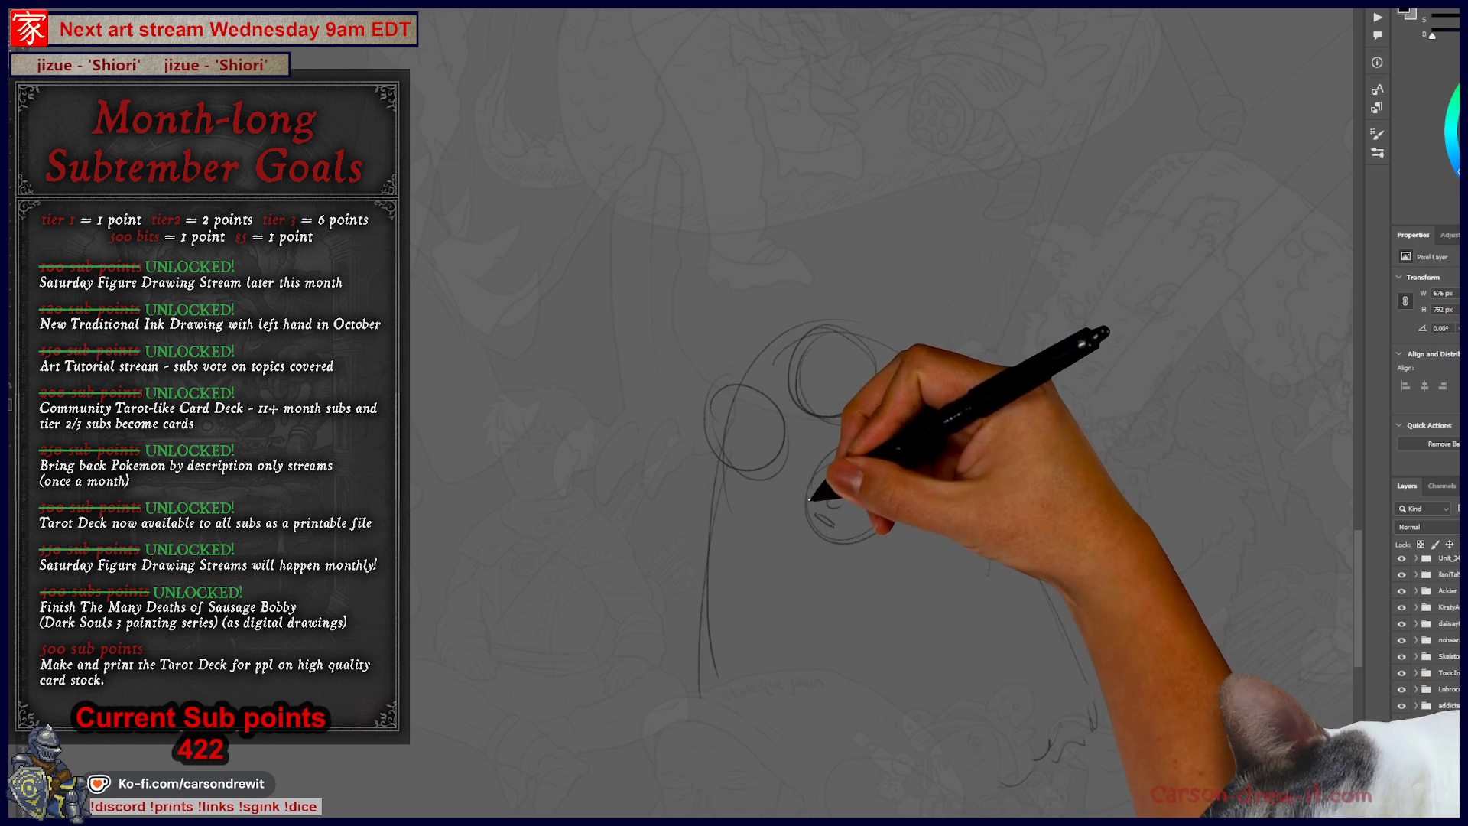
{"action": "left_click_drag", "start_coordinate": [806, 499], "coordinate": [799, 522]}
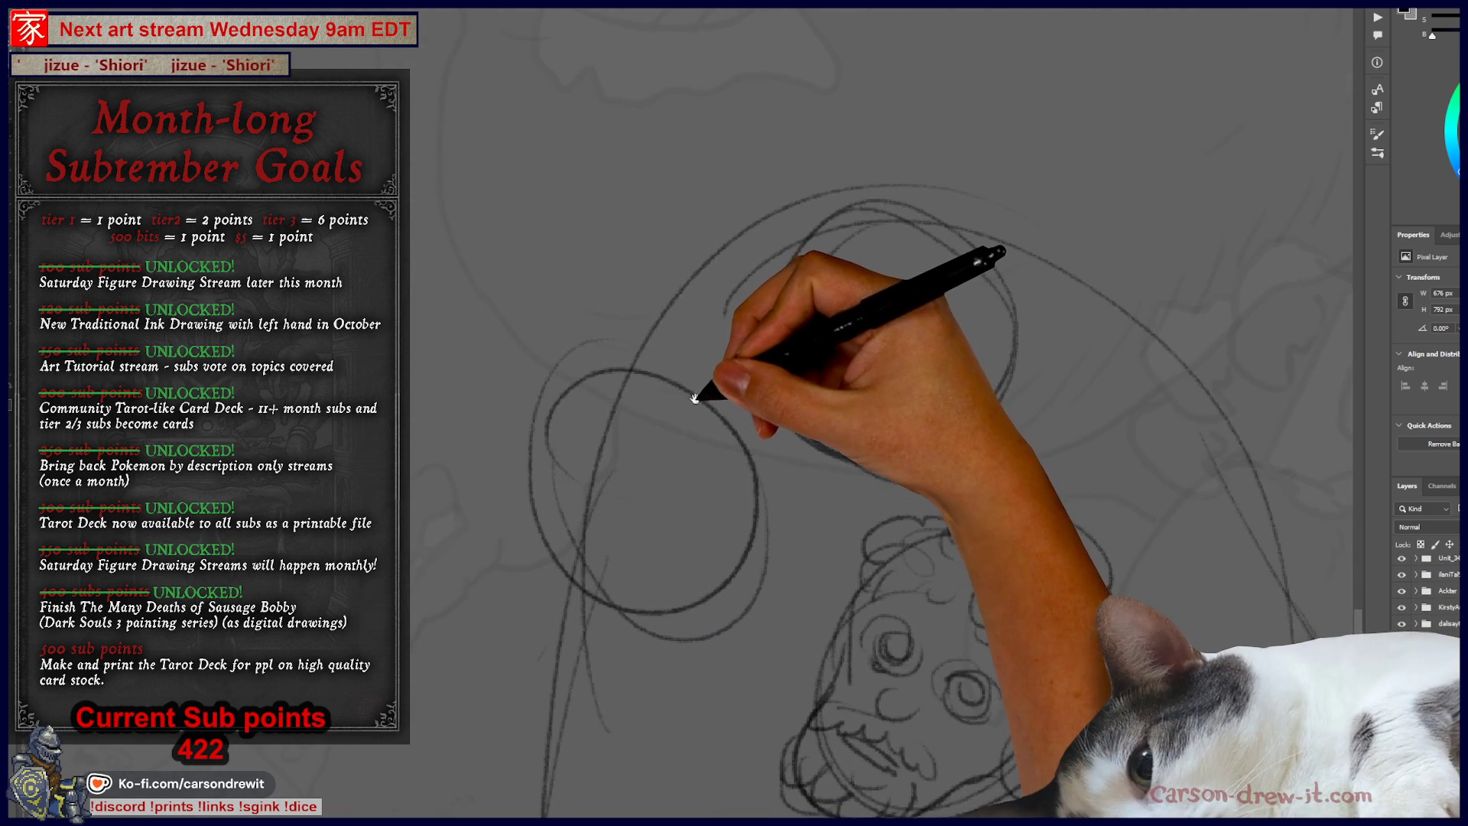
{"action": "mouse_move", "coordinate": [673, 400]}
{"action": "left_mouse_down"}
{"action": "mouse_move", "coordinate": [518, 492]}
{"action": "mouse_move", "coordinate": [557, 328]}
{"action": "mouse_move", "coordinate": [550, 374]}
{"action": "mouse_move", "coordinate": [590, 328]}
{"action": "mouse_move", "coordinate": [727, 584]}
{"action": "mouse_move", "coordinate": [679, 601]}
{"action": "left_mouse_up"}
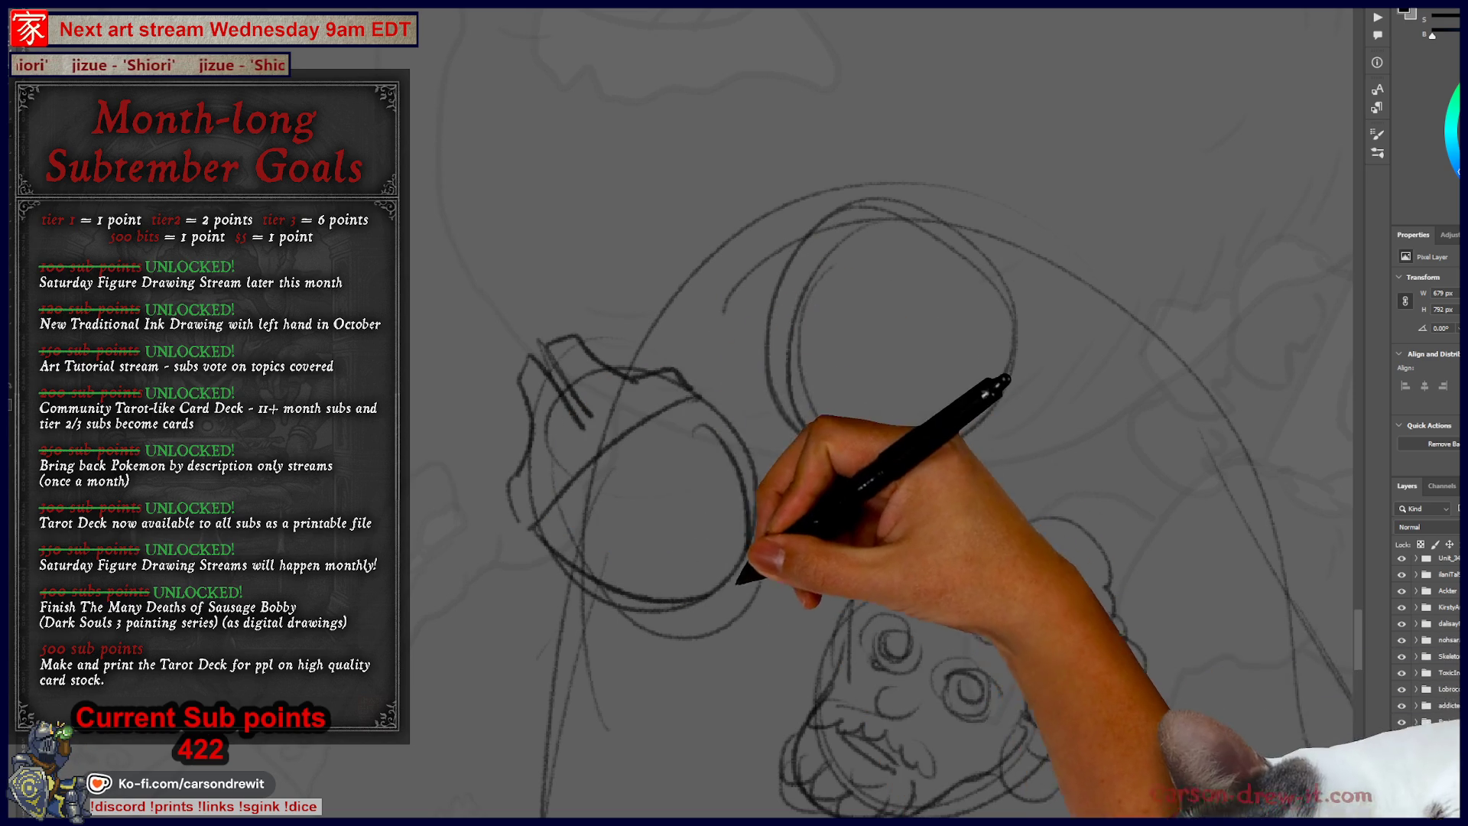
- Draw oval eyes on the masked face and two eyes on the upper head's face
{"action": "left_click_drag", "start_coordinate": [591, 499], "coordinate": [584, 508]}
{"action": "mouse_move", "coordinate": [642, 457]}
{"action": "left_mouse_down"}
{"action": "mouse_move", "coordinate": [646, 514]}
{"action": "mouse_move", "coordinate": [629, 514]}
{"action": "mouse_move", "coordinate": [678, 600]}
{"action": "mouse_move", "coordinate": [665, 551]}
{"action": "left_mouse_up"}
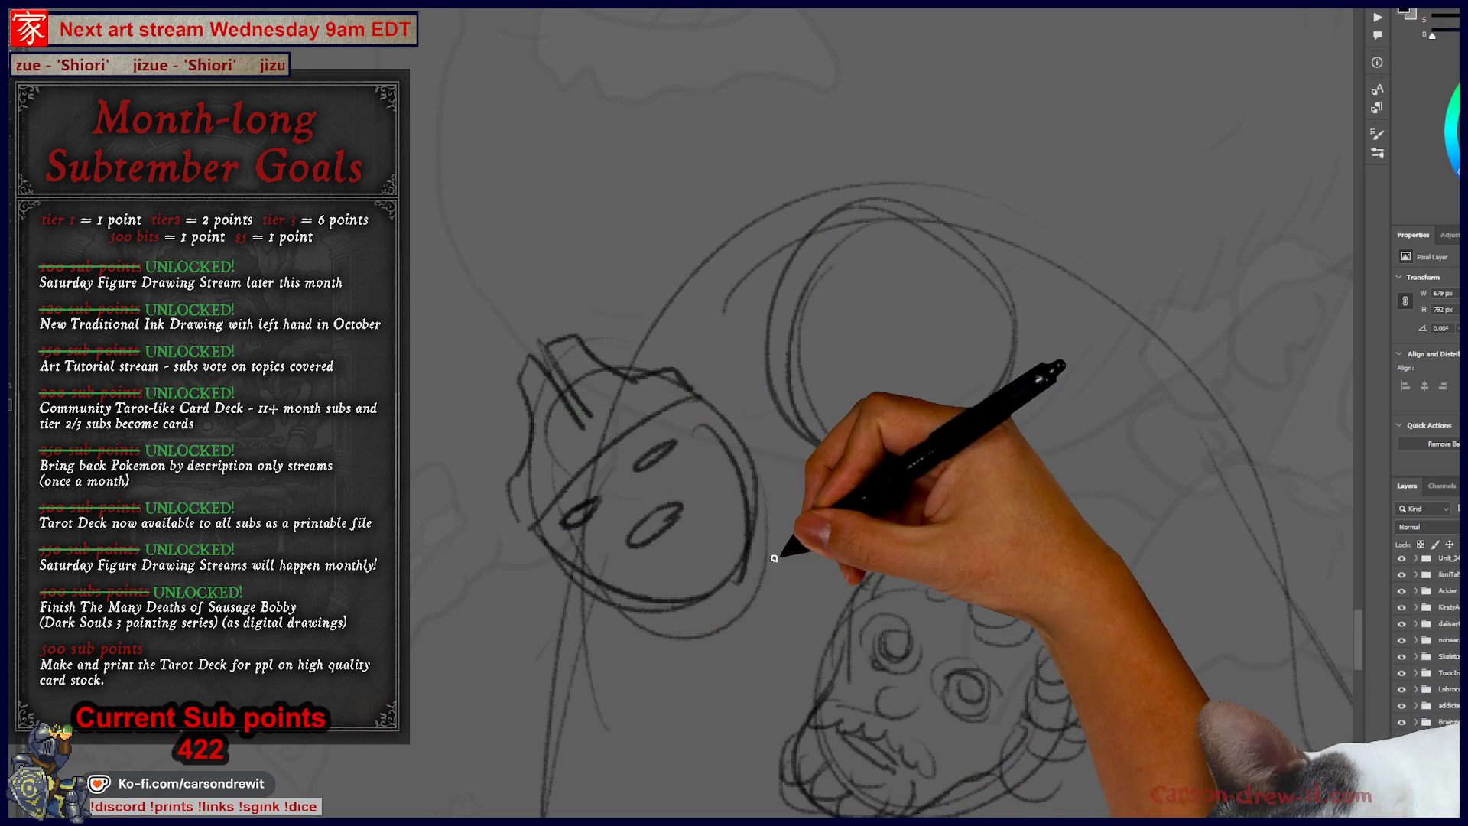
{"action": "mouse_move", "coordinate": [825, 548]}
{"action": "left_mouse_down"}
{"action": "mouse_move", "coordinate": [862, 525]}
{"action": "mouse_move", "coordinate": [750, 254]}
{"action": "left_mouse_up"}
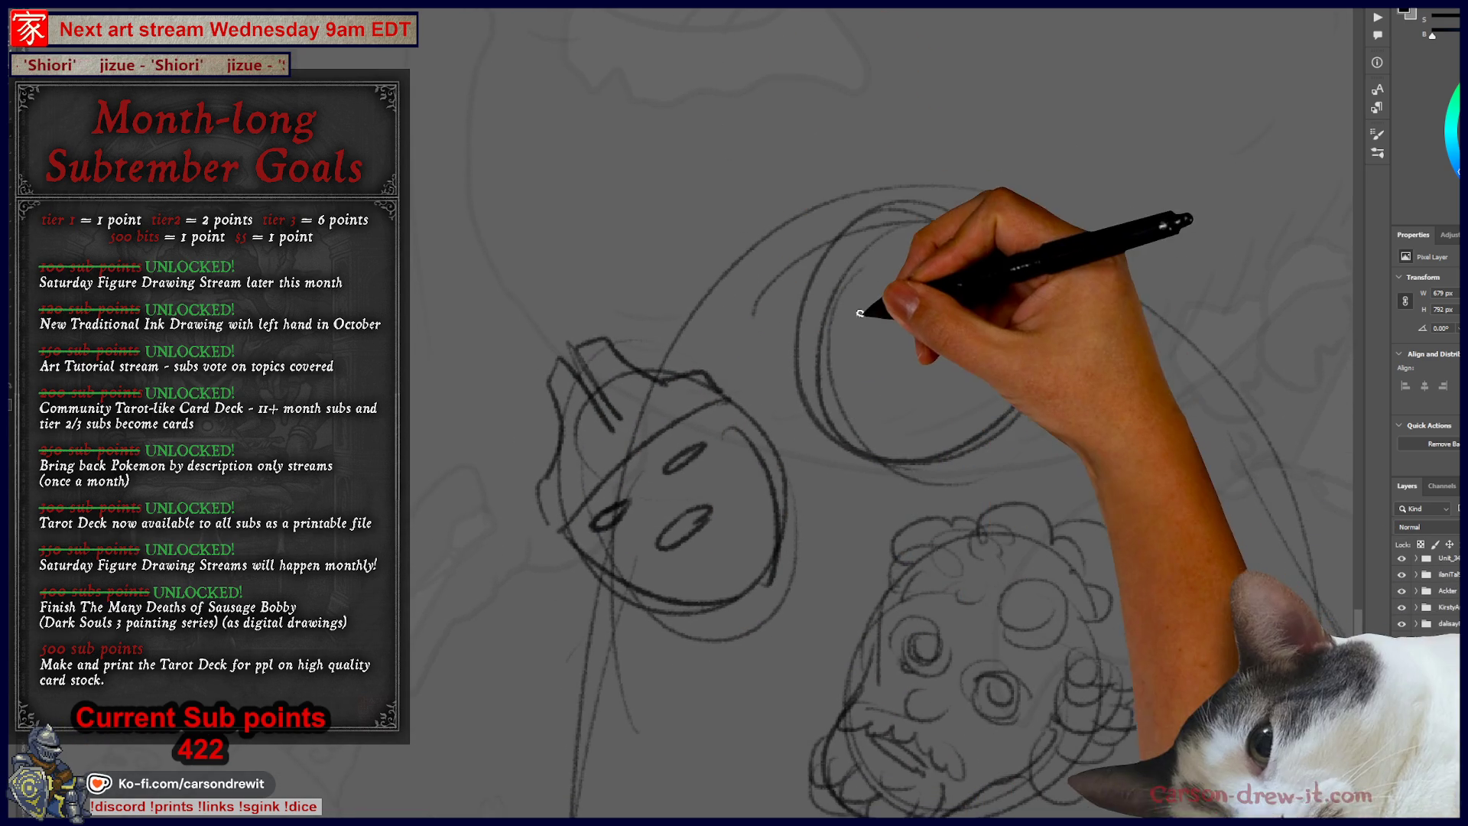
{"action": "mouse_move", "coordinate": [849, 317]}
{"action": "left_mouse_down"}
{"action": "mouse_move", "coordinate": [869, 326]}
{"action": "mouse_move", "coordinate": [858, 339]}
{"action": "left_mouse_up"}
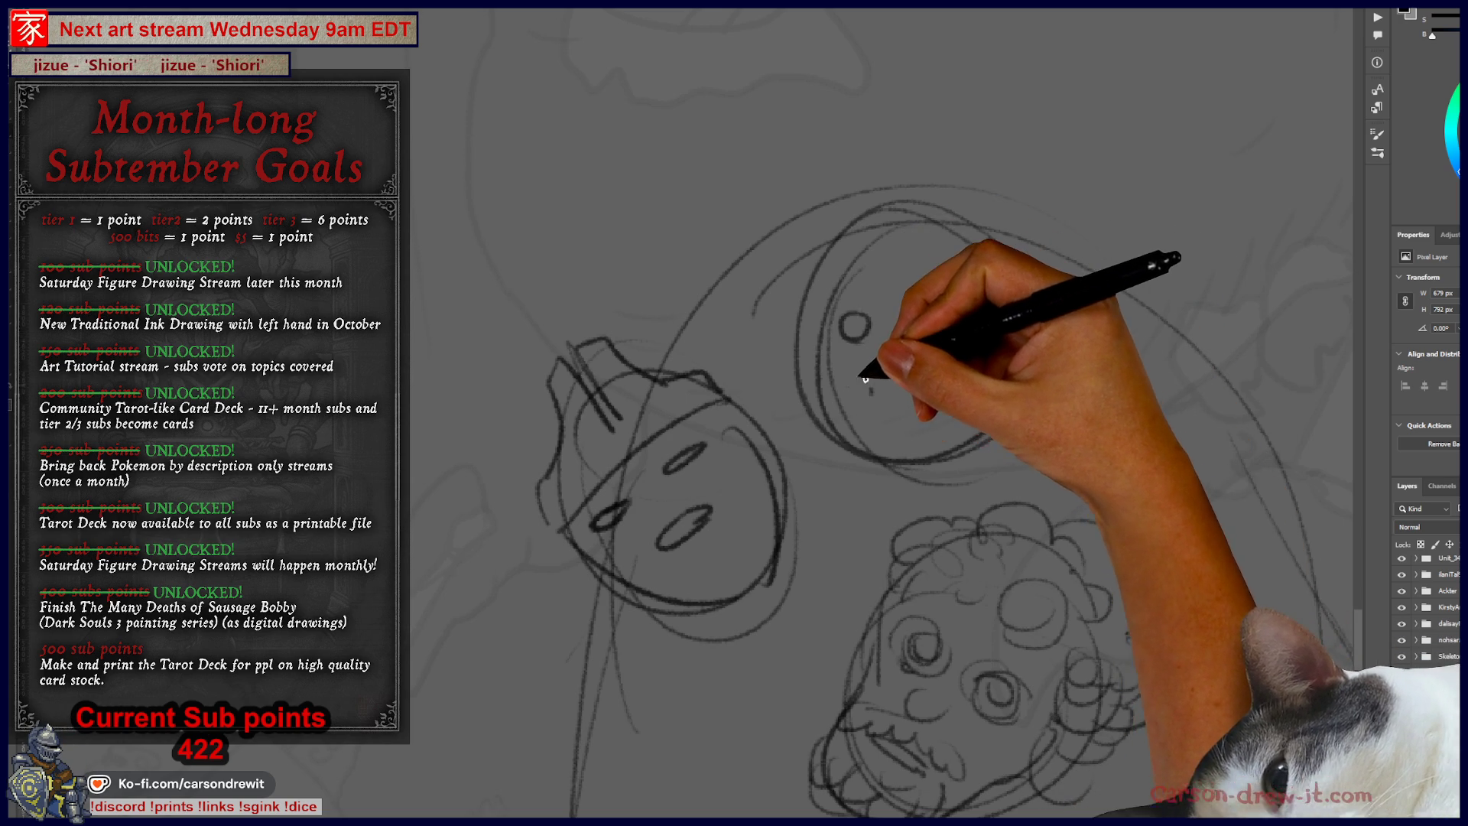
{"action": "mouse_move", "coordinate": [849, 409]}
{"action": "left_mouse_down"}
{"action": "mouse_move", "coordinate": [899, 407]}
{"action": "mouse_move", "coordinate": [885, 415]}
{"action": "left_mouse_up"}
{"action": "left_click_drag", "start_coordinate": [928, 352], "coordinate": [936, 353]}
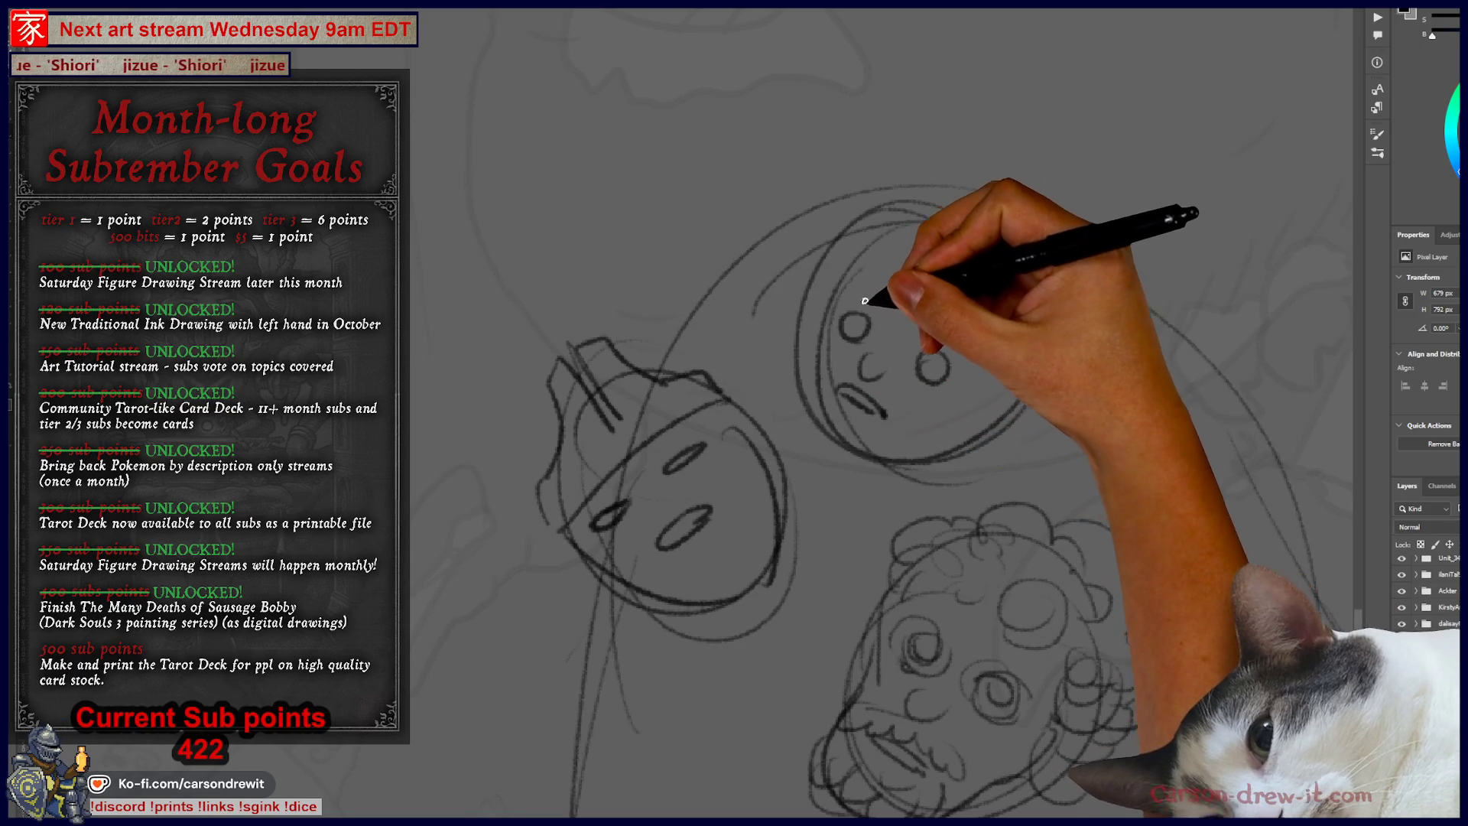
- Add hair curls around the upper face and a small smile
{"action": "mouse_move", "coordinate": [893, 269]}
{"action": "left_mouse_down"}
{"action": "mouse_move", "coordinate": [943, 289]}
{"action": "mouse_move", "coordinate": [928, 275]}
{"action": "left_mouse_up"}
{"action": "mouse_move", "coordinate": [940, 336]}
{"action": "left_mouse_down"}
{"action": "mouse_move", "coordinate": [994, 341]}
{"action": "mouse_move", "coordinate": [998, 310]}
{"action": "left_mouse_up"}
{"action": "mouse_move", "coordinate": [822, 260]}
{"action": "left_mouse_down"}
{"action": "mouse_move", "coordinate": [871, 163]}
{"action": "mouse_move", "coordinate": [1044, 236]}
{"action": "mouse_move", "coordinate": [1069, 380]}
{"action": "left_mouse_up"}
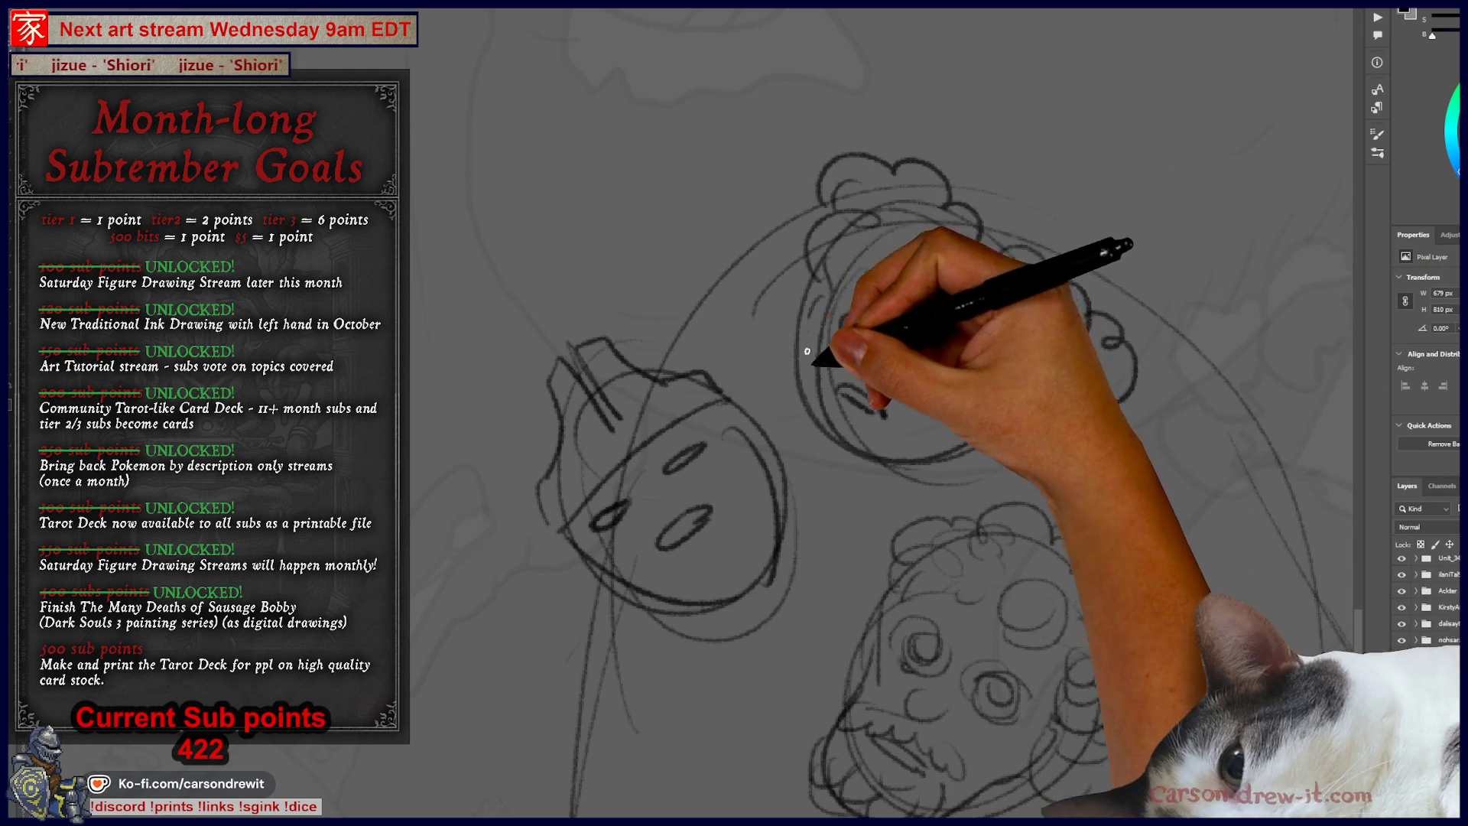
{"action": "left_click_drag", "start_coordinate": [965, 393], "coordinate": [989, 399]}
{"action": "left_click_drag", "start_coordinate": [961, 413], "coordinate": [1022, 290]}
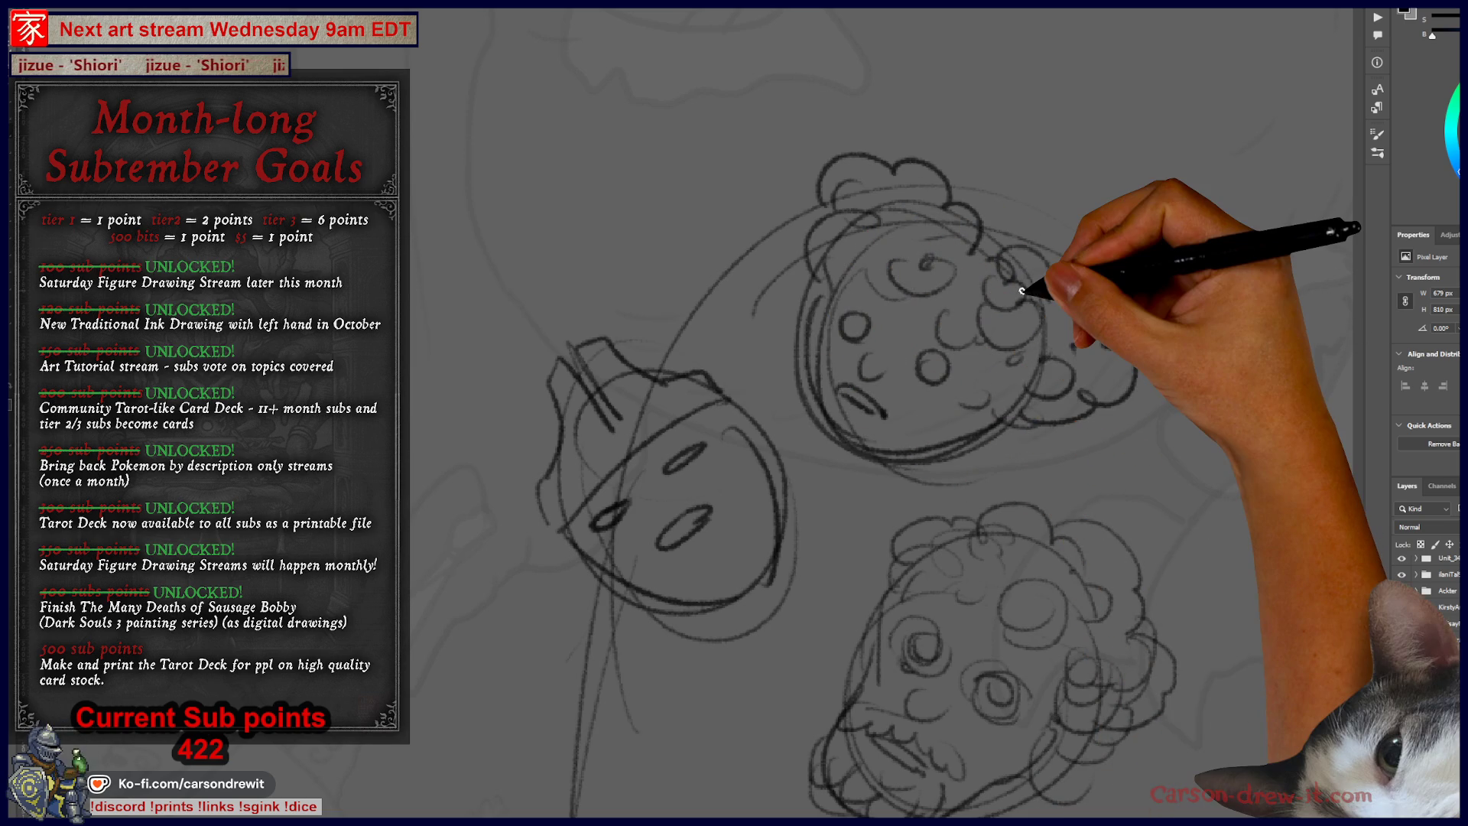
- Draw long radiating lines above the heads, including strokes at the right
{"action": "mouse_move", "coordinate": [813, 558]}
{"action": "left_mouse_down"}
{"action": "mouse_move", "coordinate": [655, 420]}
{"action": "mouse_move", "coordinate": [846, 426]}
{"action": "mouse_move", "coordinate": [816, 475]}
{"action": "left_mouse_up"}
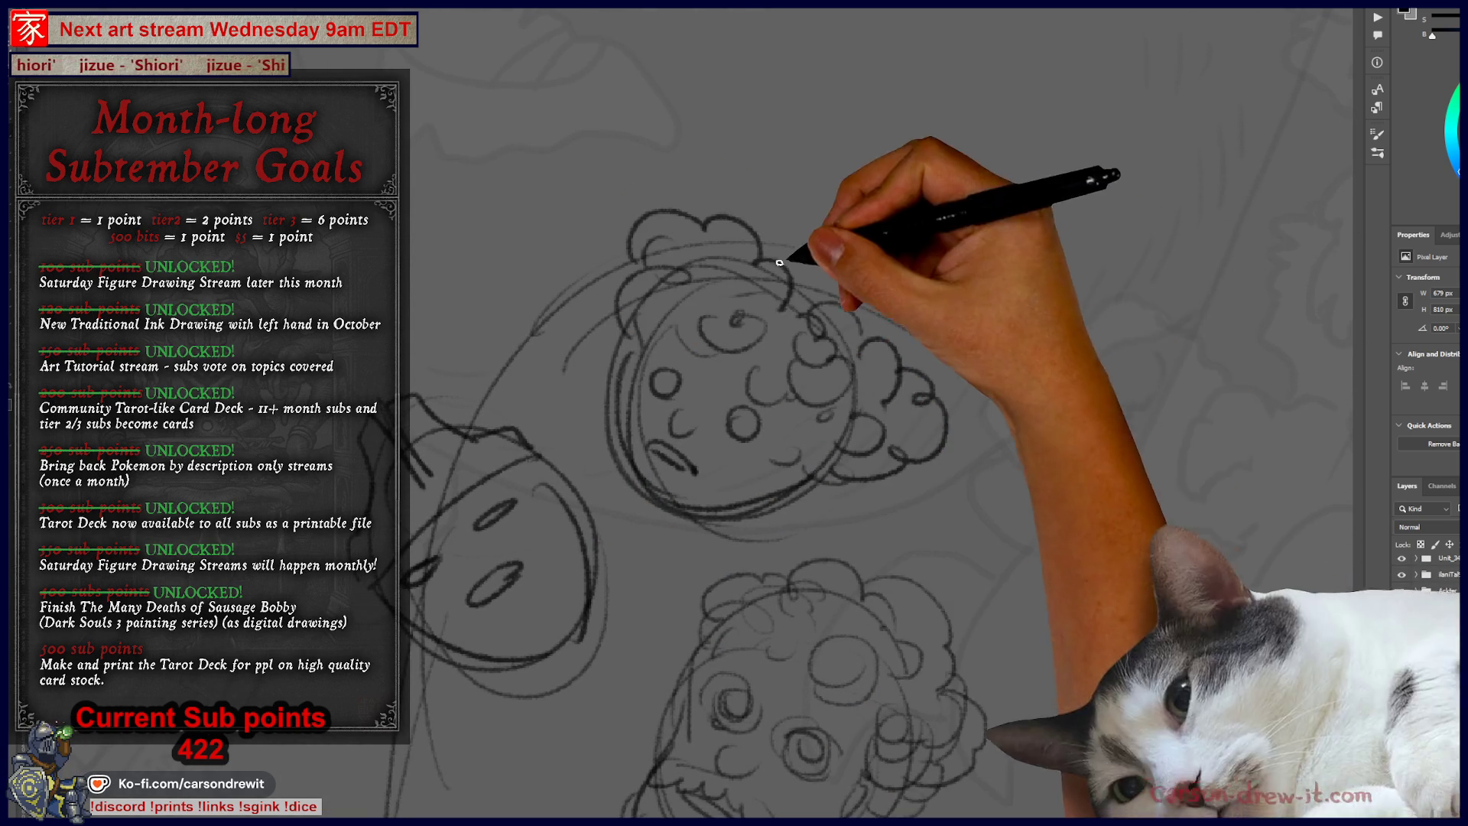
{"action": "left_click_drag", "start_coordinate": [1277, 344], "coordinate": [475, 420]}
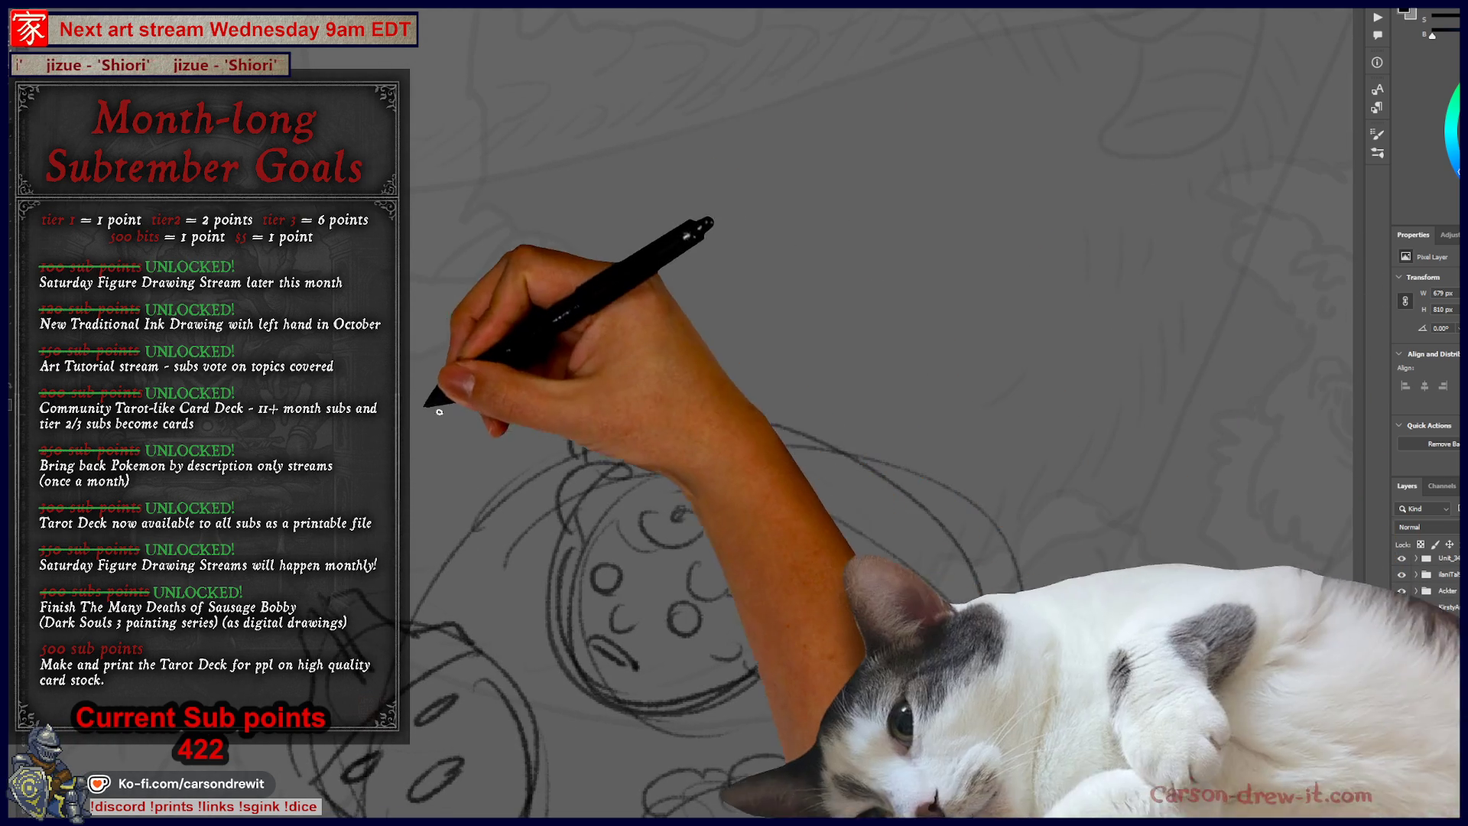
{"action": "left_click_drag", "start_coordinate": [646, 179], "coordinate": [730, 459]}
{"action": "mouse_move", "coordinate": [826, 498]}
{"action": "left_mouse_down"}
{"action": "mouse_move", "coordinate": [948, 210]}
{"action": "mouse_move", "coordinate": [908, 429]}
{"action": "left_mouse_up"}
{"action": "mouse_move", "coordinate": [1200, 455]}
{"action": "left_mouse_down"}
{"action": "mouse_move", "coordinate": [1091, 502]}
{"action": "mouse_move", "coordinate": [1163, 479]}
{"action": "left_mouse_up"}
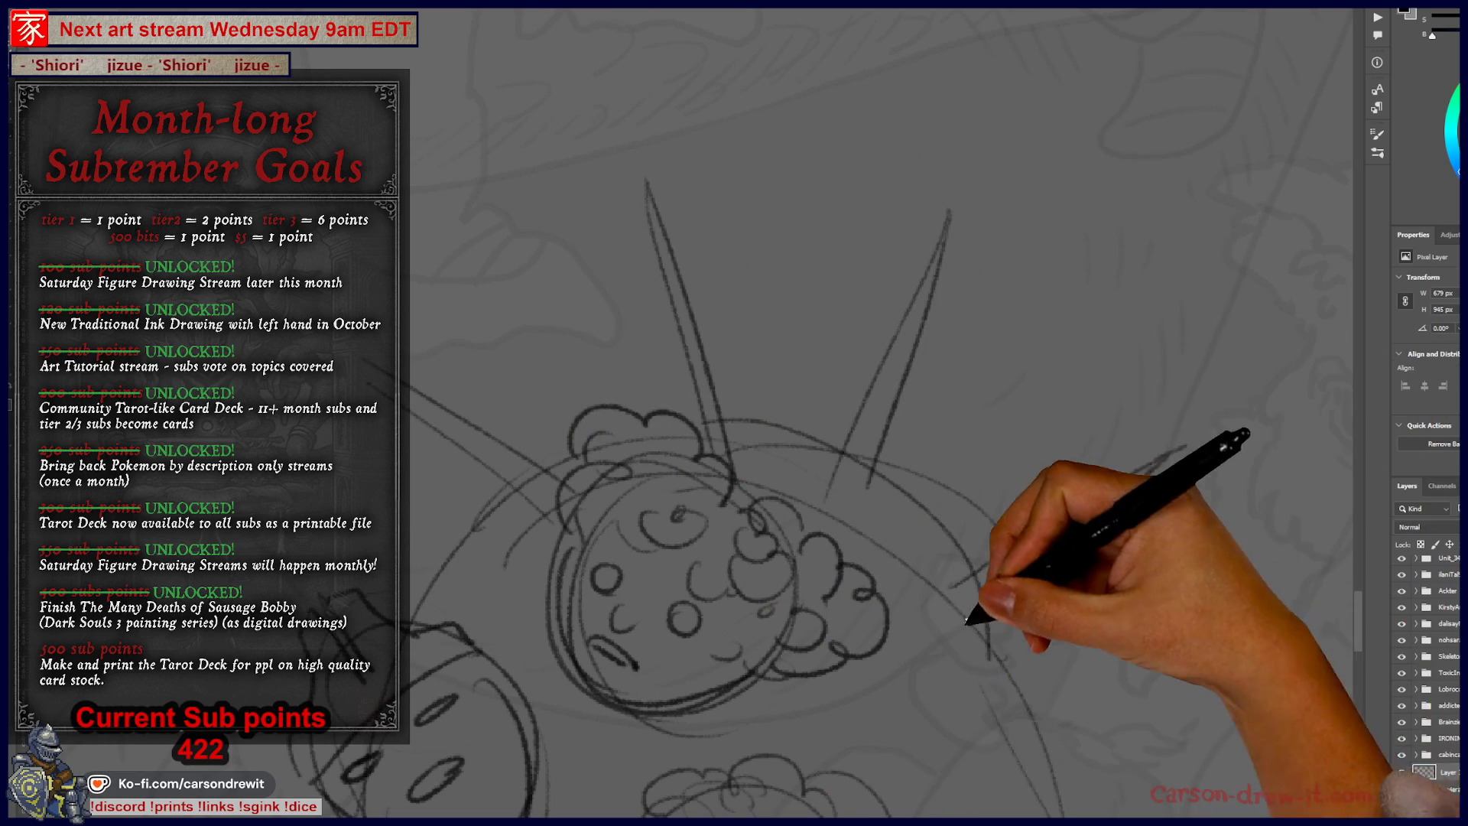
- Brush two more near-horizontal radiating lines to the right of the heads
{"action": "scroll", "coordinate": [1013, 420], "scroll_direction": "down", "scroll_amount": 3}
{"action": "left_click_drag", "start_coordinate": [1007, 479], "coordinate": [1216, 466]}
{"action": "left_click_drag", "start_coordinate": [1030, 520], "coordinate": [1235, 478]}
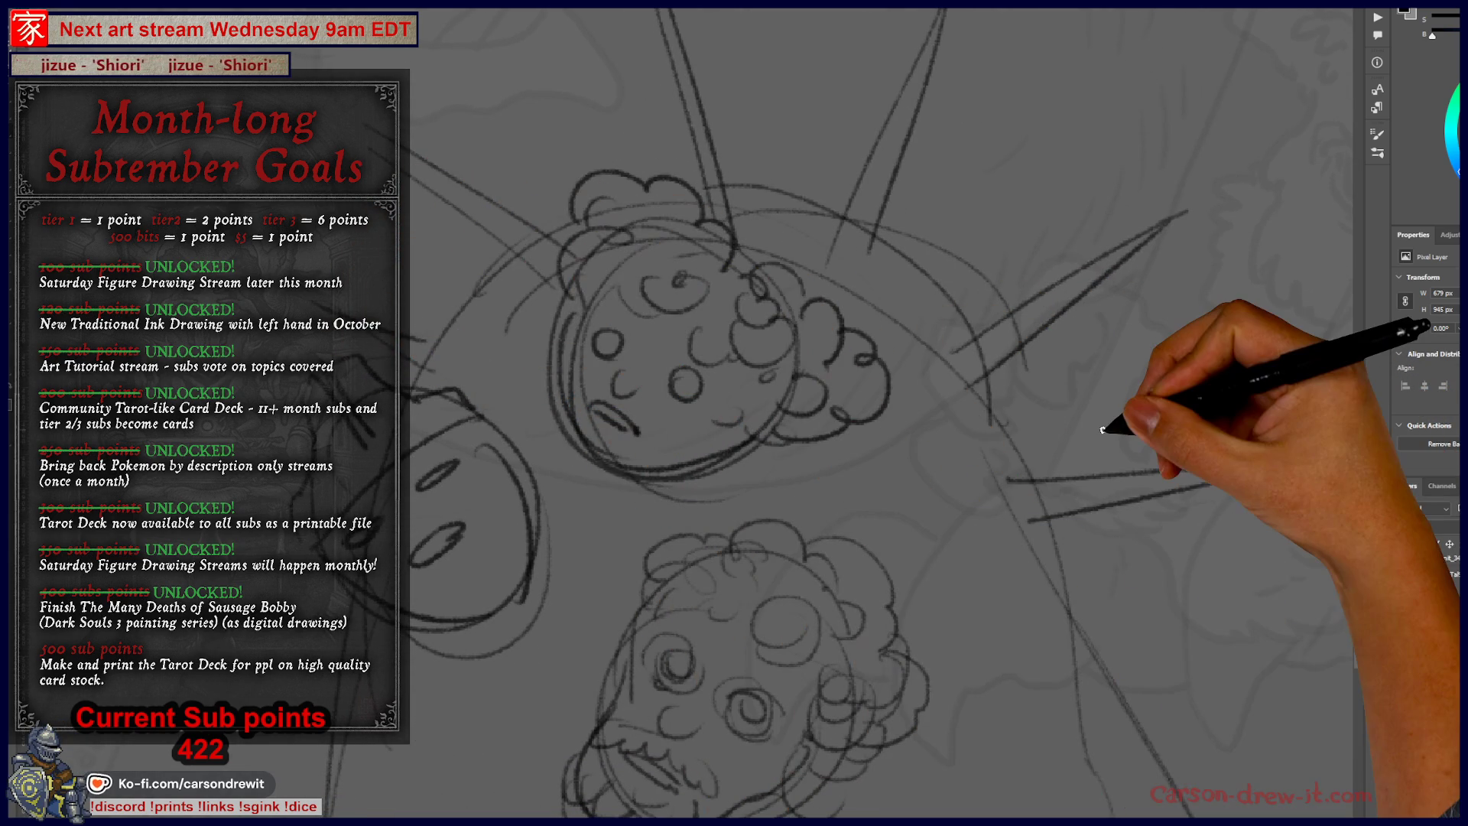
- Zoom out and draw the robe's bottom edge and right side
{"action": "key", "text": "ctrl+minus"}
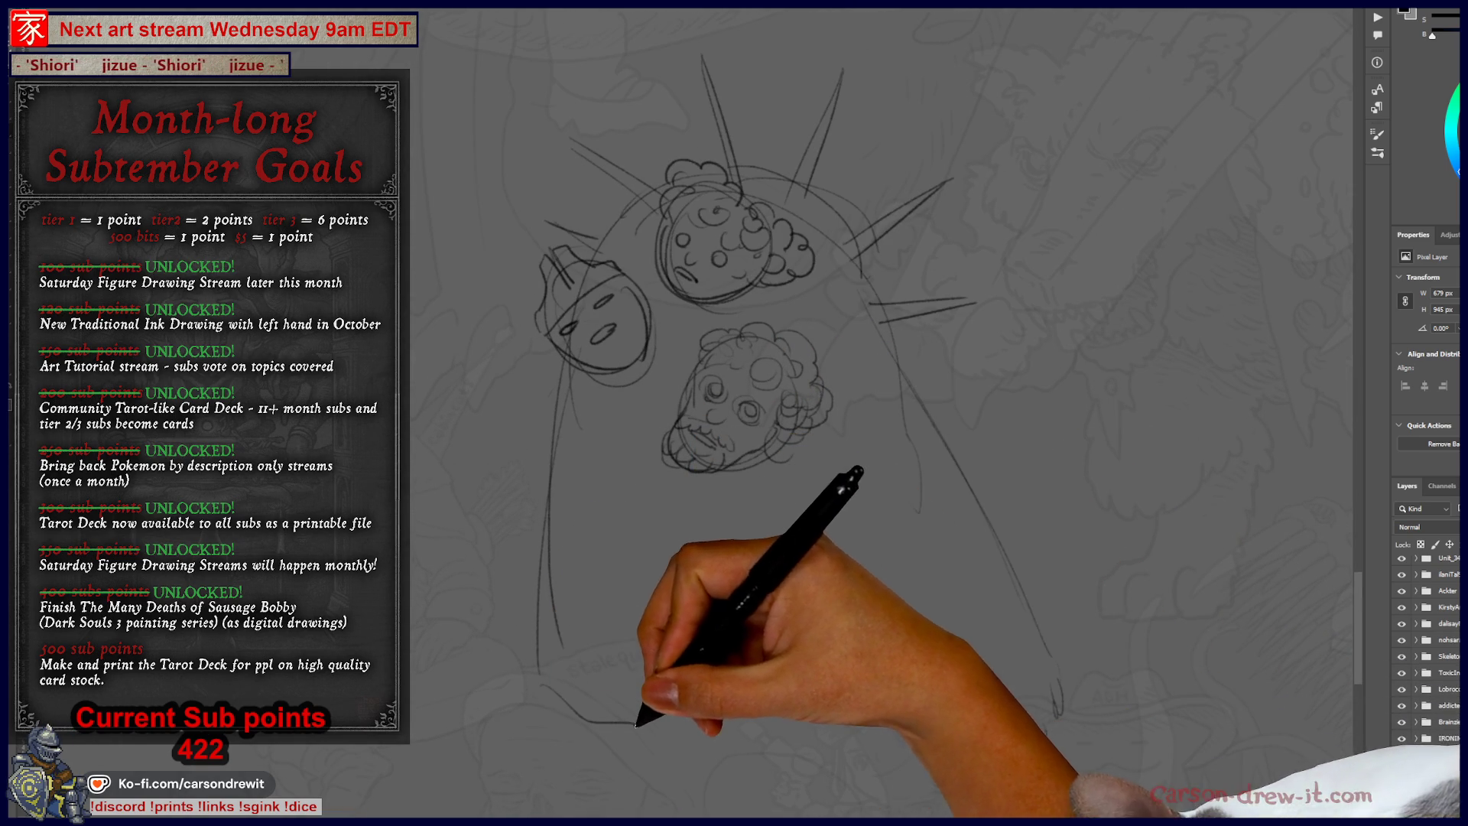
{"action": "left_click_drag", "start_coordinate": [550, 688], "coordinate": [791, 750]}
{"action": "left_click_drag", "start_coordinate": [994, 547], "coordinate": [1039, 617]}
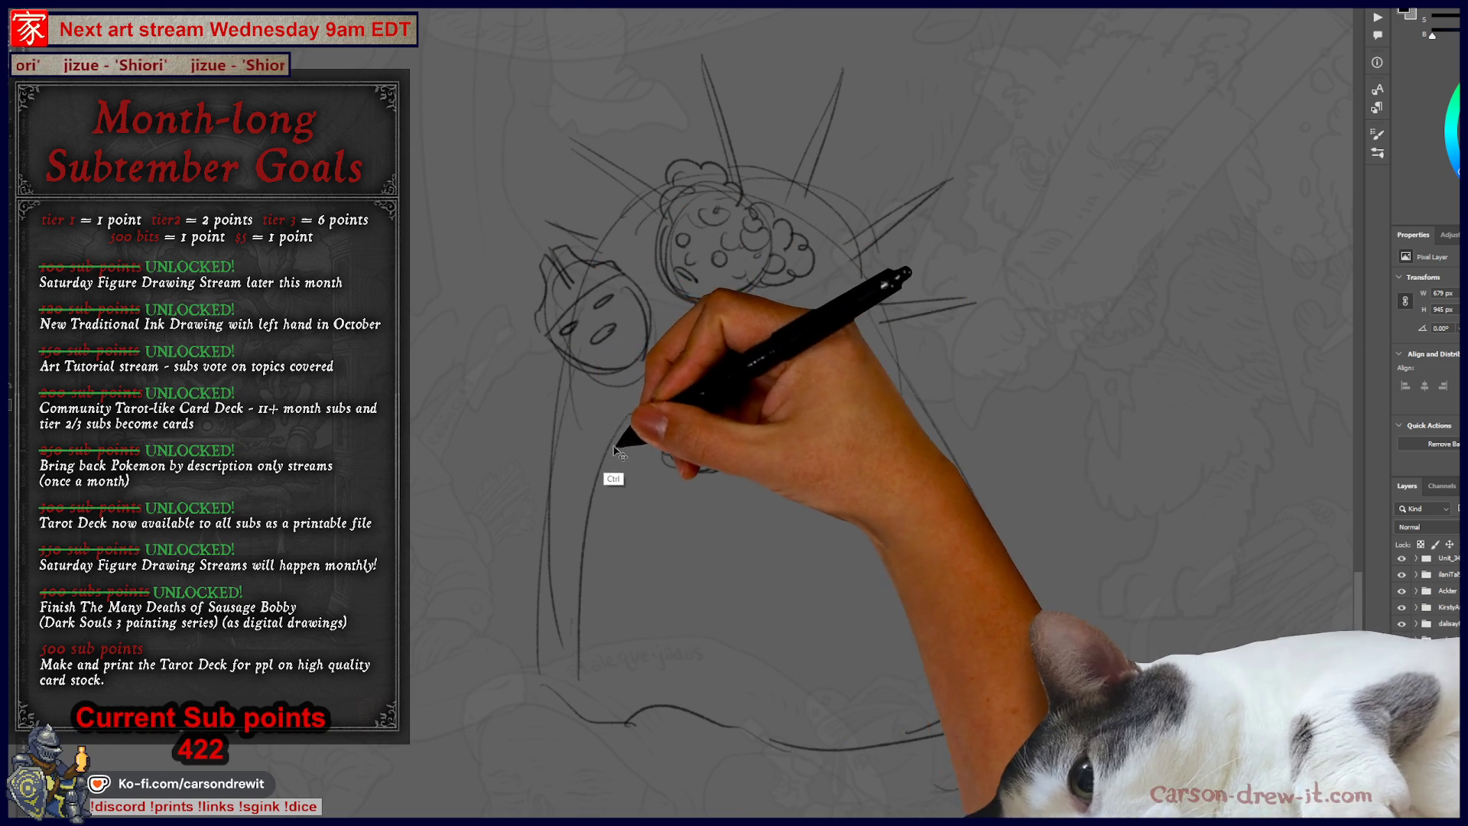
- Add a short stroke at the upper left, undoing a stray long curve
{"action": "left_click_drag", "start_coordinate": [508, 398], "coordinate": [472, 409]}
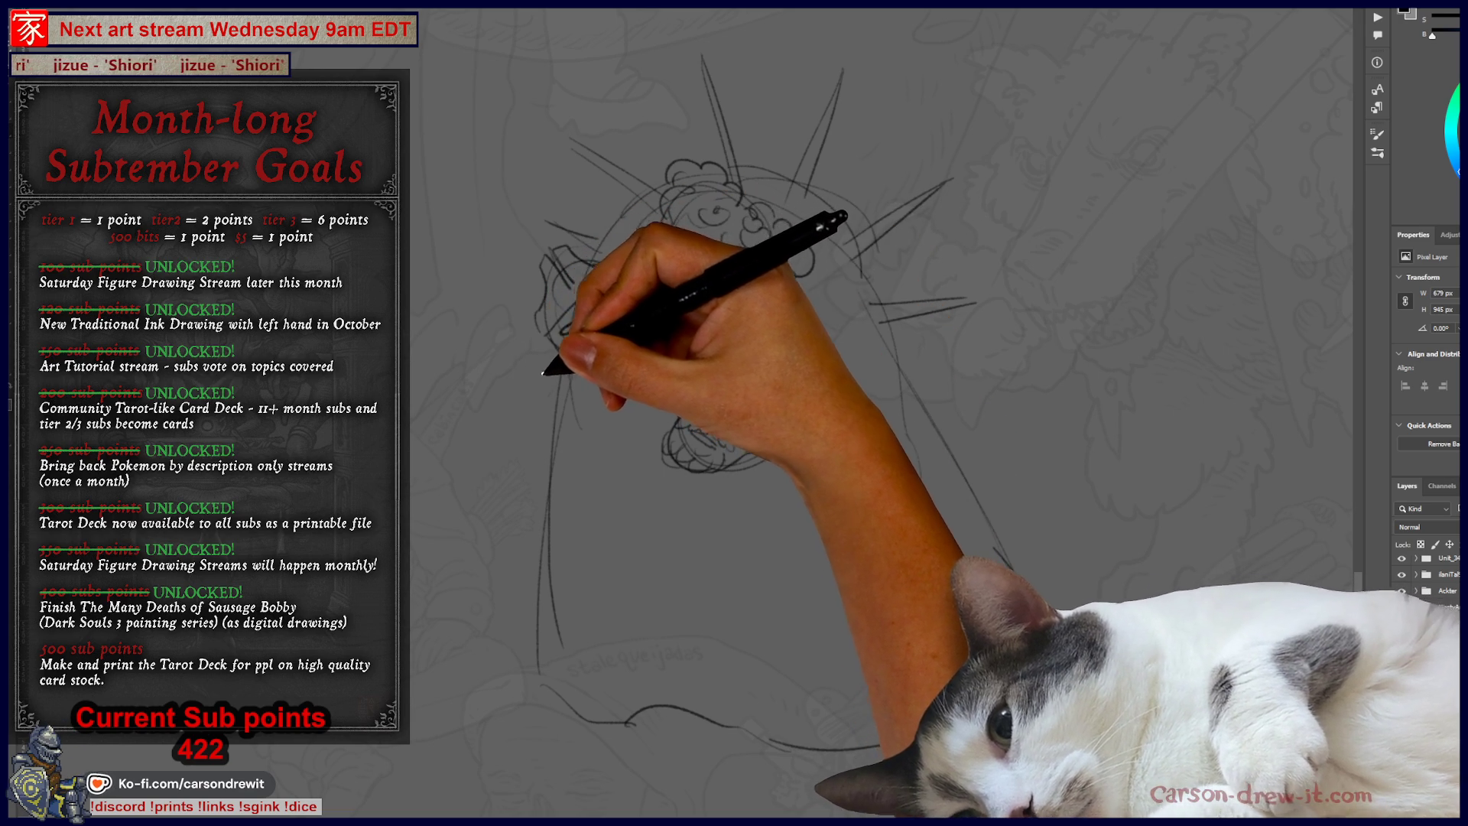
{"action": "left_click_drag", "start_coordinate": [532, 354], "coordinate": [406, 419]}
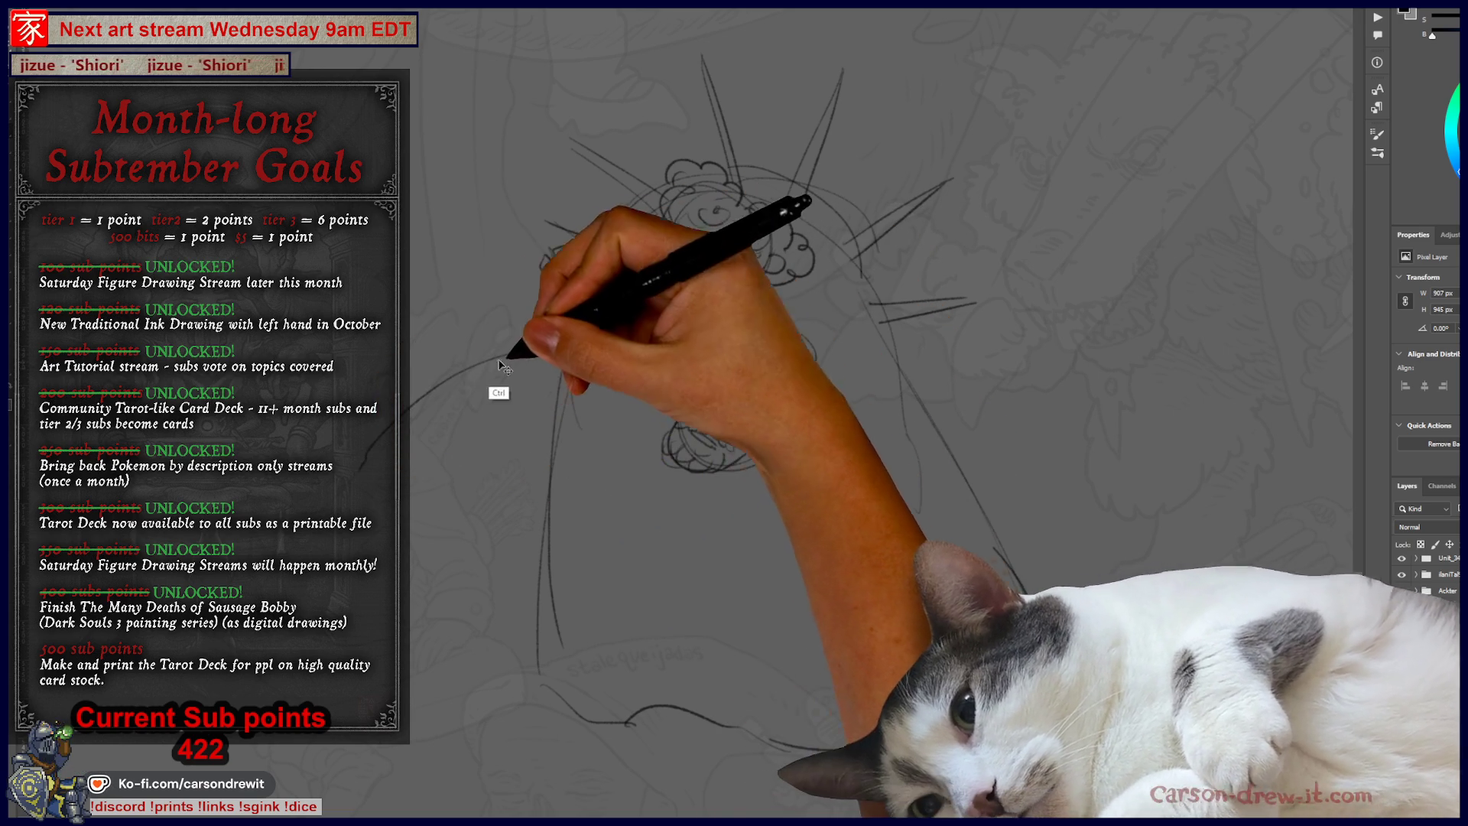
{"action": "key", "text": "ctrl+z"}
{"action": "left_click_drag", "start_coordinate": [616, 203], "coordinate": [721, 329]}
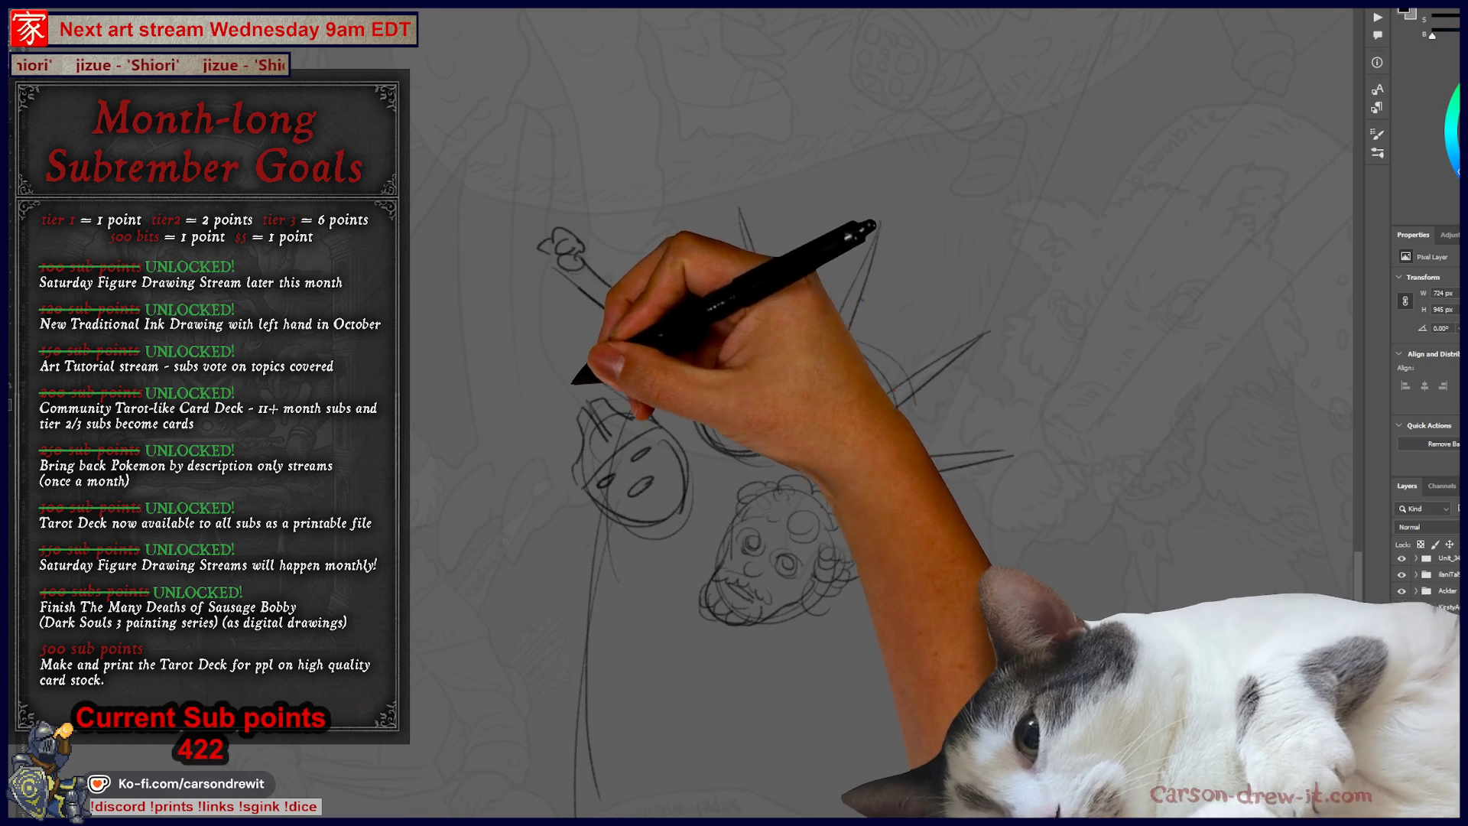
- Sketch an arm reaching up-left and a small fingered hand on the right arm
{"action": "mouse_move", "coordinate": [459, 336]}
{"action": "left_mouse_down"}
{"action": "mouse_move", "coordinate": [474, 355]}
{"action": "mouse_move", "coordinate": [527, 344]}
{"action": "mouse_move", "coordinate": [698, 387]}
{"action": "mouse_move", "coordinate": [761, 320]}
{"action": "mouse_move", "coordinate": [754, 217]}
{"action": "mouse_move", "coordinate": [786, 197]}
{"action": "mouse_move", "coordinate": [760, 204]}
{"action": "mouse_move", "coordinate": [858, 236]}
{"action": "mouse_move", "coordinate": [840, 338]}
{"action": "mouse_move", "coordinate": [871, 209]}
{"action": "mouse_move", "coordinate": [905, 210]}
{"action": "mouse_move", "coordinate": [885, 247]}
{"action": "left_mouse_up"}
{"action": "mouse_move", "coordinate": [869, 328]}
{"action": "left_mouse_down"}
{"action": "mouse_move", "coordinate": [974, 383]}
{"action": "mouse_move", "coordinate": [970, 328]}
{"action": "mouse_move", "coordinate": [1022, 328]}
{"action": "left_mouse_up"}
{"action": "mouse_move", "coordinate": [917, 459]}
{"action": "left_mouse_down"}
{"action": "mouse_move", "coordinate": [934, 472]}
{"action": "mouse_move", "coordinate": [1033, 458]}
{"action": "mouse_move", "coordinate": [984, 443]}
{"action": "mouse_move", "coordinate": [1055, 466]}
{"action": "mouse_move", "coordinate": [985, 458]}
{"action": "left_mouse_up"}
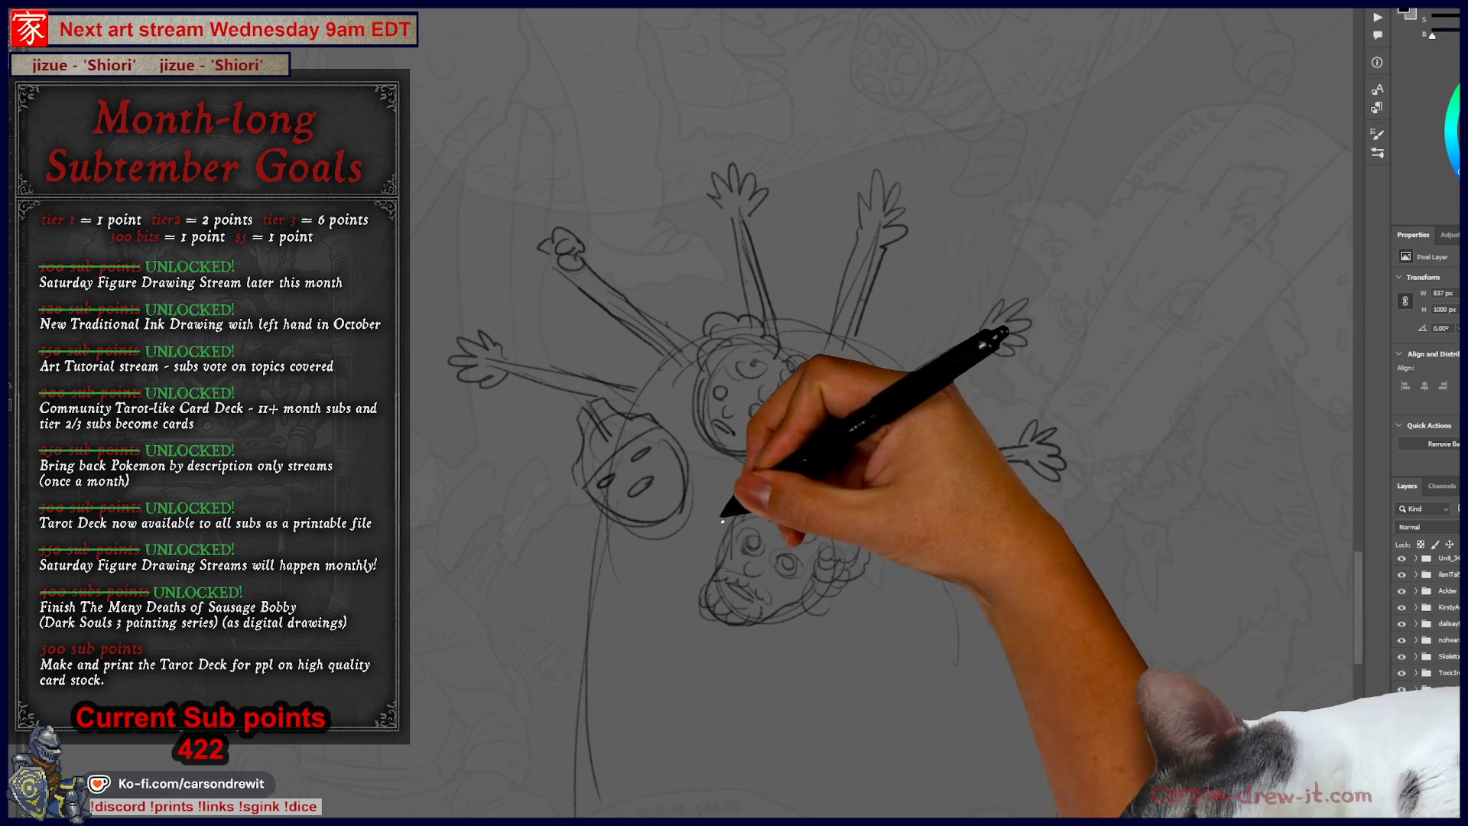
- Refine the upside-down face, sketch the left-arm hand and a lantern beside it
{"action": "mouse_move", "coordinate": [698, 409]}
{"action": "left_mouse_down"}
{"action": "mouse_move", "coordinate": [747, 443]}
{"action": "mouse_move", "coordinate": [728, 445]}
{"action": "left_mouse_up"}
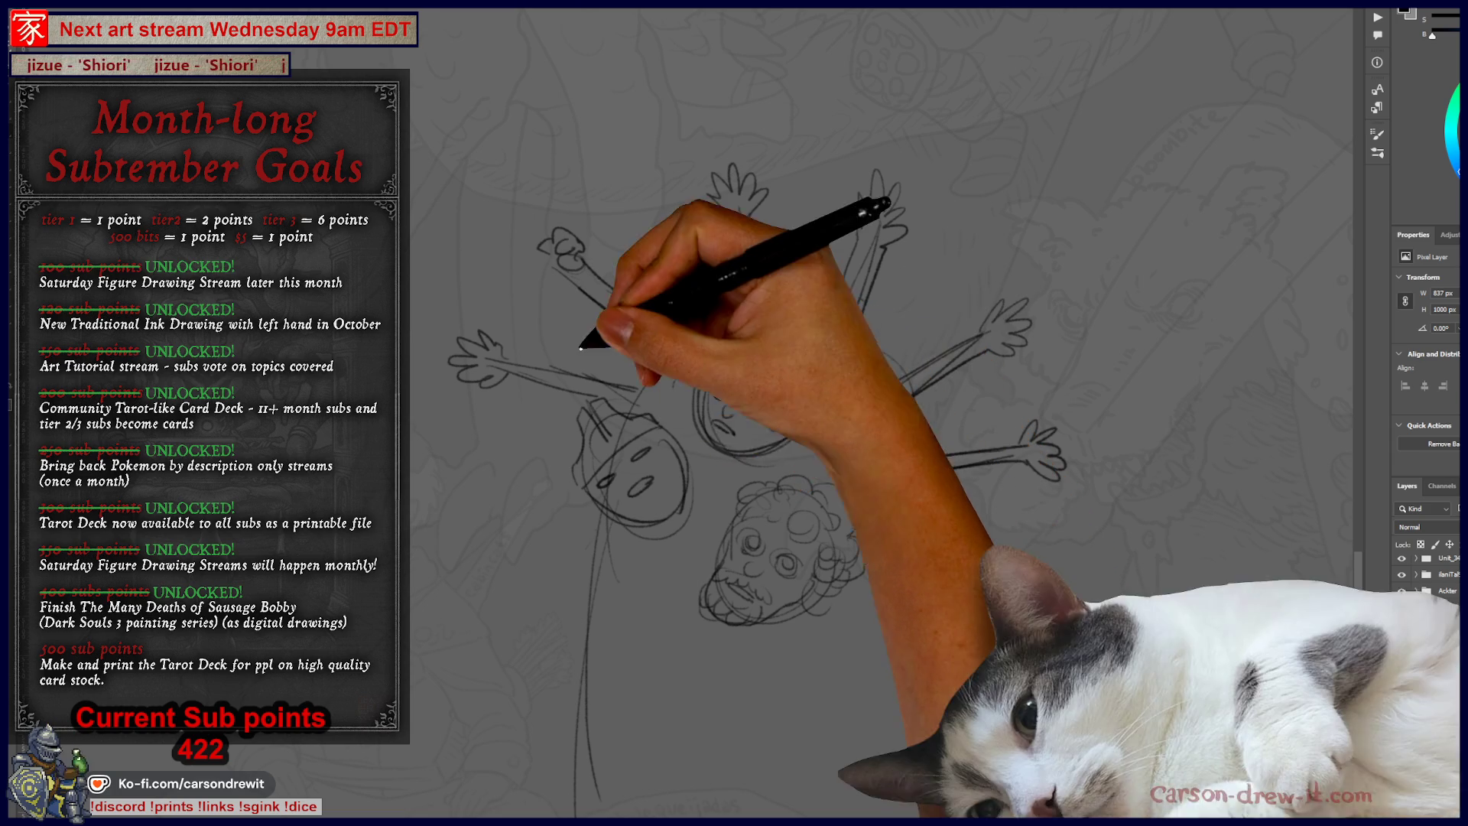
{"action": "mouse_move", "coordinate": [485, 410]}
{"action": "left_mouse_down"}
{"action": "mouse_move", "coordinate": [498, 393]}
{"action": "mouse_move", "coordinate": [474, 492]}
{"action": "mouse_move", "coordinate": [517, 420]}
{"action": "mouse_move", "coordinate": [456, 429]}
{"action": "left_mouse_up"}
{"action": "mouse_move", "coordinate": [599, 262]}
{"action": "left_mouse_down"}
{"action": "mouse_move", "coordinate": [514, 306]}
{"action": "mouse_move", "coordinate": [590, 295]}
{"action": "mouse_move", "coordinate": [577, 321]}
{"action": "mouse_move", "coordinate": [599, 295]}
{"action": "mouse_move", "coordinate": [541, 304]}
{"action": "mouse_move", "coordinate": [606, 337]}
{"action": "mouse_move", "coordinate": [567, 301]}
{"action": "mouse_move", "coordinate": [727, 262]}
{"action": "mouse_move", "coordinate": [718, 230]}
{"action": "mouse_move", "coordinate": [704, 262]}
{"action": "mouse_move", "coordinate": [741, 223]}
{"action": "mouse_move", "coordinate": [718, 240]}
{"action": "mouse_move", "coordinate": [790, 230]}
{"action": "mouse_move", "coordinate": [760, 237]}
{"action": "mouse_move", "coordinate": [732, 201]}
{"action": "mouse_move", "coordinate": [901, 229]}
{"action": "mouse_move", "coordinate": [869, 311]}
{"action": "mouse_move", "coordinate": [885, 328]}
{"action": "mouse_move", "coordinate": [885, 295]}
{"action": "mouse_move", "coordinate": [911, 301]}
{"action": "mouse_move", "coordinate": [1006, 417]}
{"action": "mouse_move", "coordinate": [1033, 378]}
{"action": "mouse_move", "coordinate": [1021, 344]}
{"action": "left_mouse_up"}
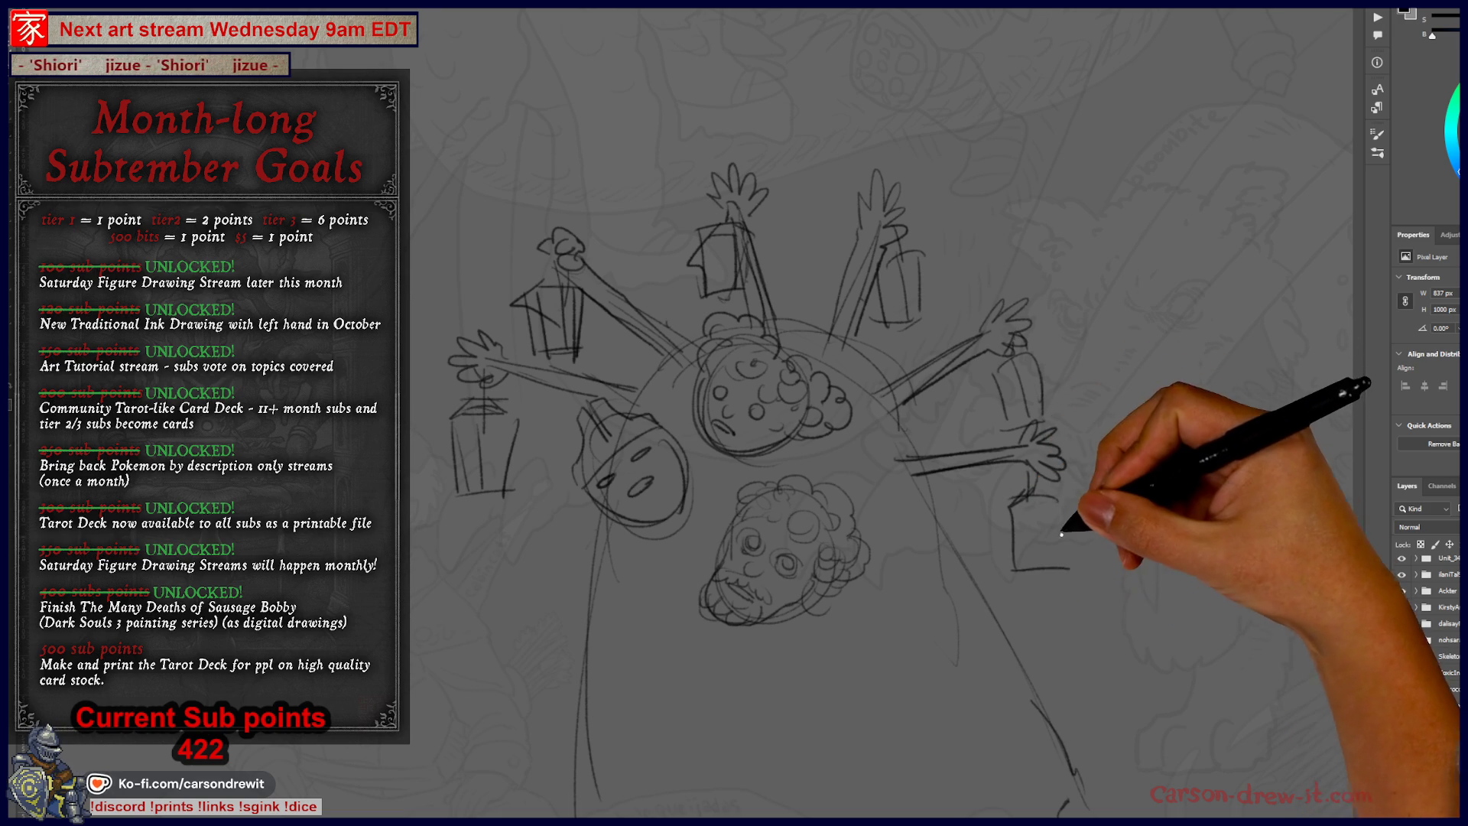
- Add a stroke to the lower-right lantern, then undo the last small strokes
{"action": "left_click_drag", "start_coordinate": [1037, 542], "coordinate": [1036, 566]}
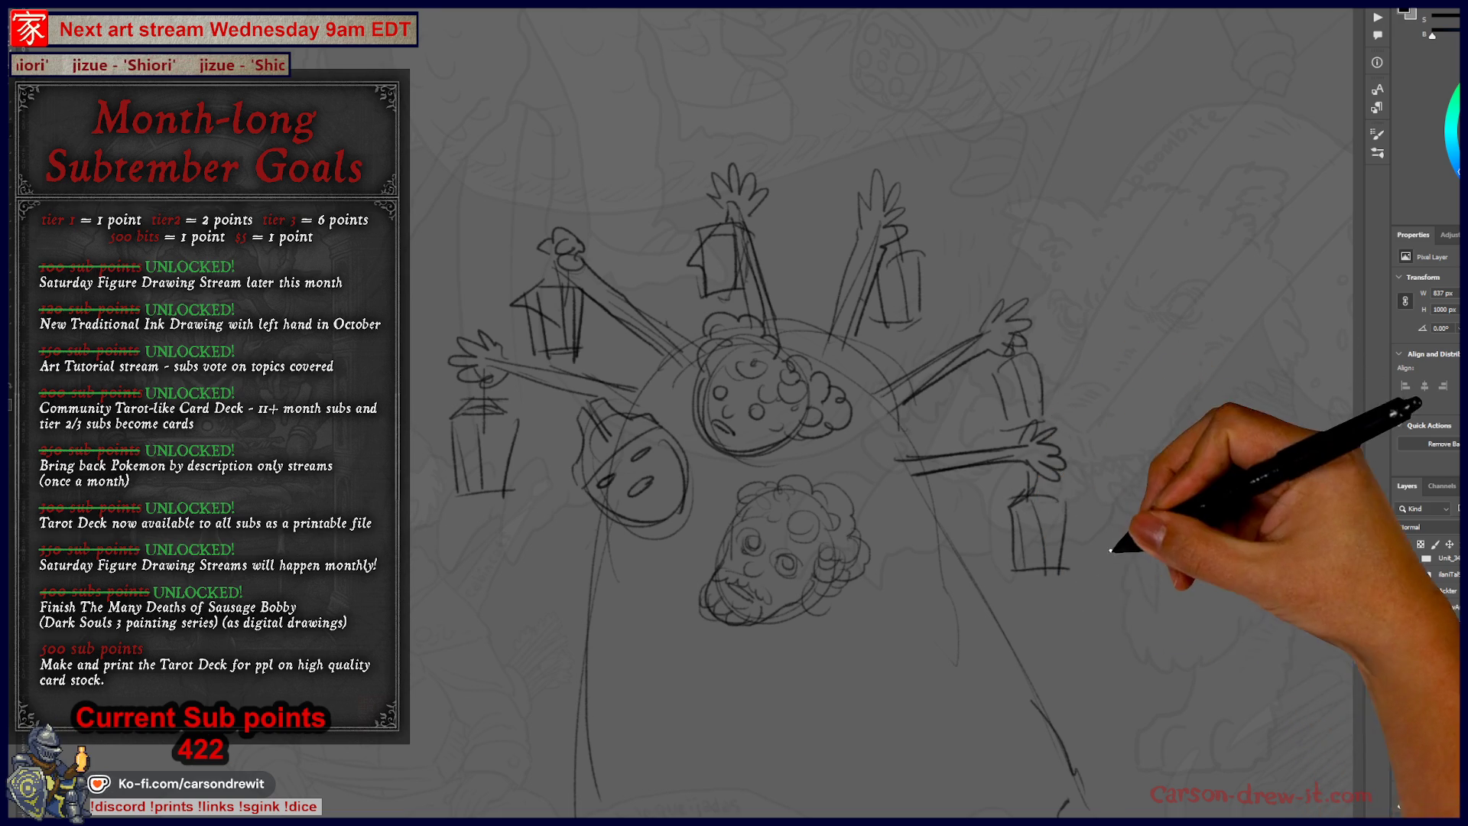
{"action": "left_click_drag", "start_coordinate": [960, 604], "coordinate": [956, 471]}
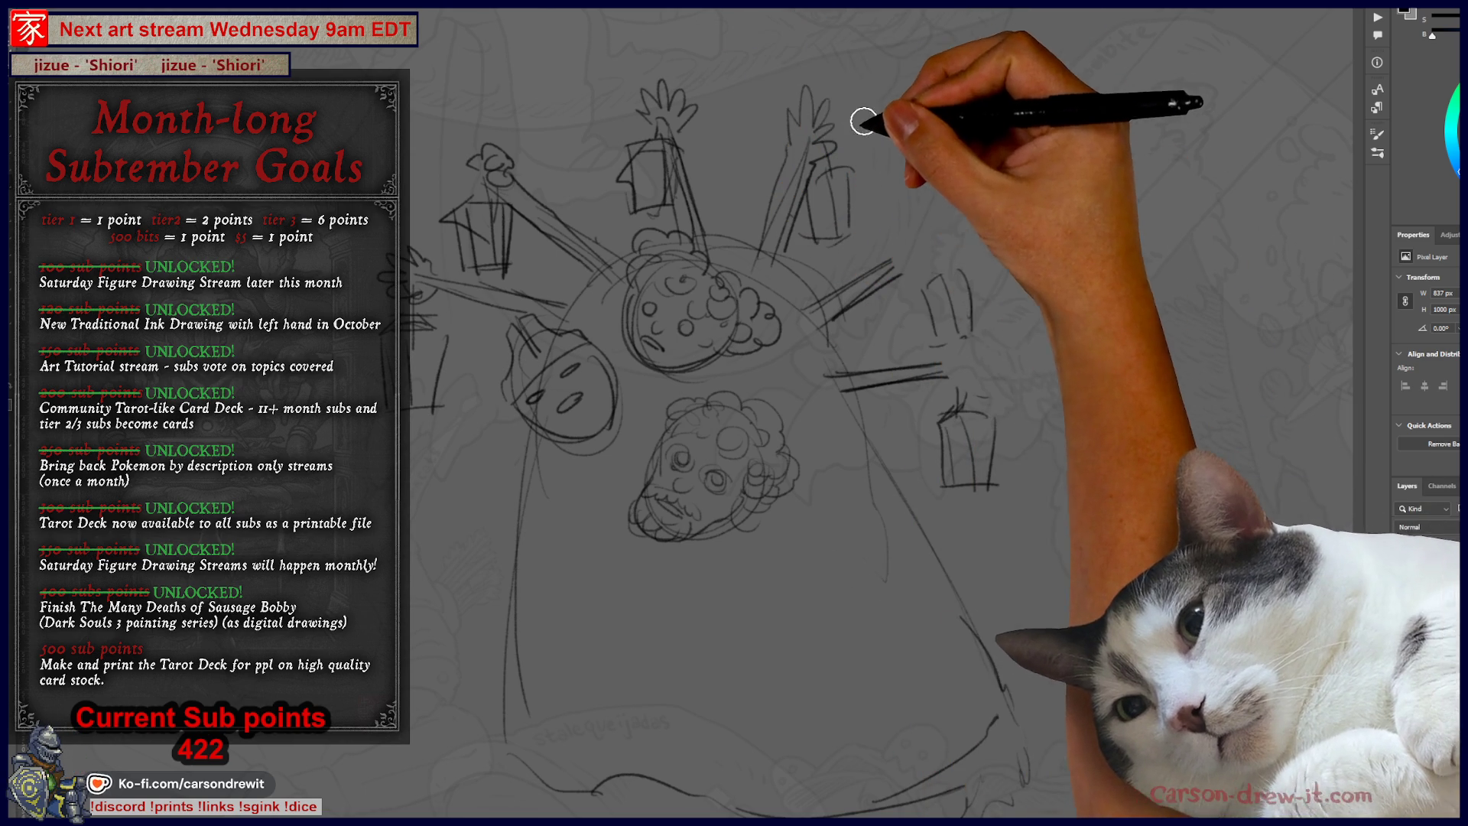
{"action": "key", "text": "ctrl+z"}
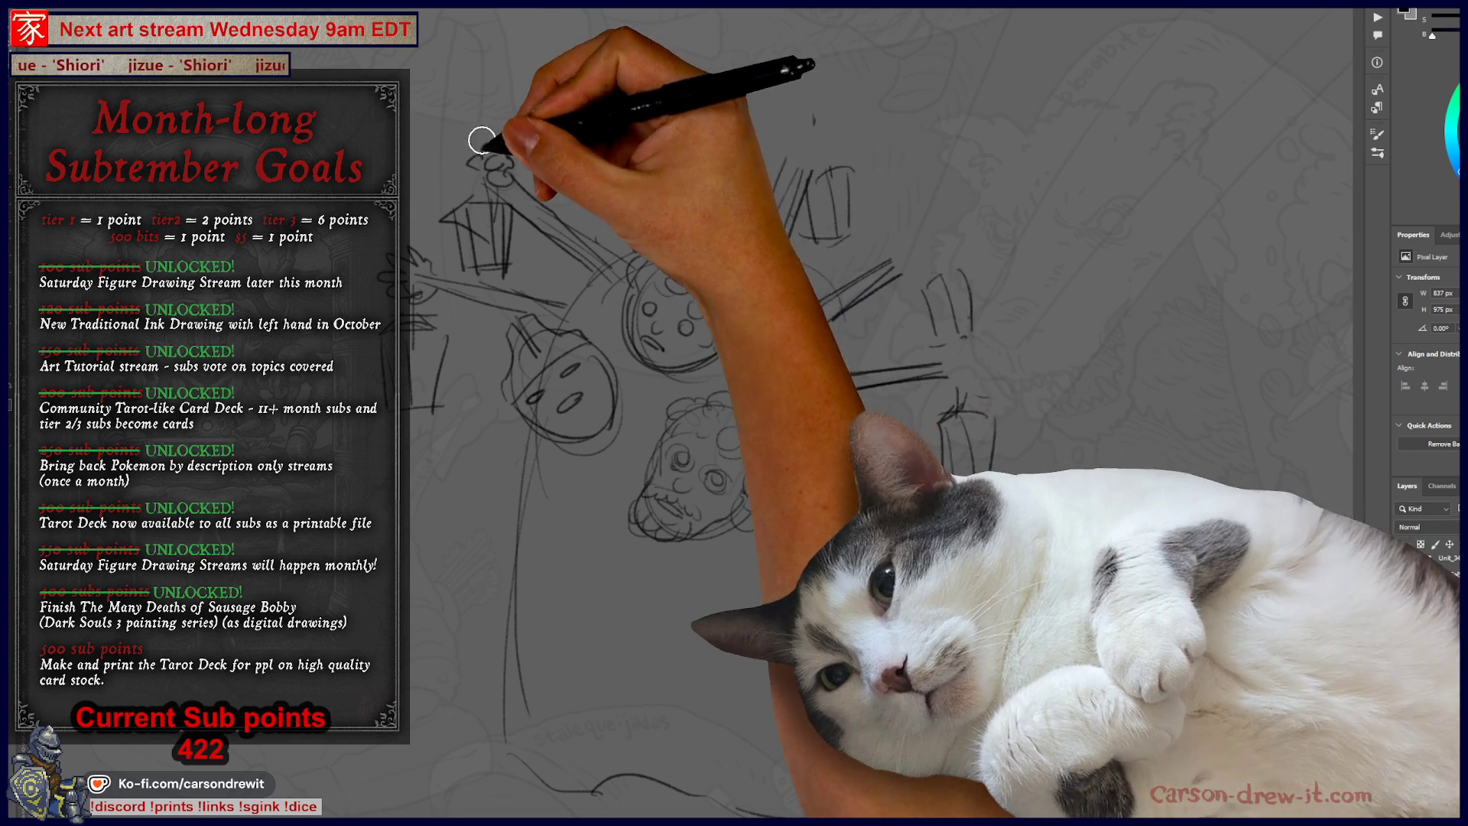
{"action": "key", "text": "ctrl+z"}
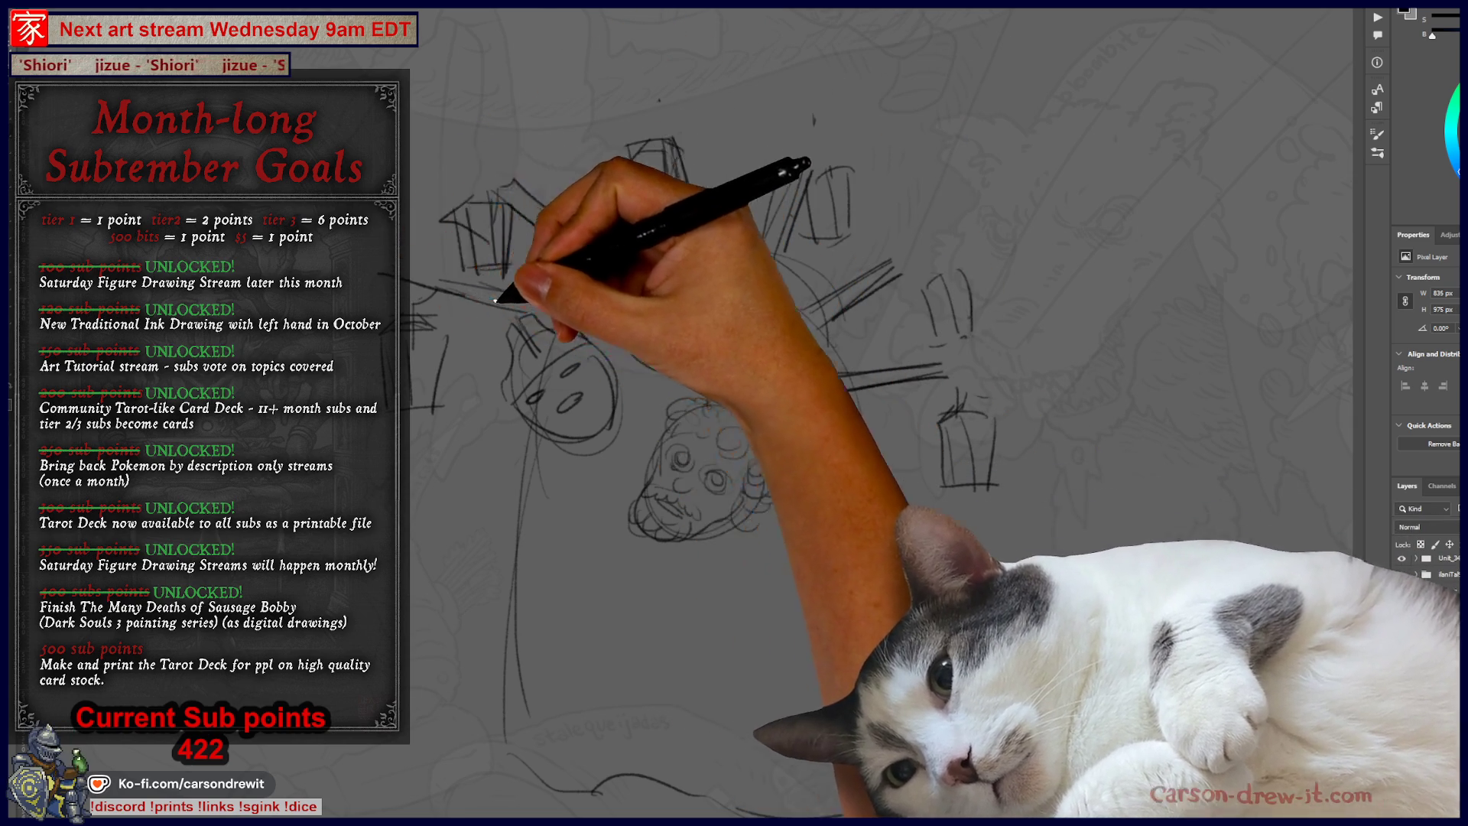
- Add curly hair, lanterns and radiating lines around the top and right of the heads
{"action": "mouse_move", "coordinate": [555, 269]}
{"action": "left_mouse_down"}
{"action": "mouse_move", "coordinate": [672, 125]}
{"action": "mouse_move", "coordinate": [679, 166]}
{"action": "left_mouse_up"}
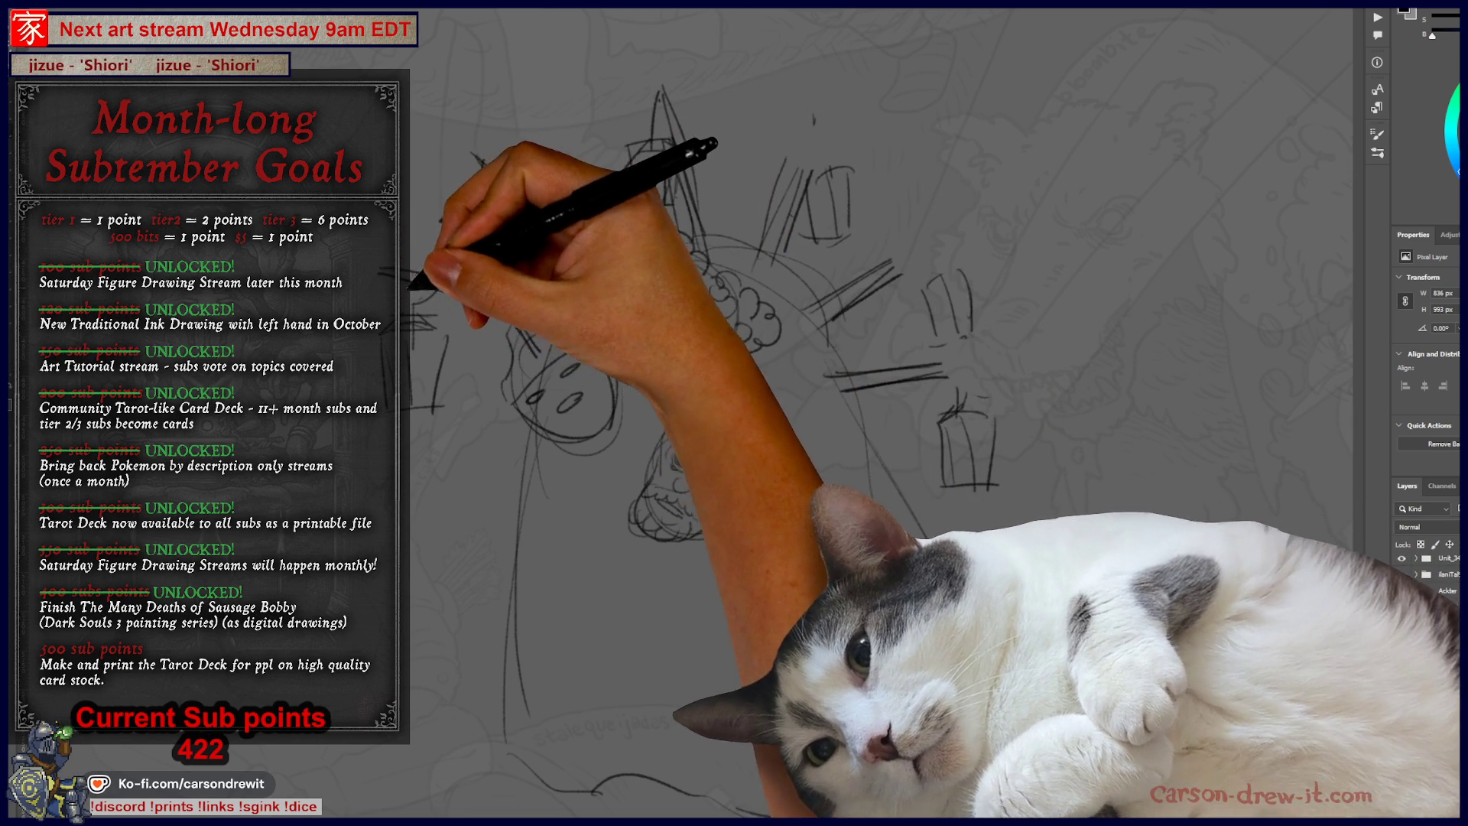
{"action": "mouse_move", "coordinate": [600, 272]}
{"action": "left_mouse_down"}
{"action": "mouse_move", "coordinate": [803, 163]}
{"action": "mouse_move", "coordinate": [819, 121]}
{"action": "mouse_move", "coordinate": [824, 140]}
{"action": "left_mouse_up"}
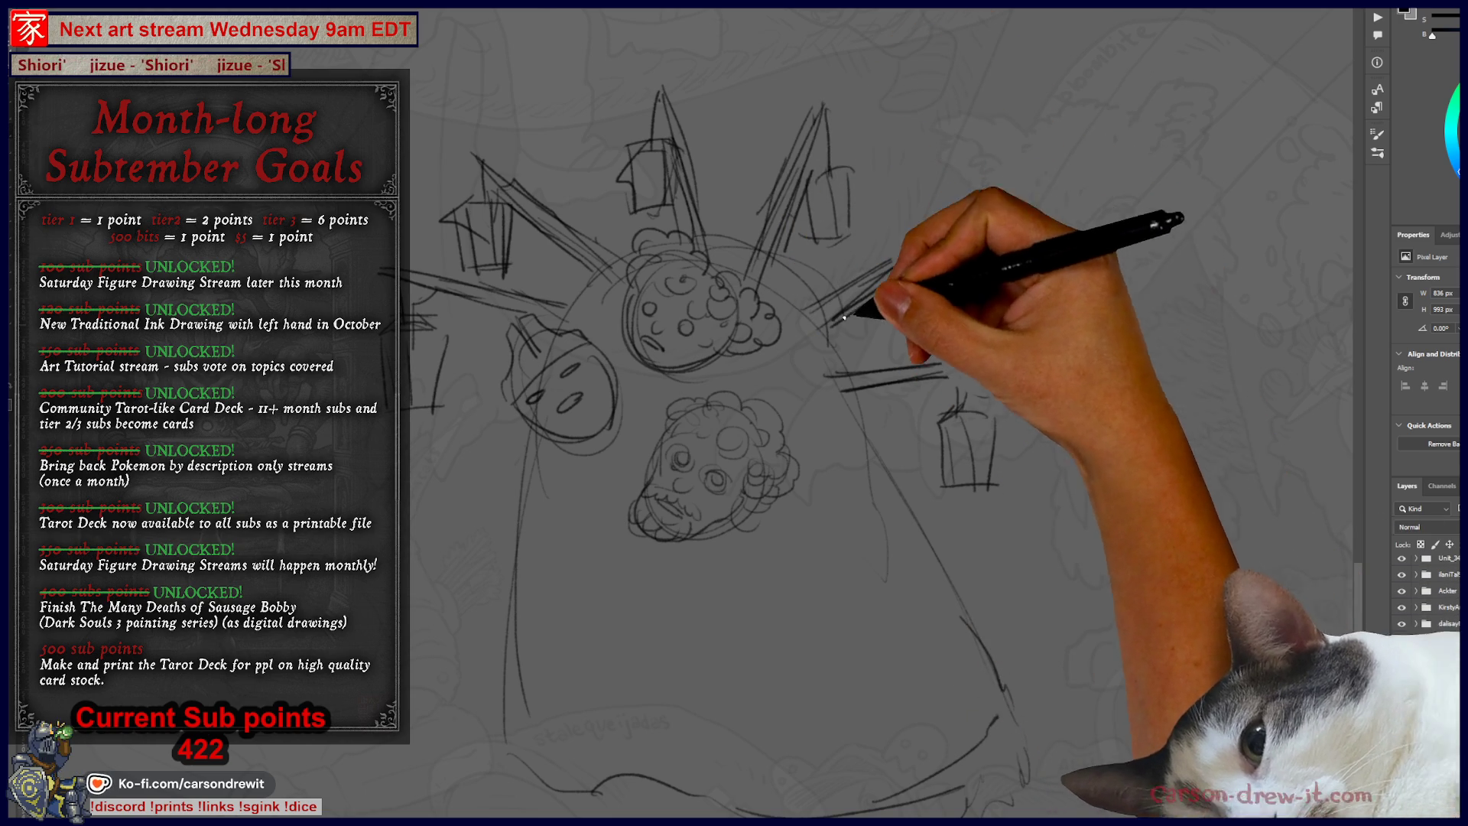
{"action": "left_click_drag", "start_coordinate": [825, 311], "coordinate": [937, 250]}
- Draw a long curve down the robe and reframe the view around its lower edge
{"action": "left_click_drag", "start_coordinate": [878, 556], "coordinate": [892, 461]}
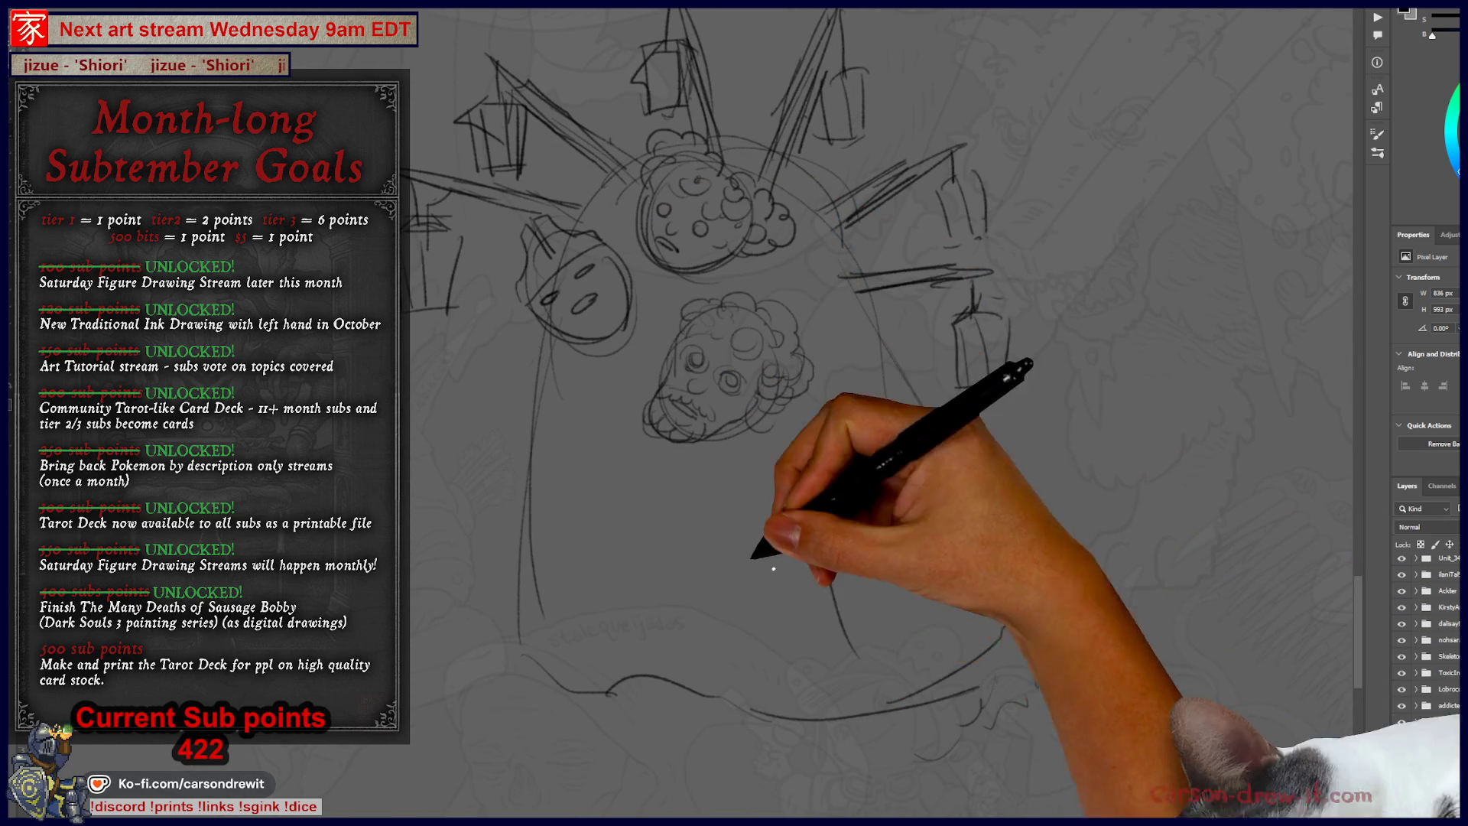
{"action": "mouse_move", "coordinate": [646, 440]}
{"action": "left_mouse_down"}
{"action": "mouse_move", "coordinate": [823, 648]}
{"action": "mouse_move", "coordinate": [758, 678]}
{"action": "mouse_move", "coordinate": [786, 726]}
{"action": "left_mouse_up"}
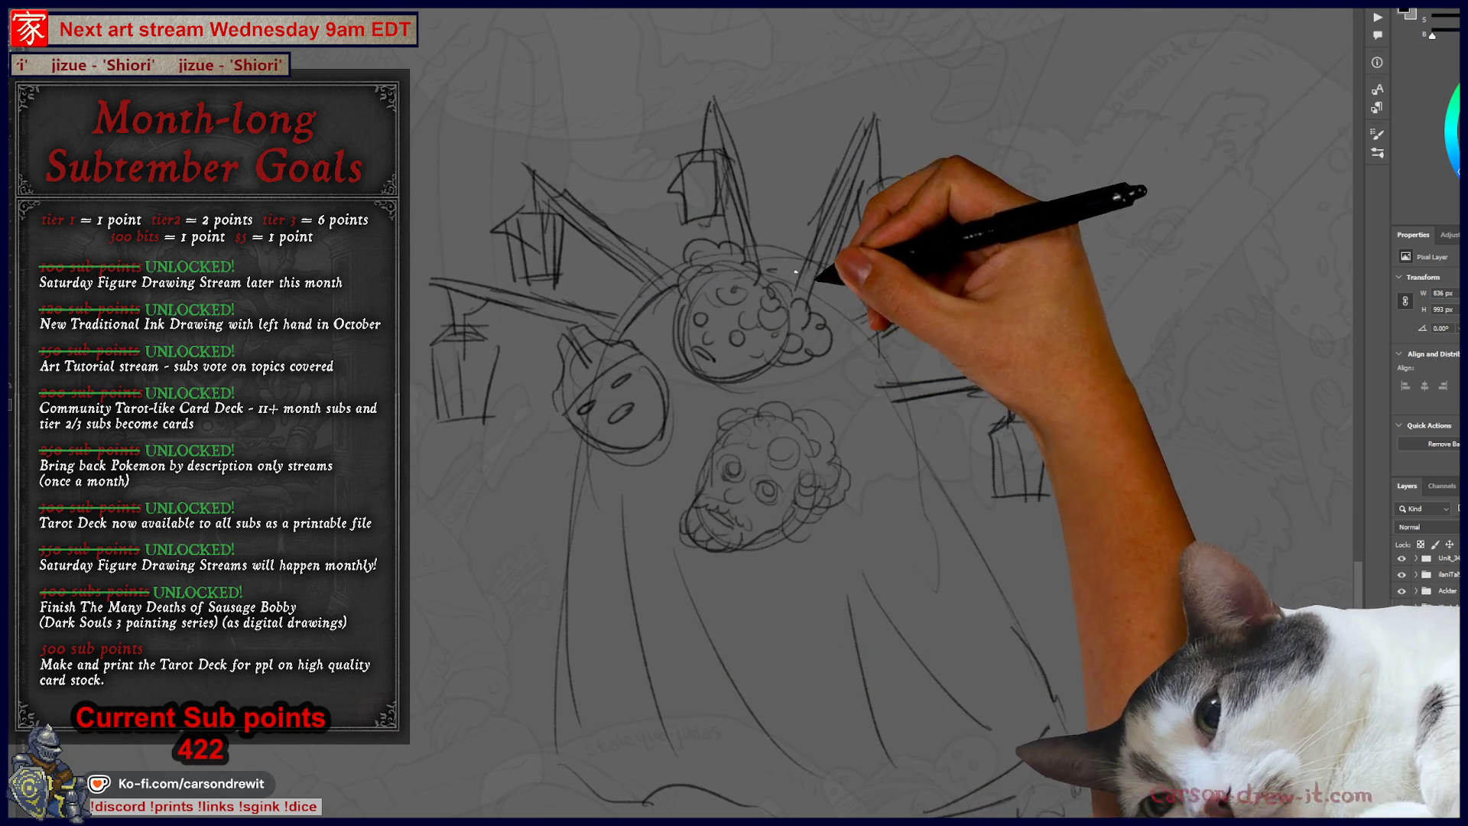
{"action": "left_click_drag", "start_coordinate": [1040, 774], "coordinate": [1043, 667]}
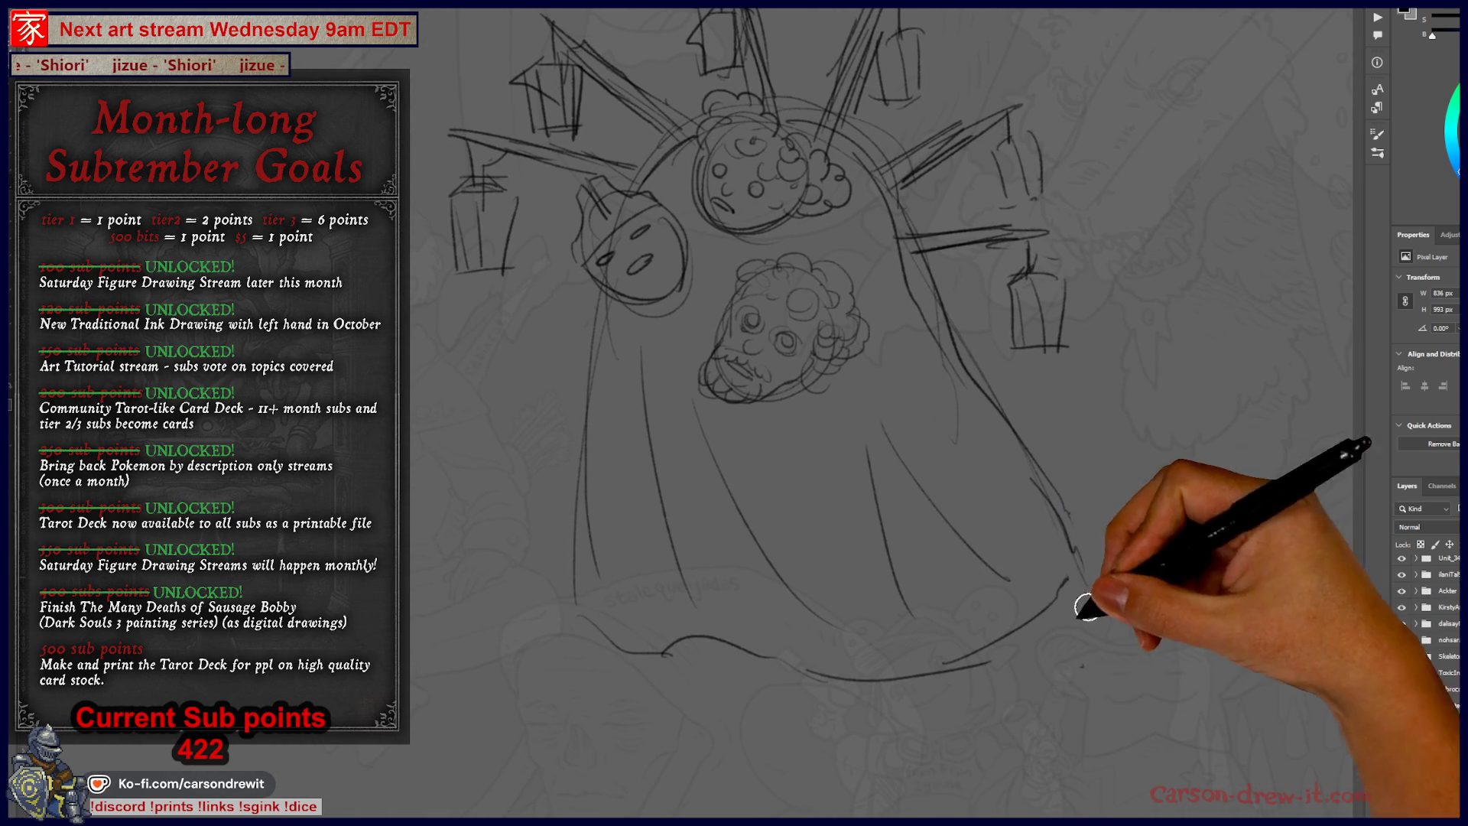
{"action": "mouse_move", "coordinate": [1012, 614]}
{"action": "left_mouse_down"}
{"action": "mouse_move", "coordinate": [942, 568]}
{"action": "mouse_move", "coordinate": [925, 593]}
{"action": "left_mouse_up"}
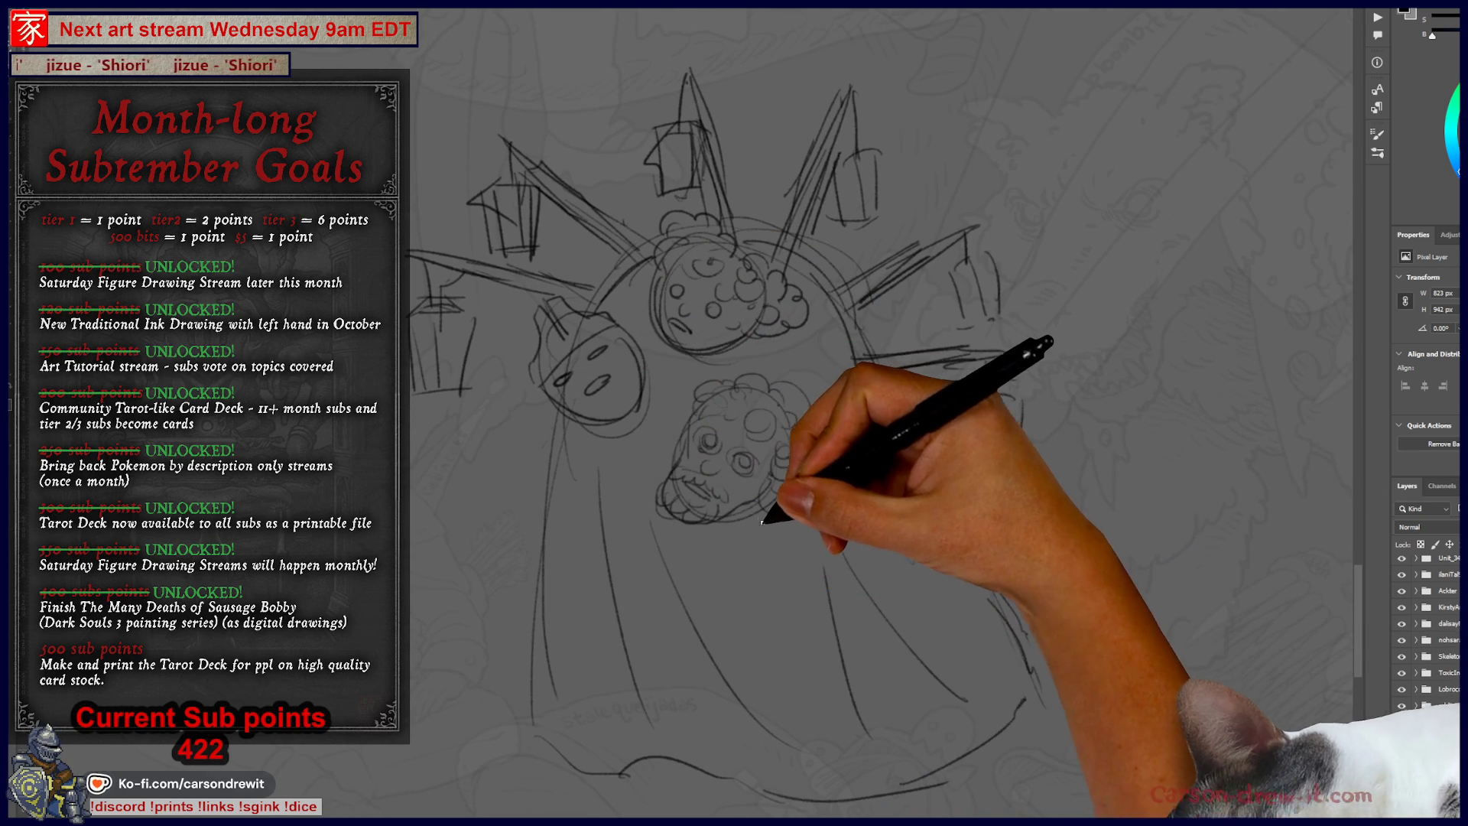
{"action": "scroll", "coordinate": [870, 481], "scroll_direction": "down", "scroll_amount": 5}
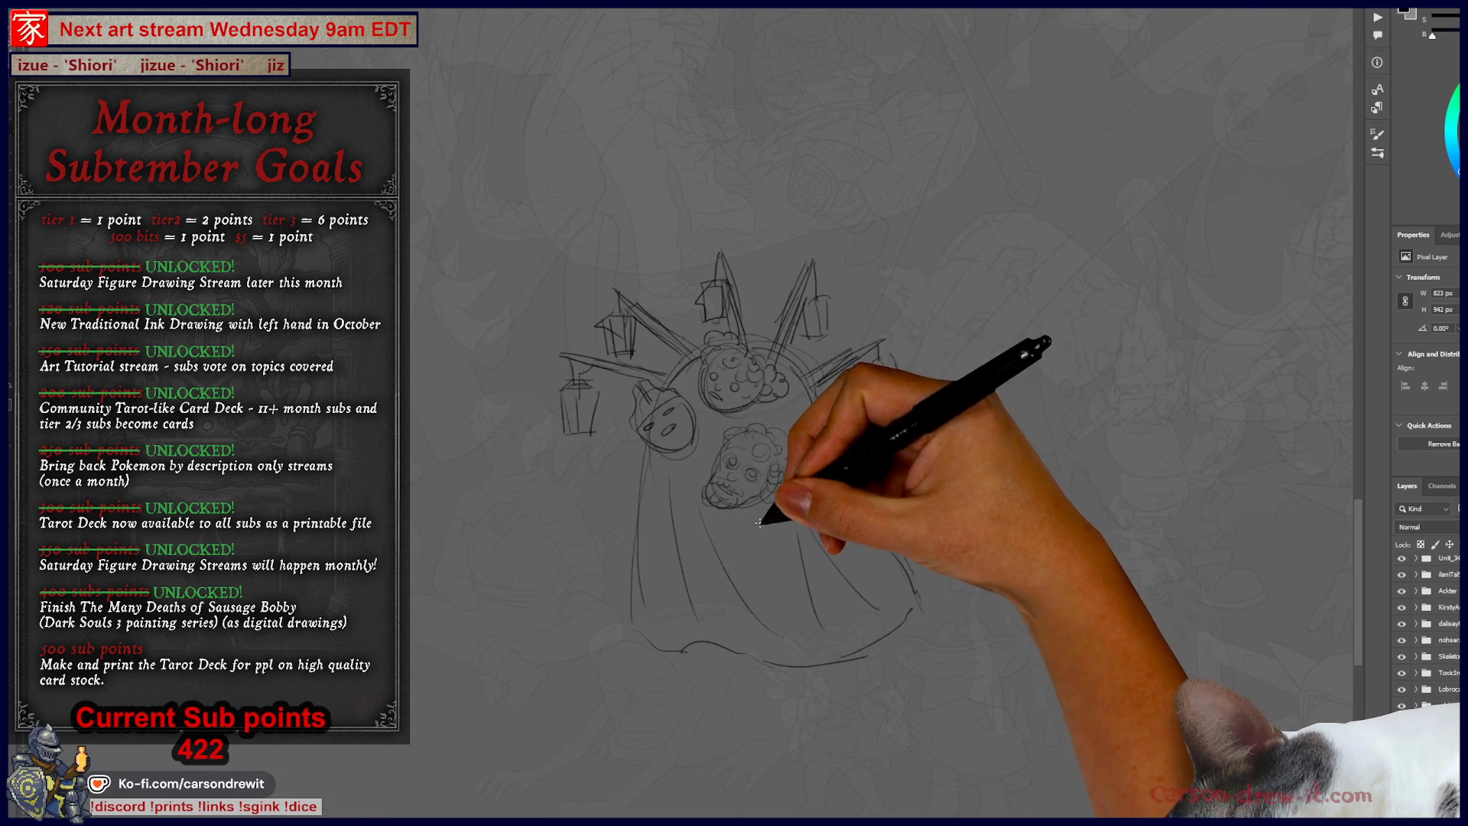
- Free-transform the sketch layer, scaling it down slightly and nudging it right
{"action": "scroll", "coordinate": [871, 480], "scroll_direction": "up", "scroll_amount": 3}
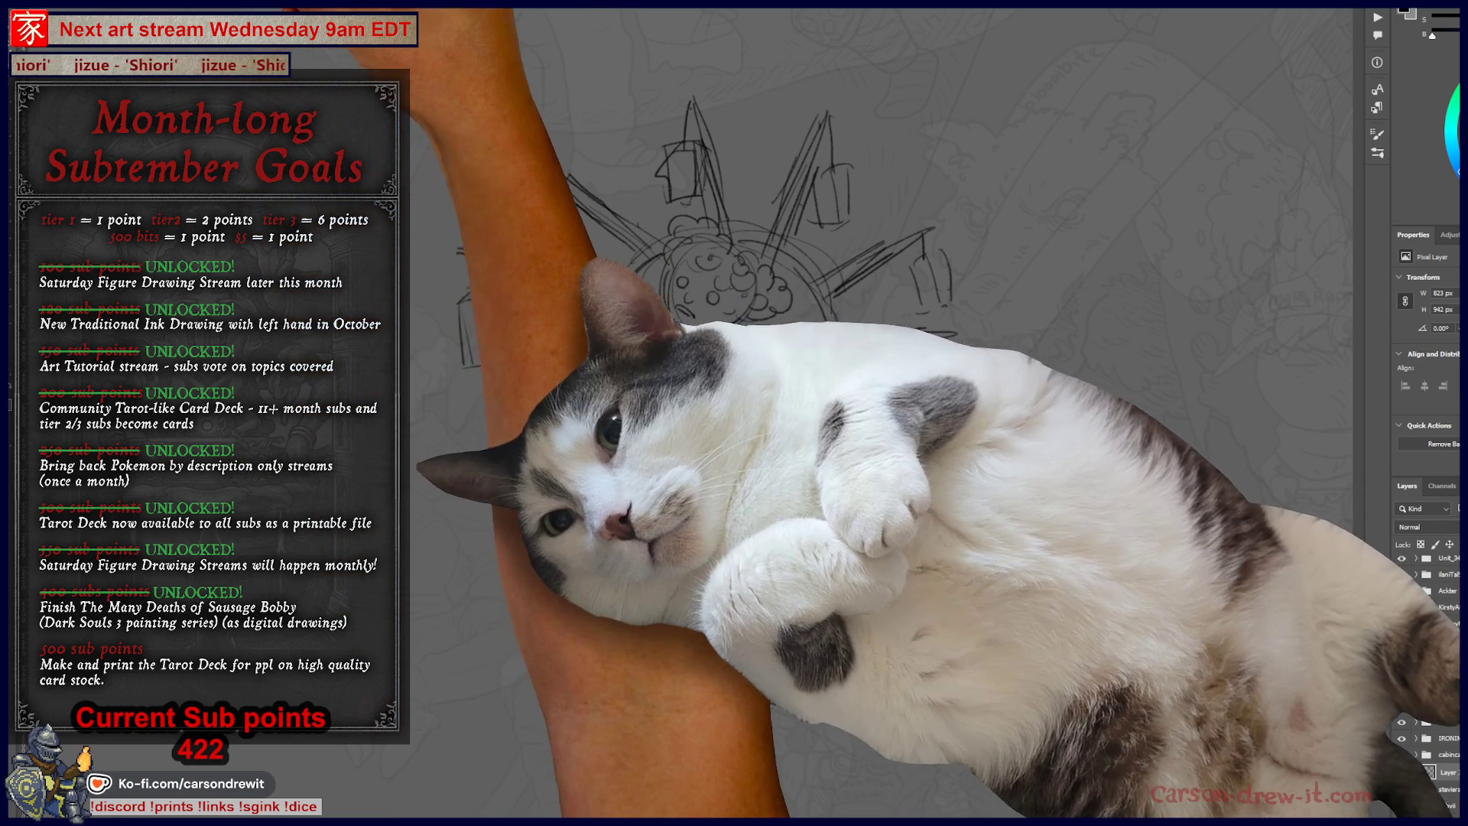
{"action": "key", "text": "ctrl+t"}
{"action": "mouse_move", "coordinate": [991, 94]}
{"action": "left_mouse_down"}
{"action": "mouse_move", "coordinate": [961, 130]}
{"action": "mouse_move", "coordinate": [920, 140]}
{"action": "mouse_move", "coordinate": [961, 112]}
{"action": "left_mouse_up"}
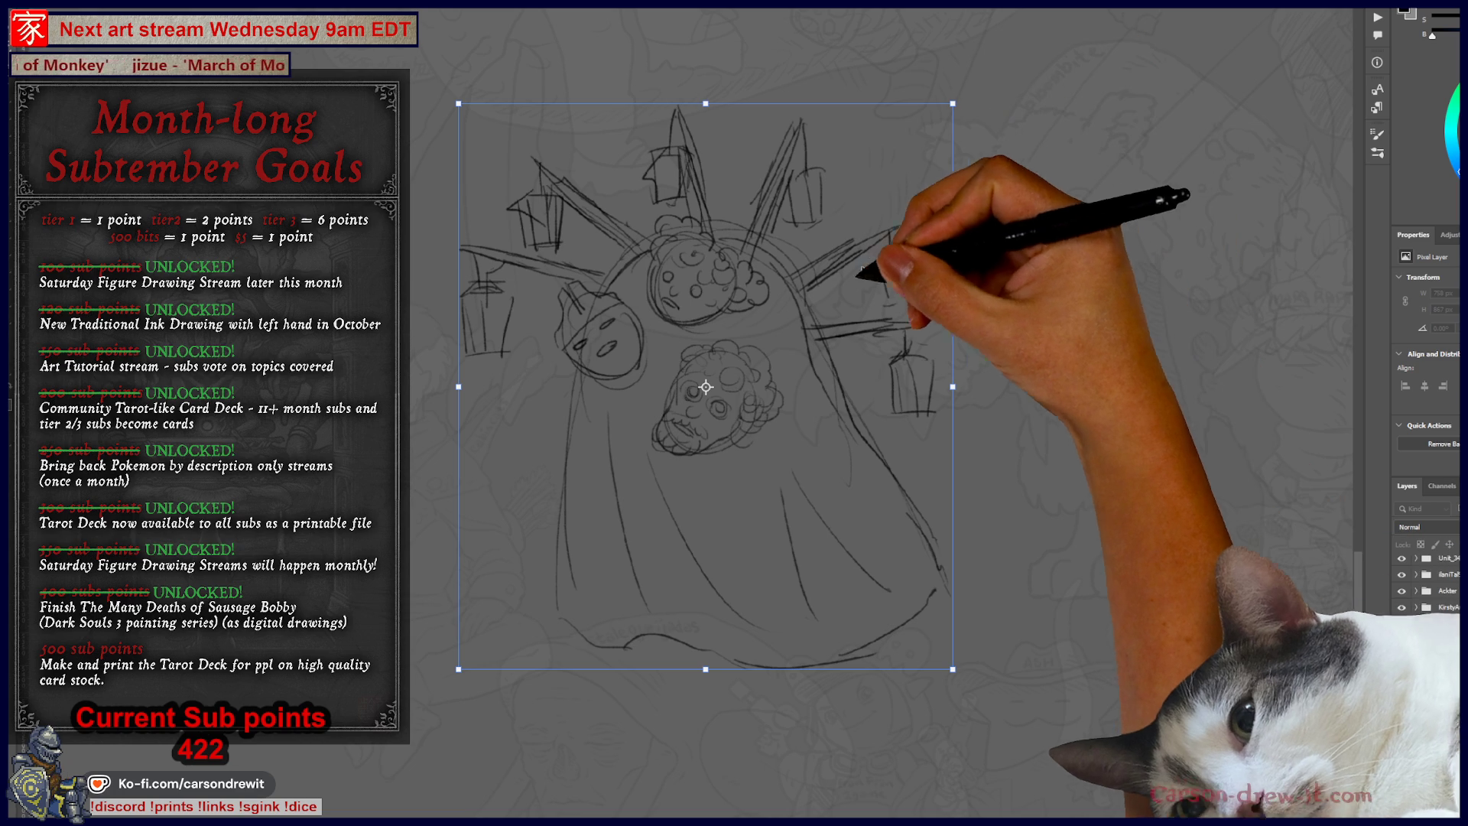
{"action": "left_click_drag", "start_coordinate": [838, 304], "coordinate": [846, 304]}
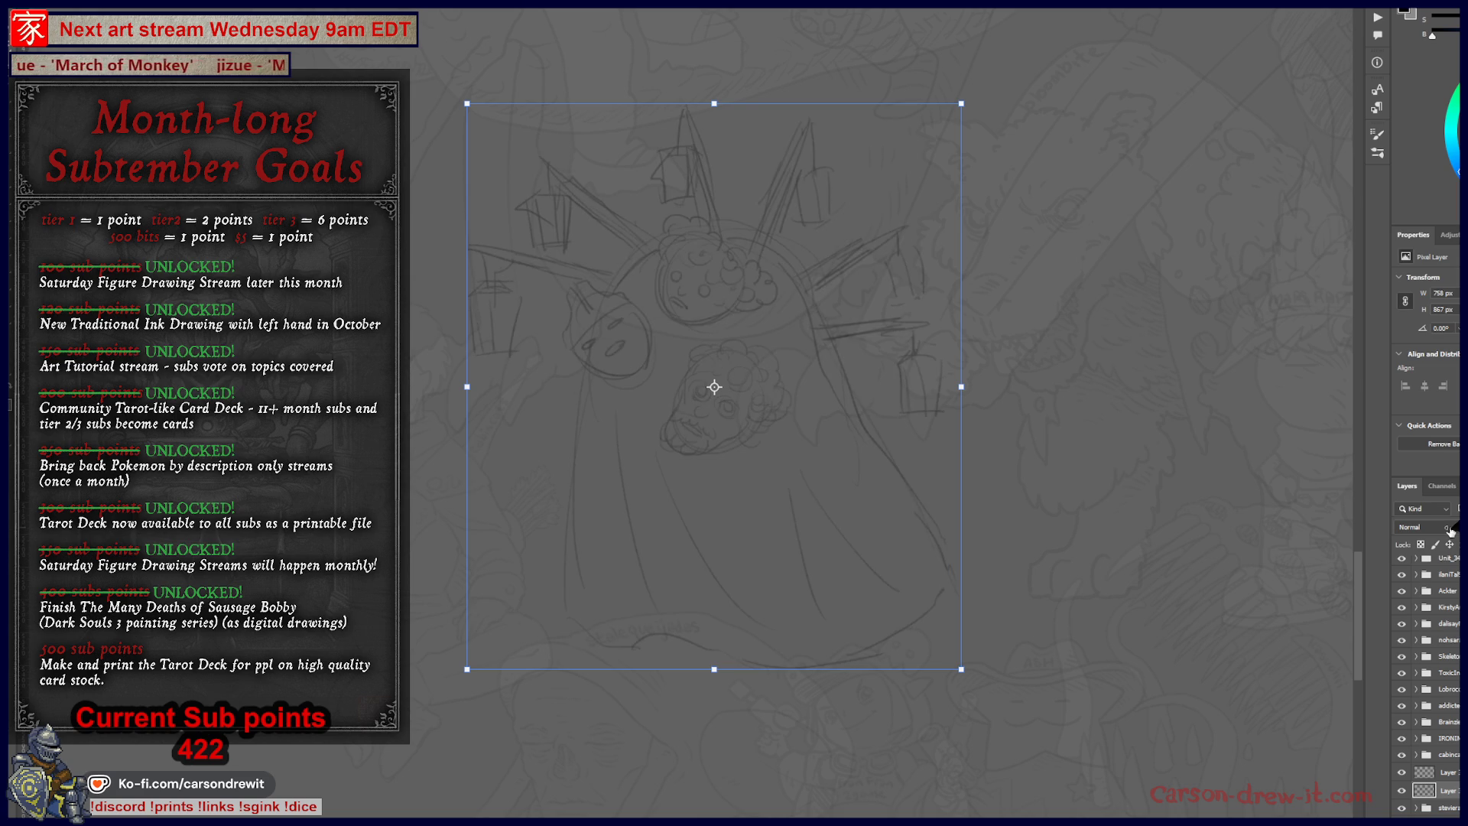
{"action": "scroll", "coordinate": [720, 394], "scroll_direction": "up", "scroll_amount": 3}
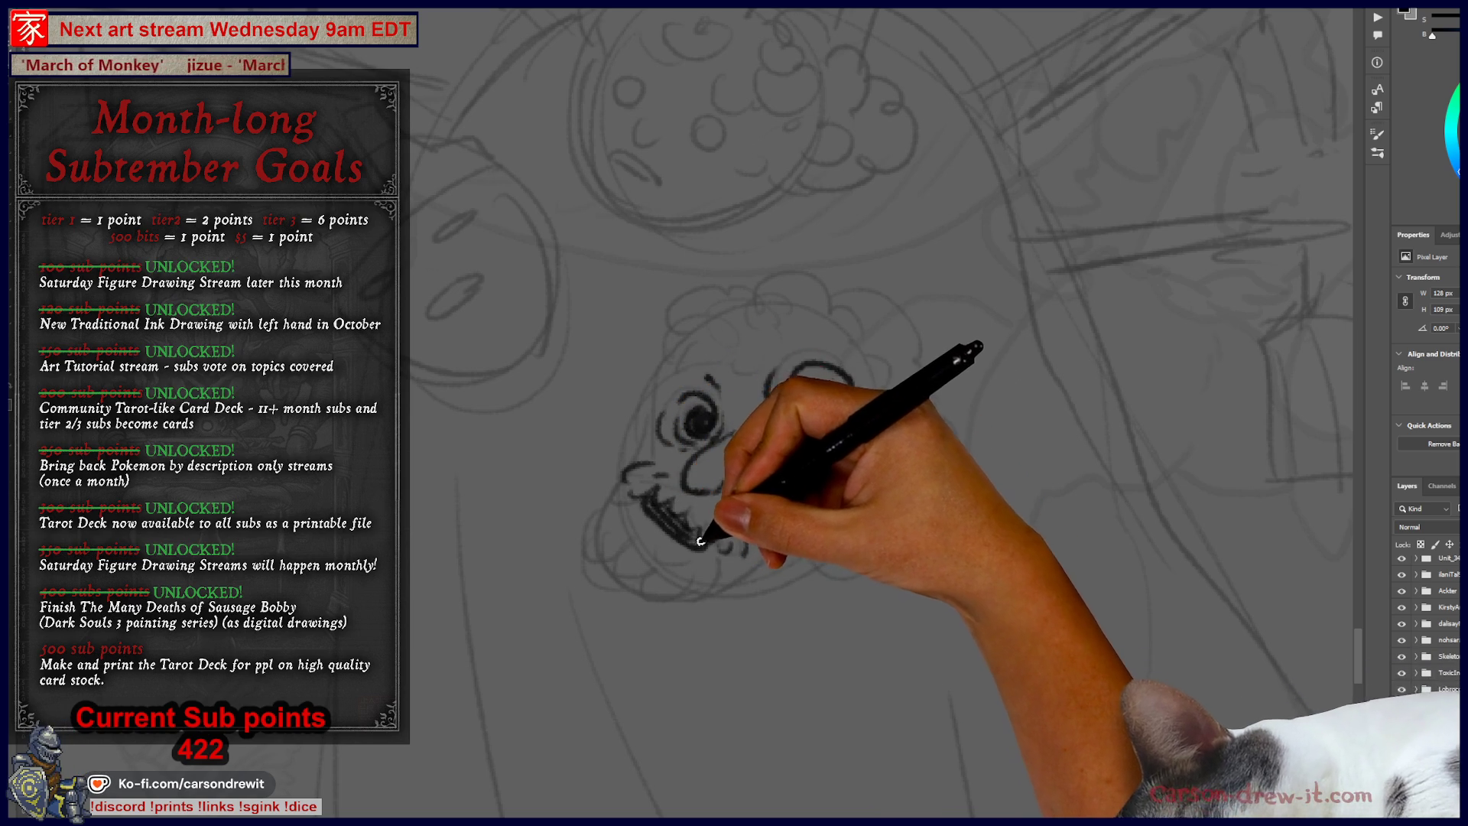
- Ink the lower face's features and its hair spirals down the head's right side
{"action": "mouse_move", "coordinate": [613, 497]}
{"action": "left_mouse_down"}
{"action": "mouse_move", "coordinate": [583, 564]}
{"action": "mouse_move", "coordinate": [589, 525]}
{"action": "mouse_move", "coordinate": [599, 562]}
{"action": "mouse_move", "coordinate": [672, 552]}
{"action": "mouse_move", "coordinate": [645, 563]}
{"action": "mouse_move", "coordinate": [648, 533]}
{"action": "left_mouse_up"}
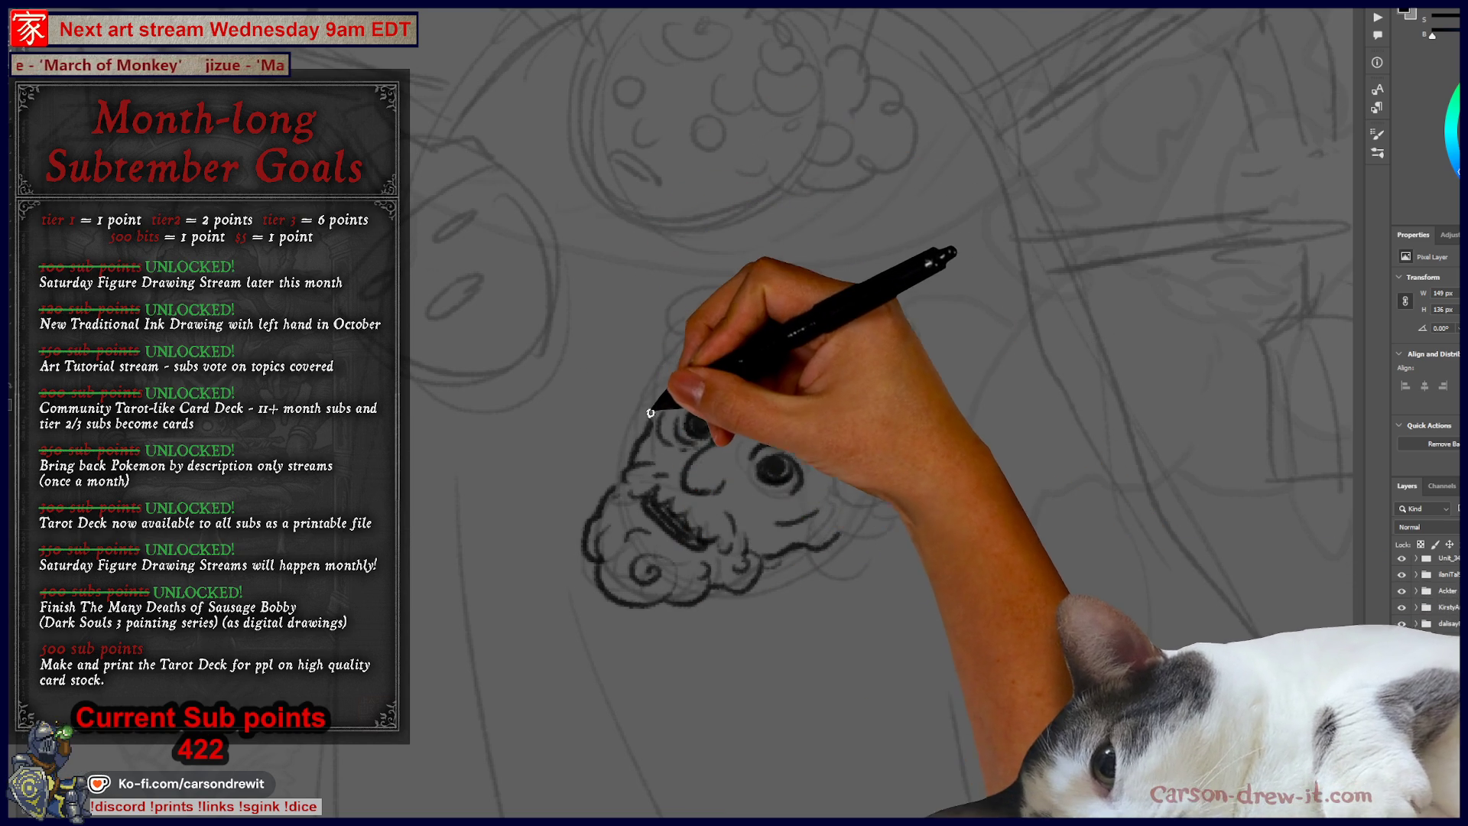
{"action": "left_click_drag", "start_coordinate": [799, 382], "coordinate": [826, 398]}
{"action": "mouse_move", "coordinate": [688, 344]}
{"action": "left_mouse_down"}
{"action": "mouse_move", "coordinate": [705, 314]}
{"action": "mouse_move", "coordinate": [759, 312]}
{"action": "mouse_move", "coordinate": [748, 331]}
{"action": "mouse_move", "coordinate": [780, 337]}
{"action": "mouse_move", "coordinate": [803, 301]}
{"action": "mouse_move", "coordinate": [869, 337]}
{"action": "mouse_move", "coordinate": [845, 318]}
{"action": "mouse_move", "coordinate": [833, 357]}
{"action": "left_mouse_up"}
{"action": "mouse_move", "coordinate": [864, 295]}
{"action": "left_mouse_down"}
{"action": "mouse_move", "coordinate": [910, 394]}
{"action": "mouse_move", "coordinate": [928, 396]}
{"action": "mouse_move", "coordinate": [923, 449]}
{"action": "mouse_move", "coordinate": [932, 440]}
{"action": "left_mouse_up"}
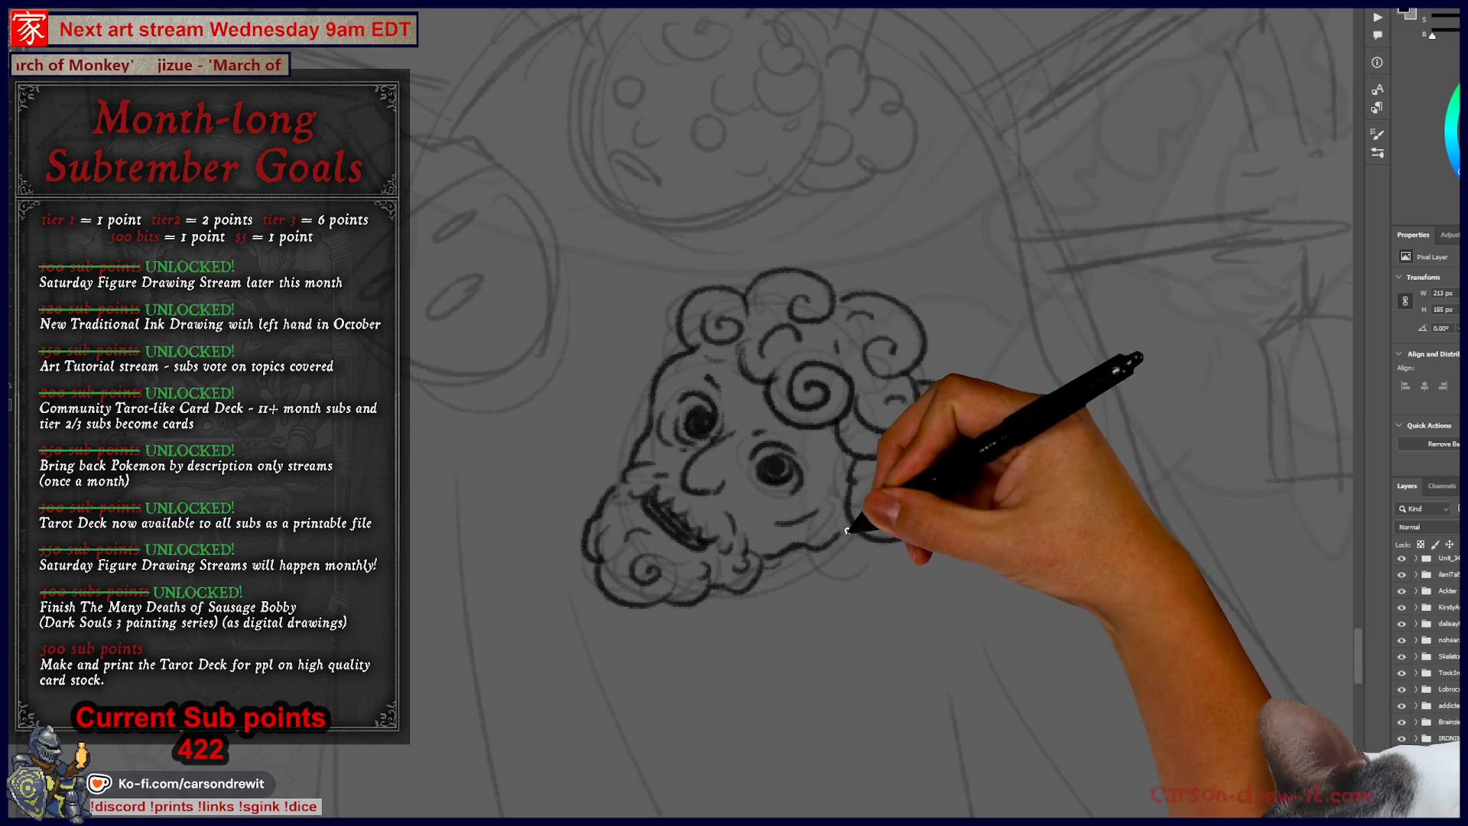
- Ink the mask's outline and inner band in bold black, then switch to the stream notes
{"action": "left_click_drag", "start_coordinate": [601, 305], "coordinate": [741, 381]}
{"action": "left_click_drag", "start_coordinate": [760, 430], "coordinate": [846, 597]}
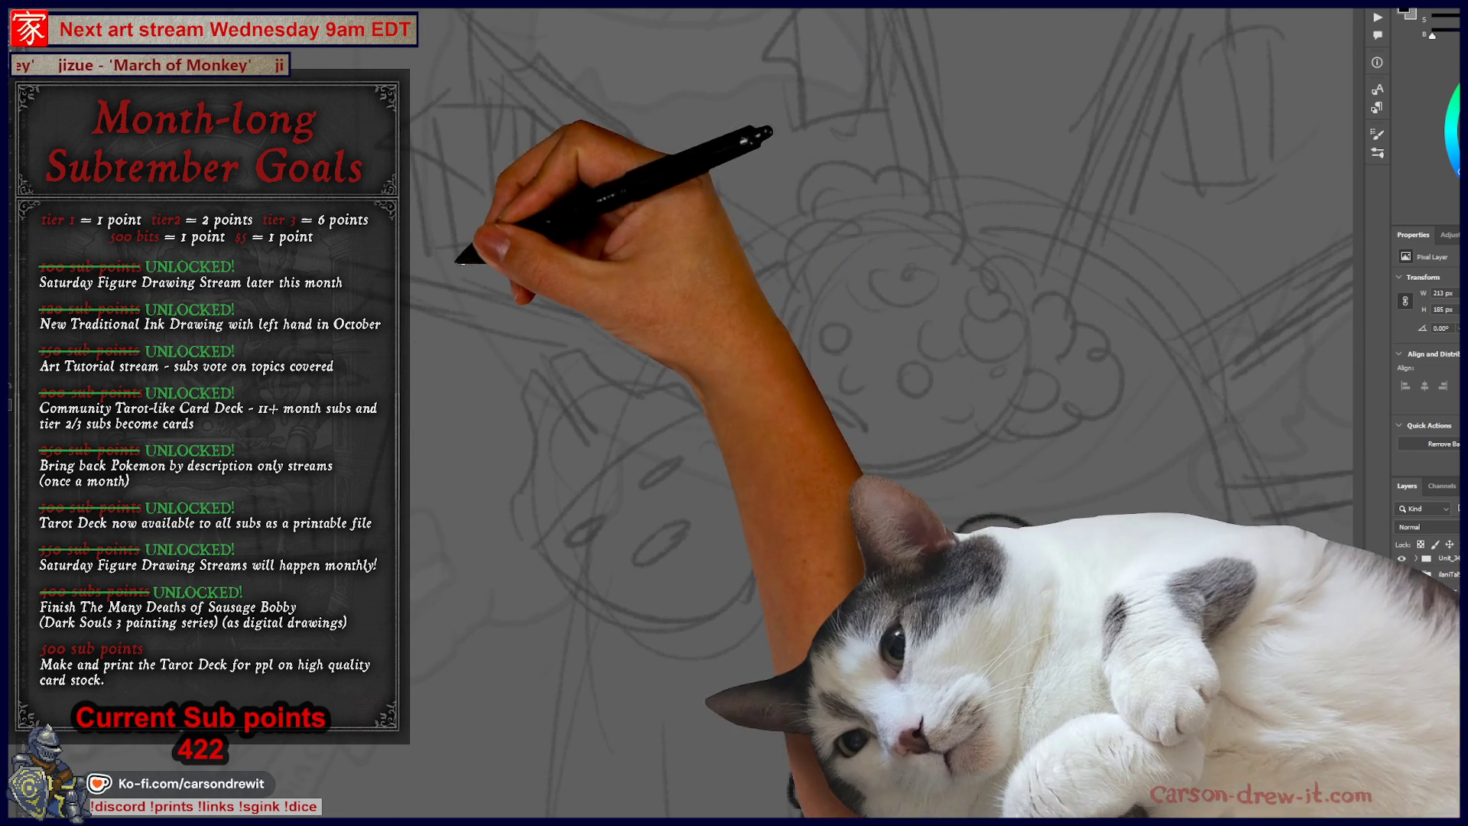
{"action": "left_click_drag", "start_coordinate": [601, 469], "coordinate": [621, 432]}
{"action": "mouse_move", "coordinate": [551, 506]}
{"action": "left_mouse_down"}
{"action": "mouse_move", "coordinate": [558, 337]}
{"action": "mouse_move", "coordinate": [621, 418]}
{"action": "mouse_move", "coordinate": [573, 325]}
{"action": "mouse_move", "coordinate": [612, 312]}
{"action": "mouse_move", "coordinate": [649, 361]}
{"action": "mouse_move", "coordinate": [714, 367]}
{"action": "mouse_move", "coordinate": [673, 426]}
{"action": "mouse_move", "coordinate": [722, 387]}
{"action": "mouse_move", "coordinate": [619, 518]}
{"action": "mouse_move", "coordinate": [564, 497]}
{"action": "mouse_move", "coordinate": [748, 564]}
{"action": "left_mouse_up"}
{"action": "left_click_drag", "start_coordinate": [760, 370], "coordinate": [749, 569]}
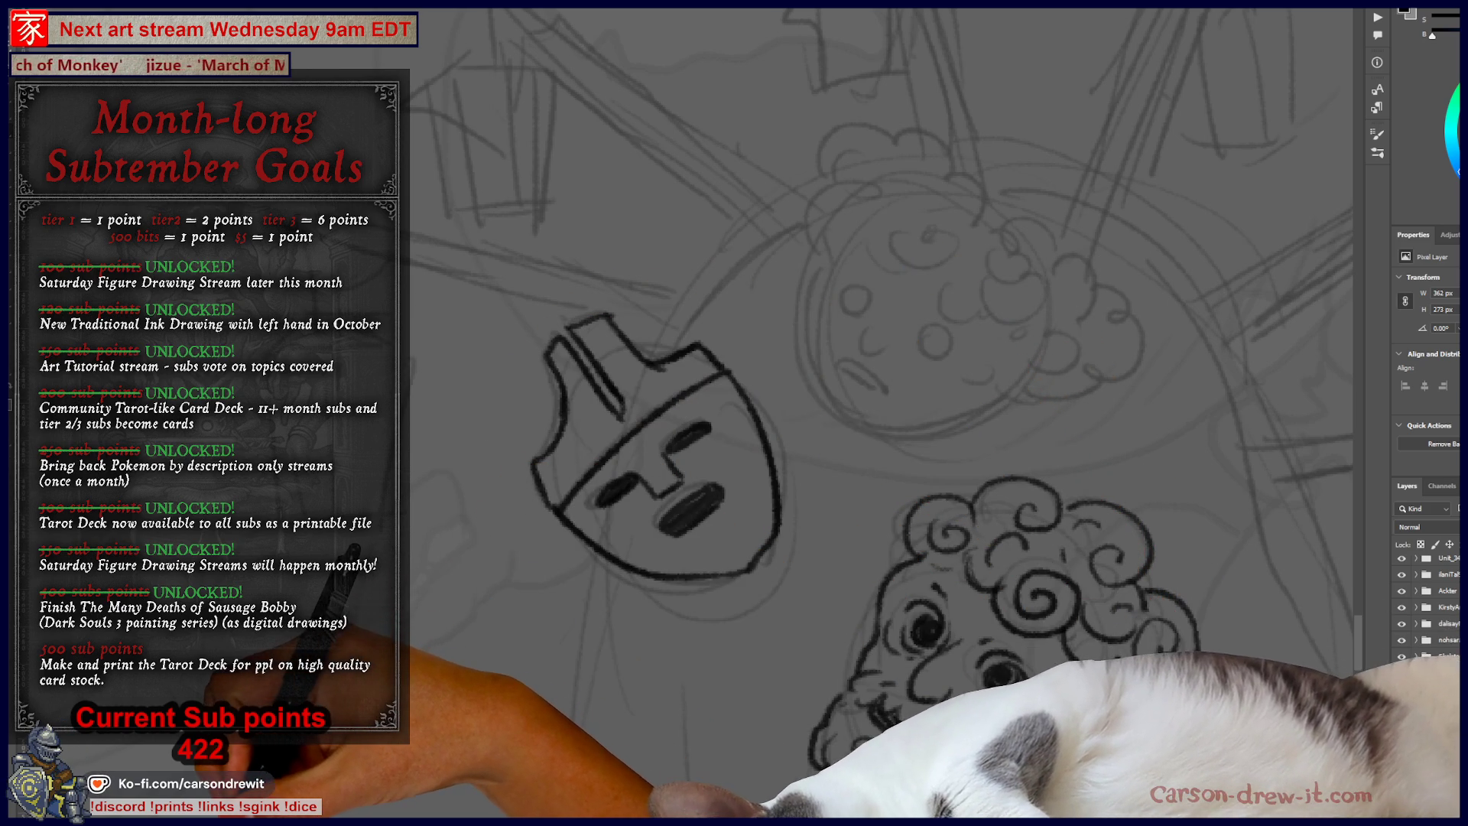
{"action": "key", "text": "alt+Tab"}
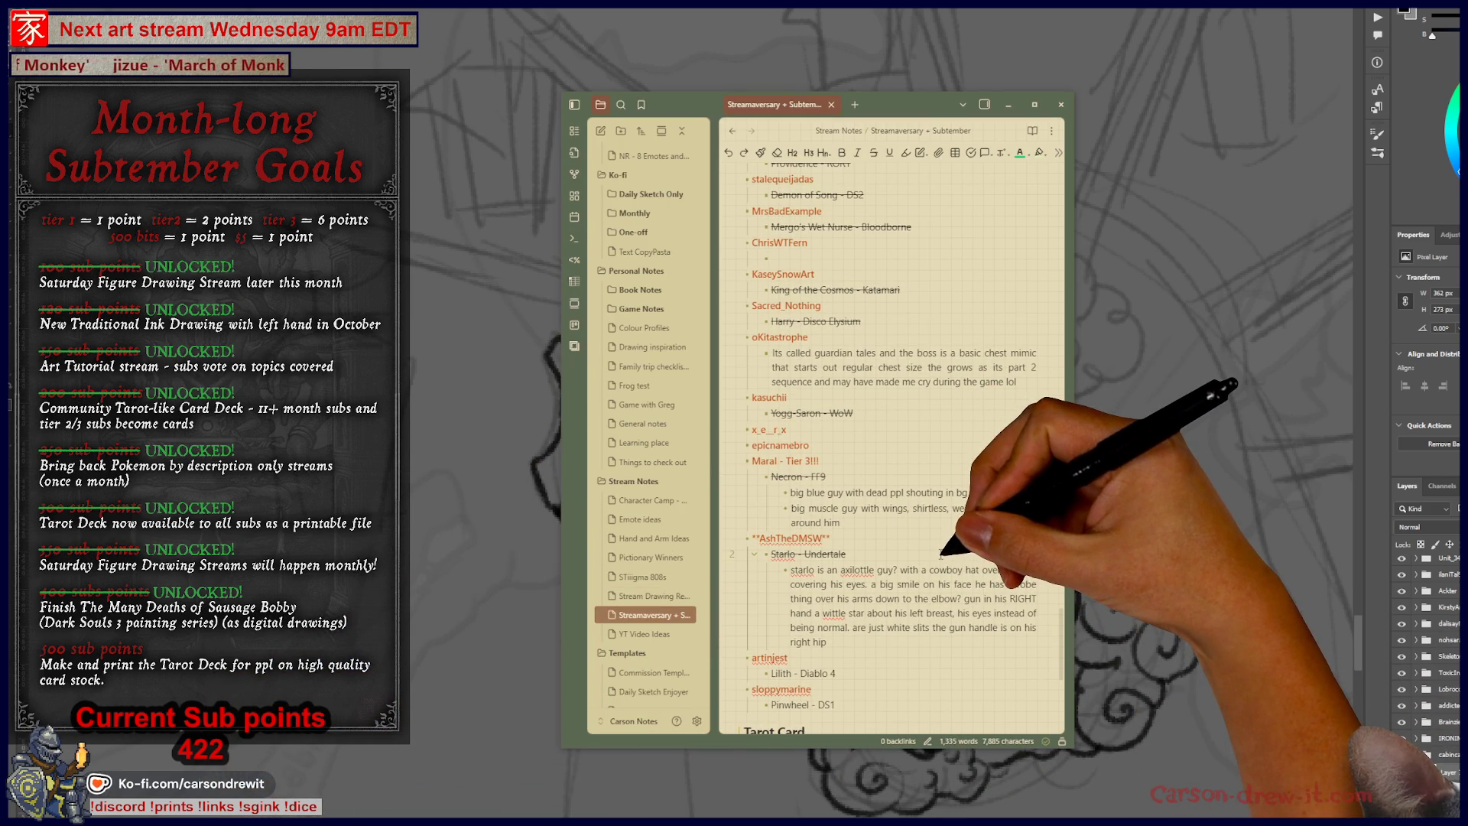
- Check the empty bullet in the Streamaversary + Subtember request list, then return to the canvas
{"action": "left_click", "coordinate": [842, 258]}
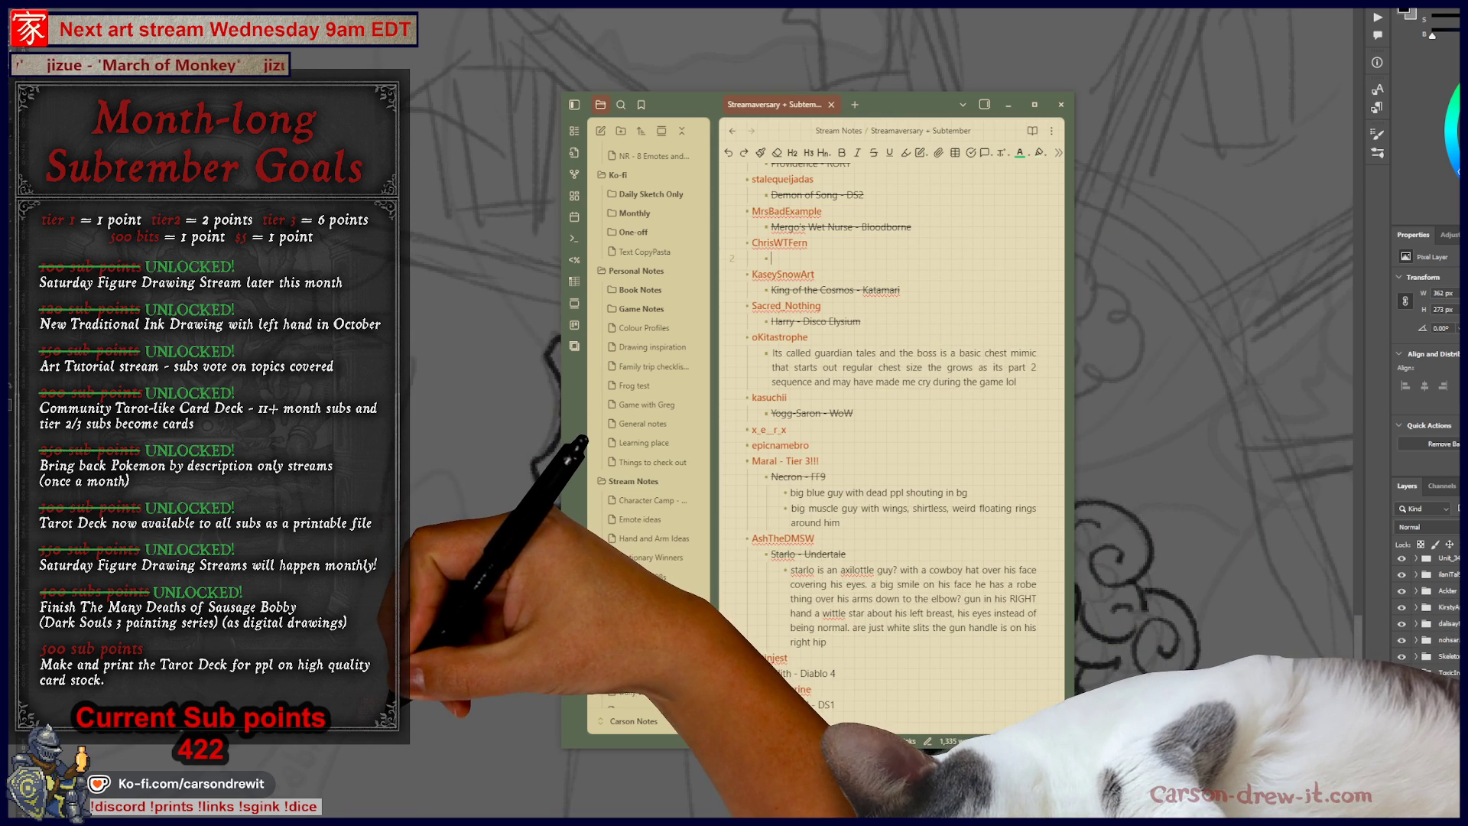
{"action": "left_click", "coordinate": [492, 426]}
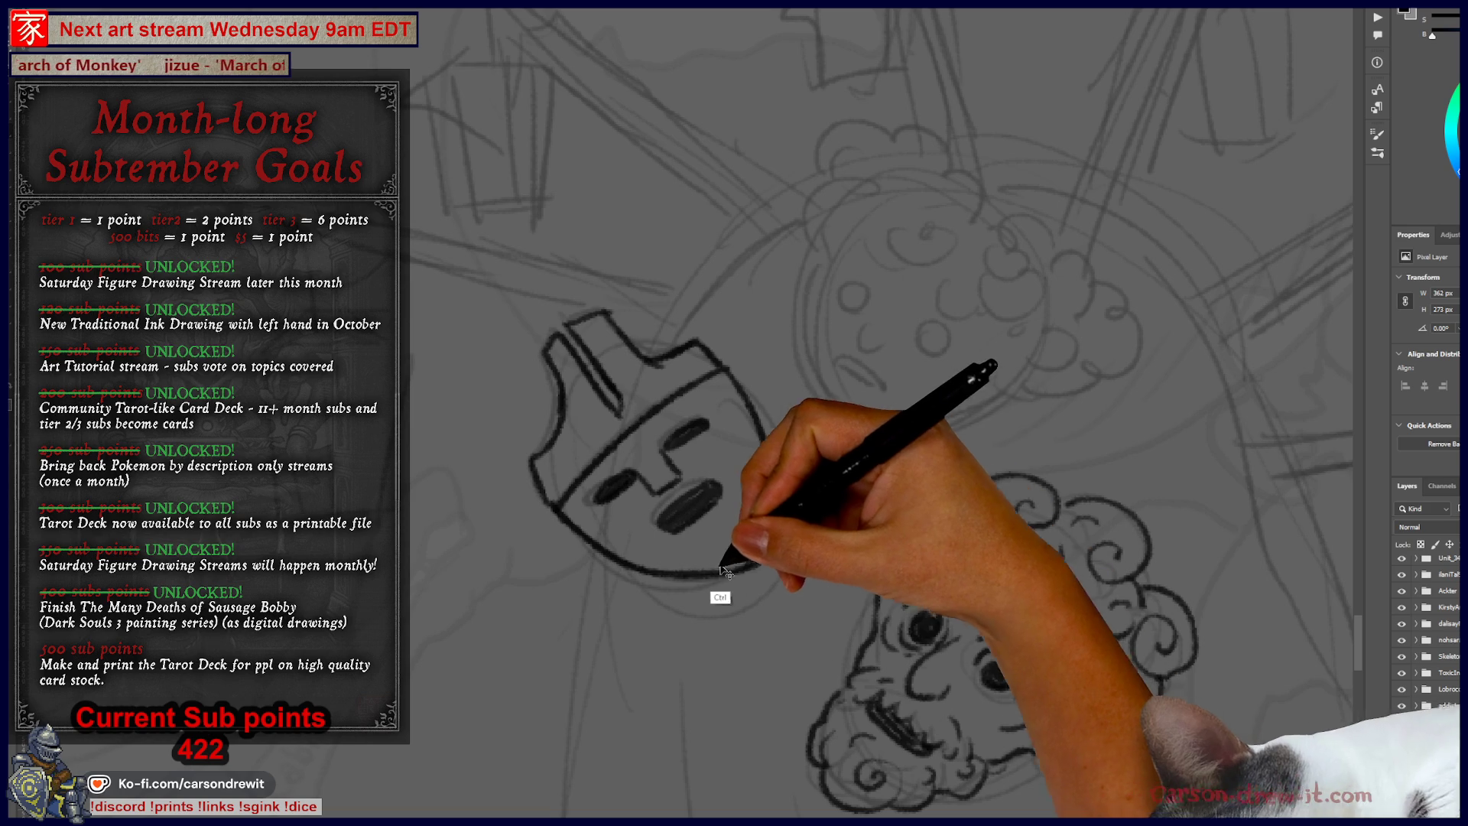
- Ink the mask's eye holes and nose, plus the upper face's nose and small mouth
{"action": "left_click_drag", "start_coordinate": [912, 354], "coordinate": [820, 472]}
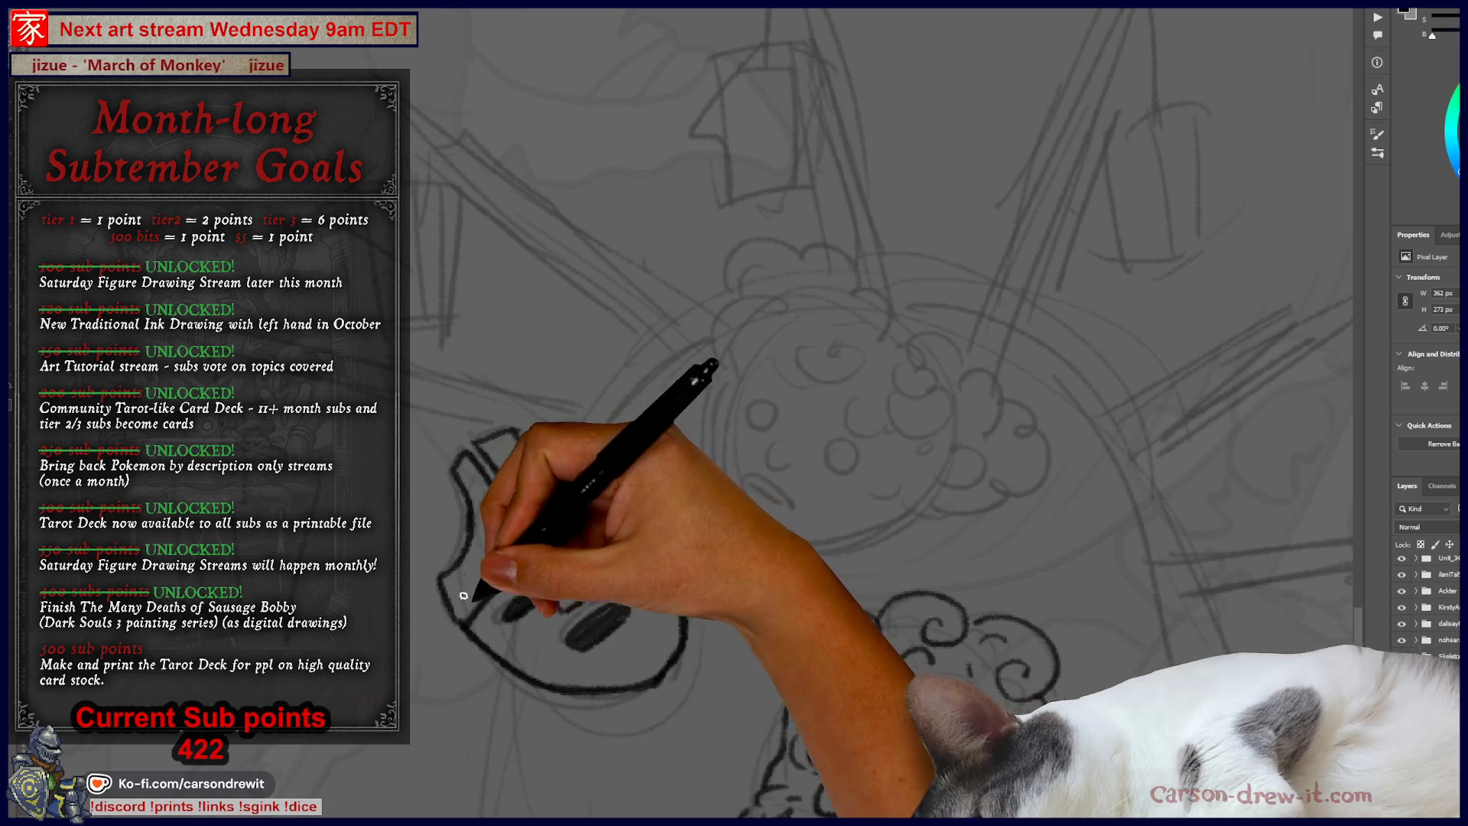
{"action": "mouse_move", "coordinate": [536, 662]}
{"action": "left_mouse_down"}
{"action": "mouse_move", "coordinate": [656, 550]}
{"action": "mouse_move", "coordinate": [662, 568]}
{"action": "left_mouse_up"}
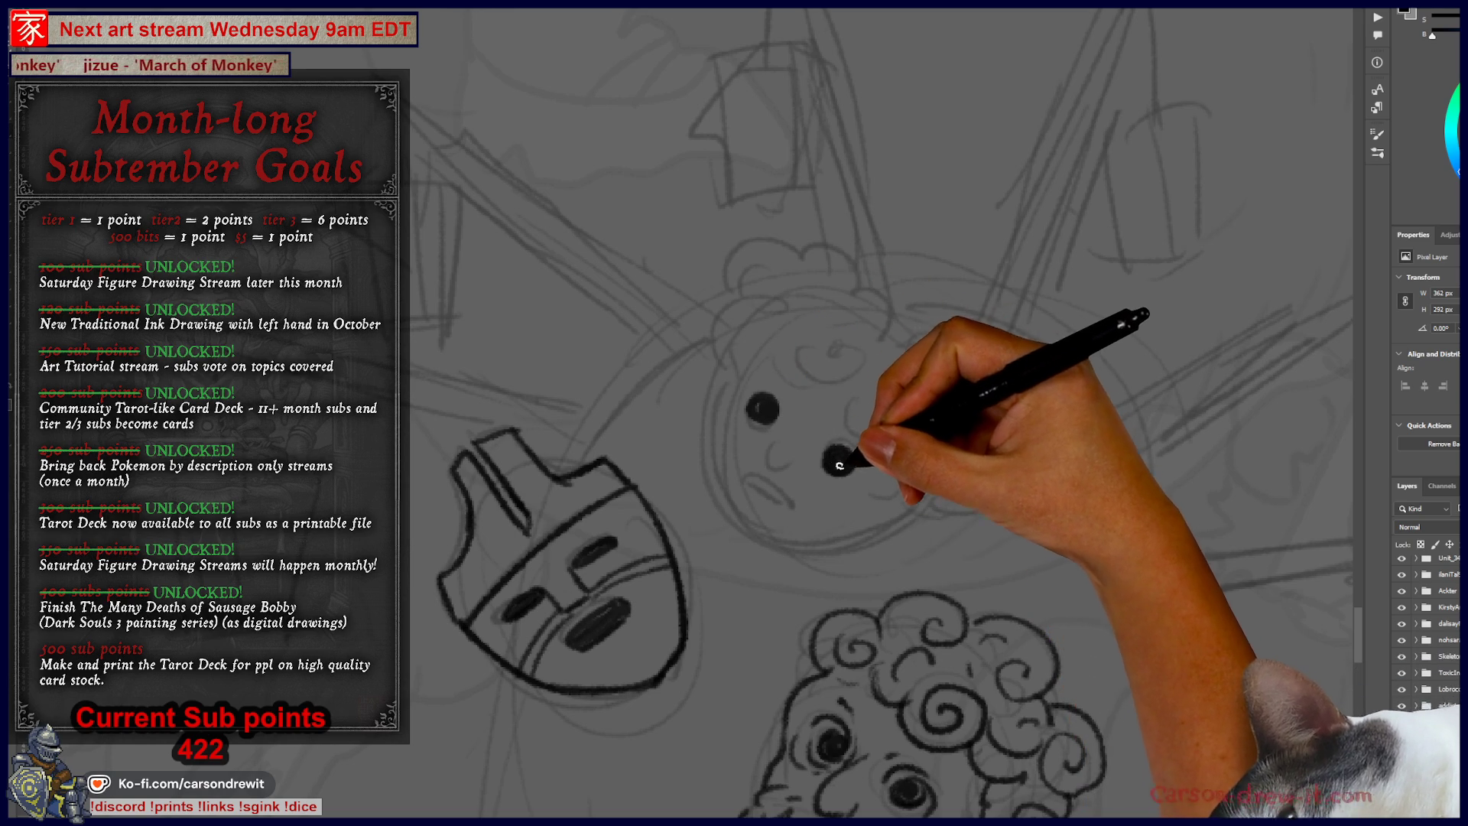
{"action": "left_click_drag", "start_coordinate": [772, 442], "coordinate": [817, 429]}
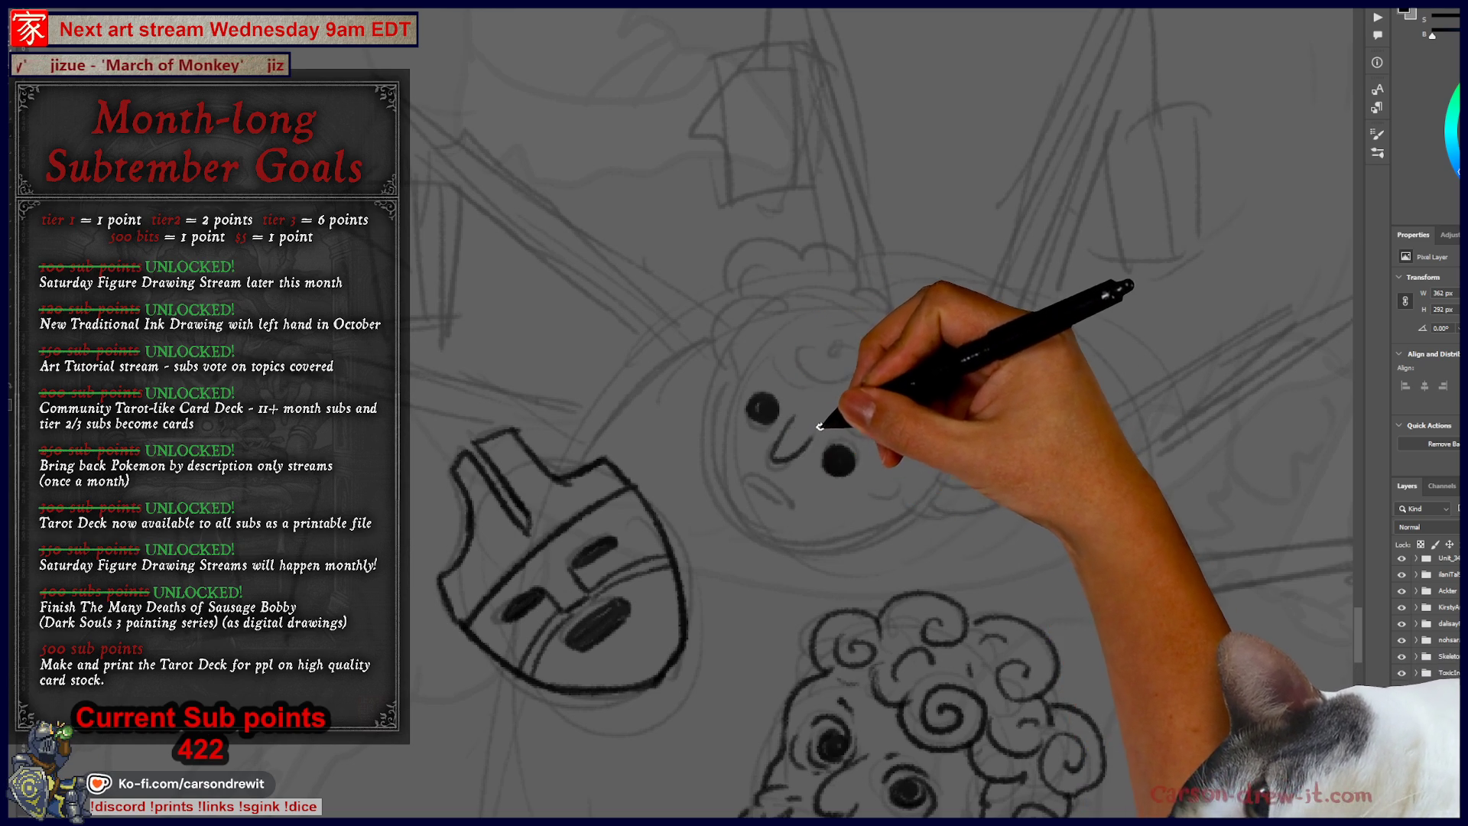
{"action": "mouse_move", "coordinate": [753, 470]}
{"action": "left_mouse_down"}
{"action": "mouse_move", "coordinate": [764, 484]}
{"action": "mouse_move", "coordinate": [841, 462]}
{"action": "left_mouse_up"}
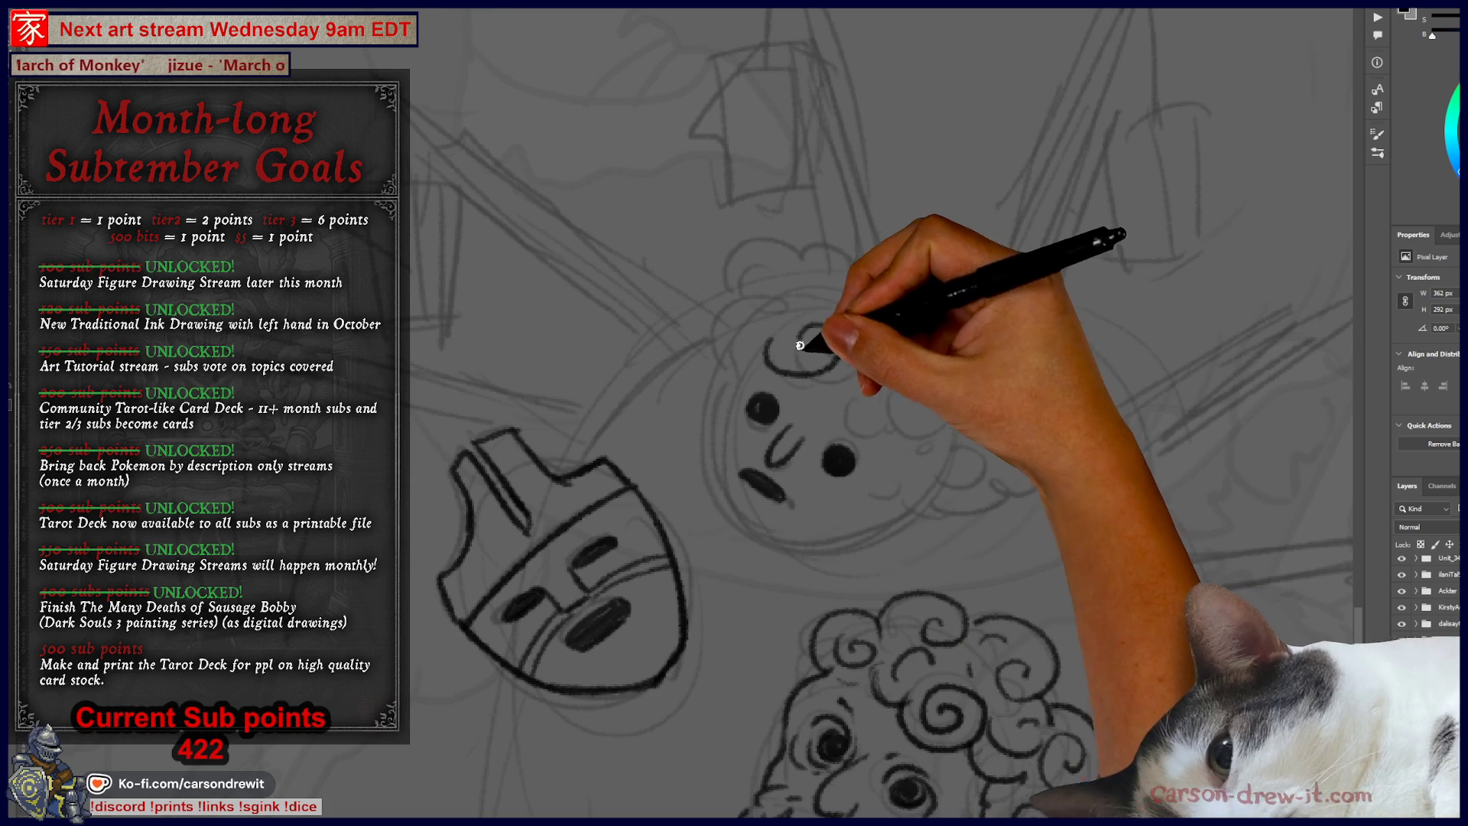
- Ink the upper head's curly hair and the face's left side, chin and right outline
{"action": "mouse_move", "coordinate": [788, 325]}
{"action": "left_mouse_down"}
{"action": "mouse_move", "coordinate": [761, 338]}
{"action": "mouse_move", "coordinate": [759, 373]}
{"action": "left_mouse_up"}
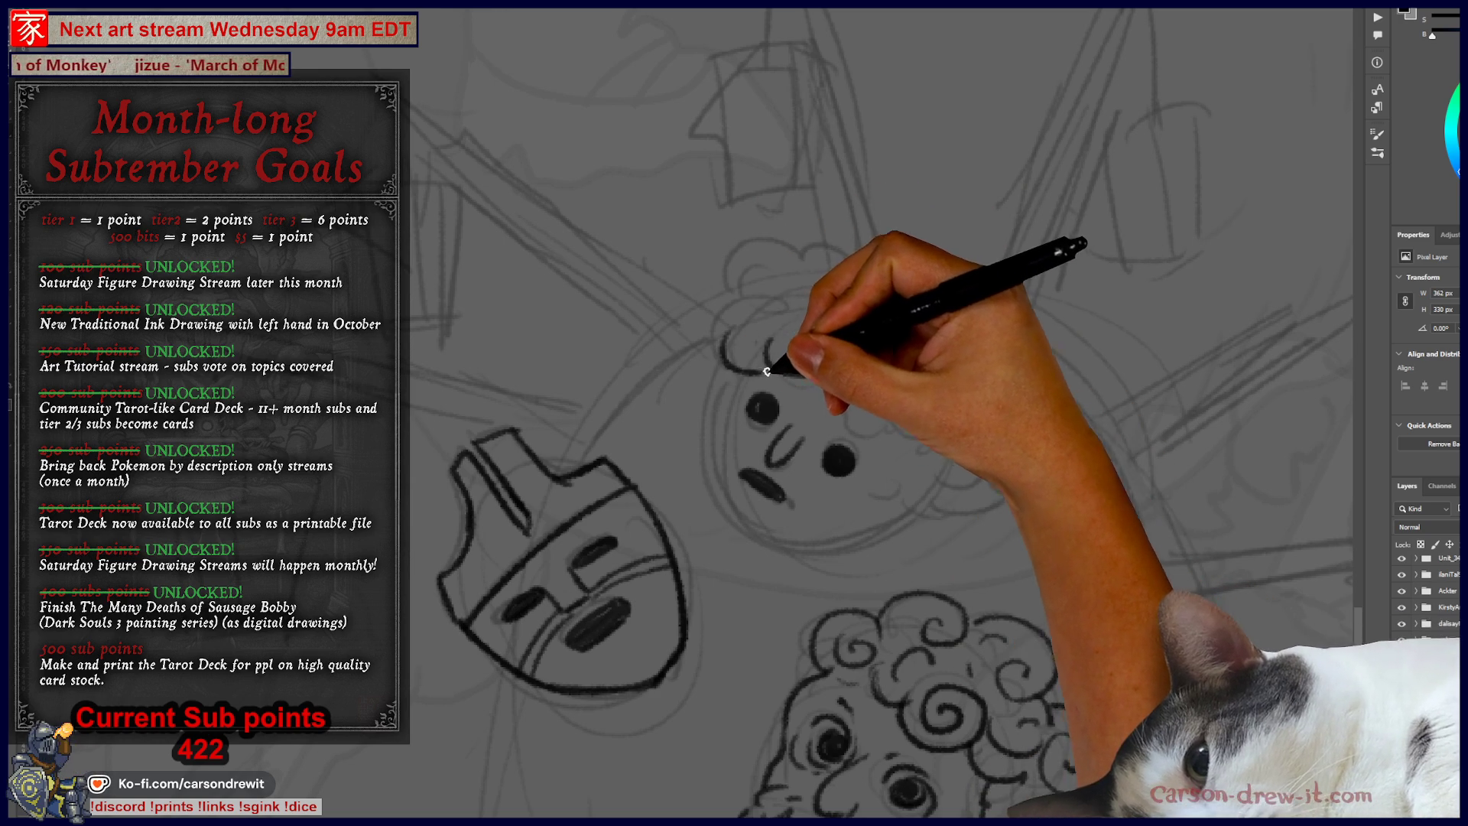
{"action": "mouse_move", "coordinate": [760, 319]}
{"action": "left_mouse_down"}
{"action": "mouse_move", "coordinate": [747, 337]}
{"action": "mouse_move", "coordinate": [689, 328]}
{"action": "mouse_move", "coordinate": [708, 296]}
{"action": "mouse_move", "coordinate": [812, 238]}
{"action": "mouse_move", "coordinate": [801, 296]}
{"action": "mouse_move", "coordinate": [861, 299]}
{"action": "left_mouse_up"}
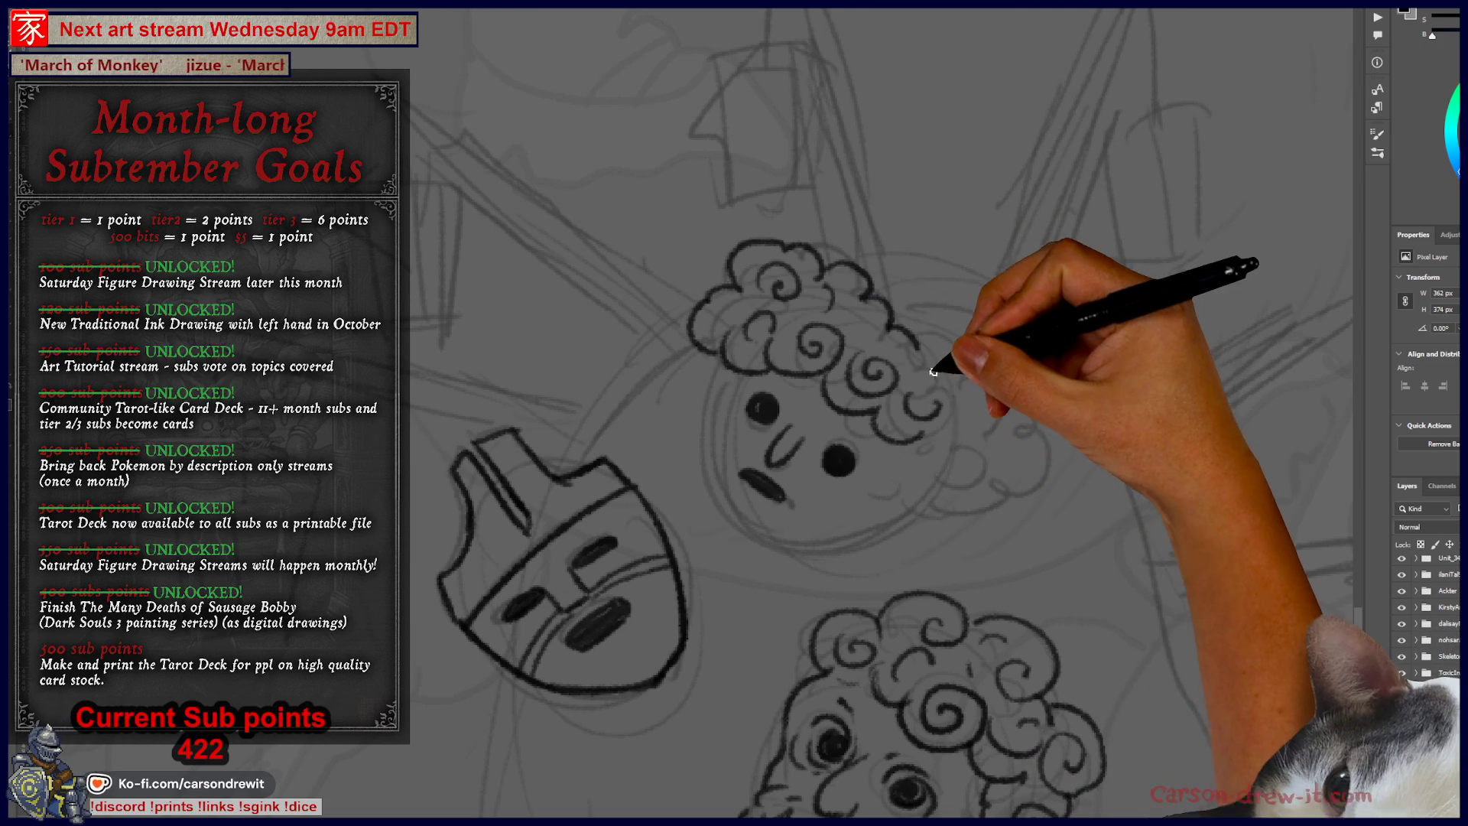
{"action": "mouse_move", "coordinate": [917, 361]}
{"action": "left_mouse_down"}
{"action": "mouse_move", "coordinate": [951, 361]}
{"action": "mouse_move", "coordinate": [971, 399]}
{"action": "left_mouse_up"}
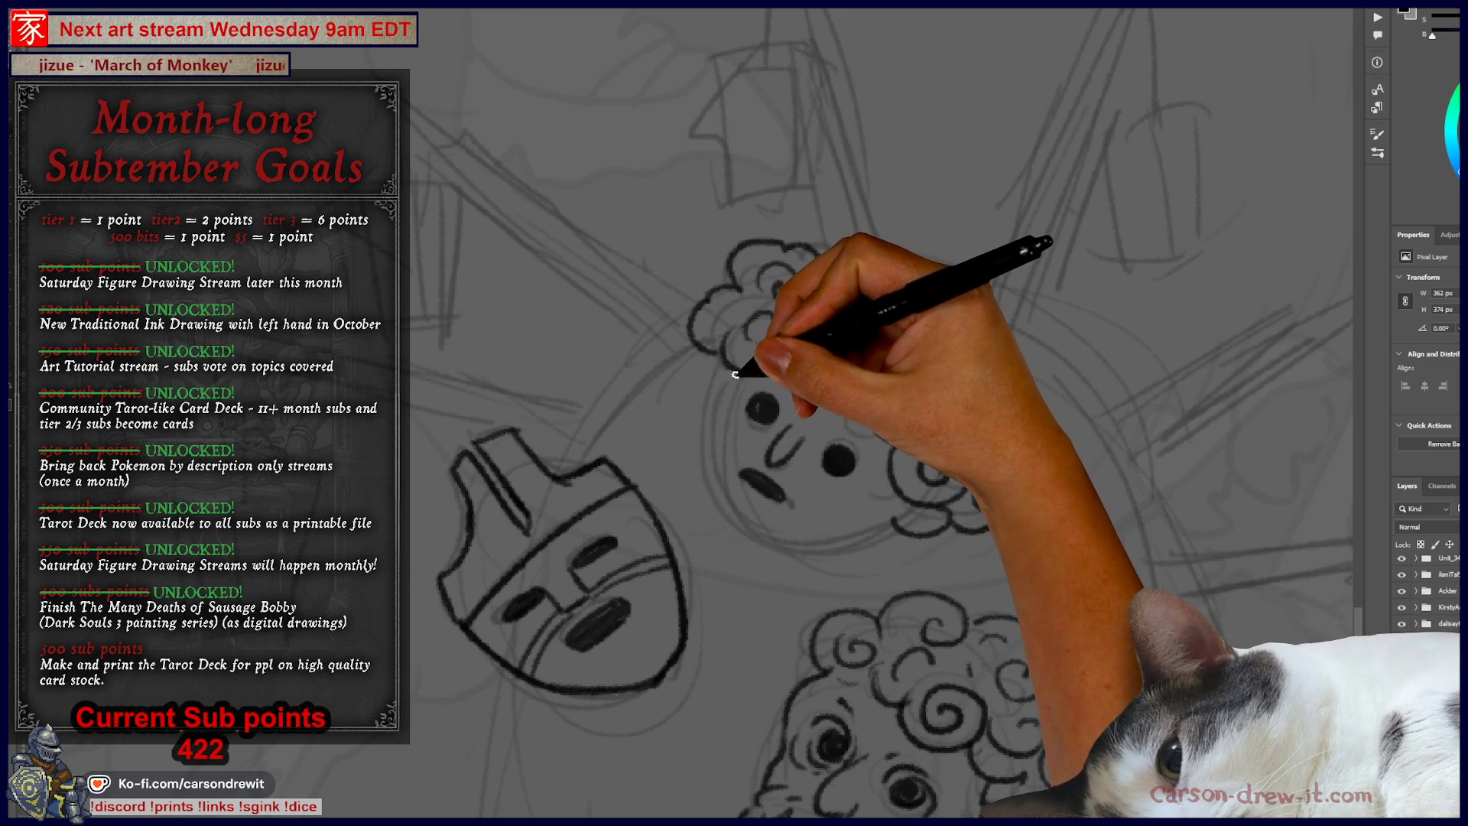
{"action": "left_click_drag", "start_coordinate": [735, 376], "coordinate": [728, 525]}
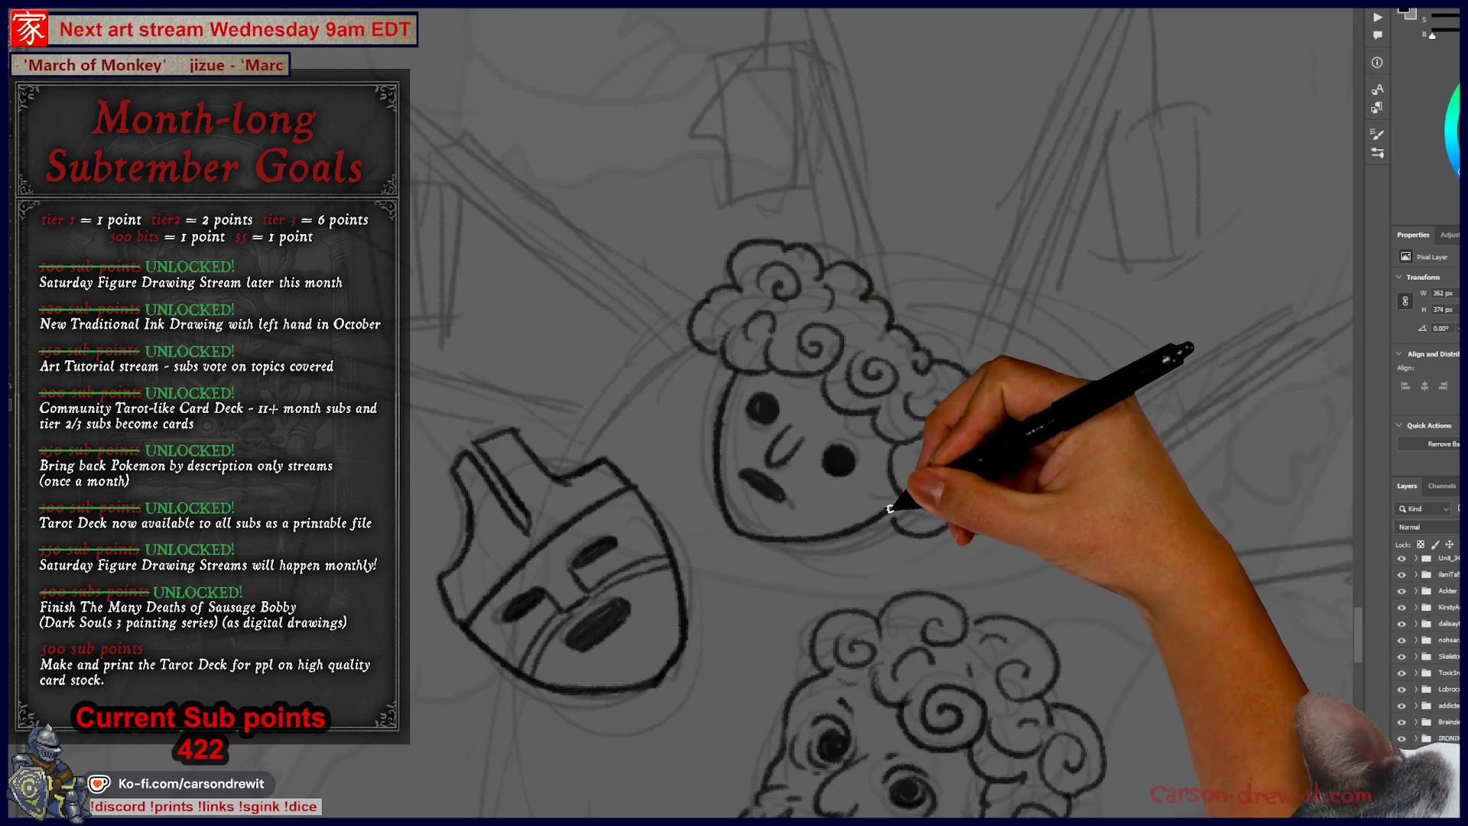
{"action": "mouse_move", "coordinate": [727, 505]}
{"action": "left_mouse_down"}
{"action": "mouse_move", "coordinate": [787, 539]}
{"action": "mouse_move", "coordinate": [901, 507]}
{"action": "left_mouse_up"}
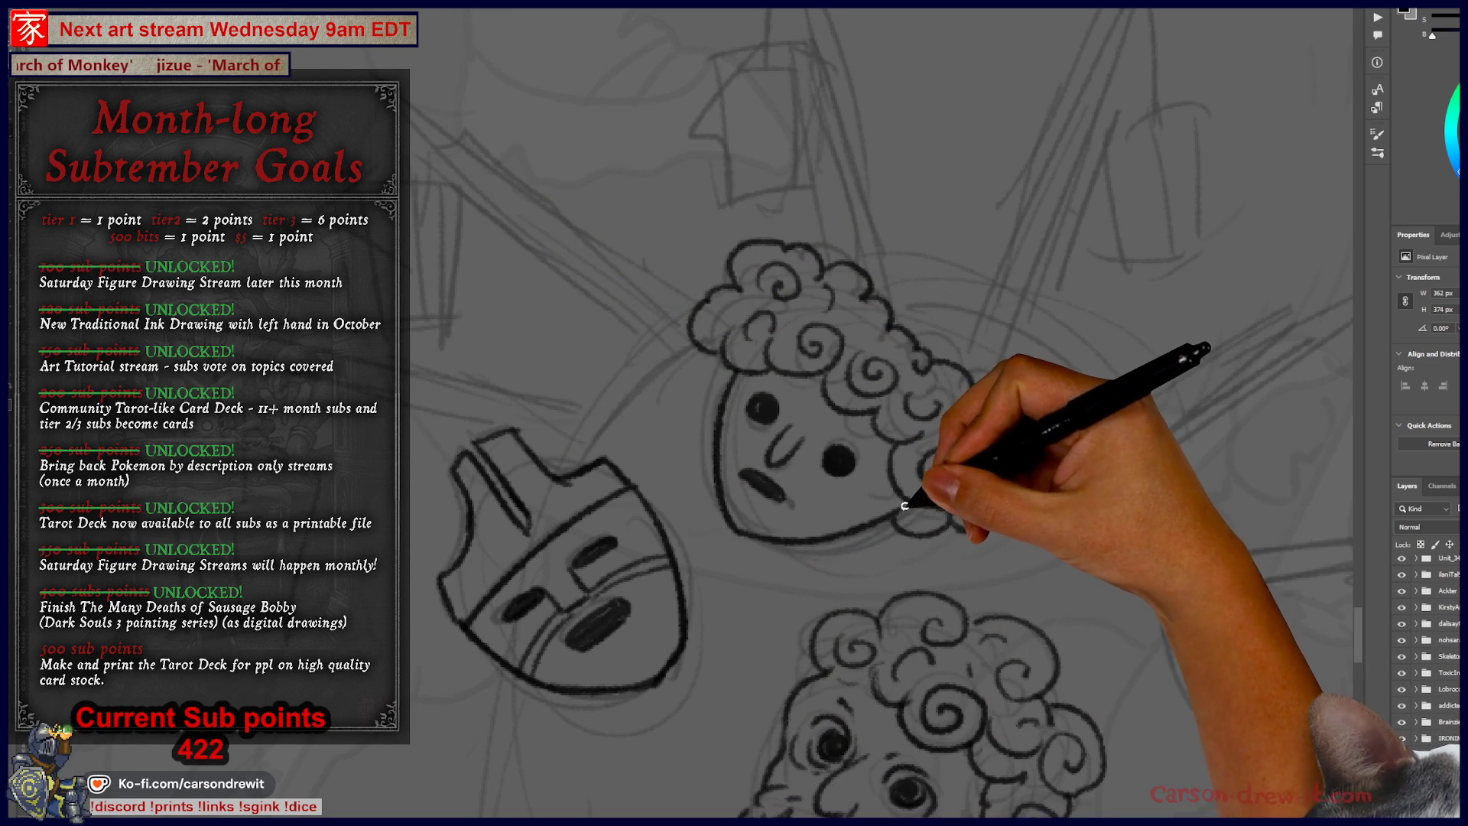
- Ink the hood's edge running from the mask up to the hair
{"action": "mouse_move", "coordinate": [784, 471]}
{"action": "left_mouse_down"}
{"action": "mouse_move", "coordinate": [686, 350]}
{"action": "mouse_move", "coordinate": [643, 406]}
{"action": "mouse_move", "coordinate": [704, 340]}
{"action": "left_mouse_up"}
{"action": "left_click_drag", "start_coordinate": [739, 520], "coordinate": [826, 571]}
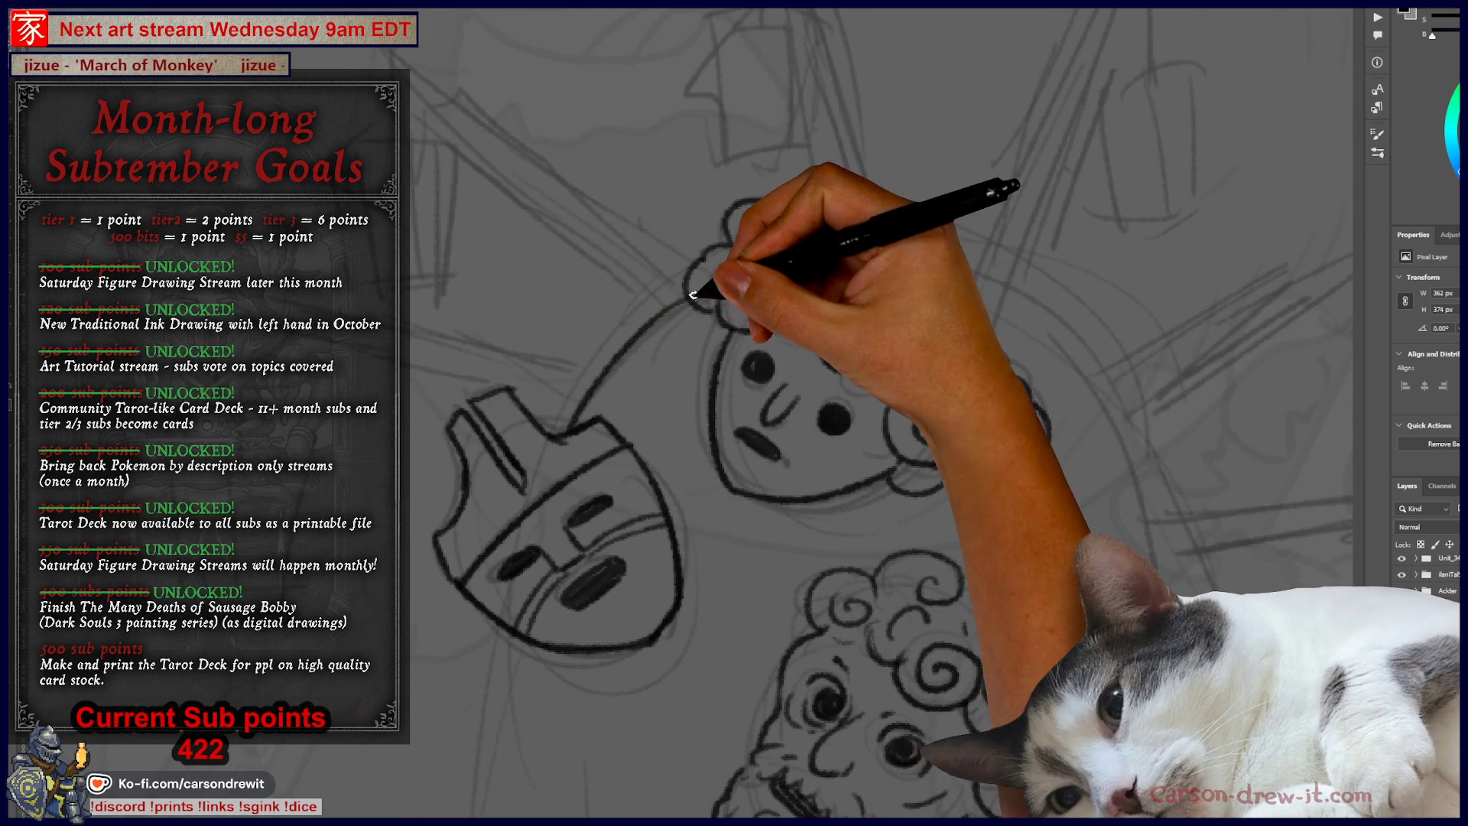
{"action": "left_click_drag", "start_coordinate": [581, 420], "coordinate": [680, 306]}
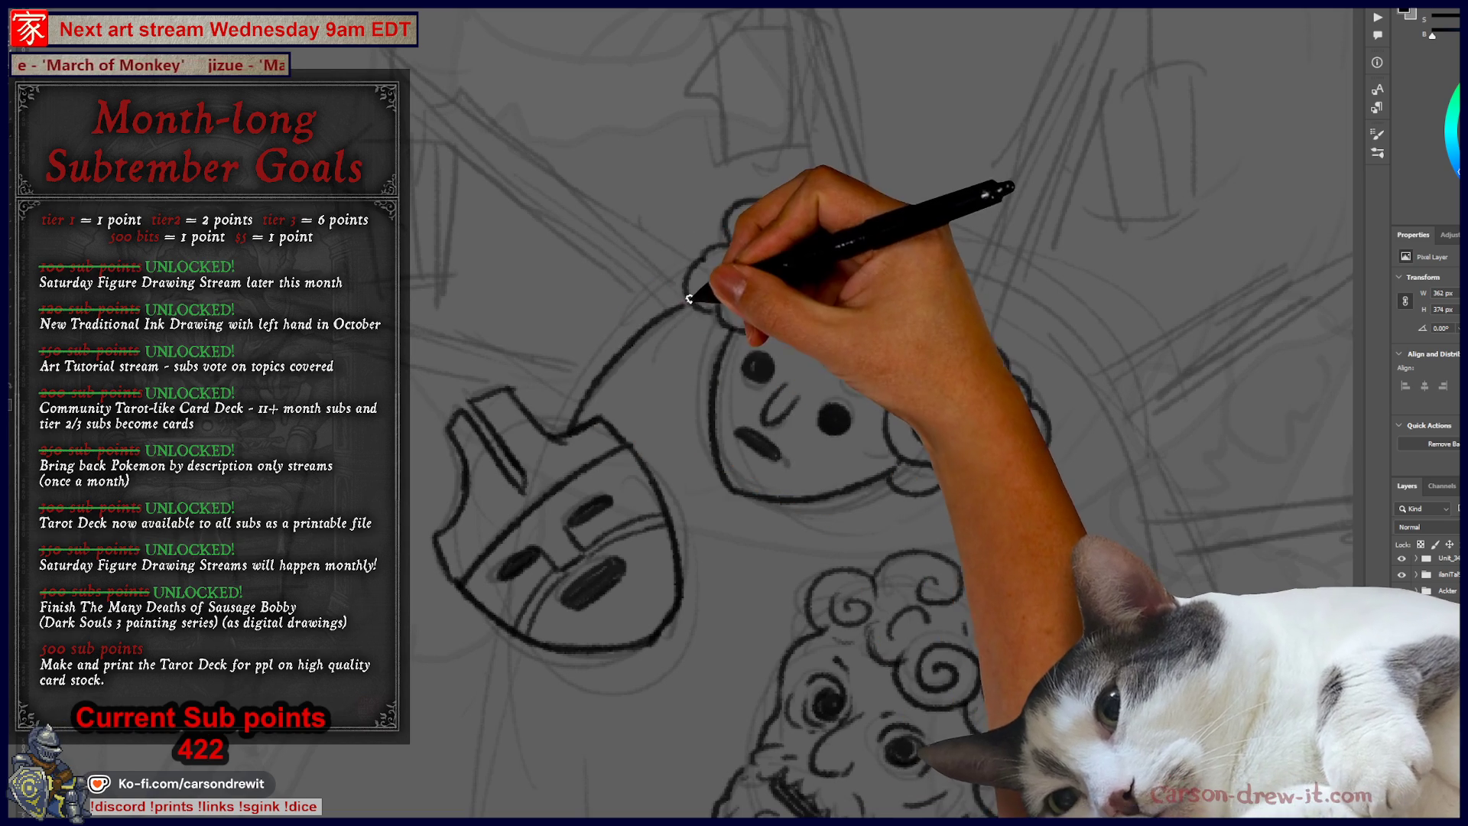
{"action": "left_click_drag", "start_coordinate": [675, 400], "coordinate": [753, 385]}
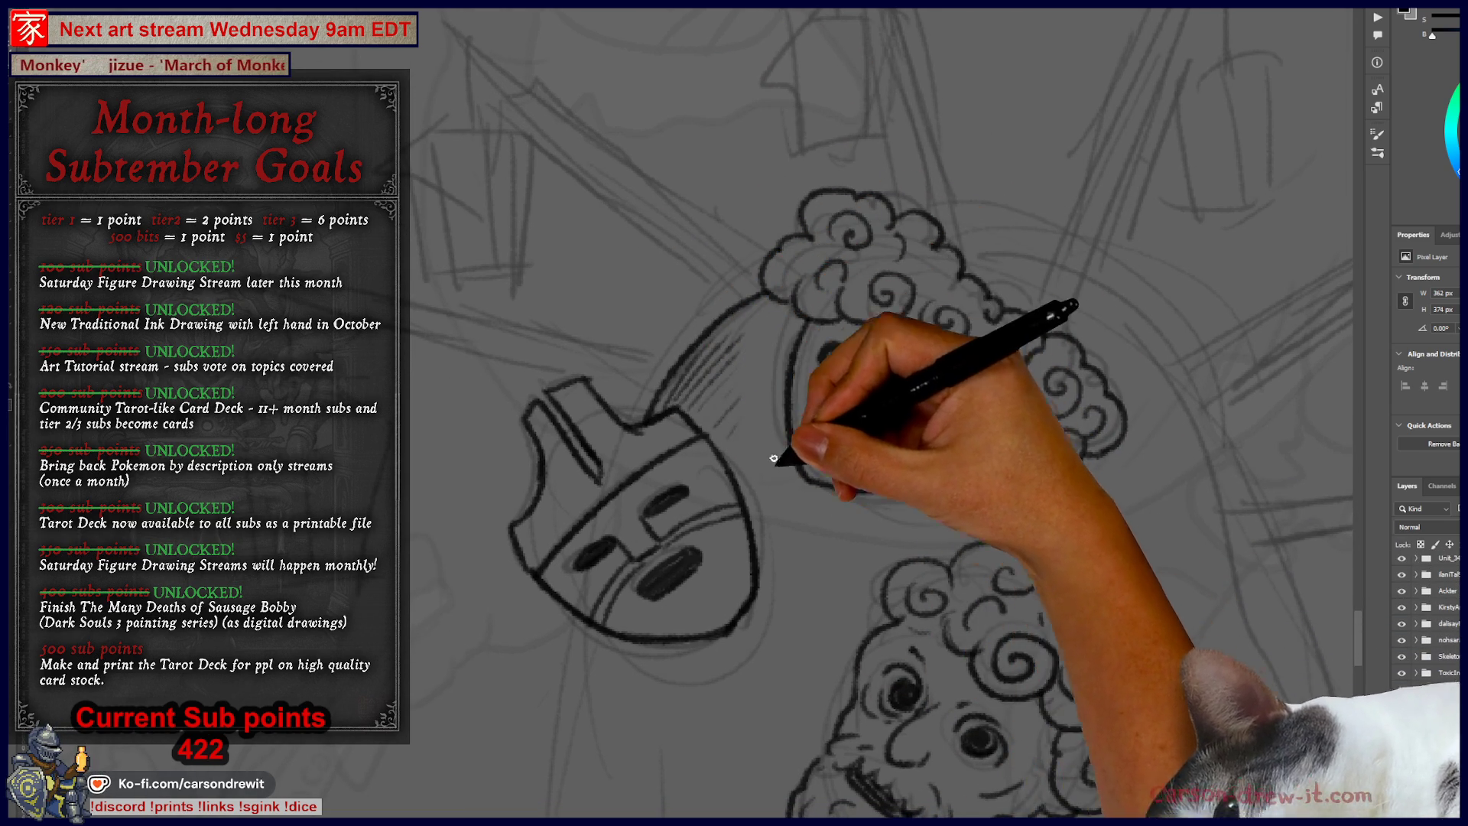
{"action": "left_click_drag", "start_coordinate": [737, 604], "coordinate": [829, 360]}
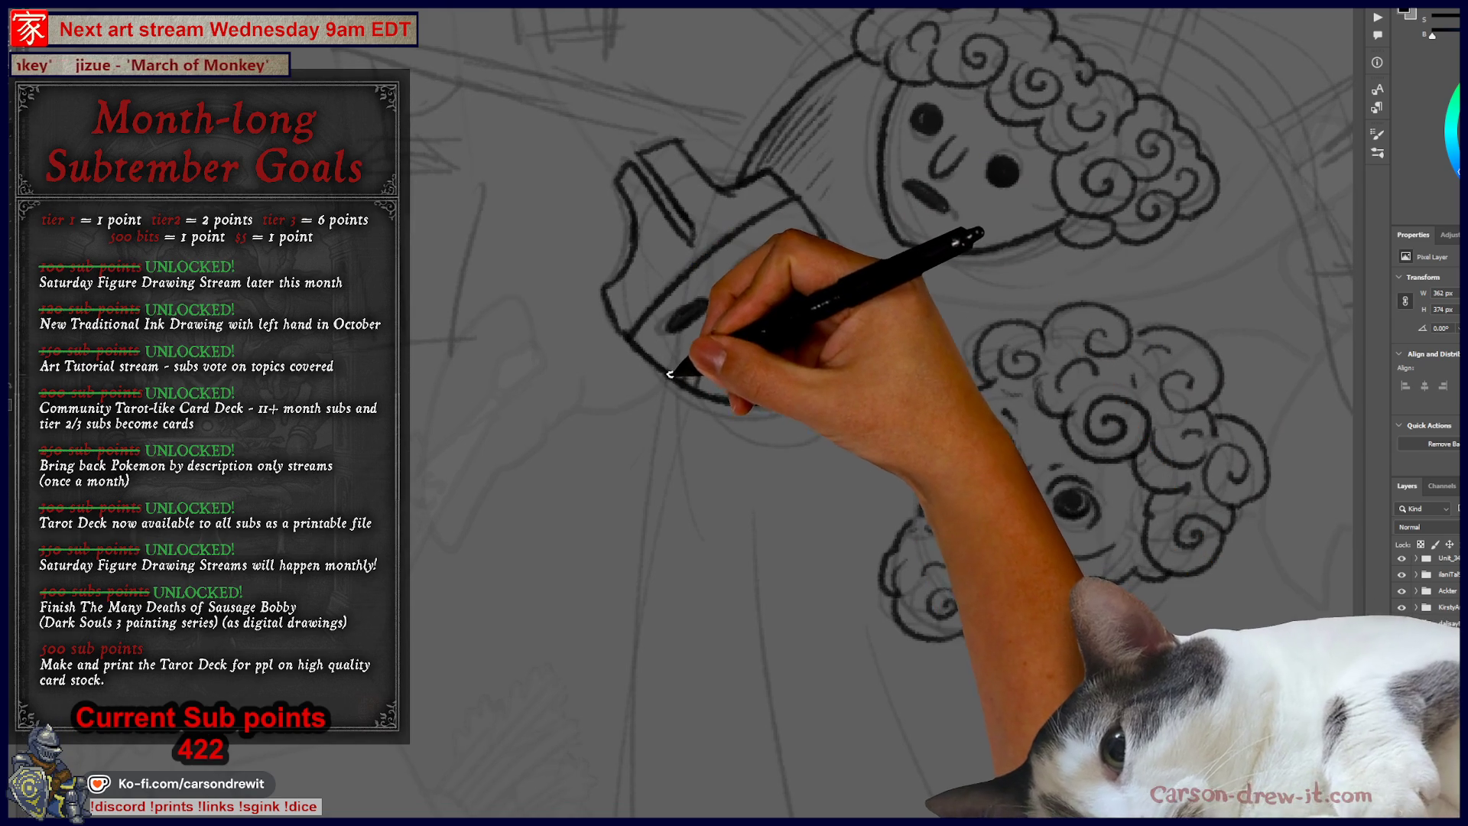
- Ink the hood's left edge down from the mask and its right edge below the upper head
{"action": "left_click_drag", "start_coordinate": [670, 374], "coordinate": [636, 569]}
{"action": "scroll", "coordinate": [695, 470], "scroll_direction": "down", "scroll_amount": 3}
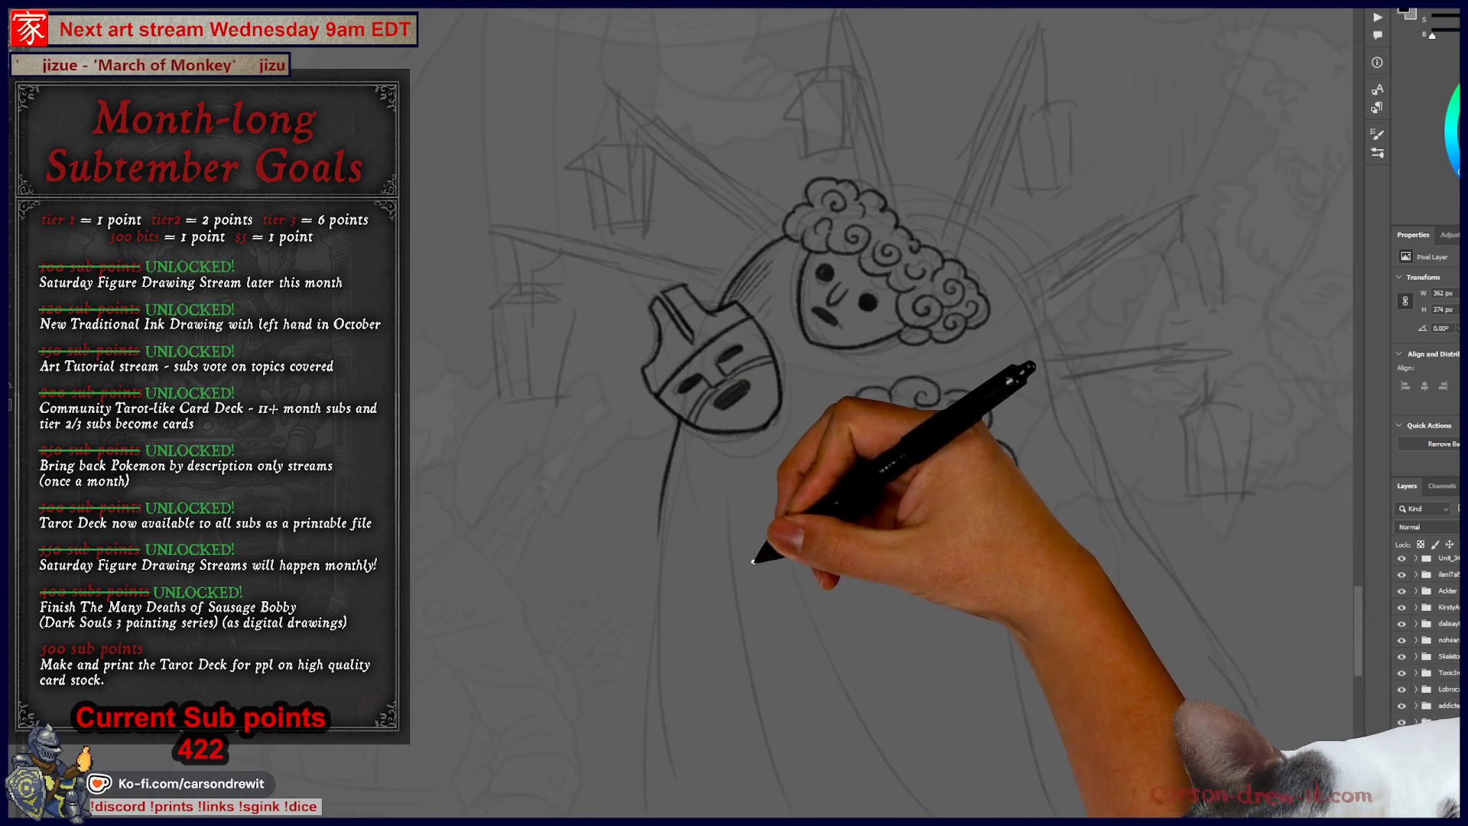
{"action": "left_click_drag", "start_coordinate": [714, 485], "coordinate": [574, 451]}
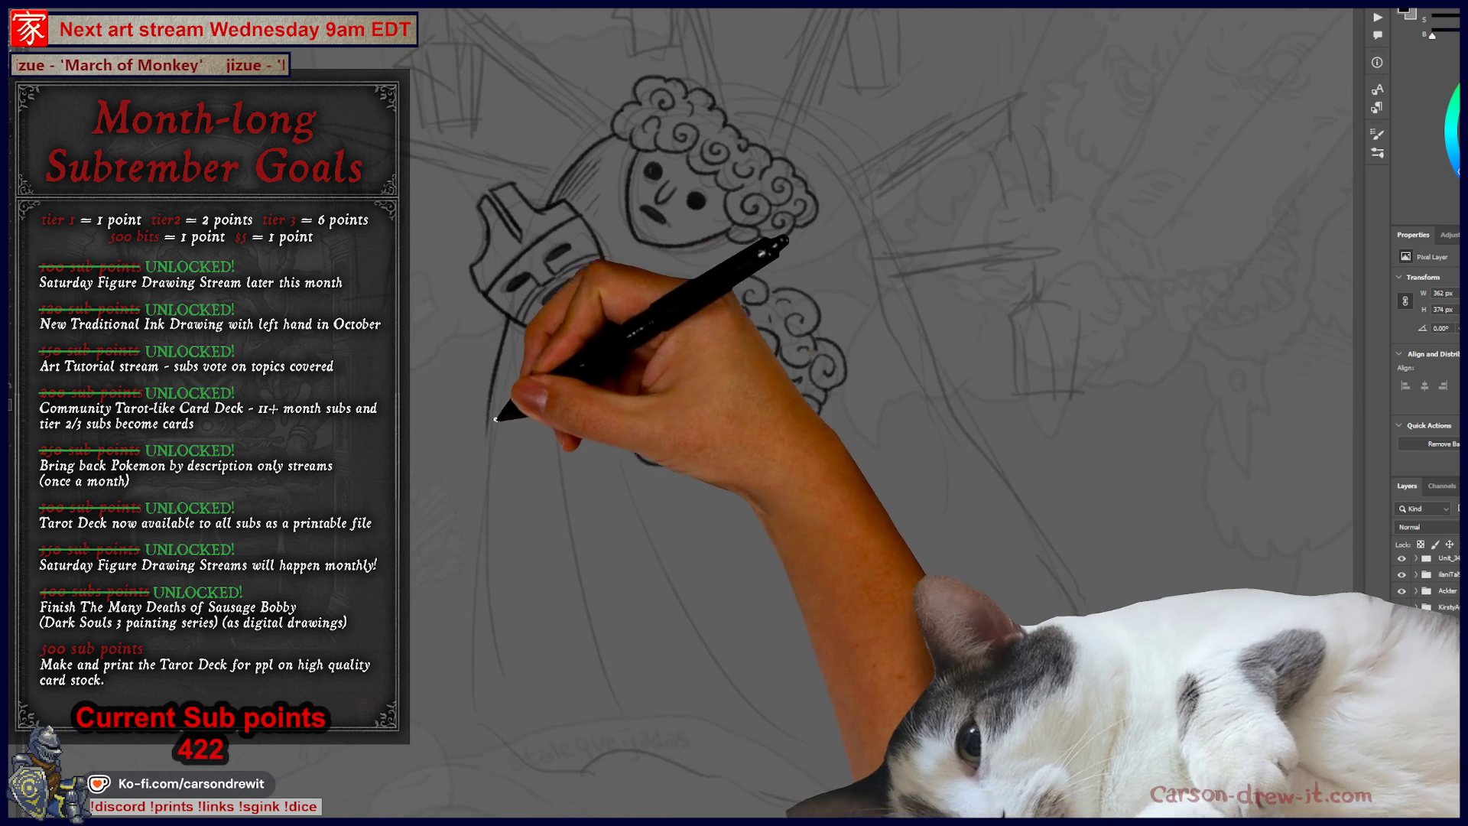
{"action": "mouse_move", "coordinate": [494, 397]}
{"action": "left_mouse_down"}
{"action": "mouse_move", "coordinate": [478, 703]}
{"action": "mouse_move", "coordinate": [497, 746]}
{"action": "mouse_move", "coordinate": [871, 786]}
{"action": "mouse_move", "coordinate": [1089, 662]}
{"action": "mouse_move", "coordinate": [949, 383]}
{"action": "left_mouse_up"}
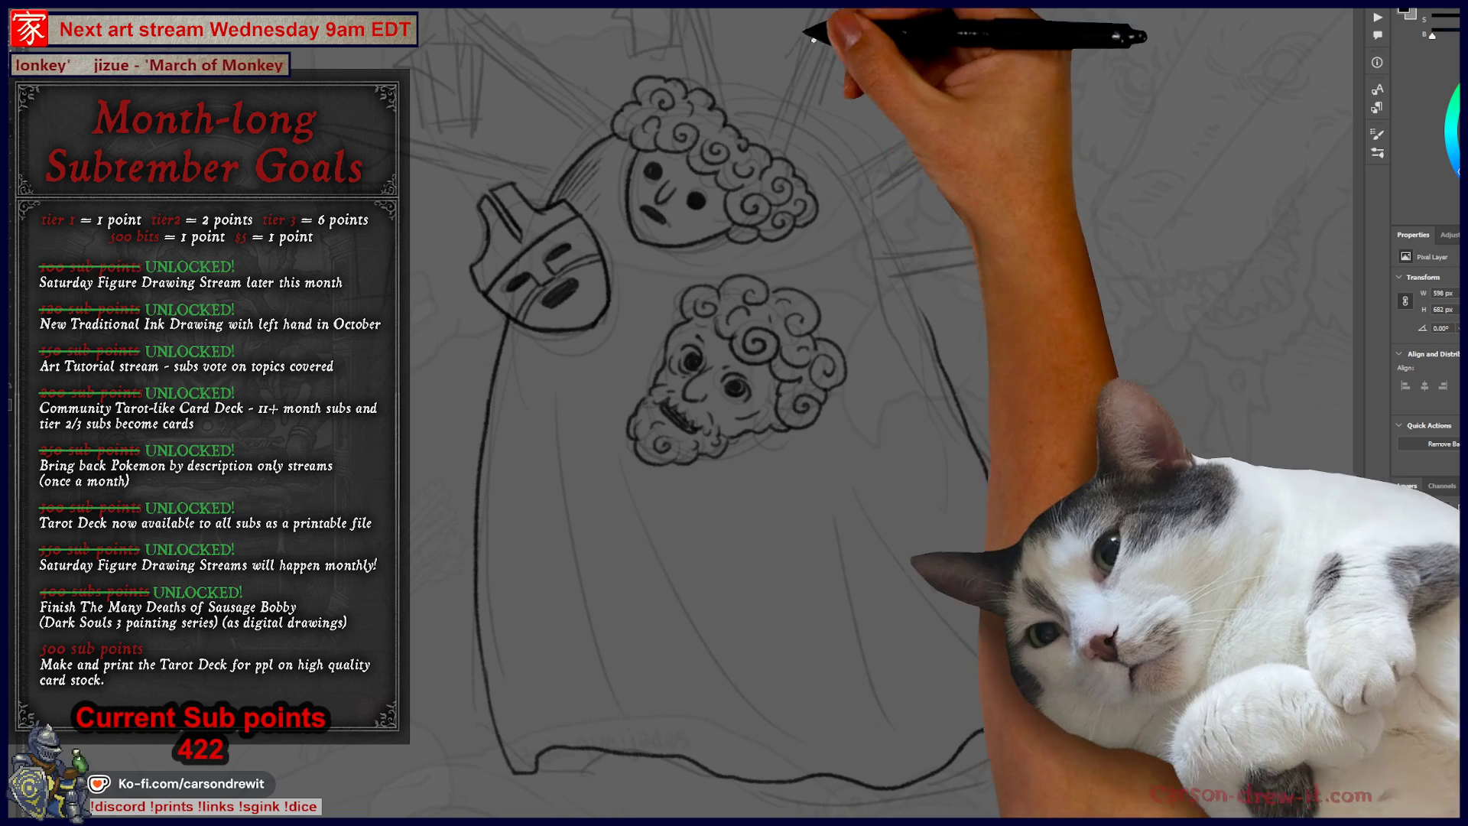
{"action": "mouse_move", "coordinate": [715, 106]}
{"action": "left_mouse_down"}
{"action": "mouse_move", "coordinate": [797, 125]}
{"action": "mouse_move", "coordinate": [887, 202]}
{"action": "mouse_move", "coordinate": [928, 337]}
{"action": "left_mouse_up"}
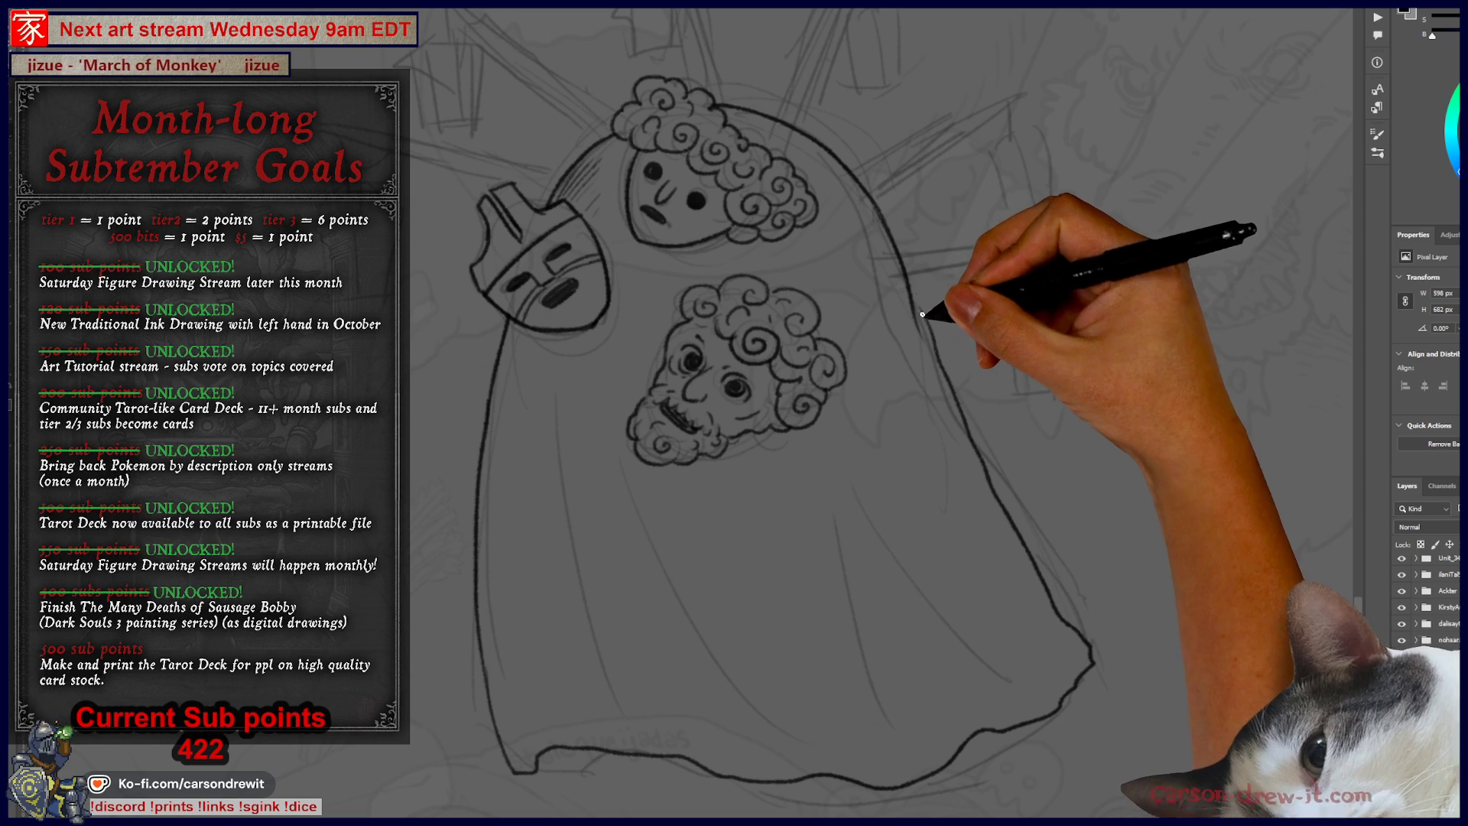
{"action": "left_click_drag", "start_coordinate": [944, 327], "coordinate": [941, 383]}
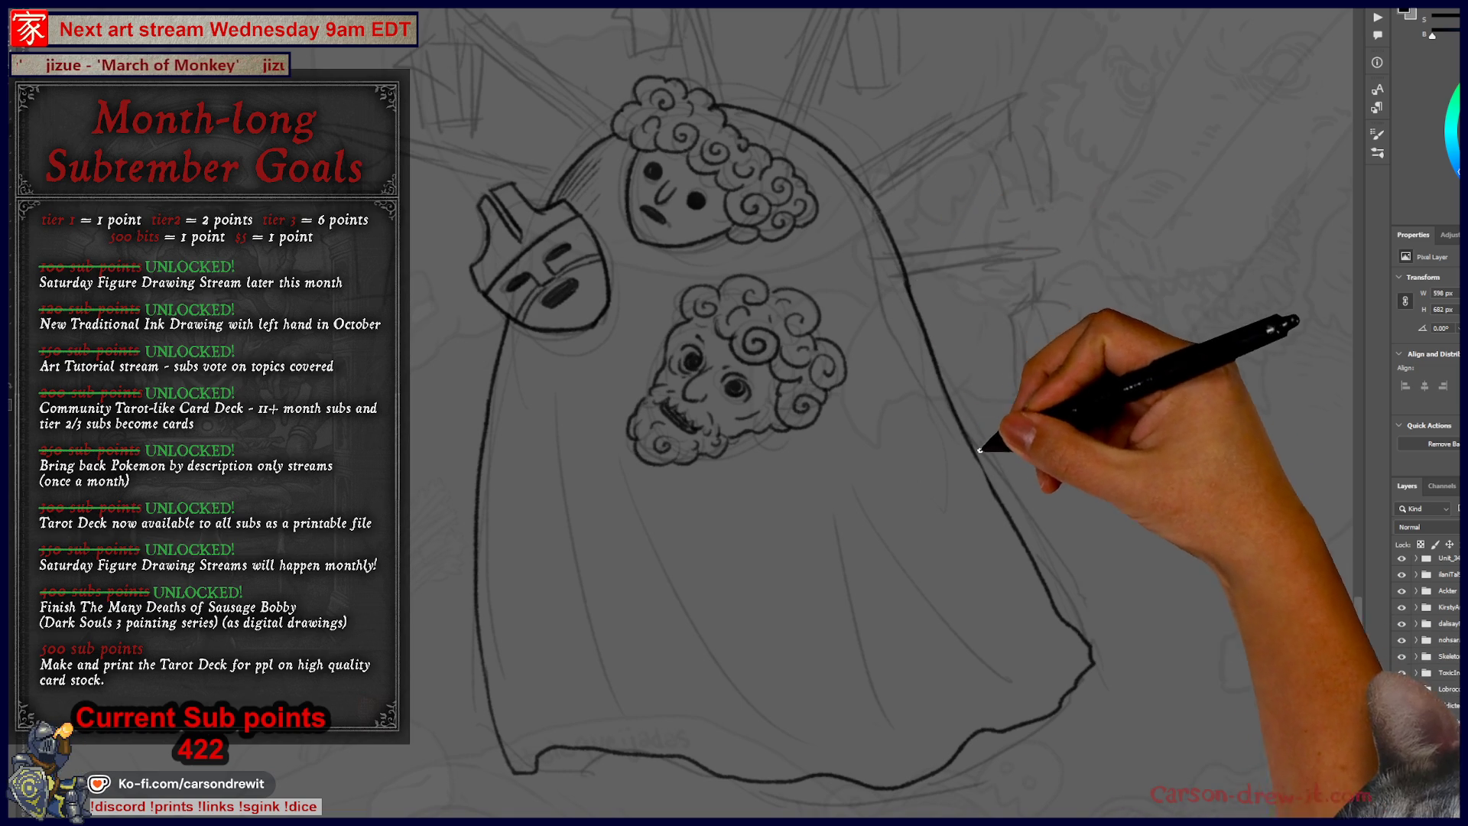
{"action": "left_click_drag", "start_coordinate": [995, 389], "coordinate": [1048, 599]}
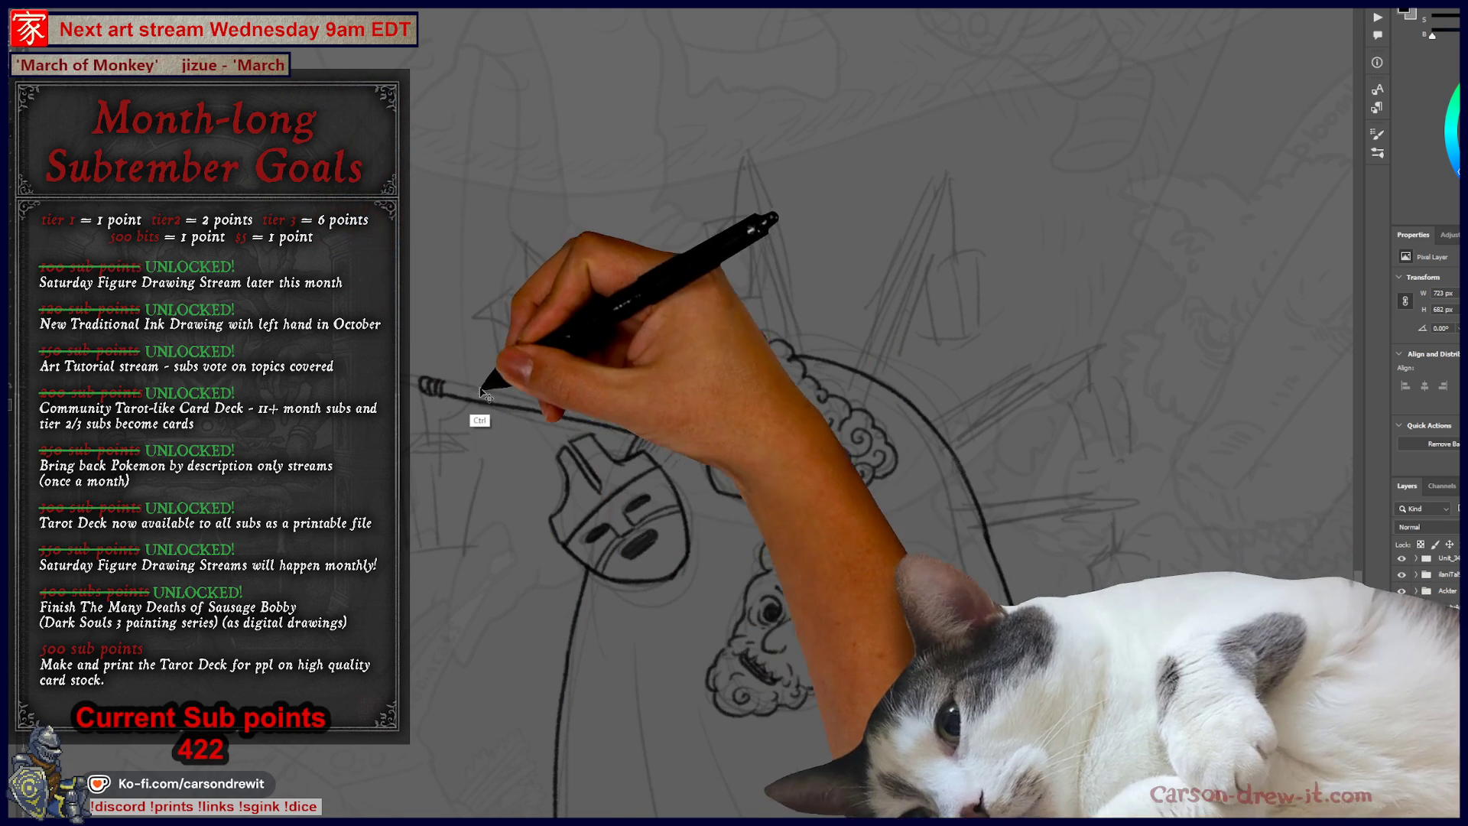
- Extend the pole left from the mask and ink a boxy lantern hanging from its end
{"action": "left_click_drag", "start_coordinate": [579, 418], "coordinate": [617, 429]}
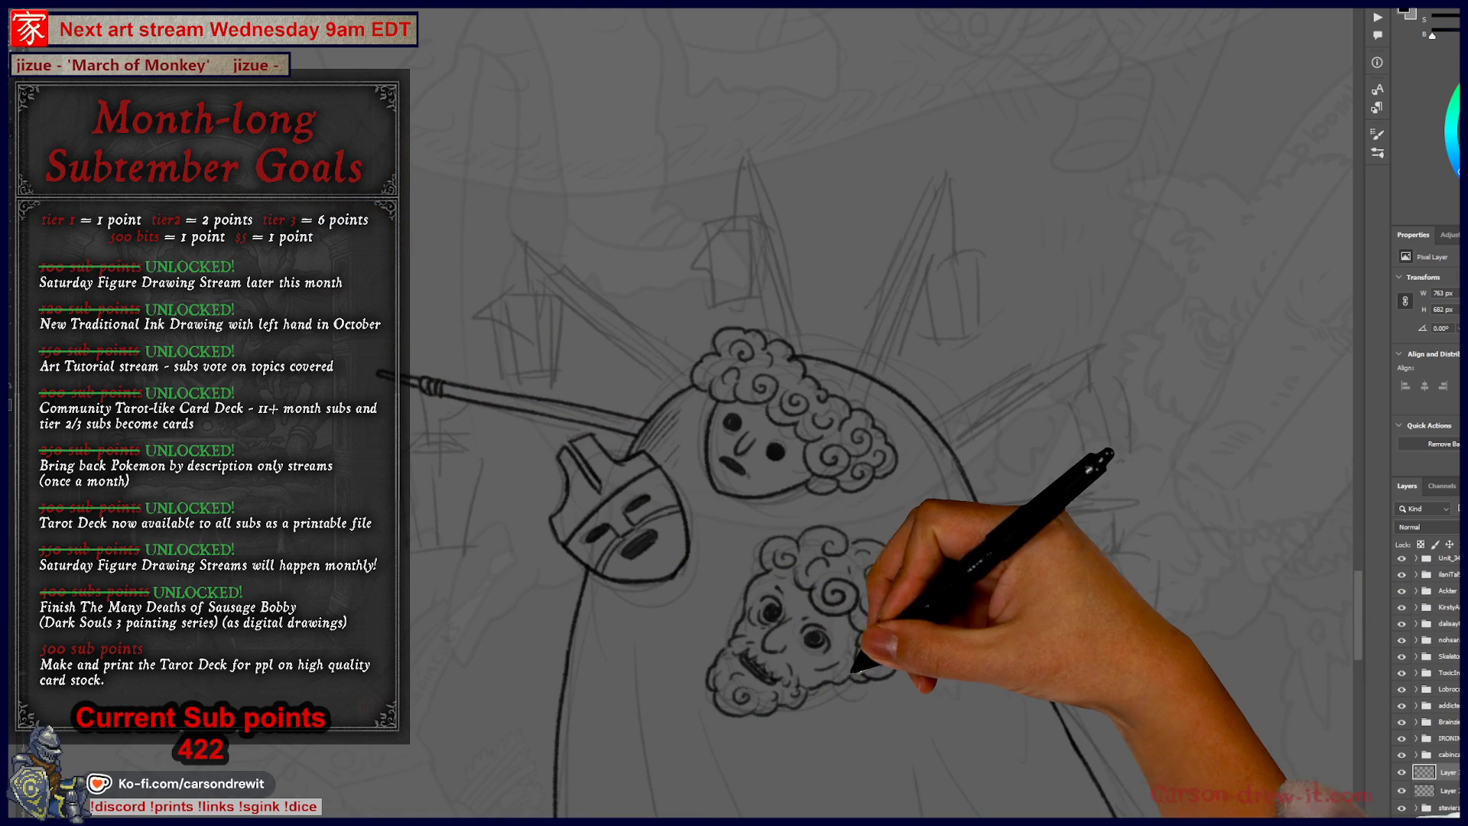
{"action": "scroll", "coordinate": [409, 489], "scroll_direction": "up", "scroll_amount": 5}
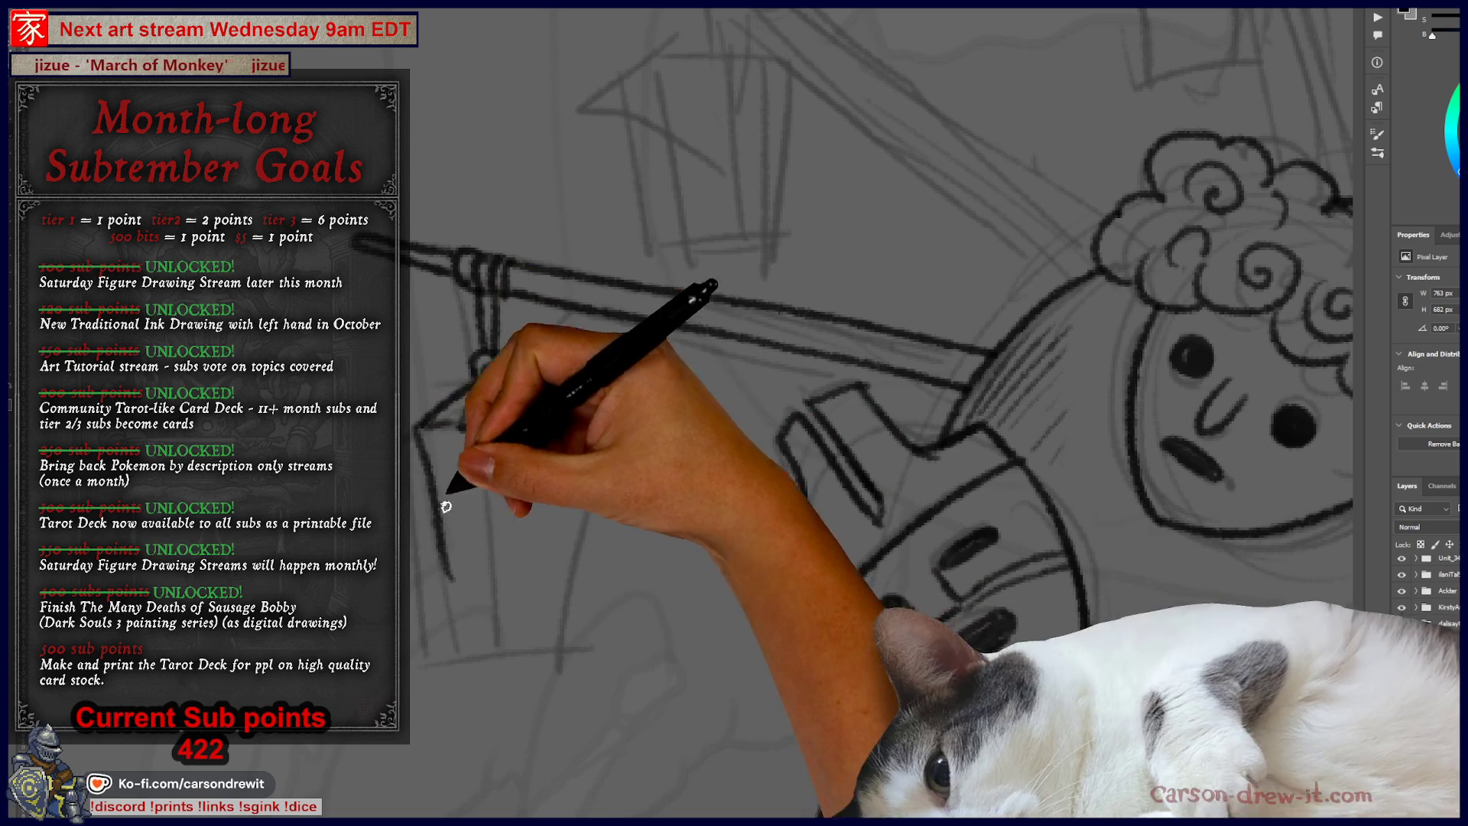
{"action": "left_click_drag", "start_coordinate": [446, 534], "coordinate": [452, 562]}
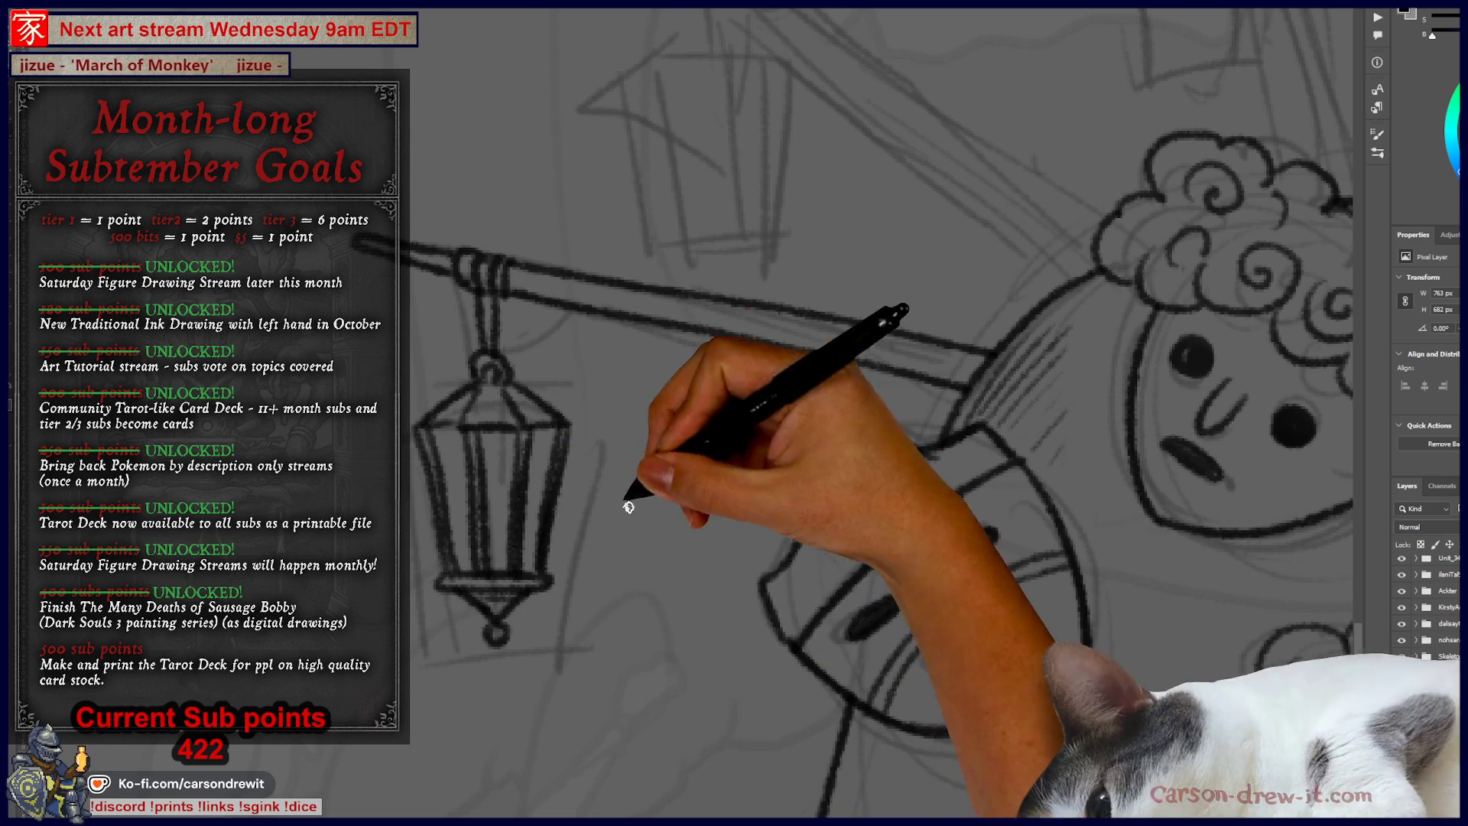
{"action": "mouse_move", "coordinate": [486, 79]}
{"action": "left_mouse_down"}
{"action": "mouse_move", "coordinate": [426, 66]}
{"action": "mouse_move", "coordinate": [393, 205]}
{"action": "mouse_move", "coordinate": [440, 327]}
{"action": "mouse_move", "coordinate": [411, 388]}
{"action": "left_mouse_up"}
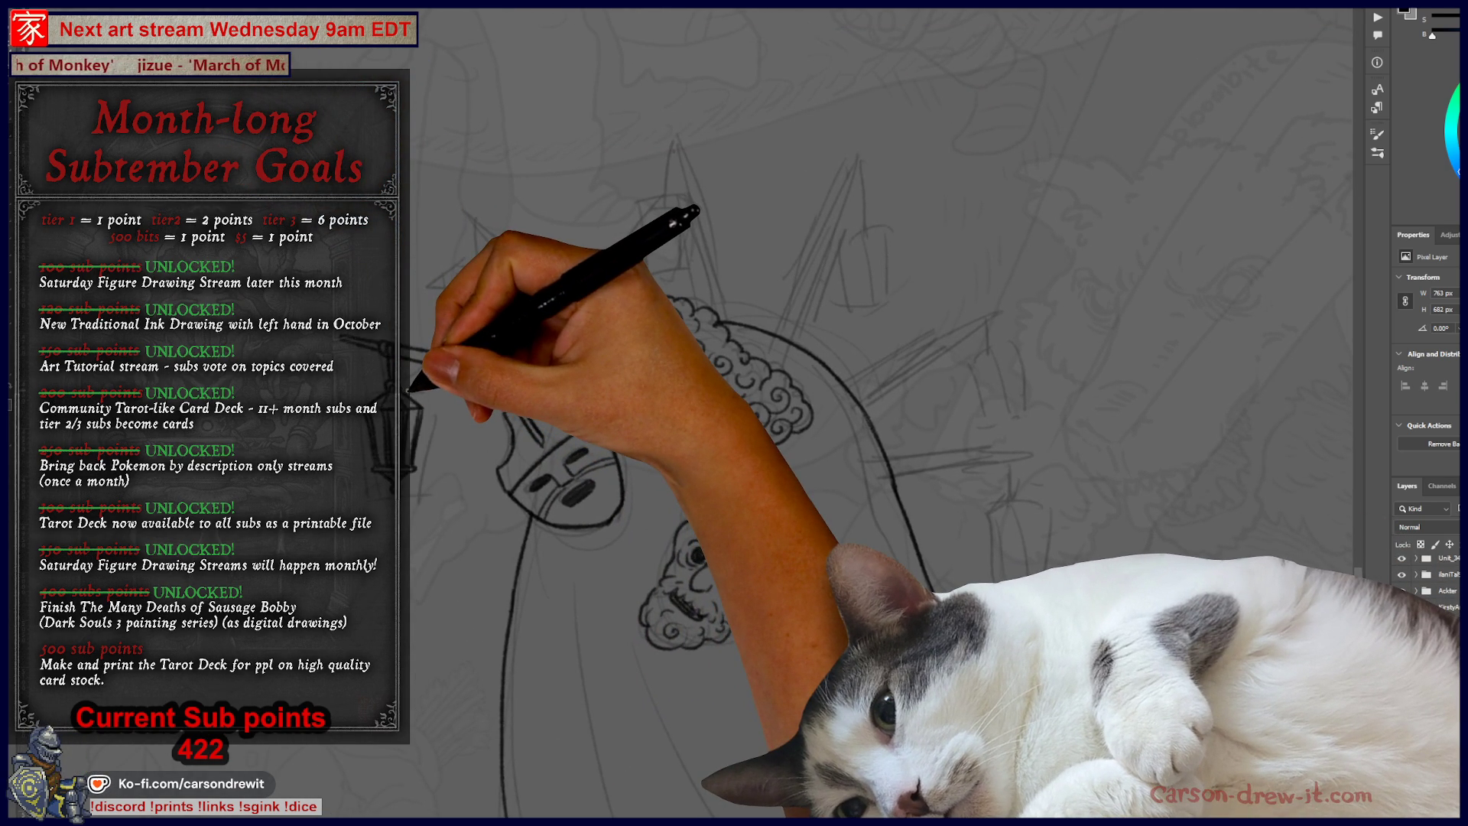
{"action": "scroll", "coordinate": [420, 426], "scroll_direction": "up", "scroll_amount": 5}
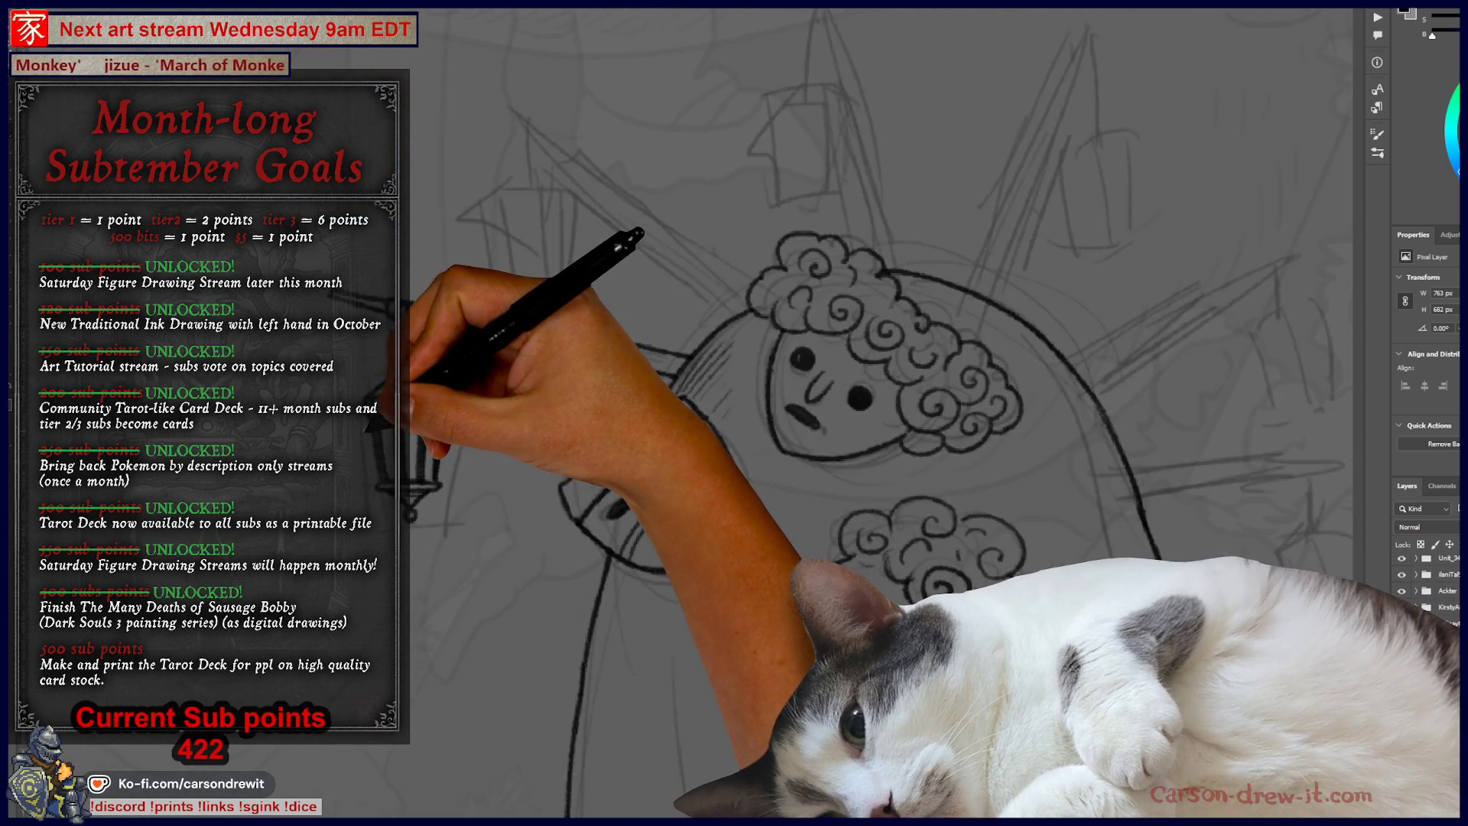
{"action": "scroll", "coordinate": [413, 433], "scroll_direction": "down", "scroll_amount": 2}
{"action": "mouse_move", "coordinate": [542, 367]}
{"action": "left_mouse_down"}
{"action": "mouse_move", "coordinate": [574, 443]}
{"action": "mouse_move", "coordinate": [575, 380]}
{"action": "left_mouse_up"}
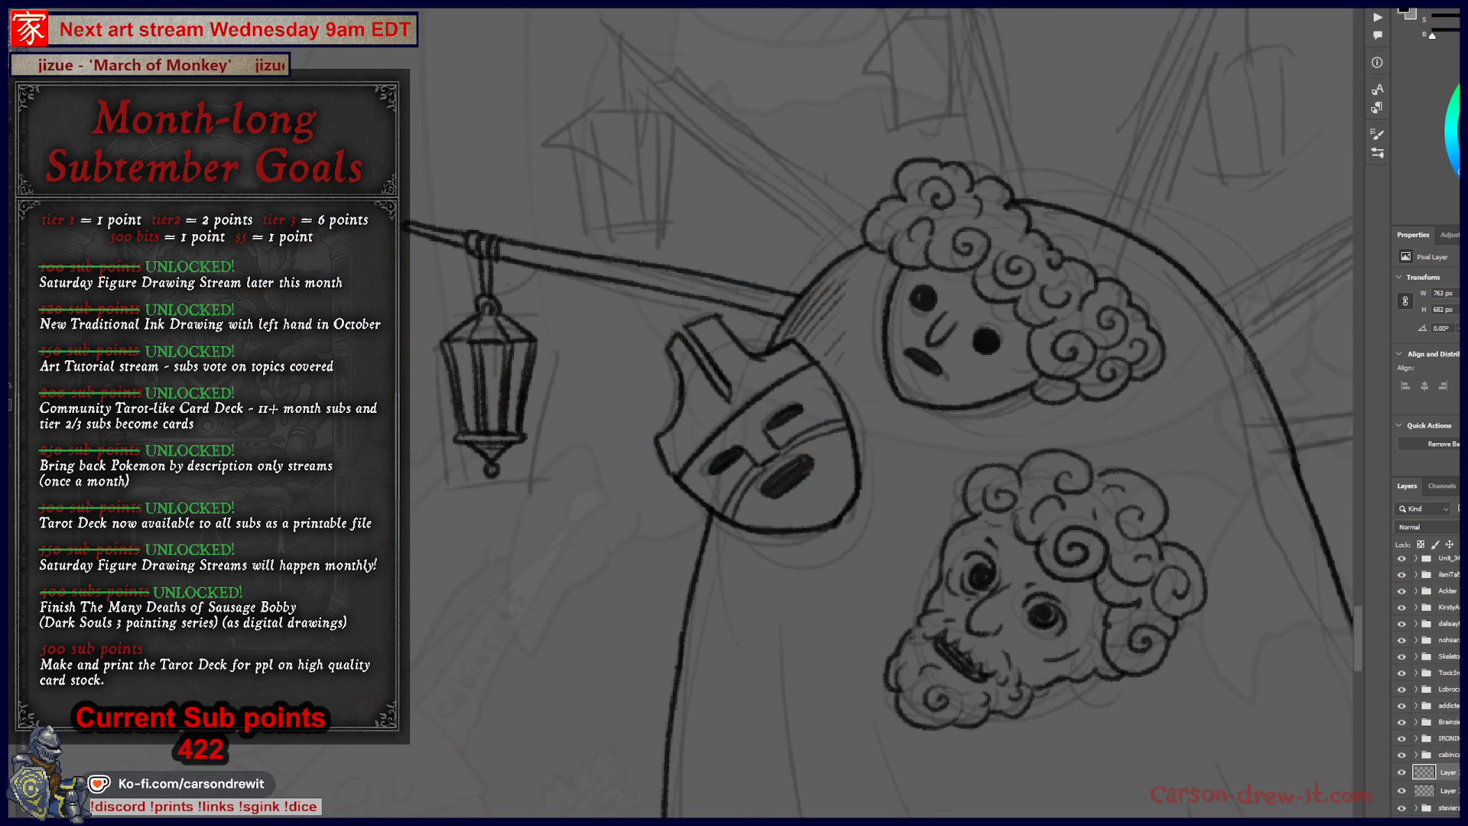
{"action": "mouse_move", "coordinate": [498, 259]}
{"action": "left_mouse_down"}
{"action": "mouse_move", "coordinate": [836, 546]}
{"action": "mouse_move", "coordinate": [840, 792]}
{"action": "left_mouse_up"}
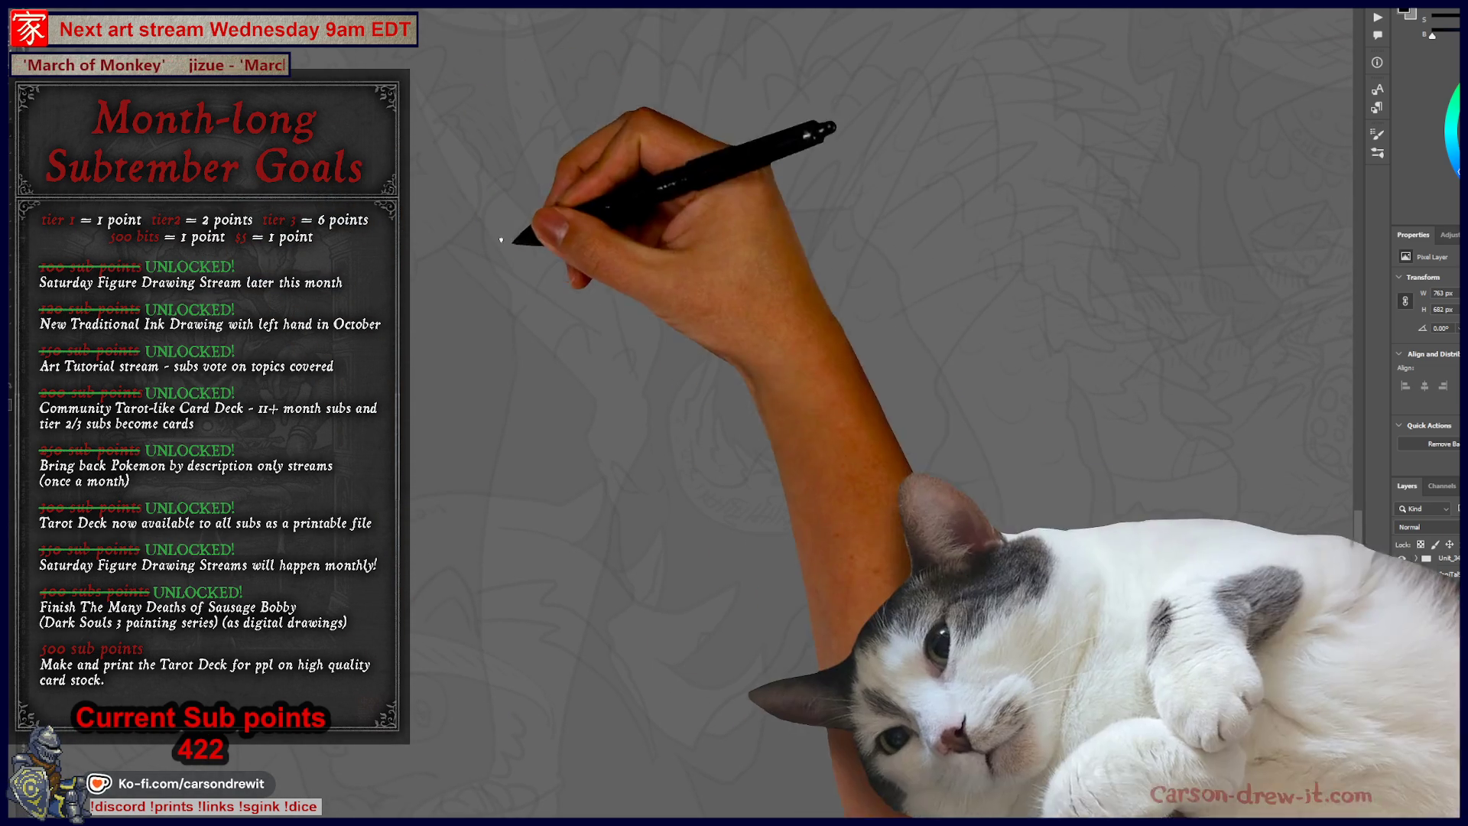
- Try a horizontal line and hand-lettered 'Saturdays' on blank canvas, undoing both
{"action": "left_click_drag", "start_coordinate": [589, 272], "coordinate": [846, 249]}
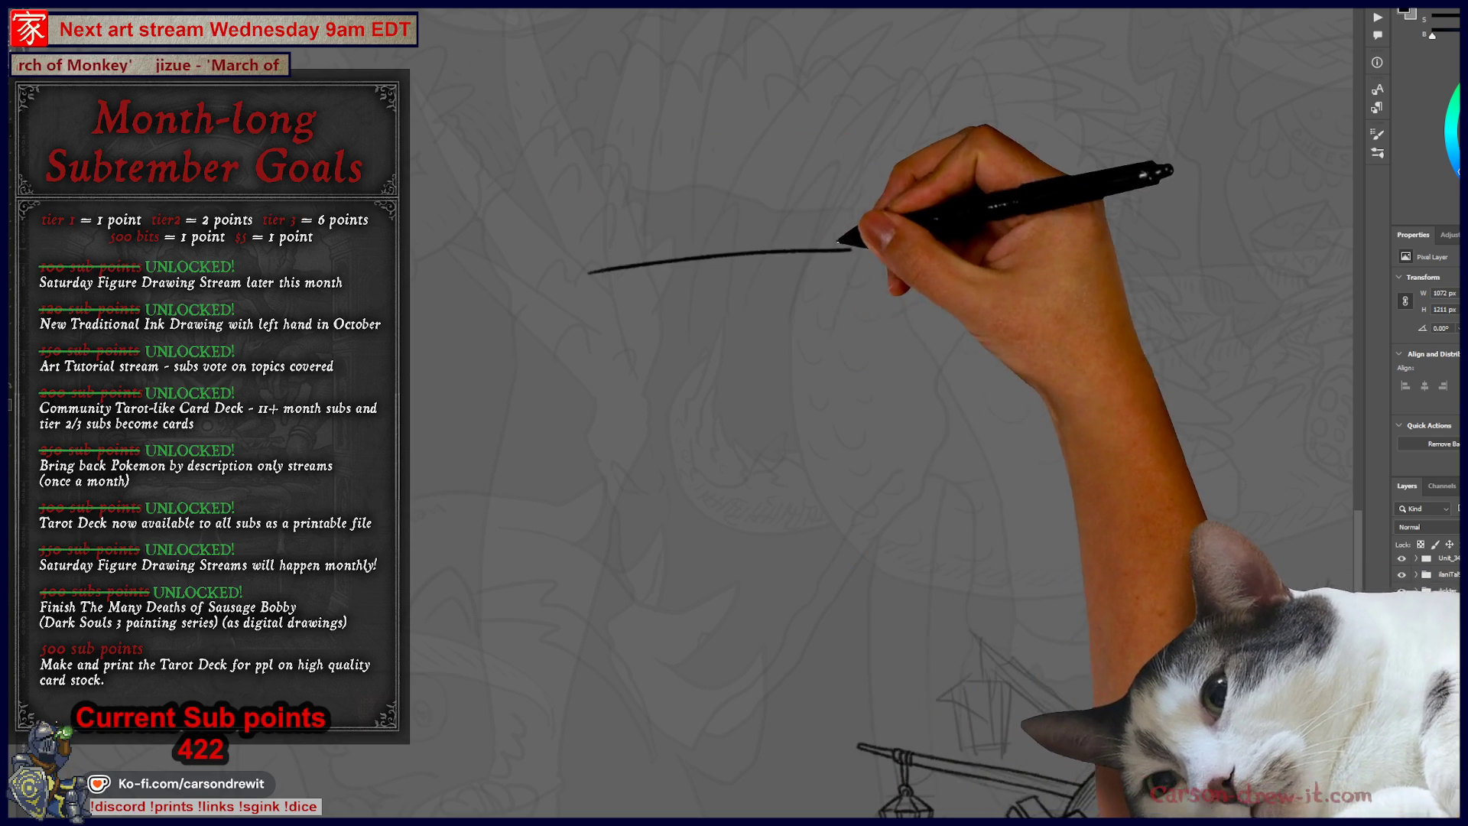
{"action": "key", "text": "ctrl+z"}
{"action": "left_click_drag", "start_coordinate": [656, 243], "coordinate": [666, 264]}
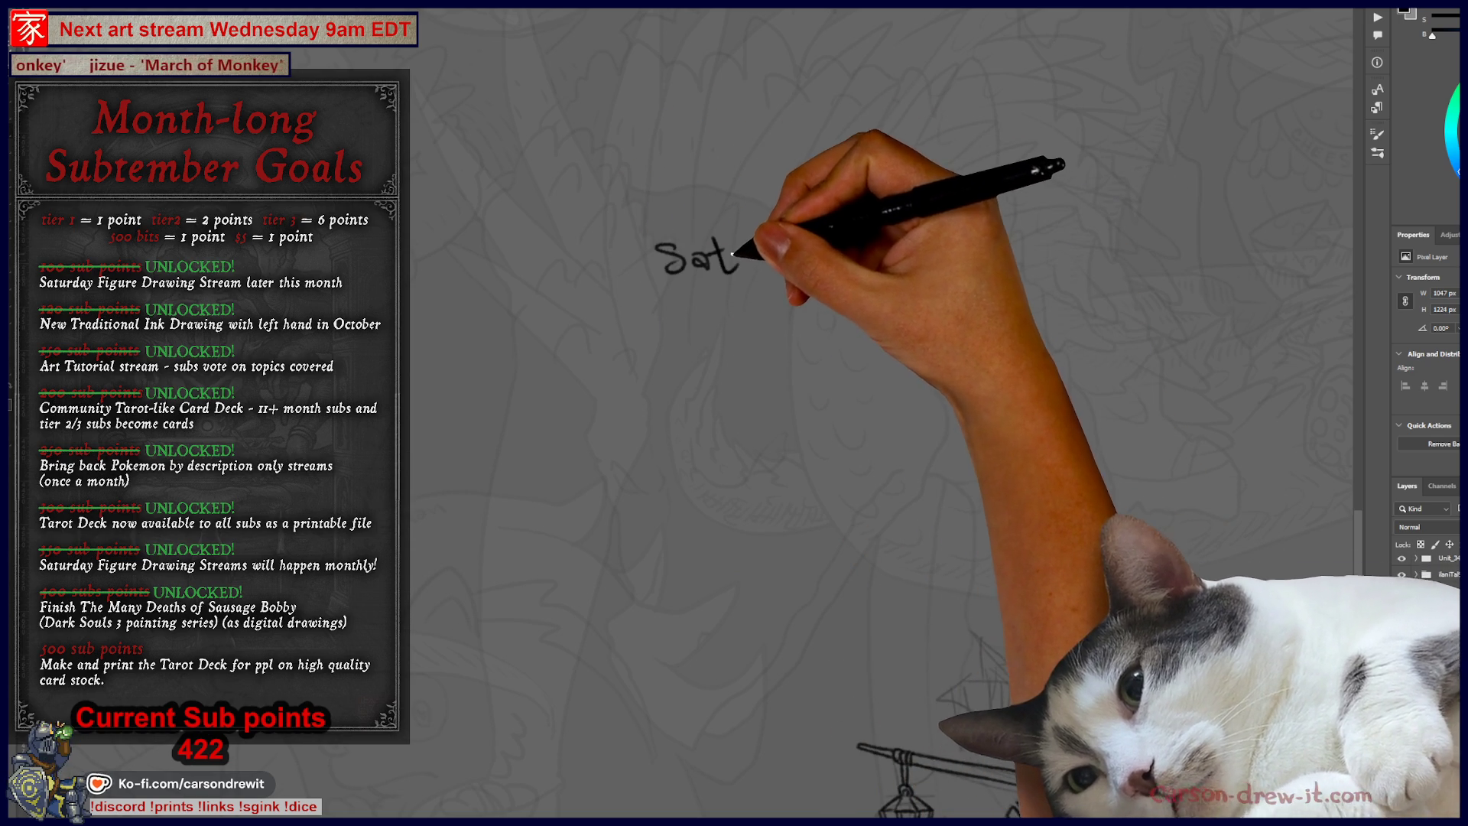
{"action": "mouse_move", "coordinate": [804, 243]}
{"action": "left_mouse_down"}
{"action": "mouse_move", "coordinate": [855, 260]}
{"action": "mouse_move", "coordinate": [831, 248]}
{"action": "mouse_move", "coordinate": [654, 284]}
{"action": "left_mouse_up"}
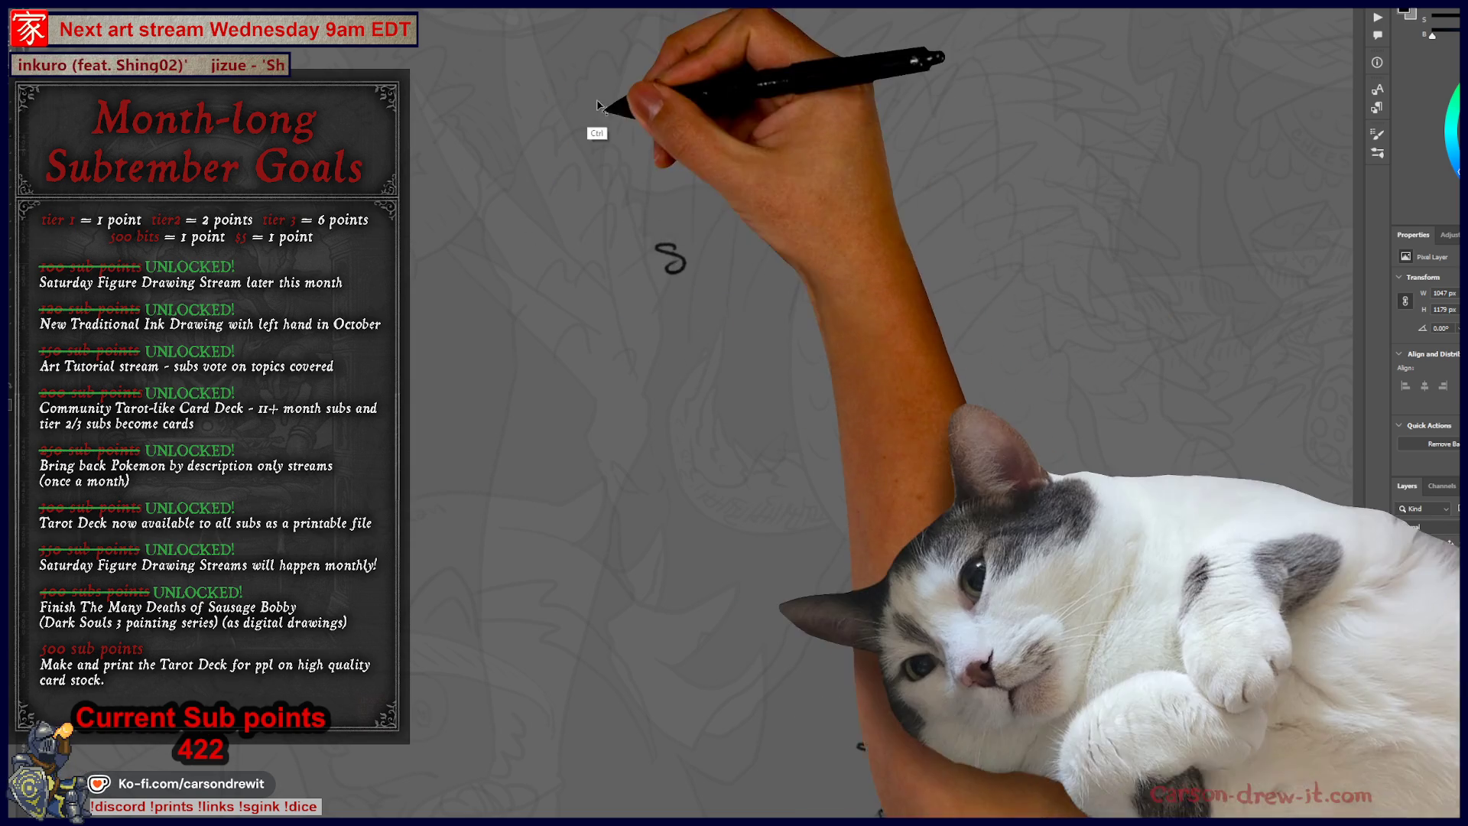
{"action": "key", "text": "ctrl+z"}
- Draw the grid's rectangular outline with a header line just below the top edge
{"action": "mouse_move", "coordinate": [537, 204]}
{"action": "left_mouse_down"}
{"action": "mouse_move", "coordinate": [911, 204]}
{"action": "mouse_move", "coordinate": [537, 476]}
{"action": "mouse_move", "coordinate": [538, 495]}
{"action": "mouse_move", "coordinate": [902, 495]}
{"action": "left_mouse_up"}
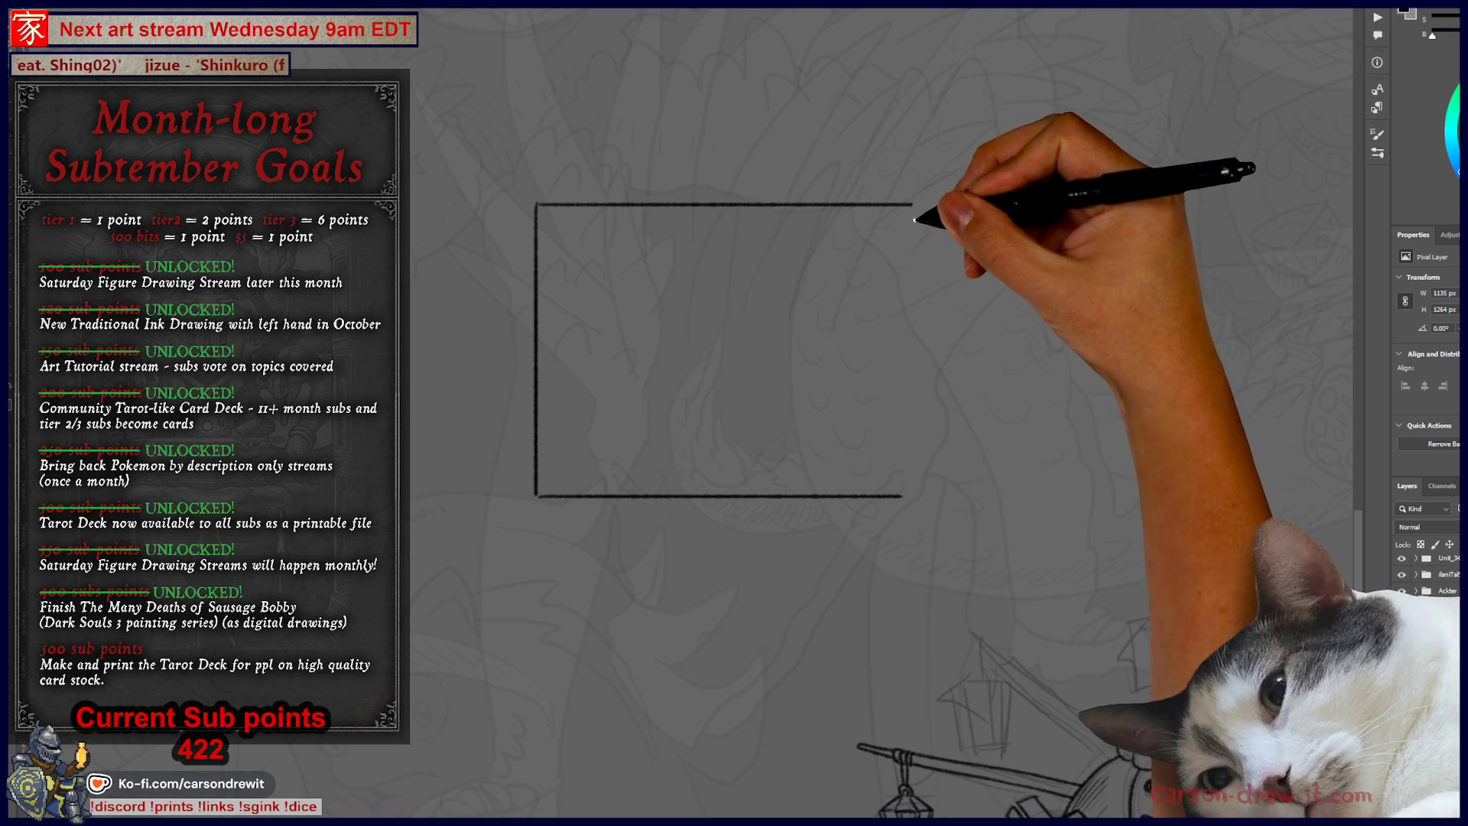
{"action": "left_click_drag", "start_coordinate": [921, 207], "coordinate": [920, 499]}
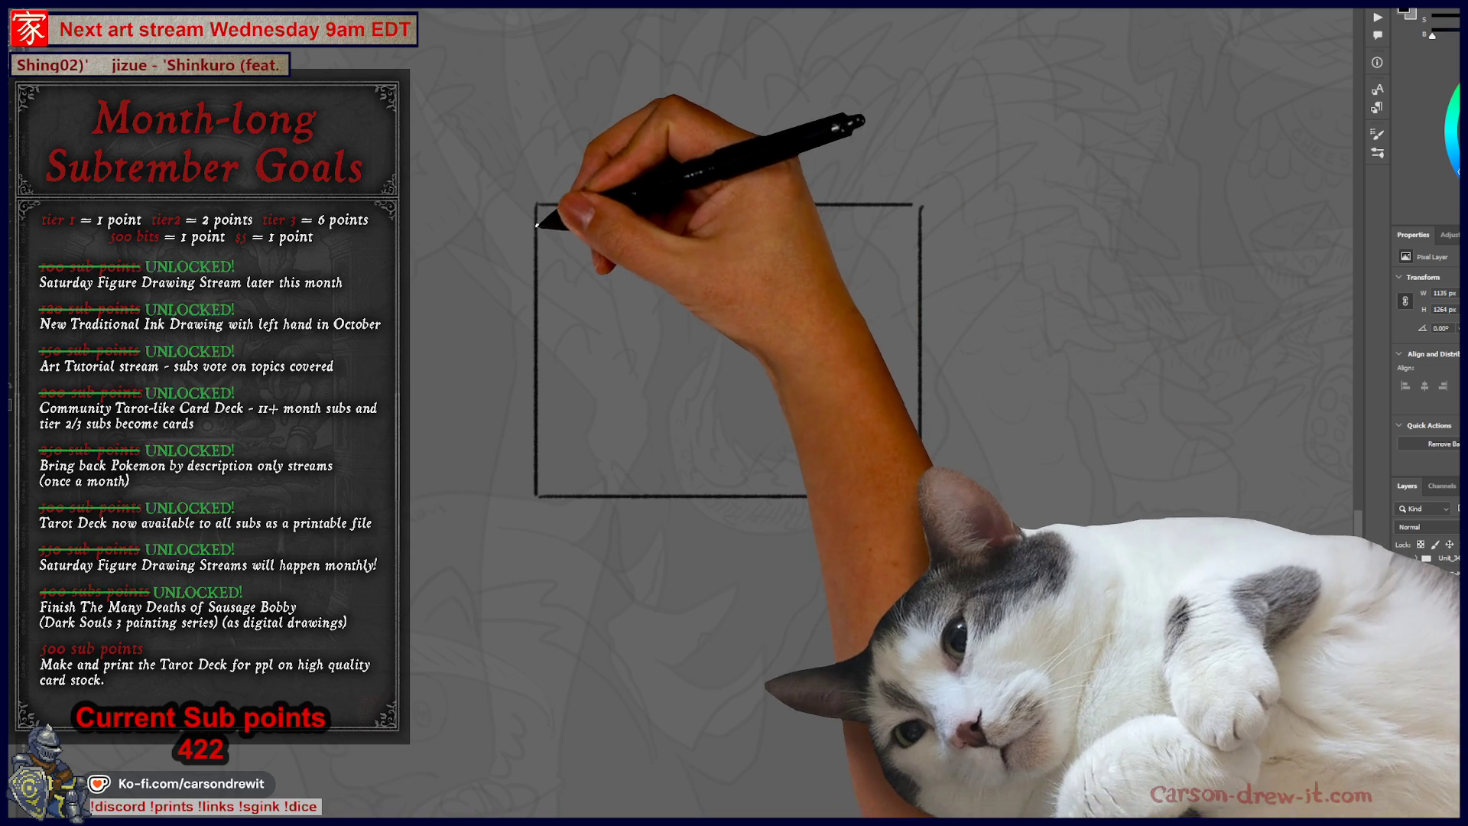
{"action": "left_click_drag", "start_coordinate": [540, 225], "coordinate": [914, 227]}
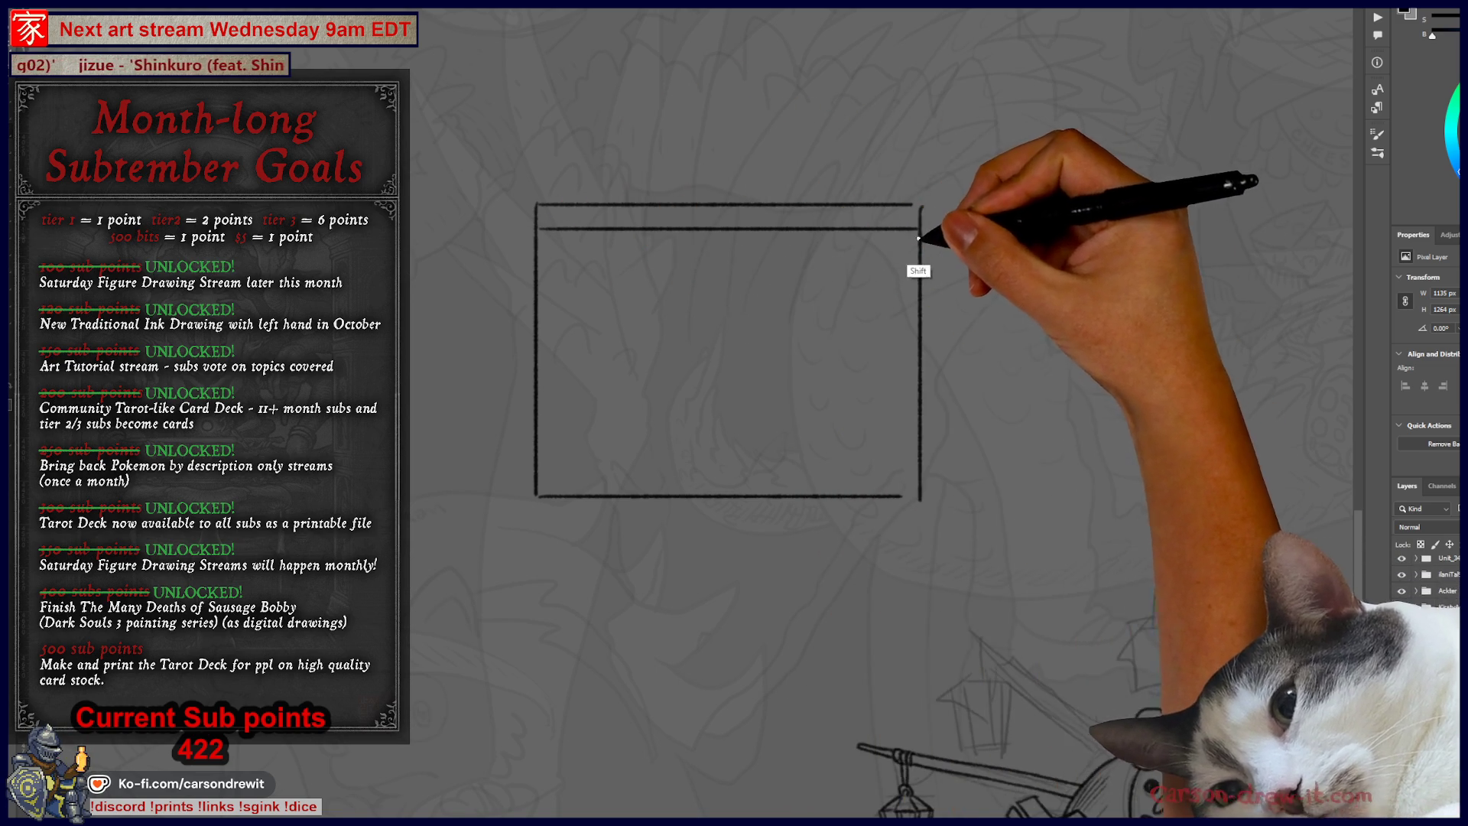
- Add six vertical column dividers and join the box's bottom-right corner
{"action": "left_click_drag", "start_coordinate": [584, 204], "coordinate": [584, 468]}
{"action": "left_click_drag", "start_coordinate": [634, 205], "coordinate": [634, 457]}
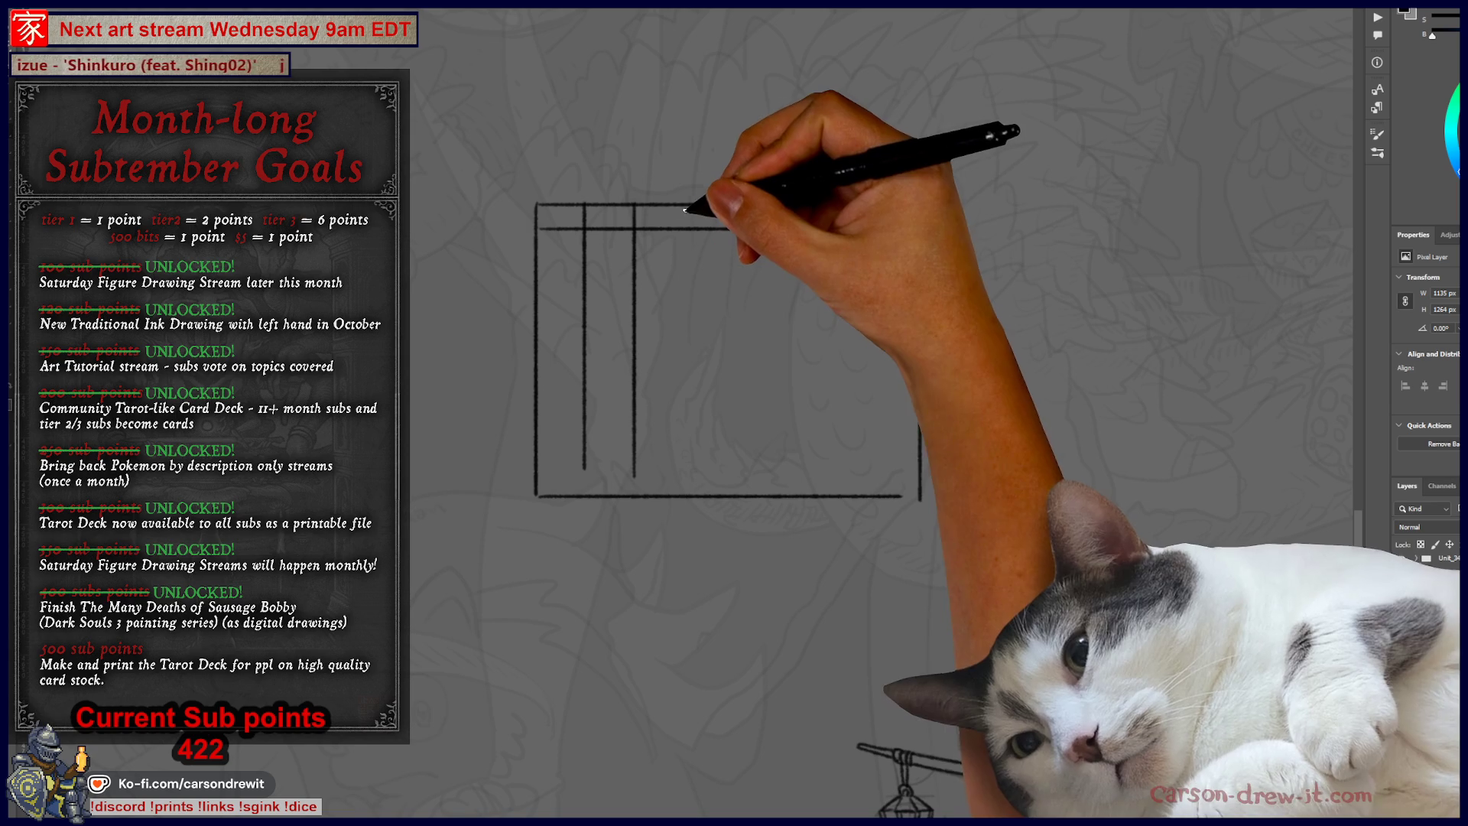
{"action": "left_click_drag", "start_coordinate": [688, 203], "coordinate": [689, 505]}
{"action": "left_click_drag", "start_coordinate": [743, 204], "coordinate": [742, 465]}
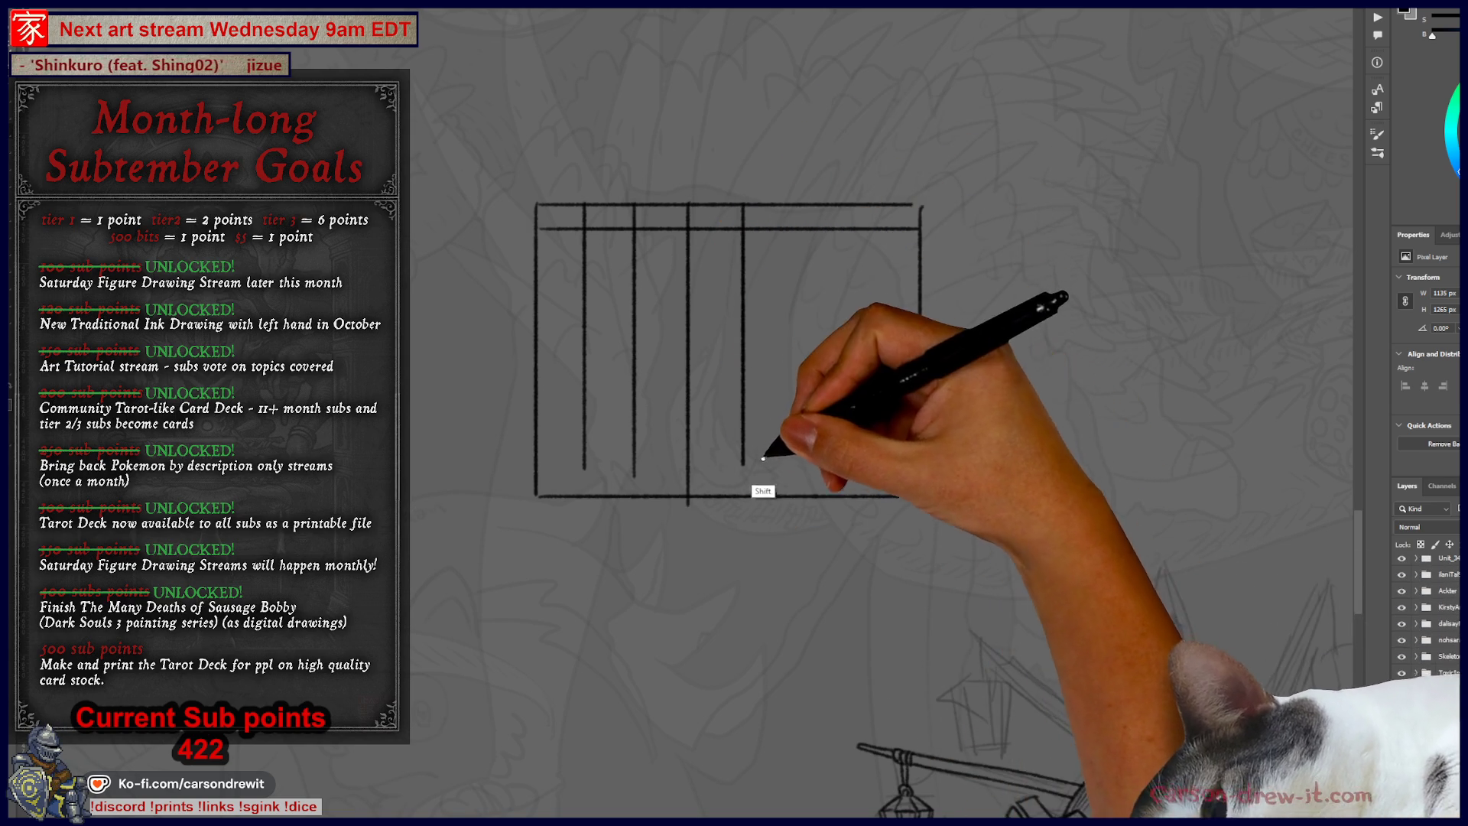
{"action": "left_click_drag", "start_coordinate": [799, 204], "coordinate": [798, 477]}
{"action": "left_click_drag", "start_coordinate": [856, 204], "coordinate": [856, 484]}
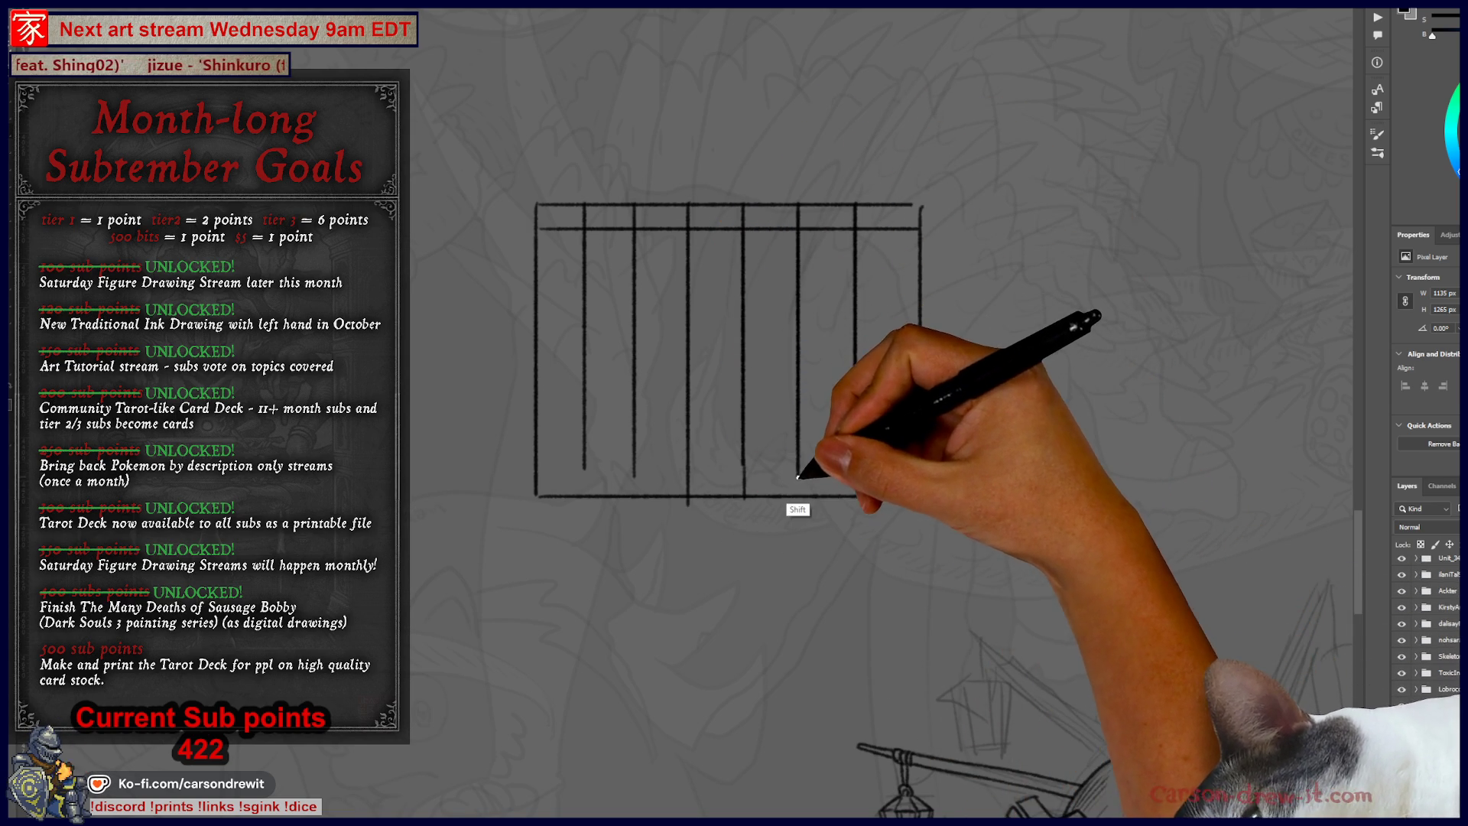
{"action": "key", "text": "shift"}
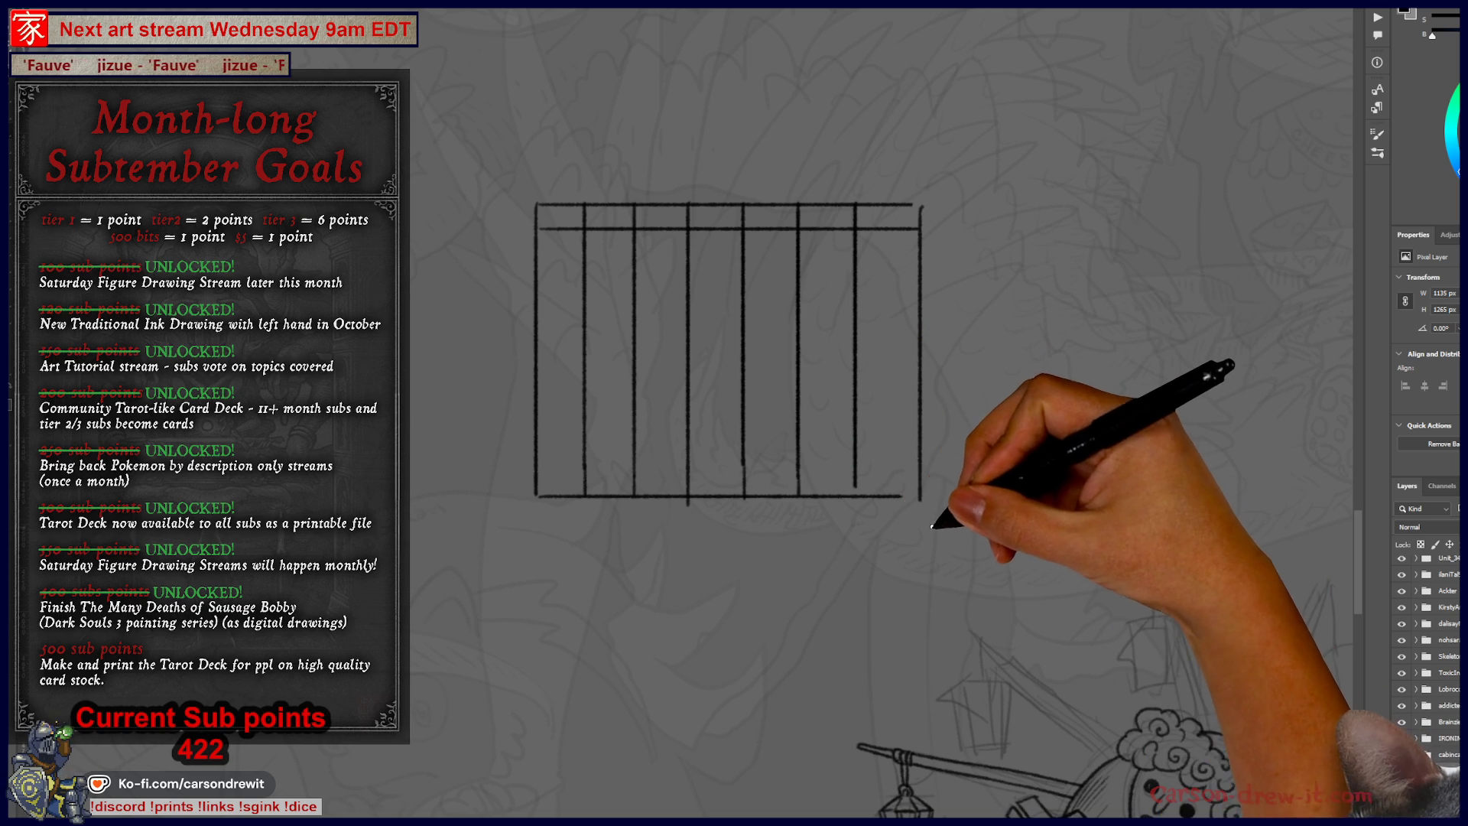
{"action": "scroll", "coordinate": [932, 526], "scroll_direction": "up", "scroll_amount": 2}
{"action": "mouse_move", "coordinate": [843, 501]}
{"action": "left_mouse_down"}
{"action": "mouse_move", "coordinate": [858, 583]}
{"action": "mouse_move", "coordinate": [842, 591]}
{"action": "left_mouse_up"}
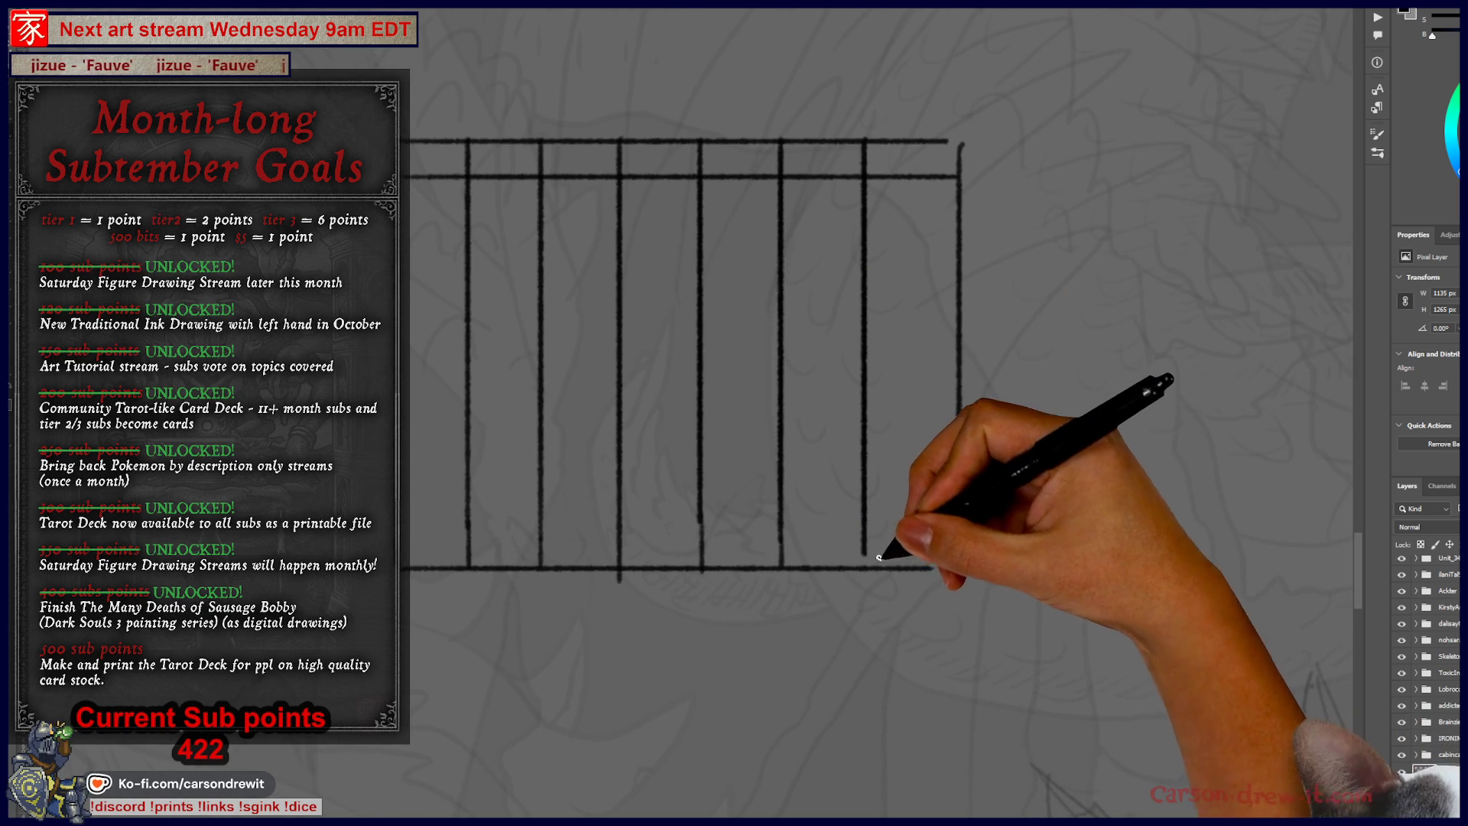
{"action": "mouse_move", "coordinate": [933, 568]}
{"action": "left_mouse_down"}
{"action": "mouse_move", "coordinate": [957, 566]}
{"action": "mouse_move", "coordinate": [955, 146]}
{"action": "left_mouse_up"}
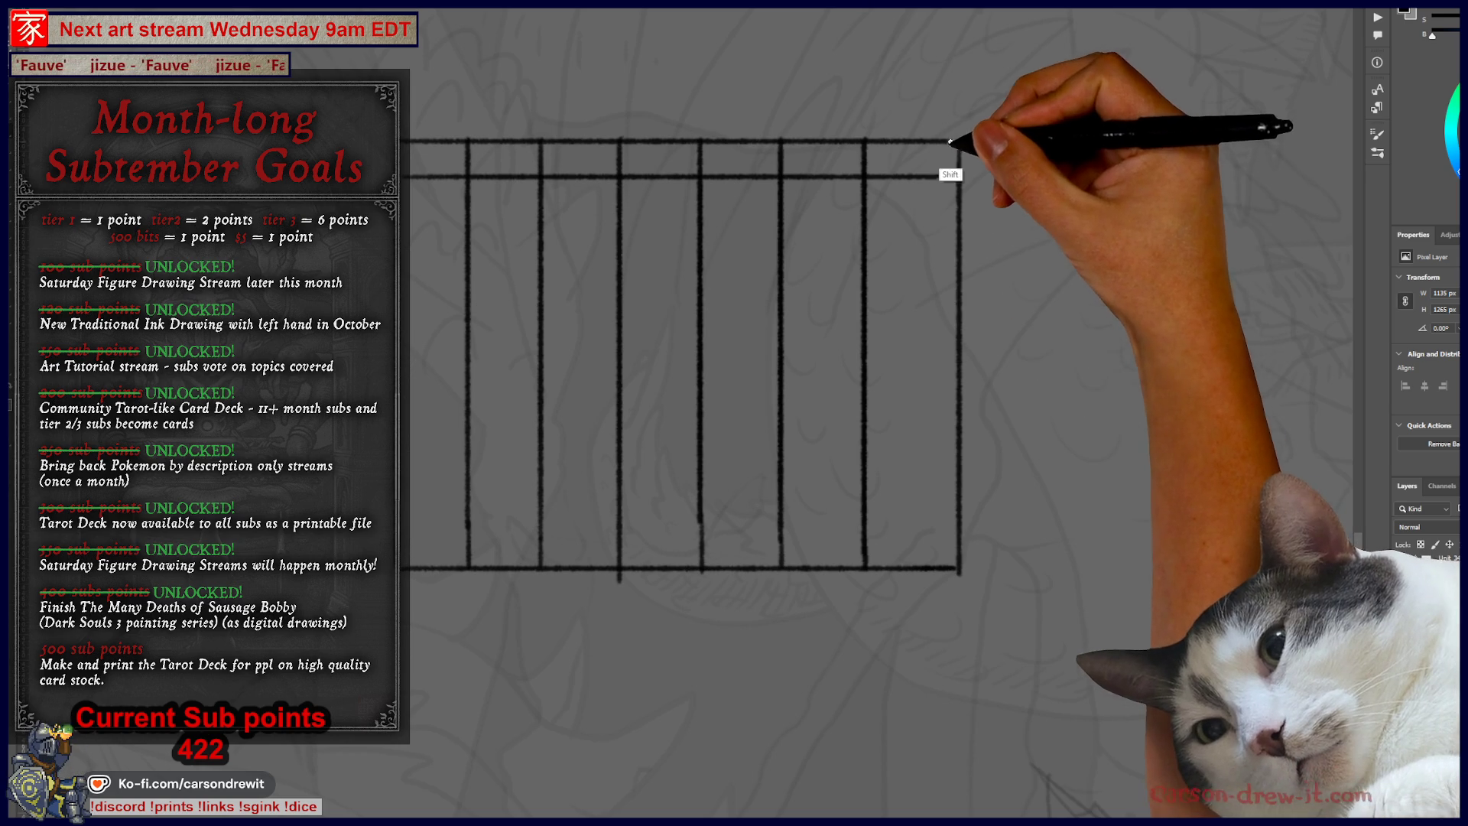
- Draw three horizontal row dividers across the grid
{"action": "scroll", "coordinate": [871, 345], "scroll_direction": "right", "scroll_amount": 2}
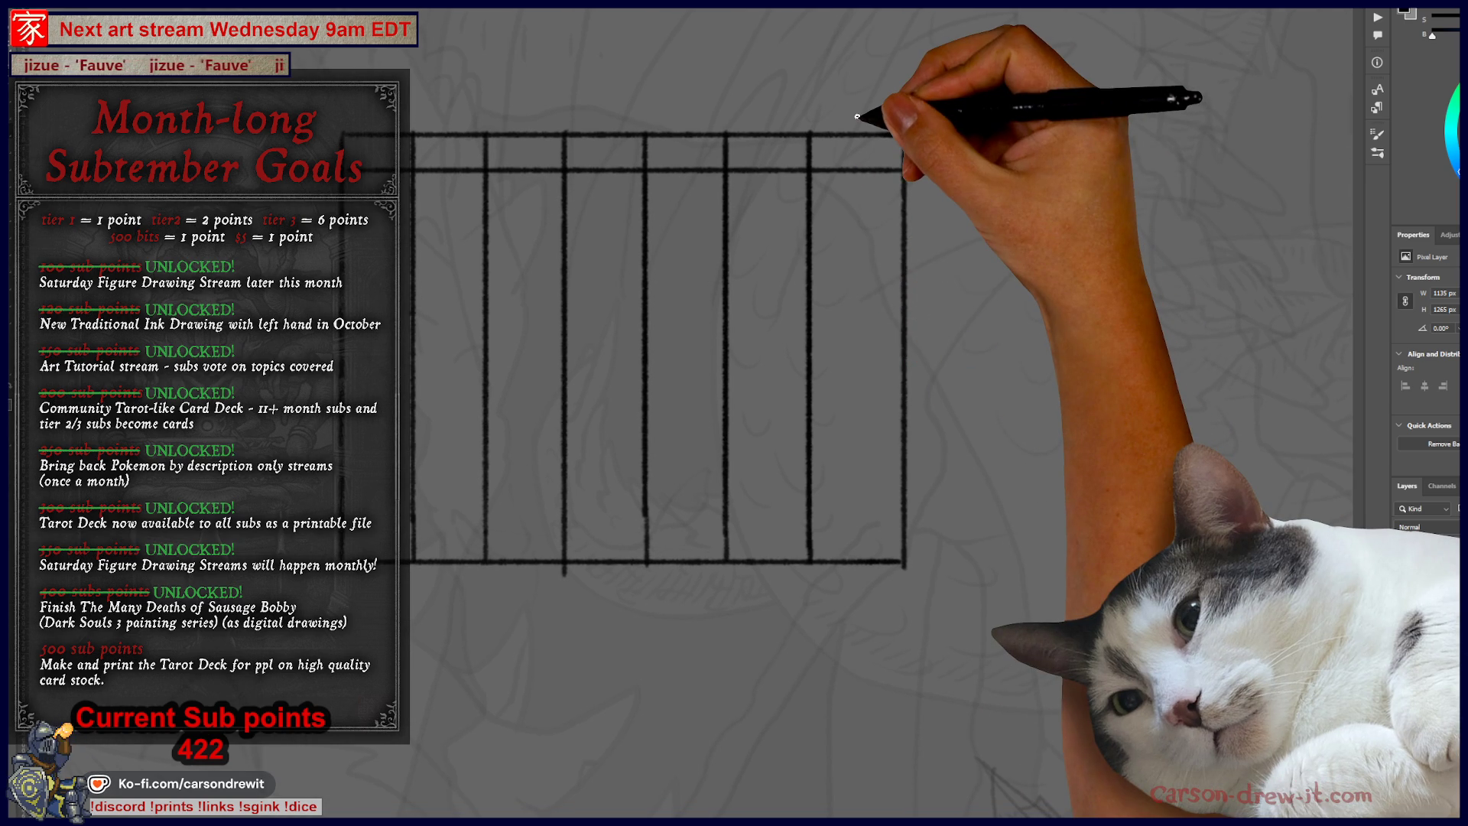
{"action": "scroll", "coordinate": [811, 352], "scroll_direction": "up", "scroll_amount": 2}
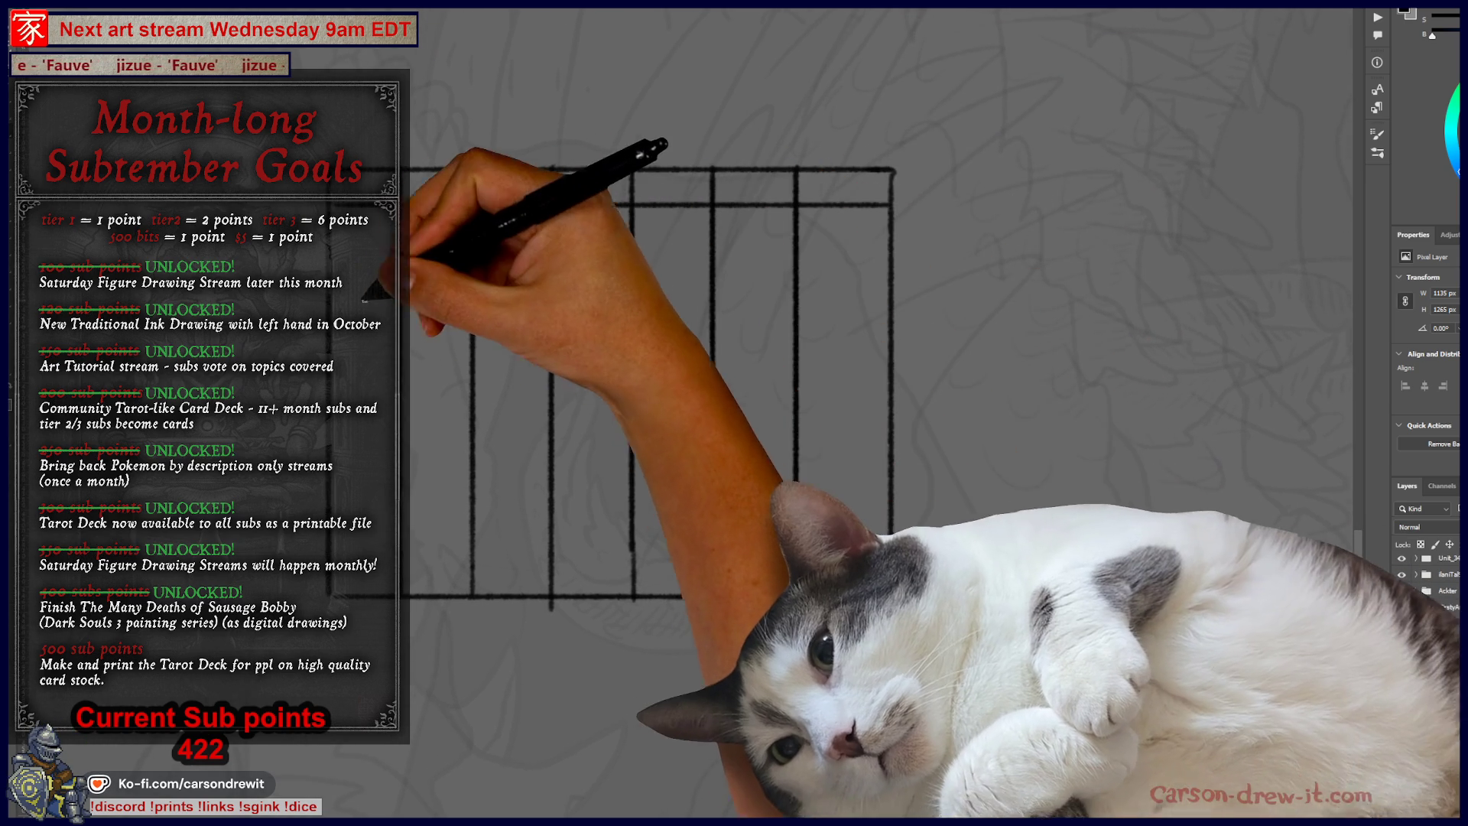
{"action": "left_click_drag", "start_coordinate": [893, 286], "coordinate": [585, 286]}
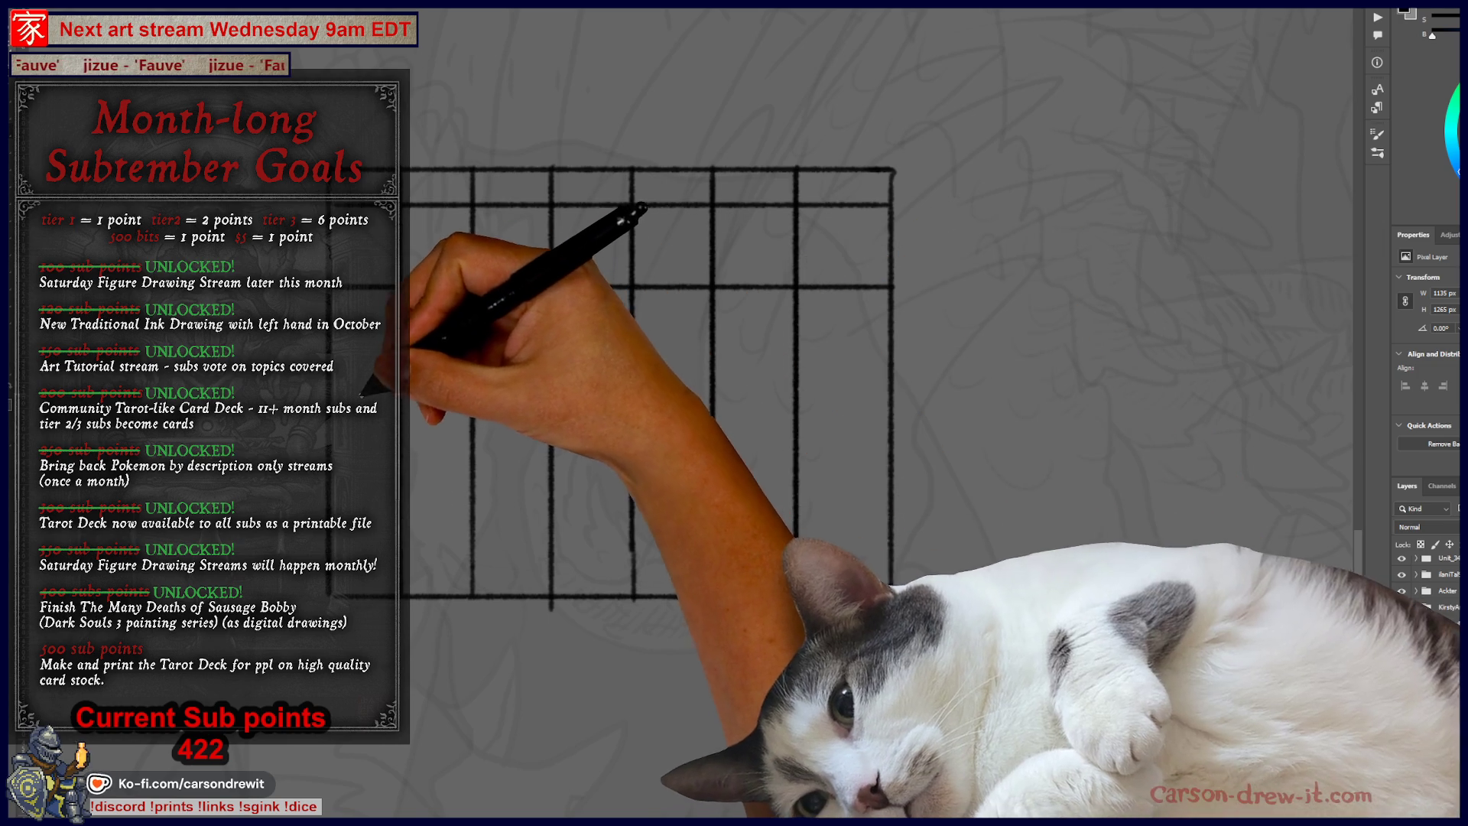
{"action": "left_click_drag", "start_coordinate": [894, 391], "coordinate": [596, 392]}
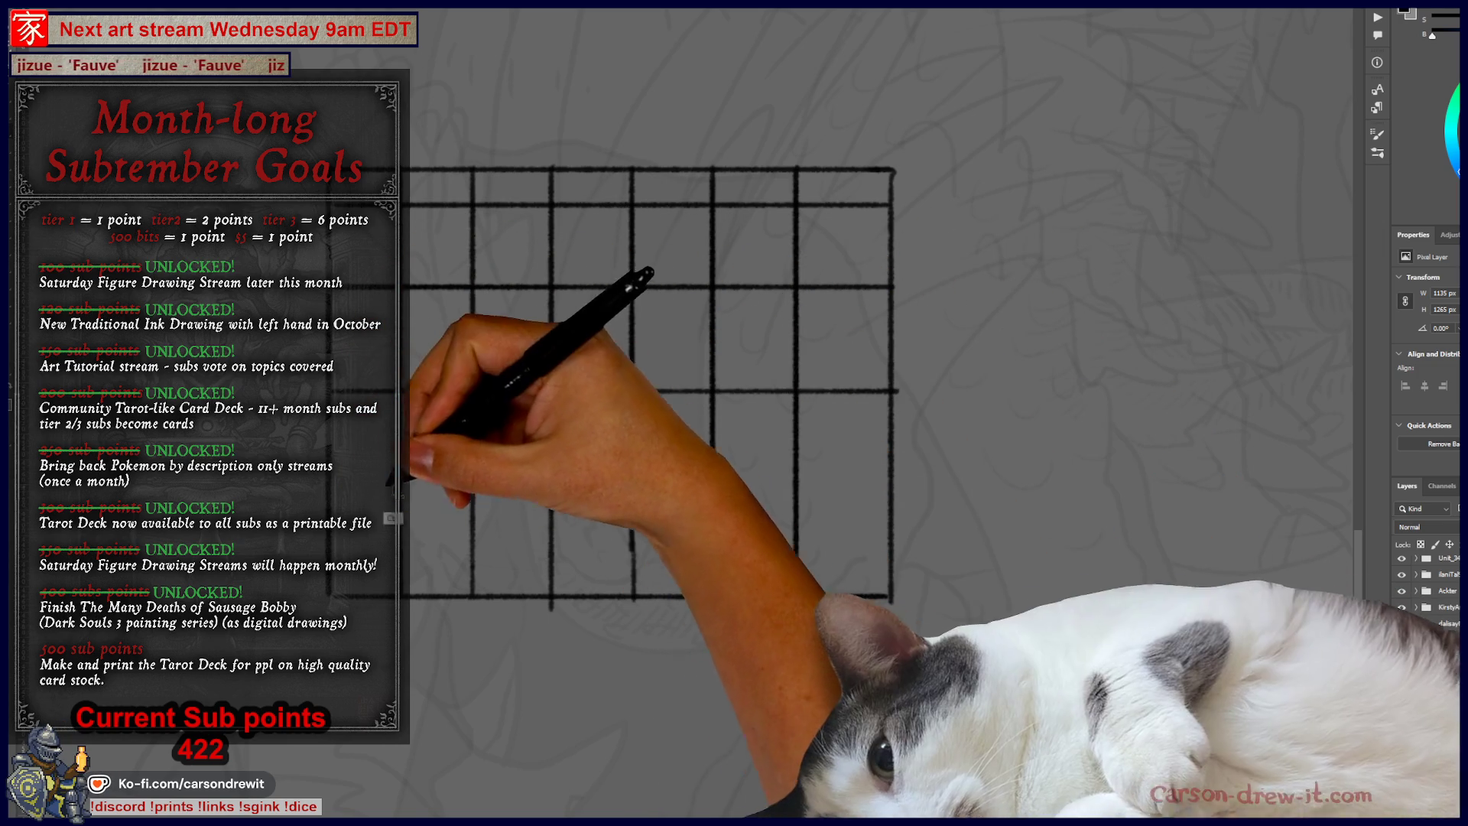
{"action": "left_click_drag", "start_coordinate": [402, 488], "coordinate": [893, 488]}
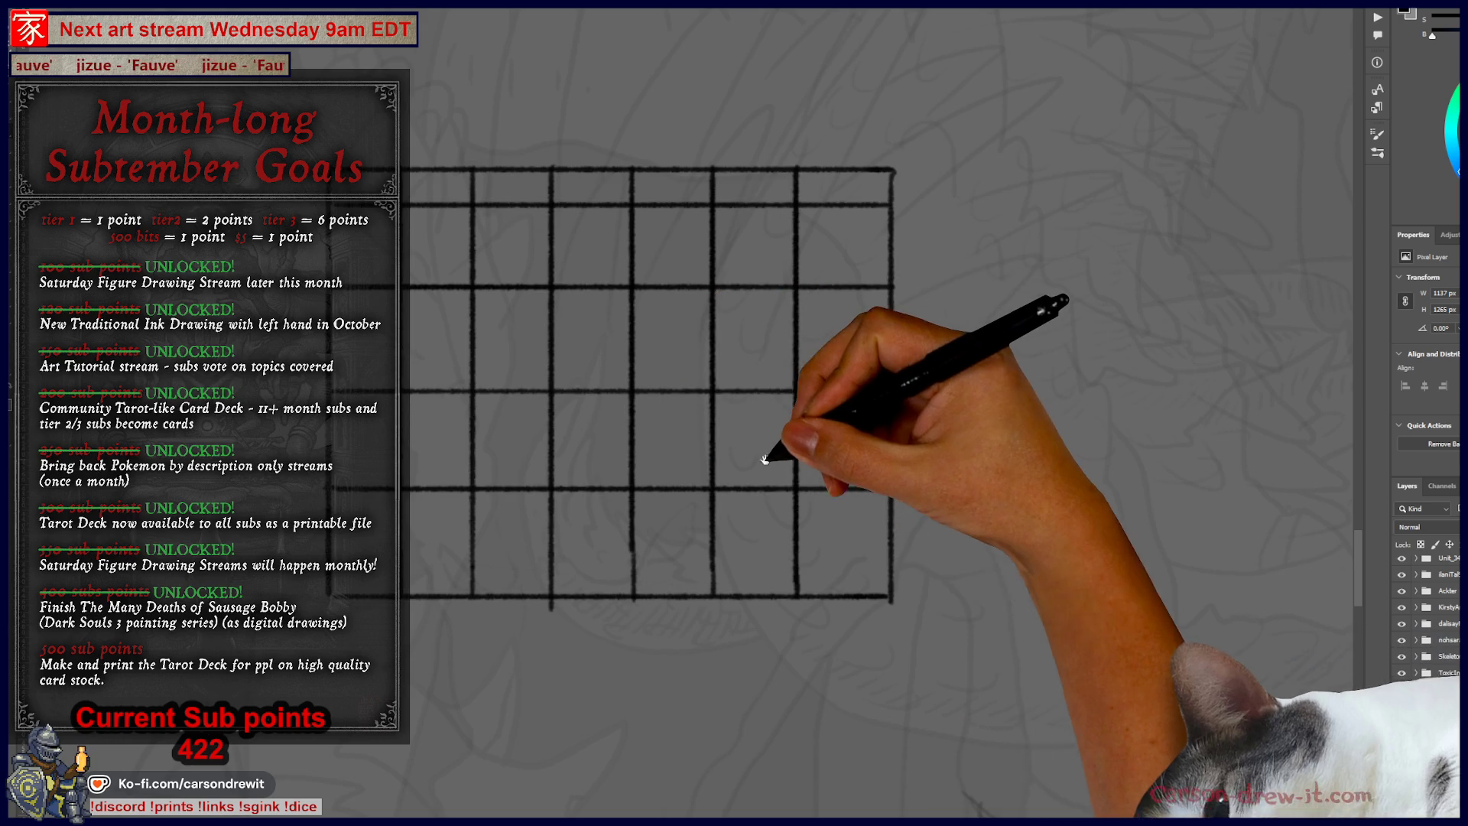
{"action": "left_click_drag", "start_coordinate": [768, 455], "coordinate": [659, 453]}
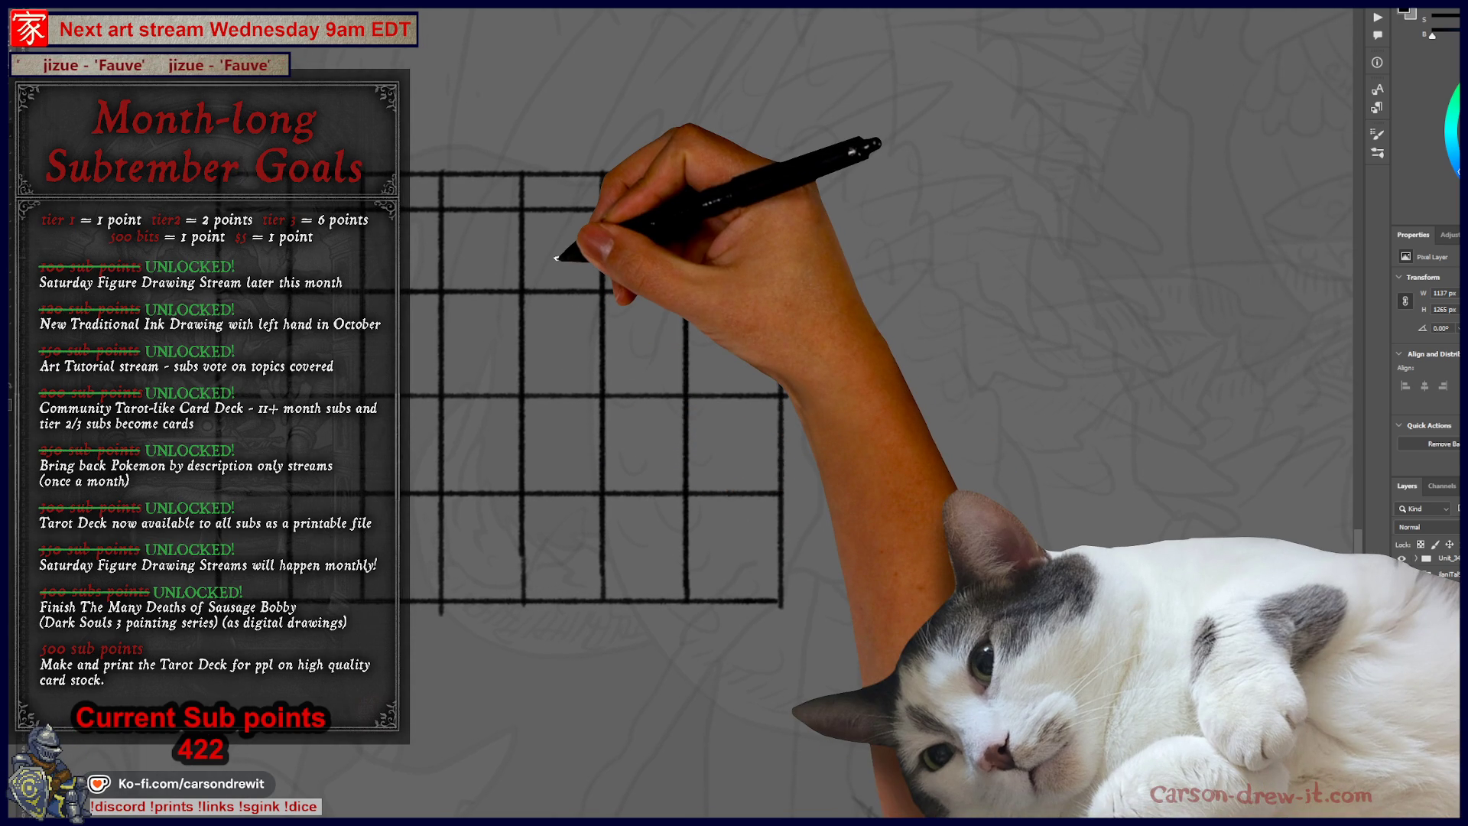
{"action": "mouse_move", "coordinate": [887, 369]}
{"action": "left_mouse_down"}
{"action": "mouse_move", "coordinate": [922, 395]}
{"action": "mouse_move", "coordinate": [702, 418]}
{"action": "left_mouse_up"}
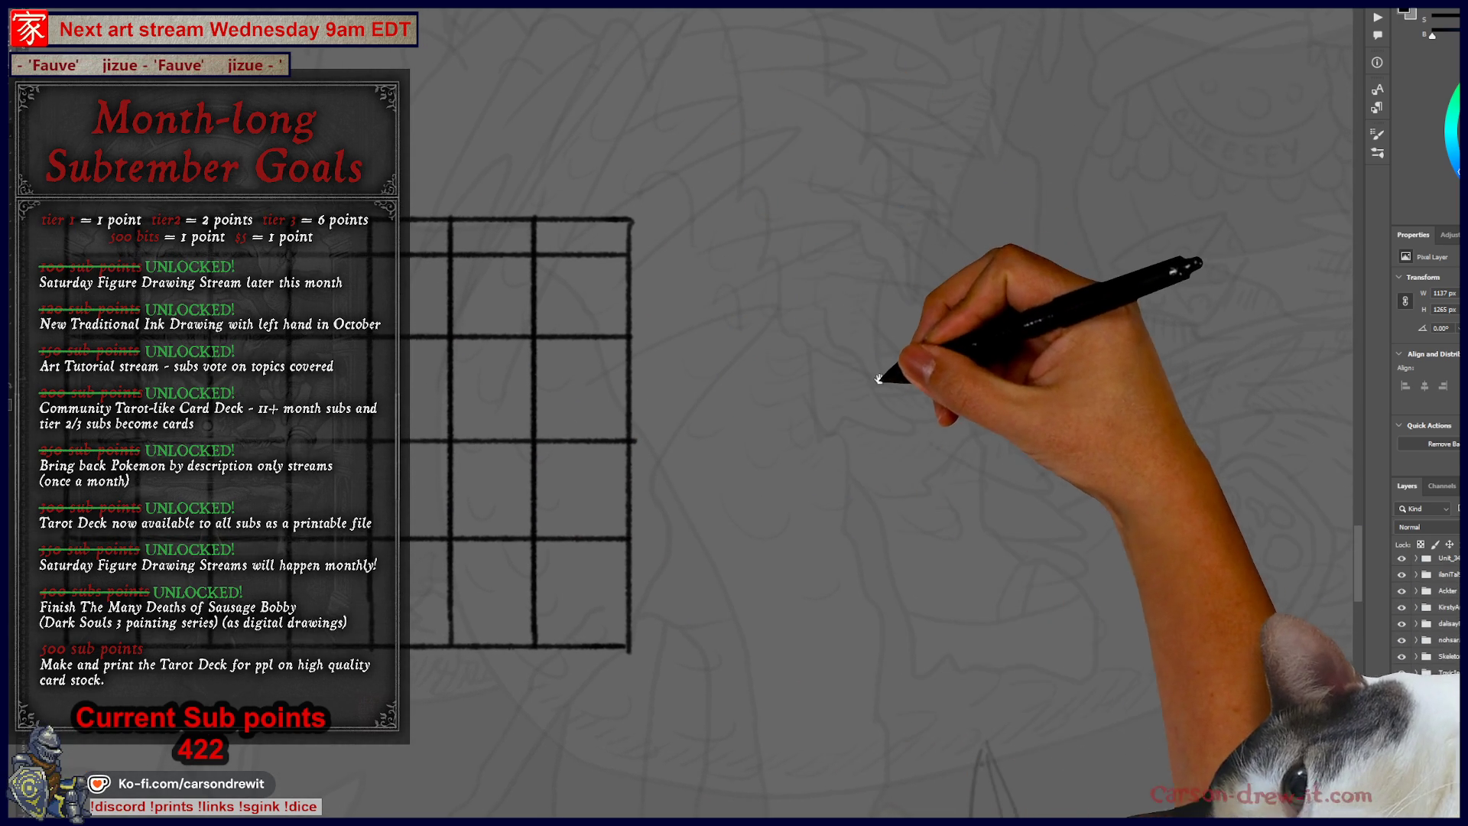
{"action": "left_click_drag", "start_coordinate": [891, 370], "coordinate": [842, 332]}
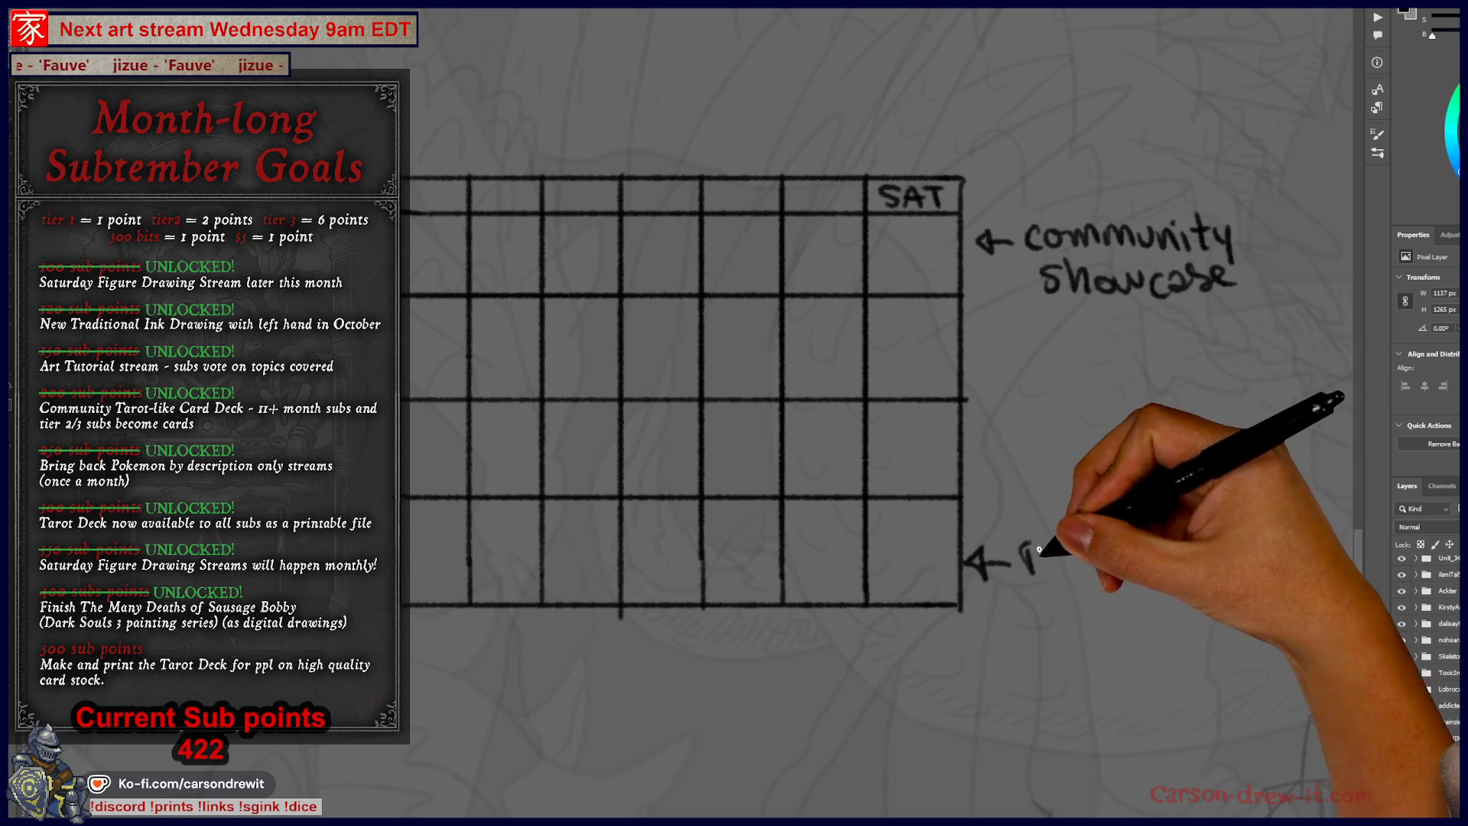
- Finish the 'Pokemon by description' label and draw row arrows, undoing the stray extra arrow
{"action": "left_click_drag", "start_coordinate": [1103, 550], "coordinate": [1135, 552]}
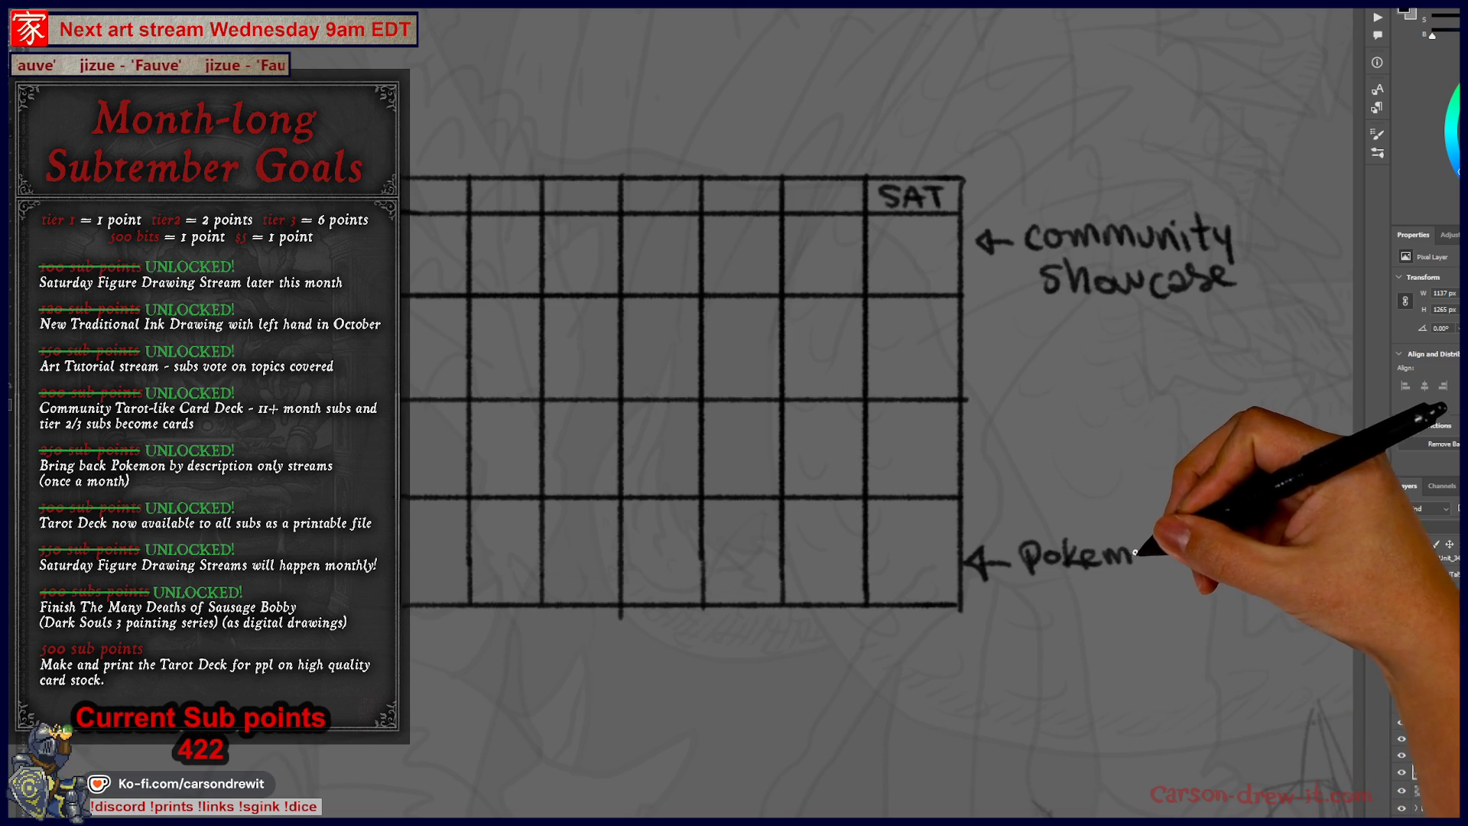
{"action": "mouse_move", "coordinate": [1061, 581]}
{"action": "left_mouse_down"}
{"action": "mouse_move", "coordinate": [1072, 608]}
{"action": "mouse_move", "coordinate": [1147, 592]}
{"action": "left_mouse_up"}
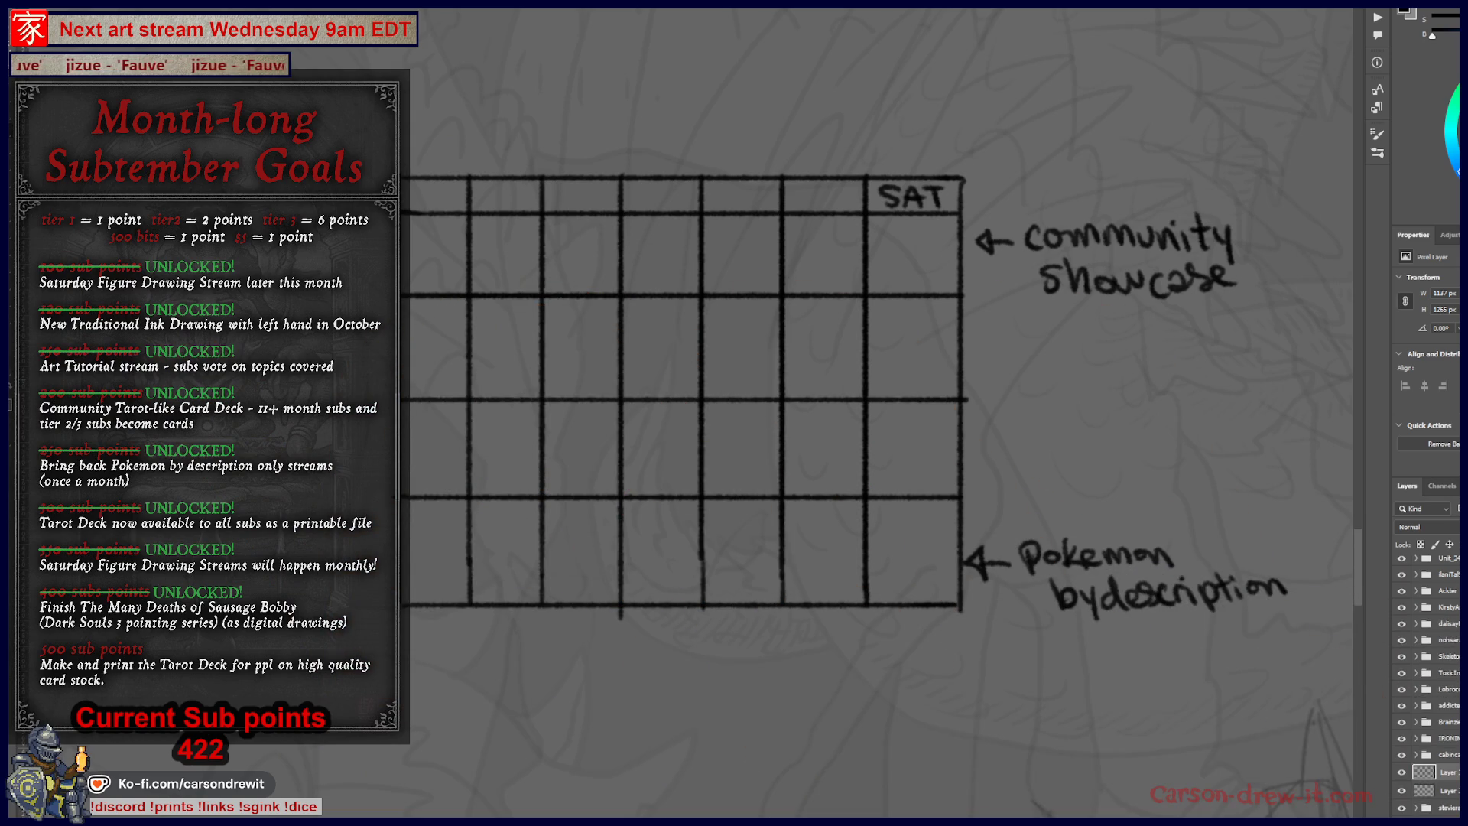
{"action": "mouse_move", "coordinate": [1003, 336]}
{"action": "left_mouse_down"}
{"action": "mouse_move", "coordinate": [996, 348]}
{"action": "mouse_move", "coordinate": [1026, 345]}
{"action": "left_mouse_up"}
{"action": "mouse_move", "coordinate": [1005, 434]}
{"action": "left_mouse_down"}
{"action": "mouse_move", "coordinate": [996, 462]}
{"action": "mouse_move", "coordinate": [1017, 448]}
{"action": "left_mouse_up"}
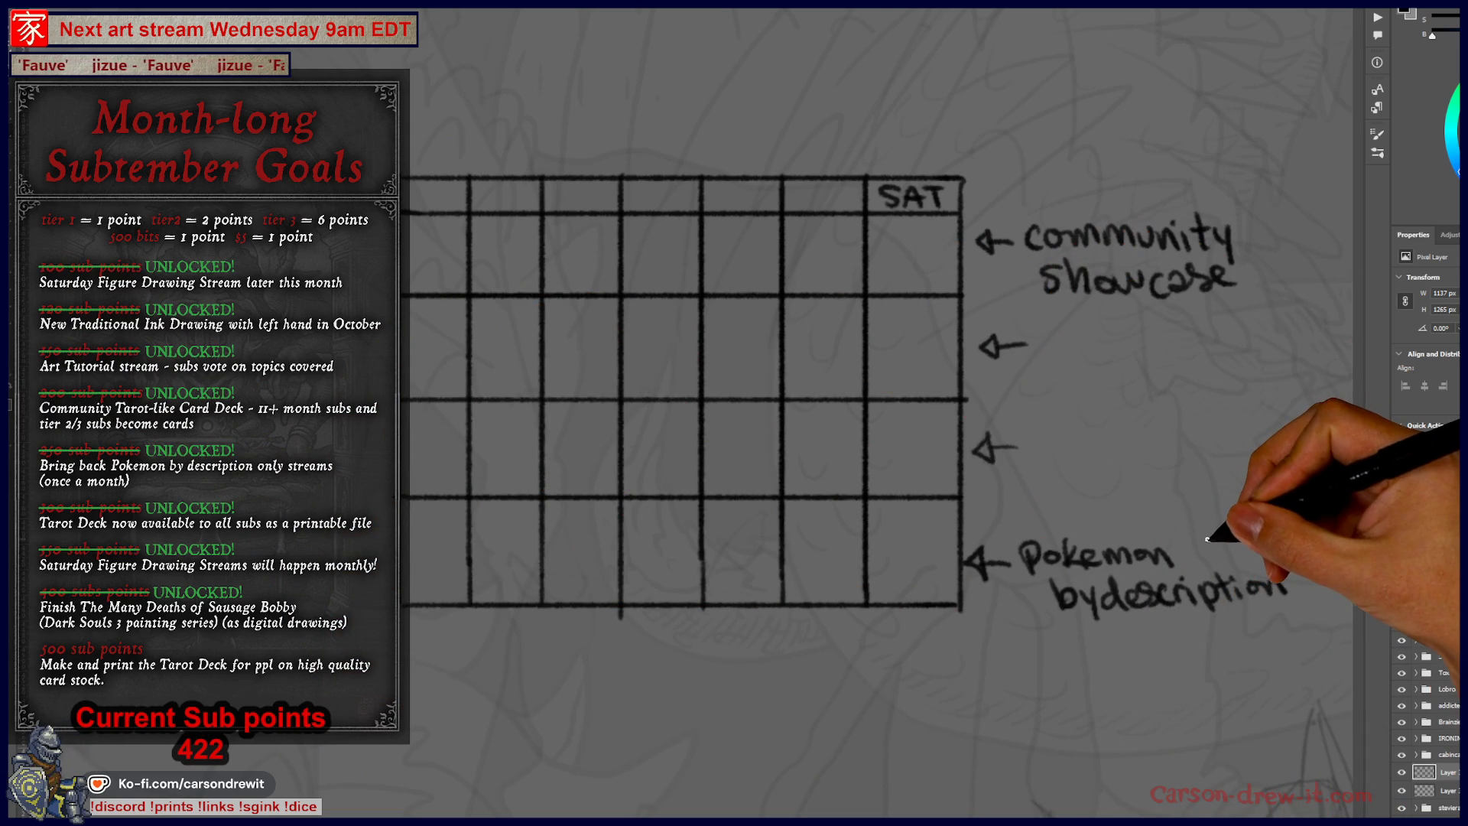
{"action": "key", "text": "ctrl+z"}
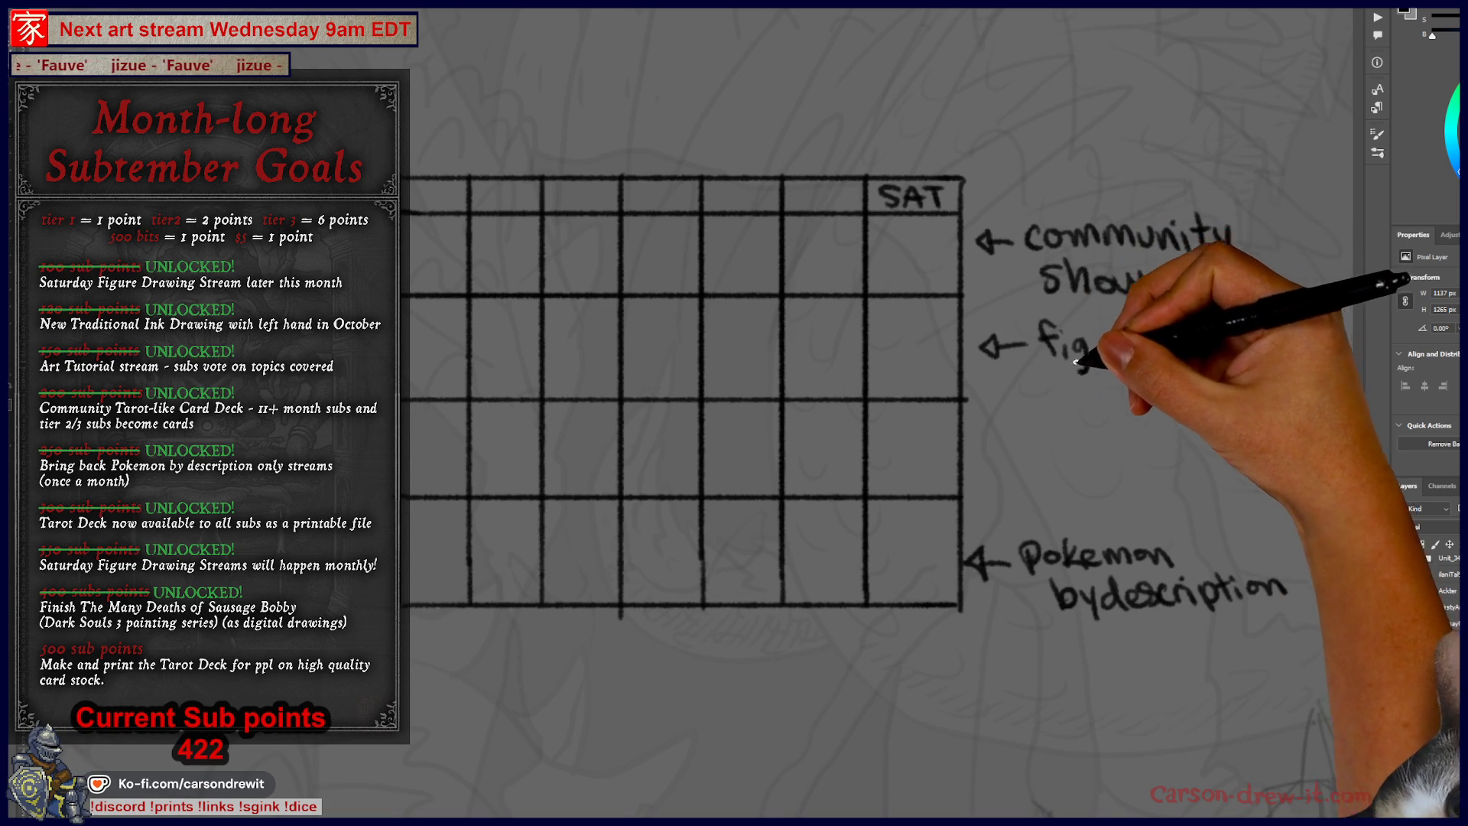
- Write 'figure drawing' beside the second row and add a blank arrow beside the third row
{"action": "mouse_move", "coordinate": [1119, 355]}
{"action": "left_mouse_down"}
{"action": "mouse_move", "coordinate": [1244, 349]}
{"action": "mouse_move", "coordinate": [1296, 378]}
{"action": "left_mouse_up"}
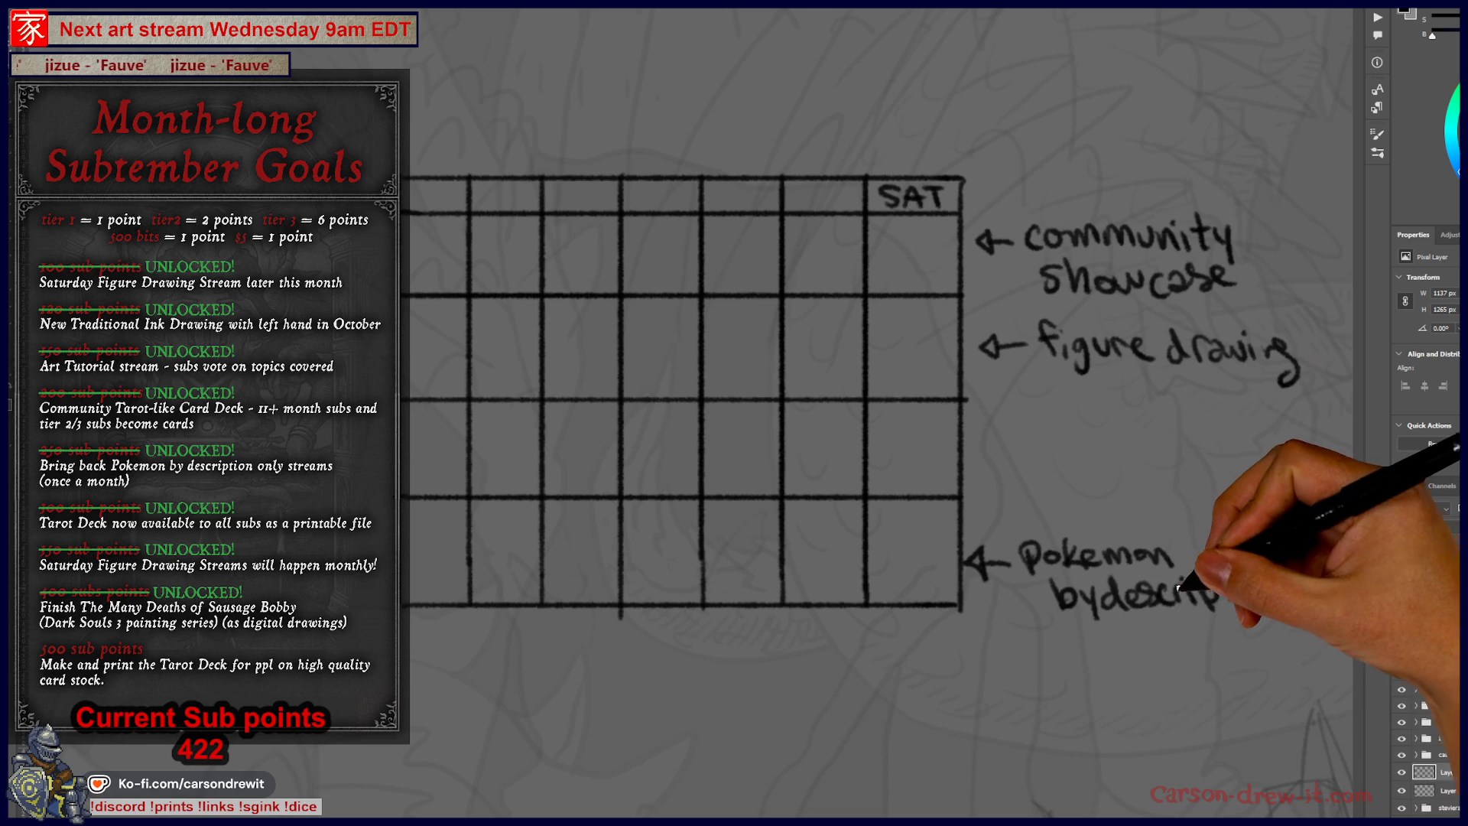
{"action": "mouse_move", "coordinate": [1039, 604]}
{"action": "left_mouse_down"}
{"action": "mouse_move", "coordinate": [979, 590]}
{"action": "mouse_move", "coordinate": [1017, 547]}
{"action": "mouse_move", "coordinate": [1040, 611]}
{"action": "mouse_move", "coordinate": [1042, 581]}
{"action": "mouse_move", "coordinate": [1109, 581]}
{"action": "left_mouse_up"}
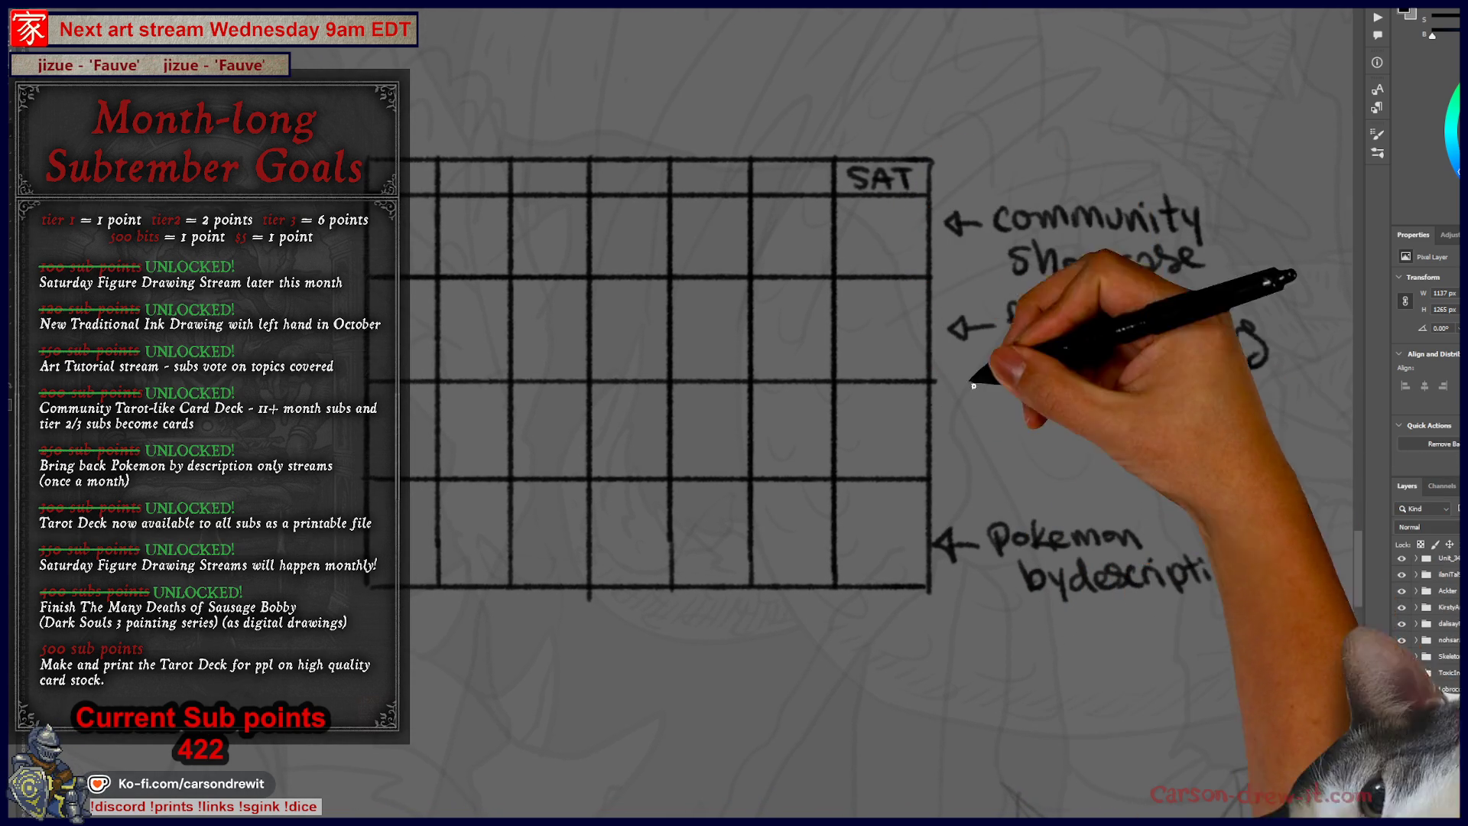
{"action": "mouse_move", "coordinate": [965, 426]}
{"action": "left_mouse_down"}
{"action": "mouse_move", "coordinate": [966, 450]}
{"action": "mouse_move", "coordinate": [1009, 438]}
{"action": "left_mouse_up"}
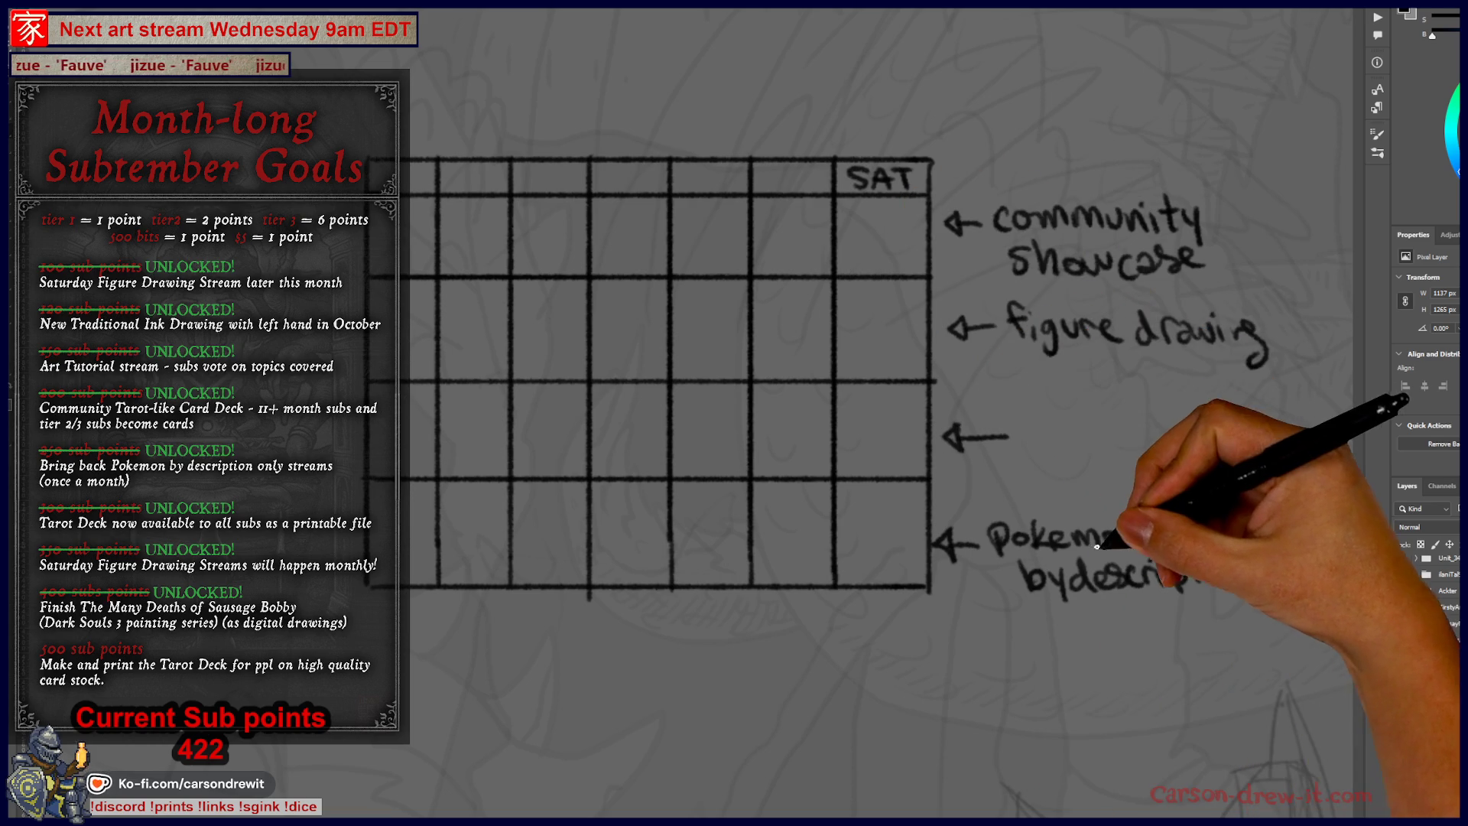
{"action": "left_click_drag", "start_coordinate": [1118, 583], "coordinate": [1195, 581]}
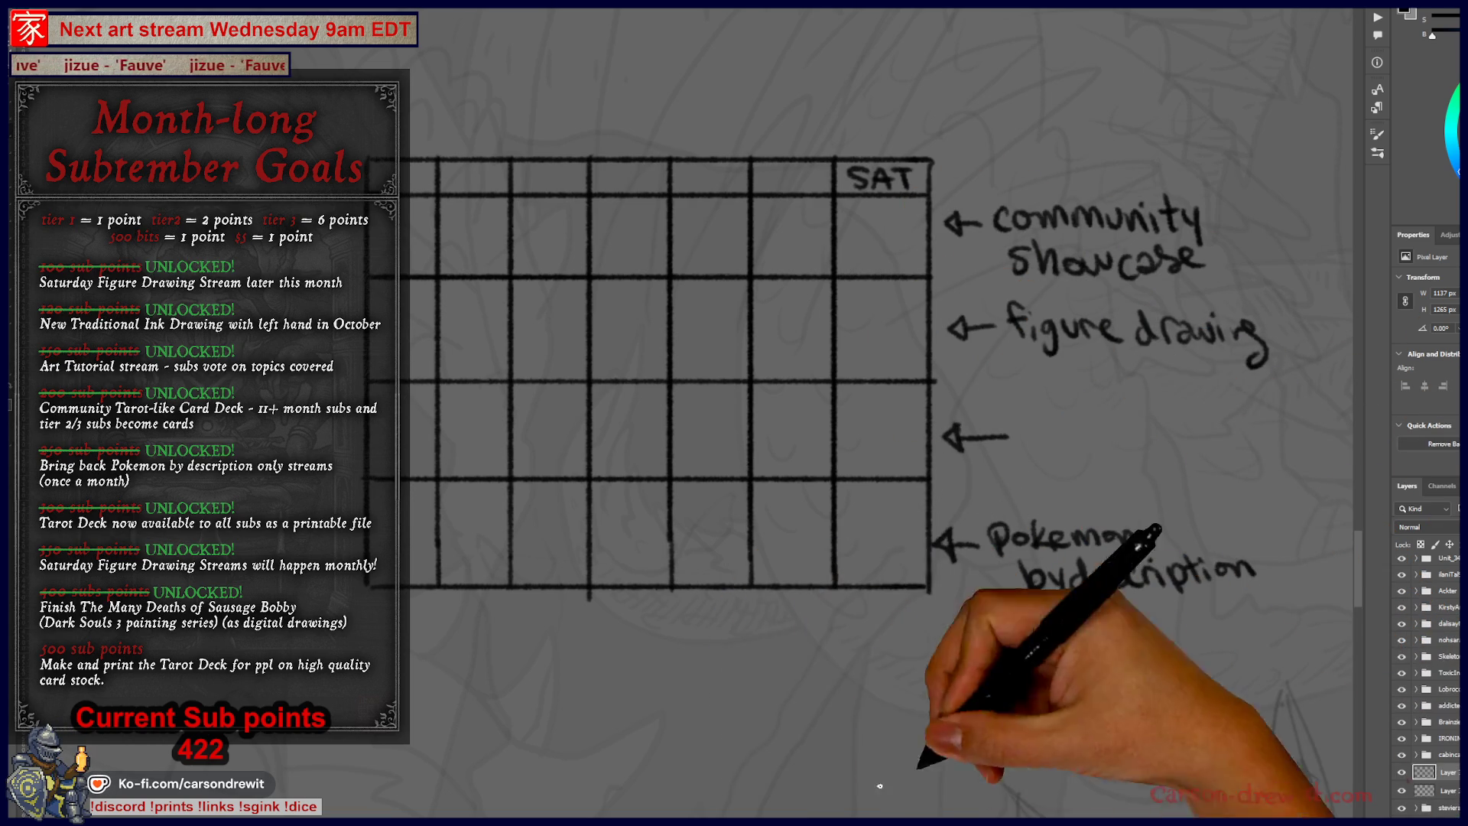
{"action": "key", "text": "alt+Tab"}
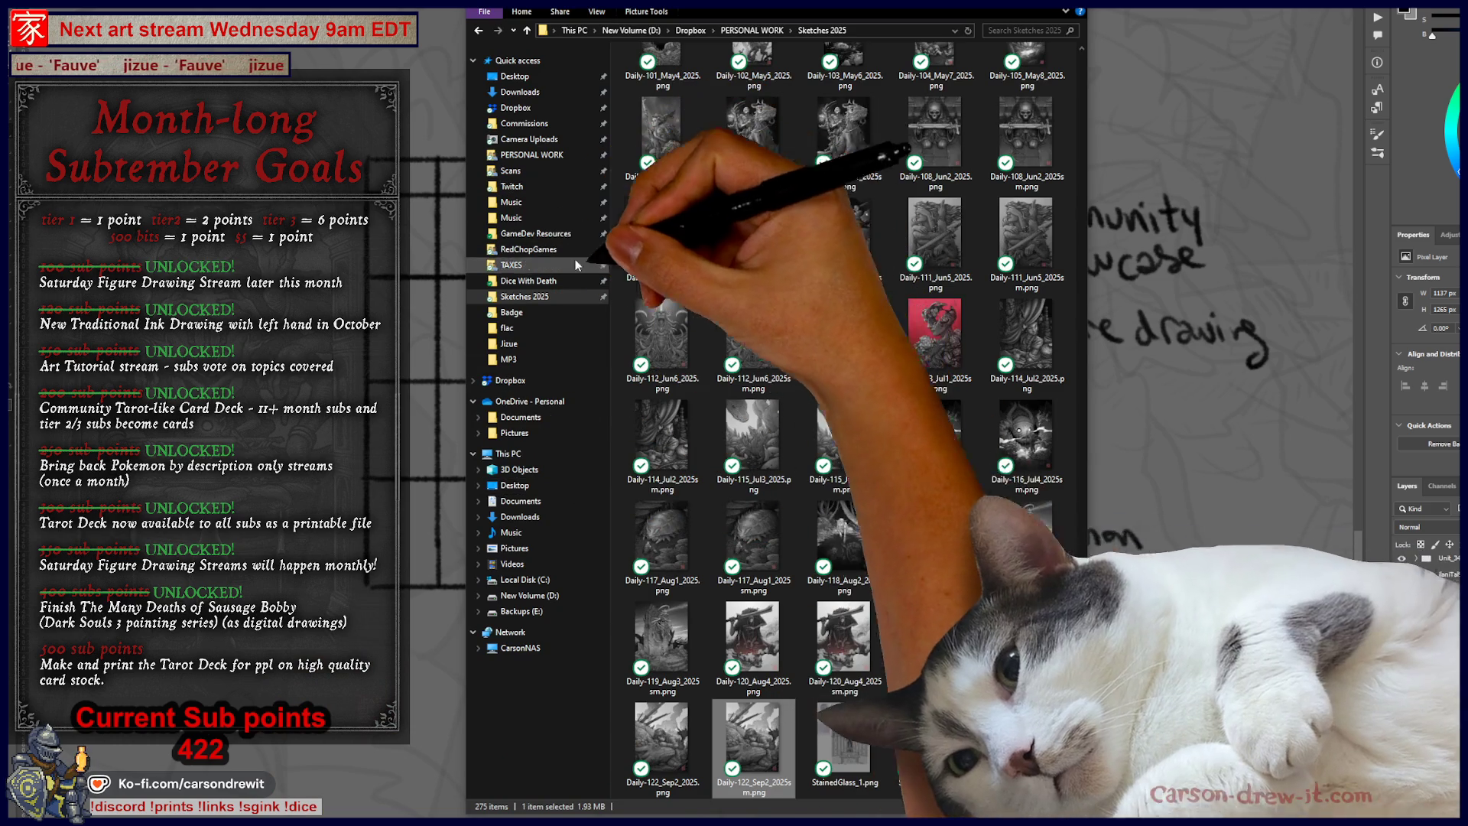
- View Subtember3.png from PERSONAL WORK > Schedule in the image viewer, then close it
{"action": "scroll", "coordinate": [808, 252], "scroll_direction": "up", "scroll_amount": 20}
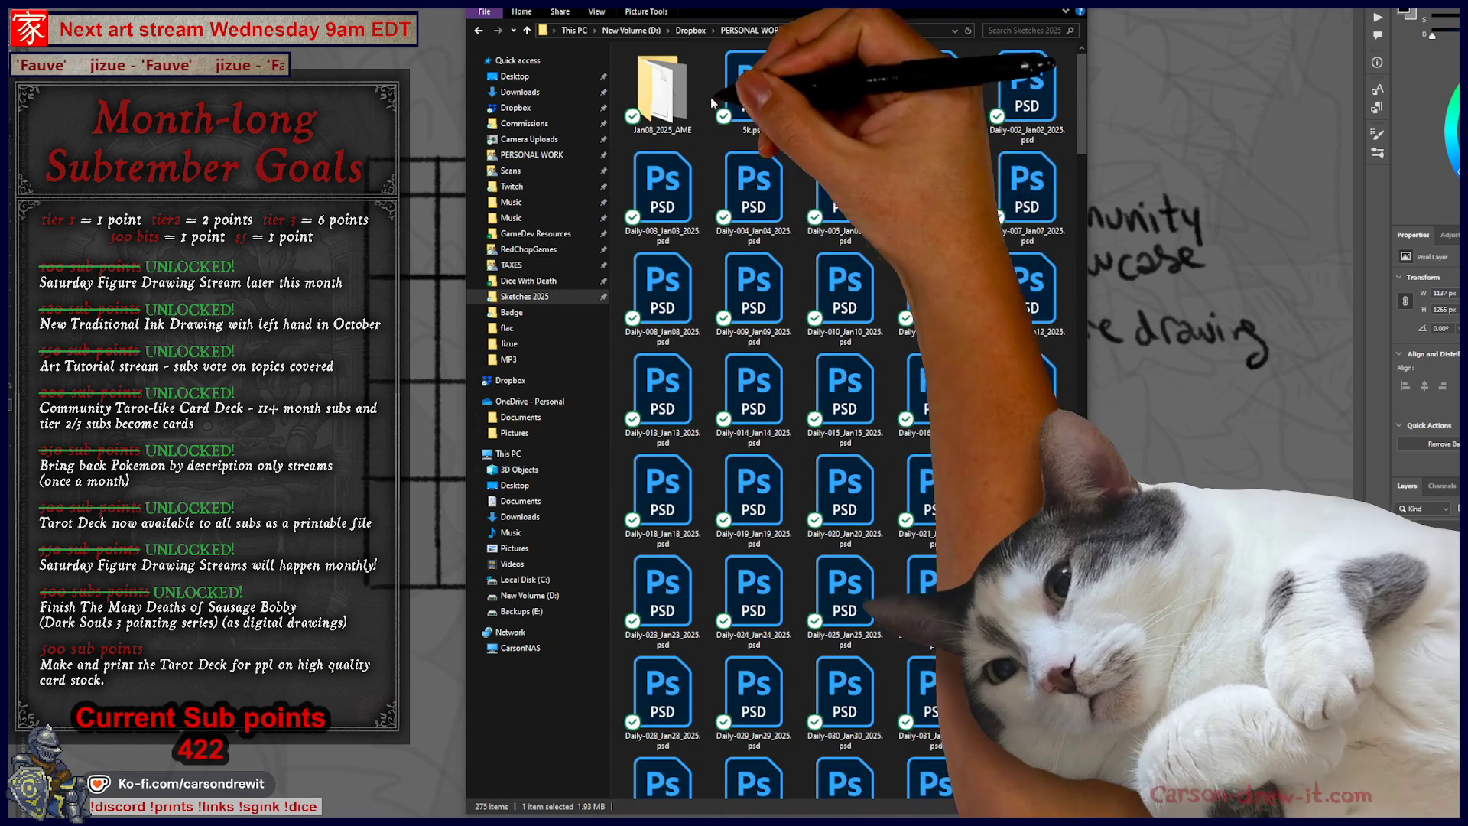
{"action": "left_click", "coordinate": [765, 31]}
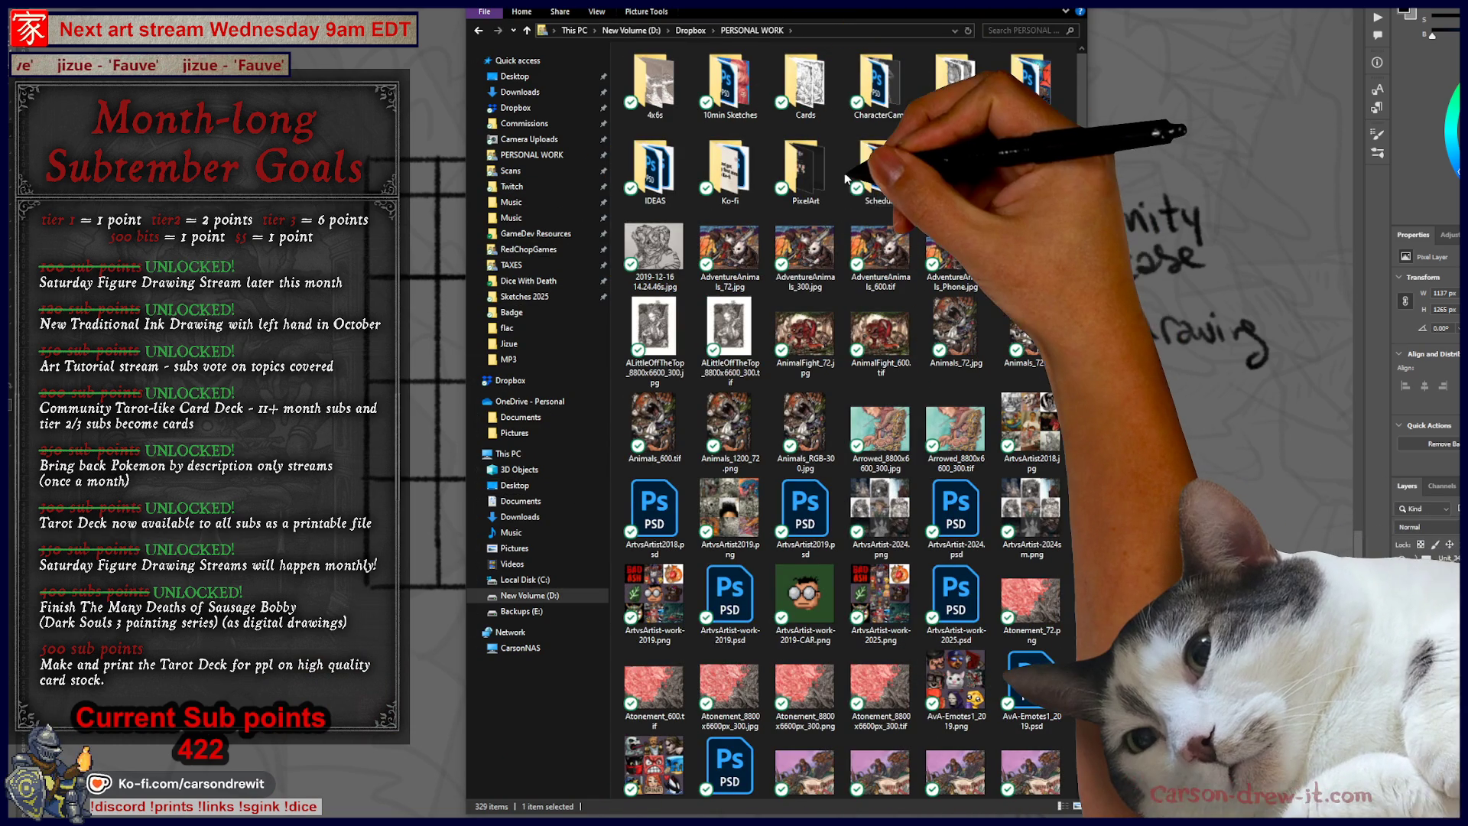
{"action": "double_click", "coordinate": [887, 177]}
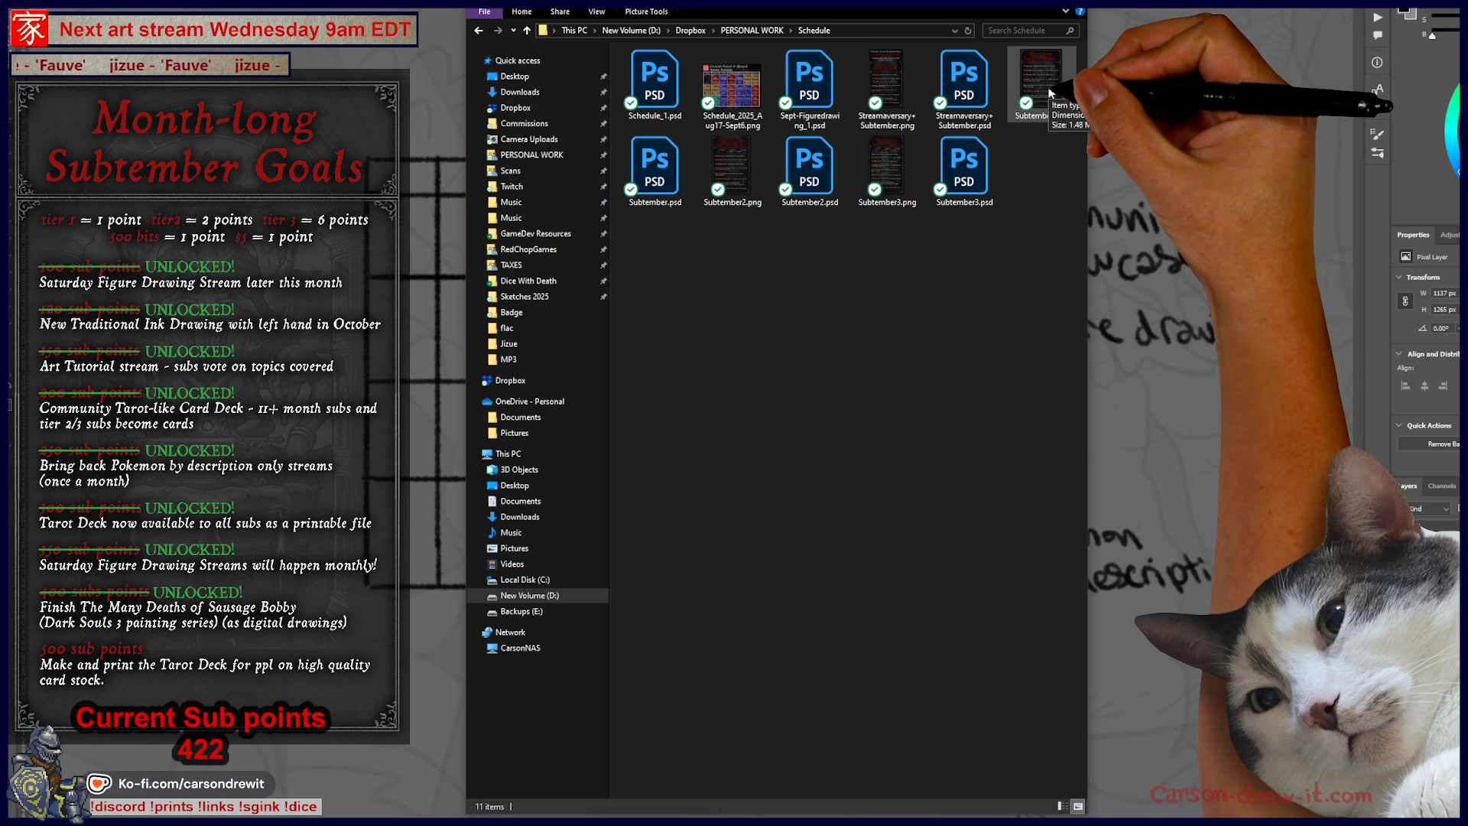
{"action": "left_click", "coordinate": [879, 170]}
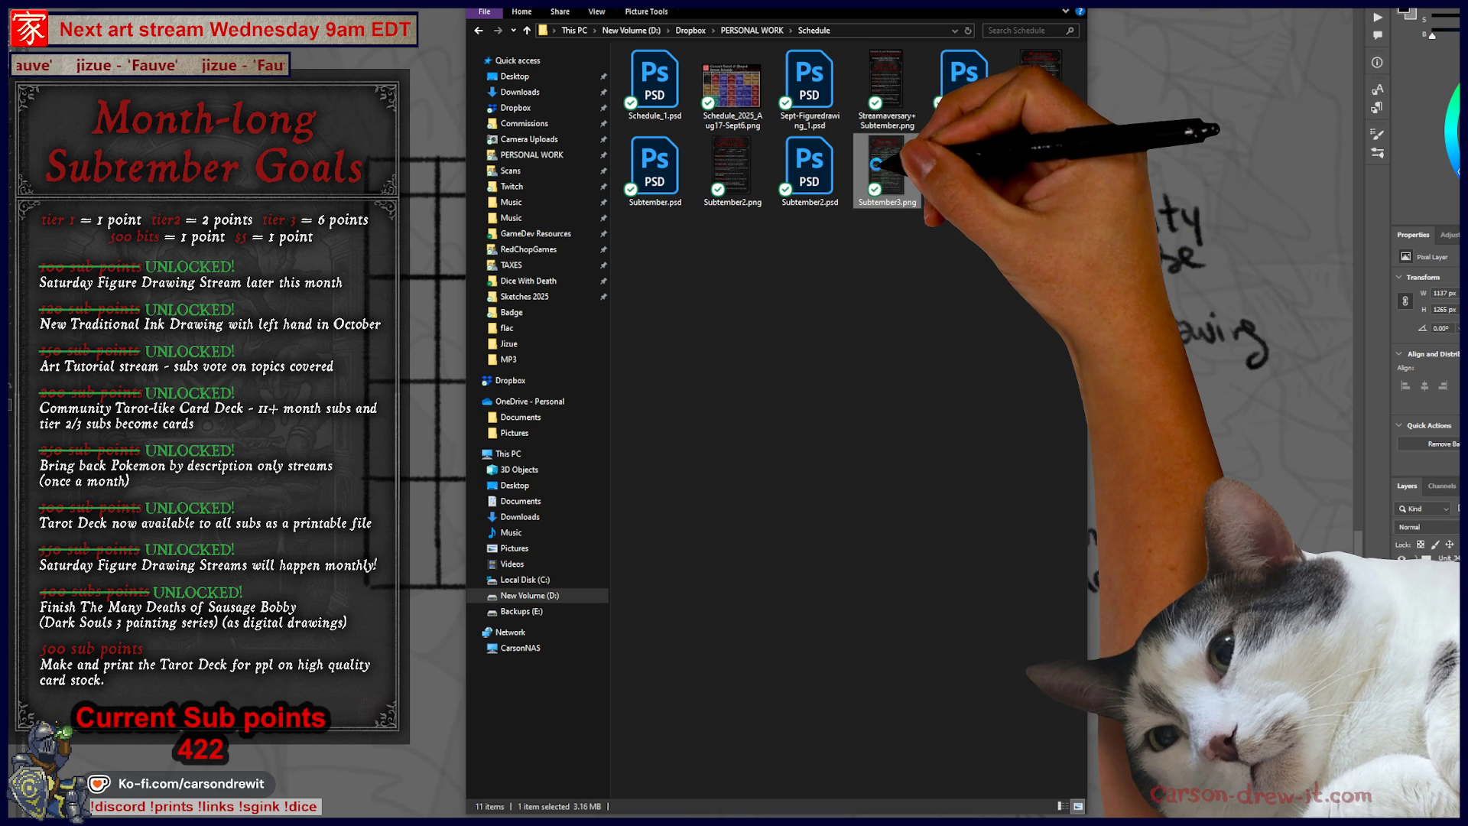
{"action": "double_click", "coordinate": [880, 170]}
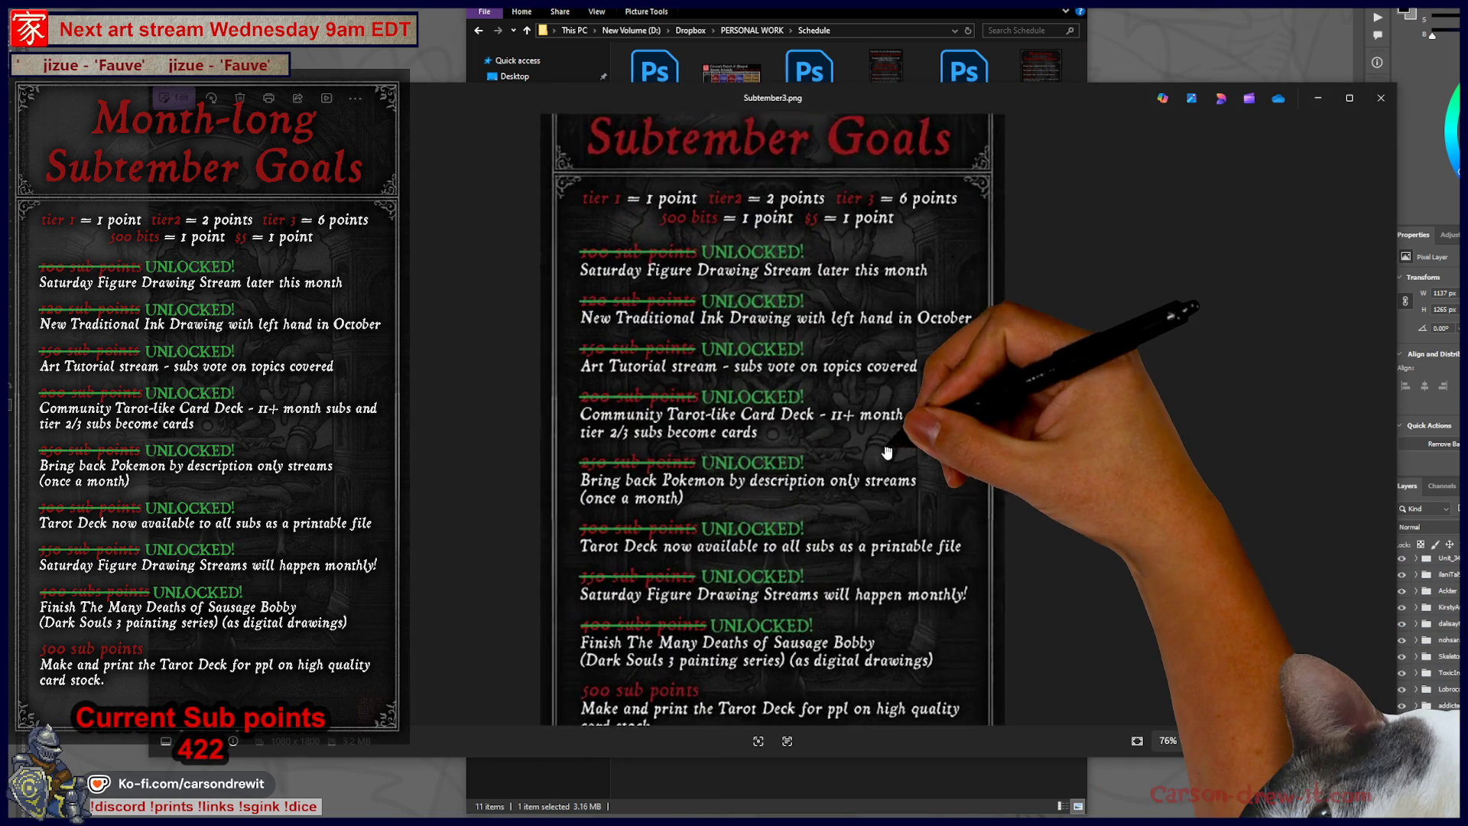
{"action": "scroll", "coordinate": [884, 453], "scroll_direction": "down", "scroll_amount": 2}
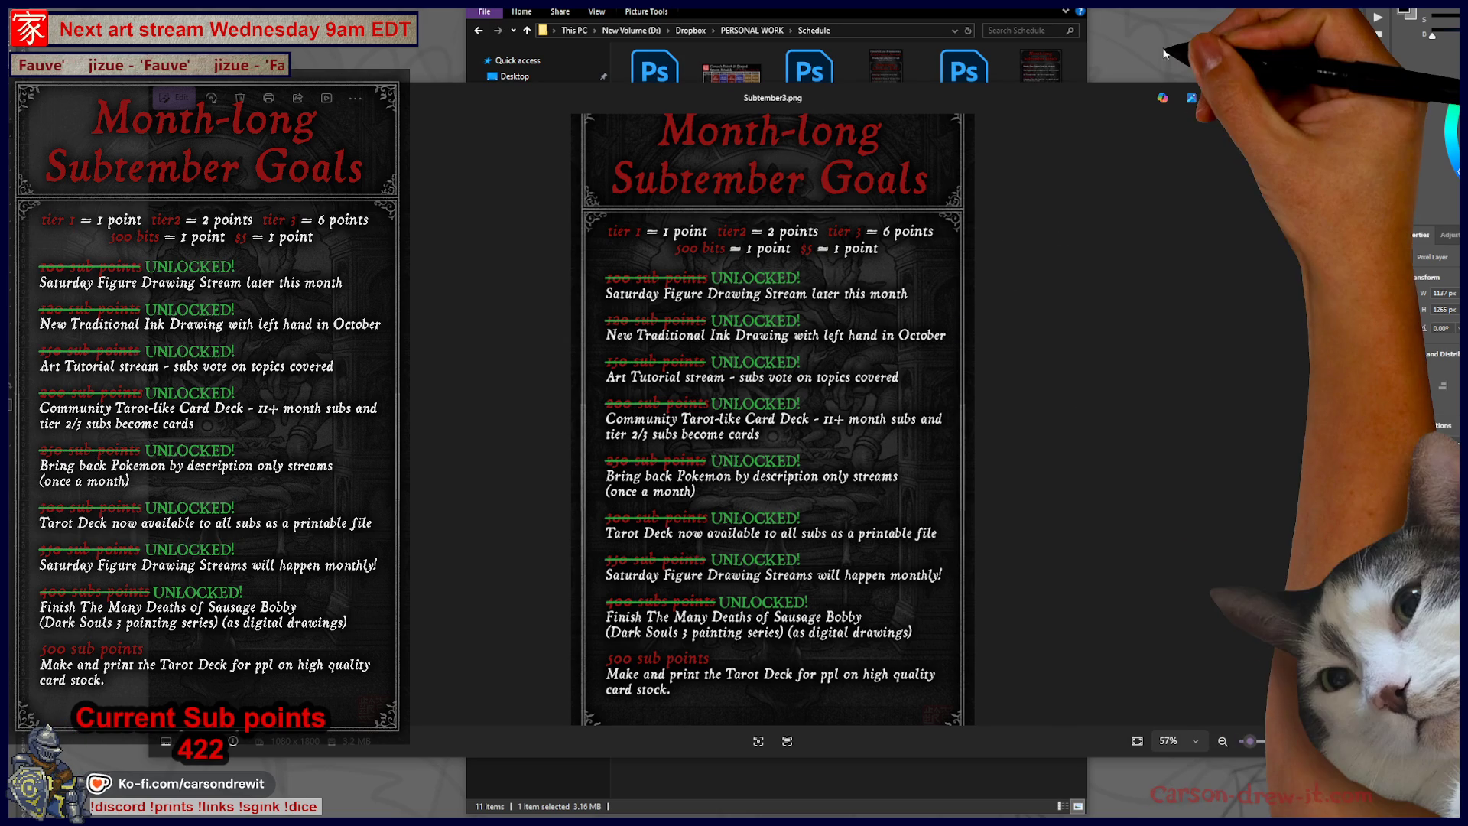
{"action": "left_click", "coordinate": [1346, 46]}
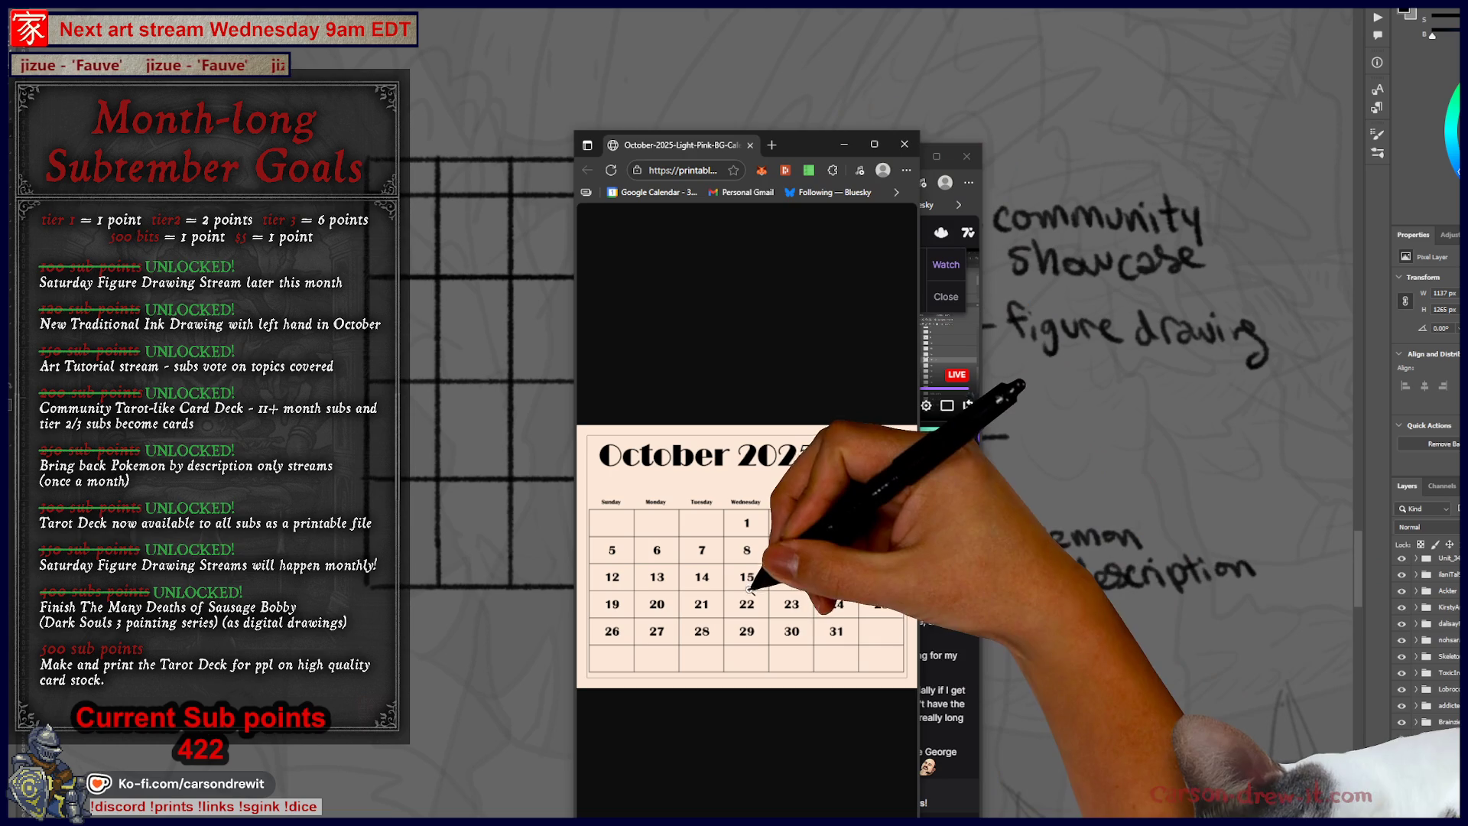
- Copy the October 2025 calendar image from the Edge page to the clipboard
{"action": "right_click", "coordinate": [751, 588]}
{"action": "left_click", "coordinate": [767, 540]}
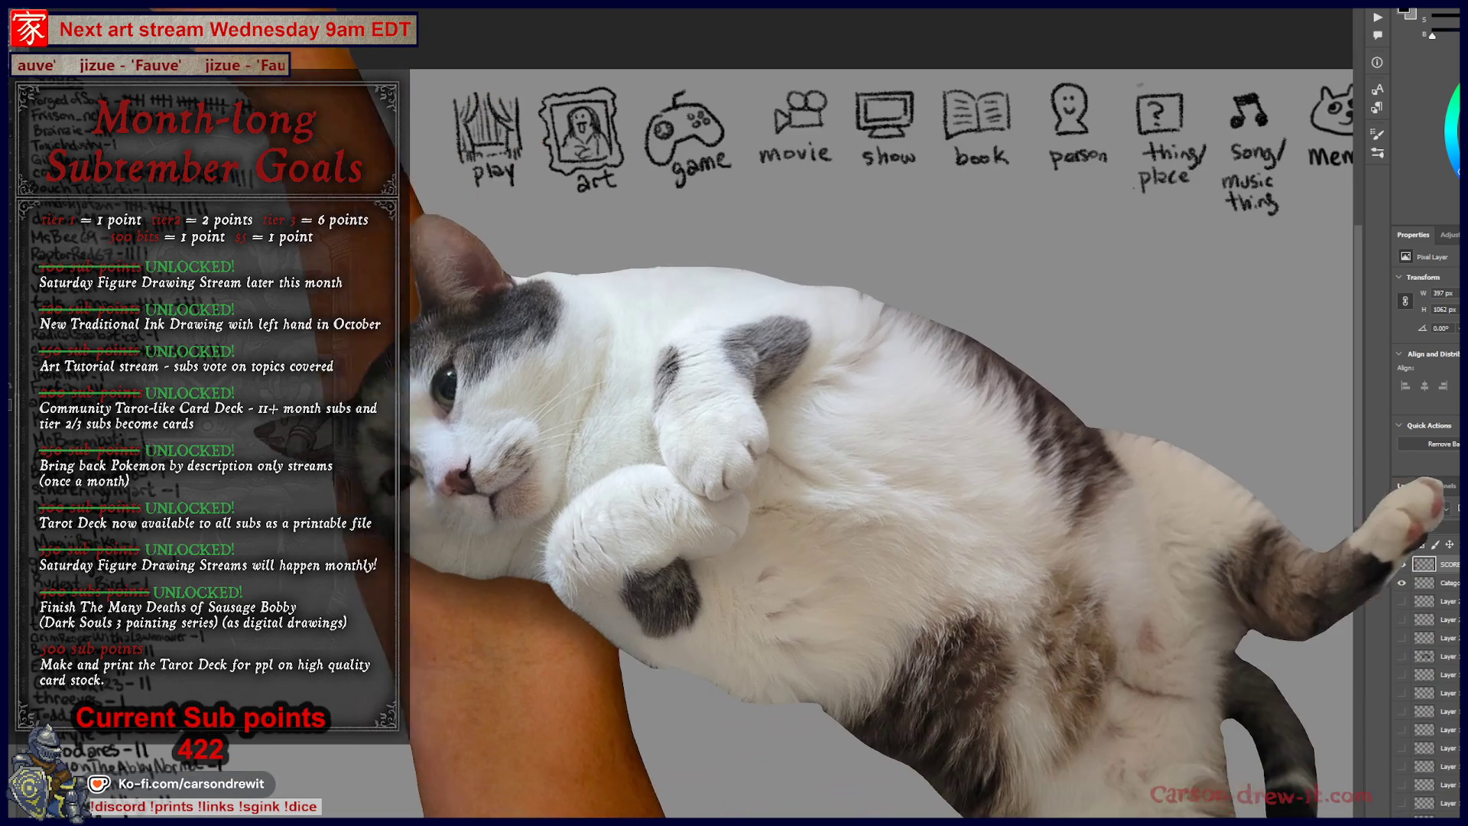
- Create a clipboard-sized 2200x1700 document and paste the October 2025 calendar into it
{"action": "key", "text": "ctrl+n"}
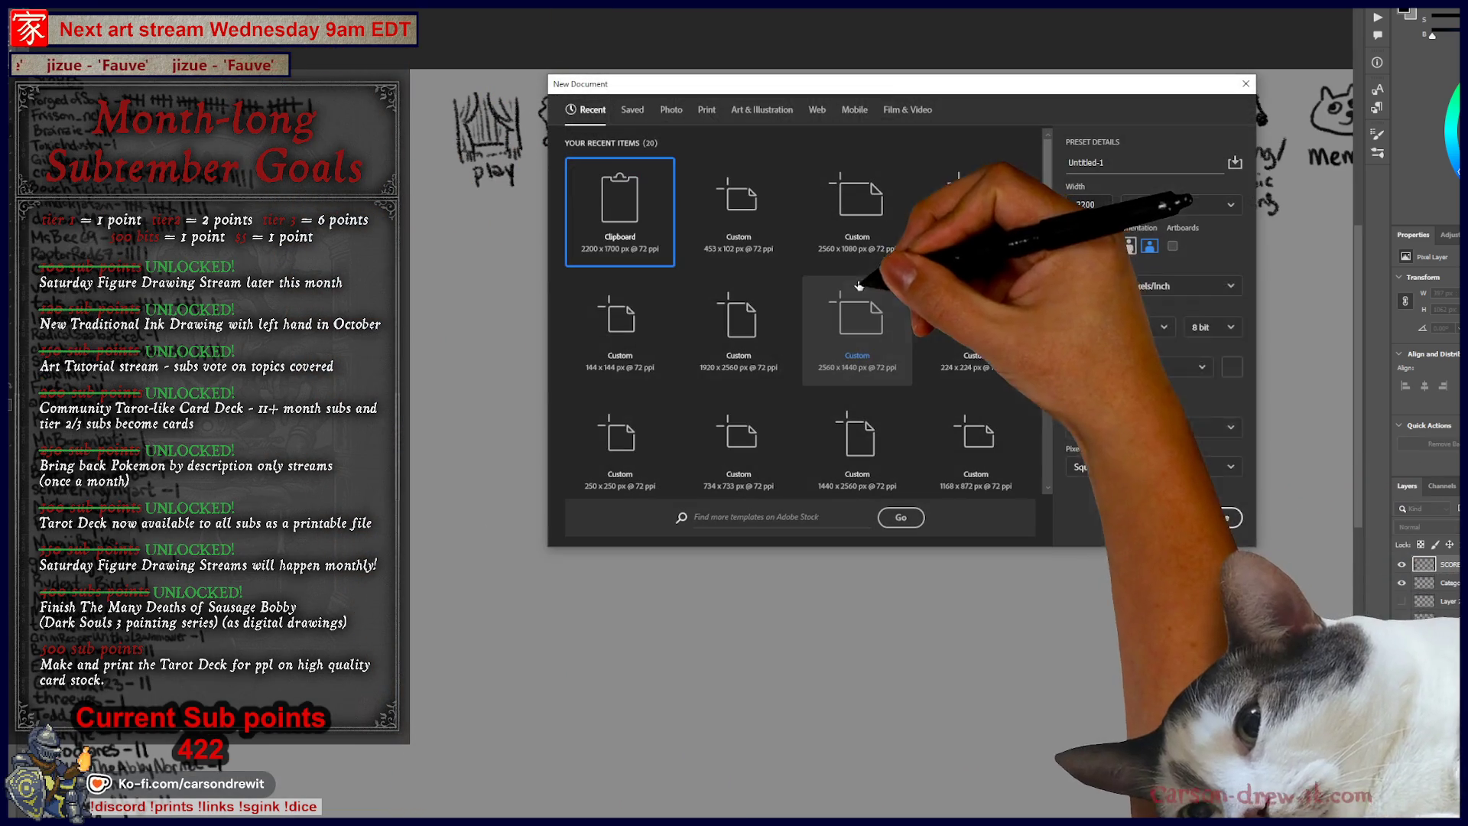
{"action": "left_click", "coordinate": [1154, 515]}
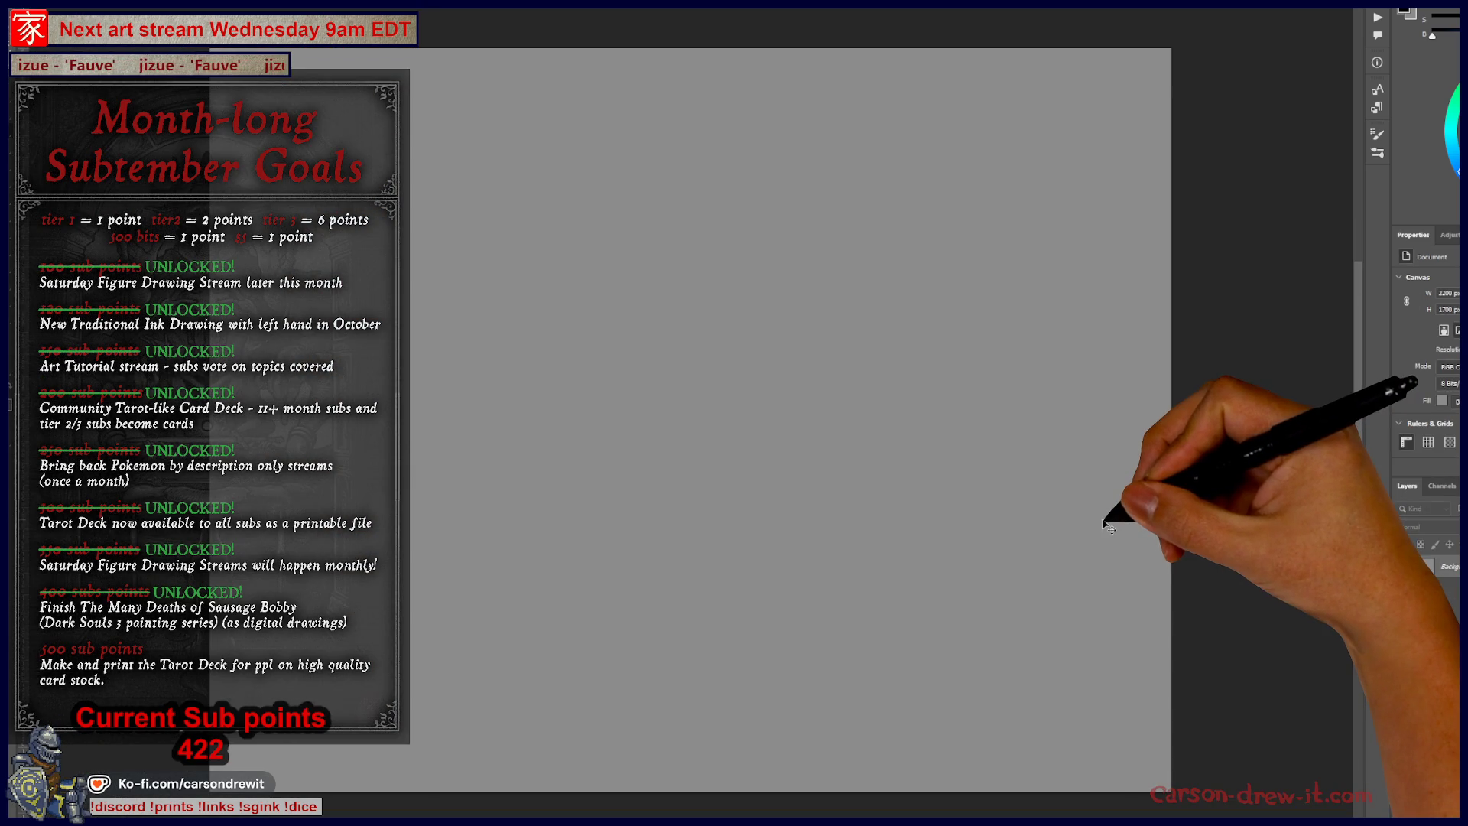
{"action": "key", "text": "ctrl+v"}
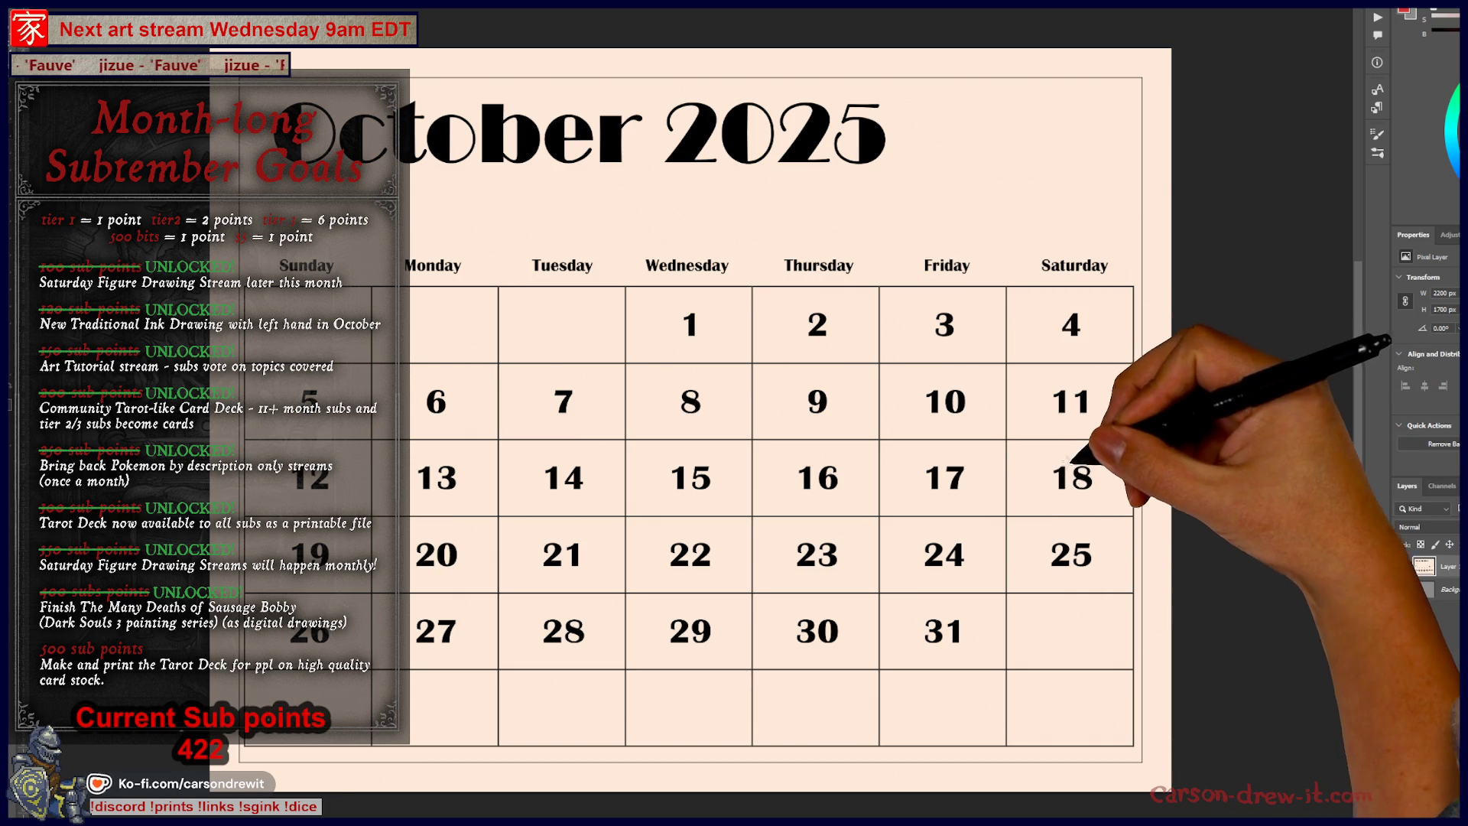
- Write red notes: 'gone?' on the 18th, 'Thanksgiving' on the 11th, 'mom's birthday' on the 25th
{"action": "left_click_drag", "start_coordinate": [1134, 463], "coordinate": [1154, 470]}
{"action": "left_click_drag", "start_coordinate": [1034, 478], "coordinate": [1124, 483]}
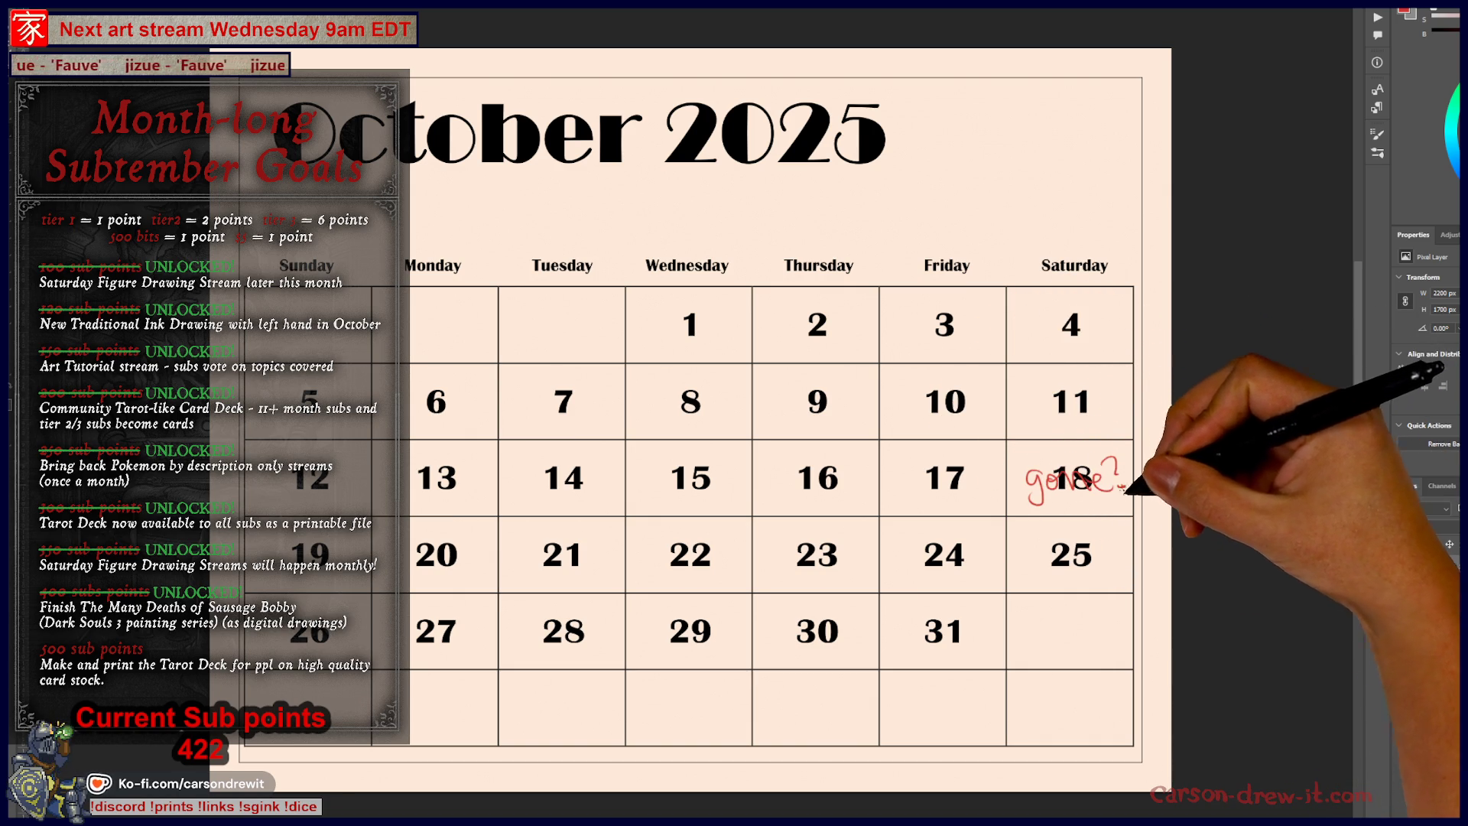
{"action": "left_click_drag", "start_coordinate": [1021, 390], "coordinate": [1167, 400]}
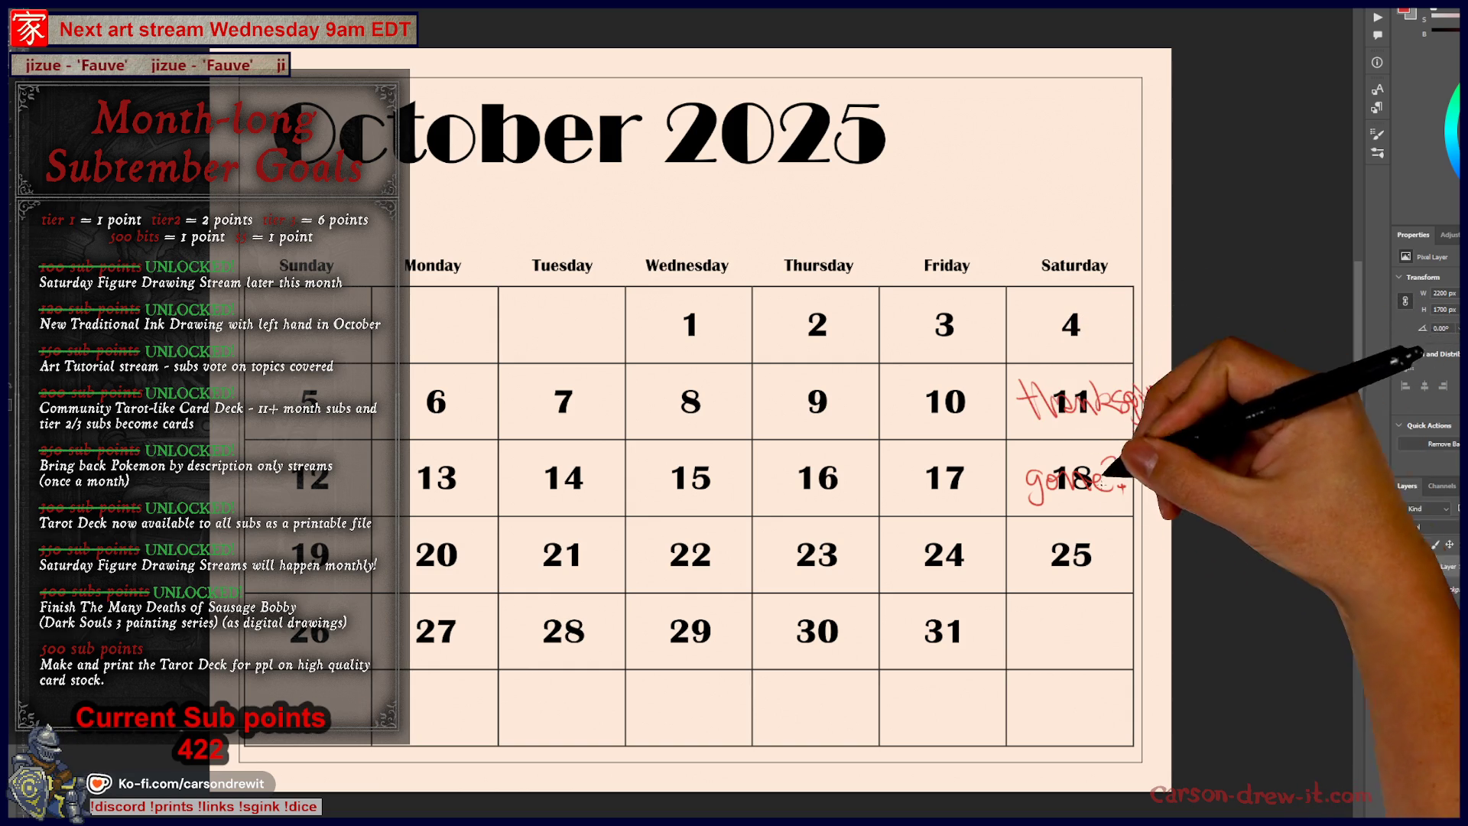
{"action": "mouse_move", "coordinate": [1046, 514]}
{"action": "left_mouse_down"}
{"action": "mouse_move", "coordinate": [1010, 562]}
{"action": "mouse_move", "coordinate": [1042, 507]}
{"action": "mouse_move", "coordinate": [1069, 549]}
{"action": "mouse_move", "coordinate": [1089, 540]}
{"action": "left_mouse_up"}
{"action": "left_click_drag", "start_coordinate": [1038, 583], "coordinate": [1105, 602]}
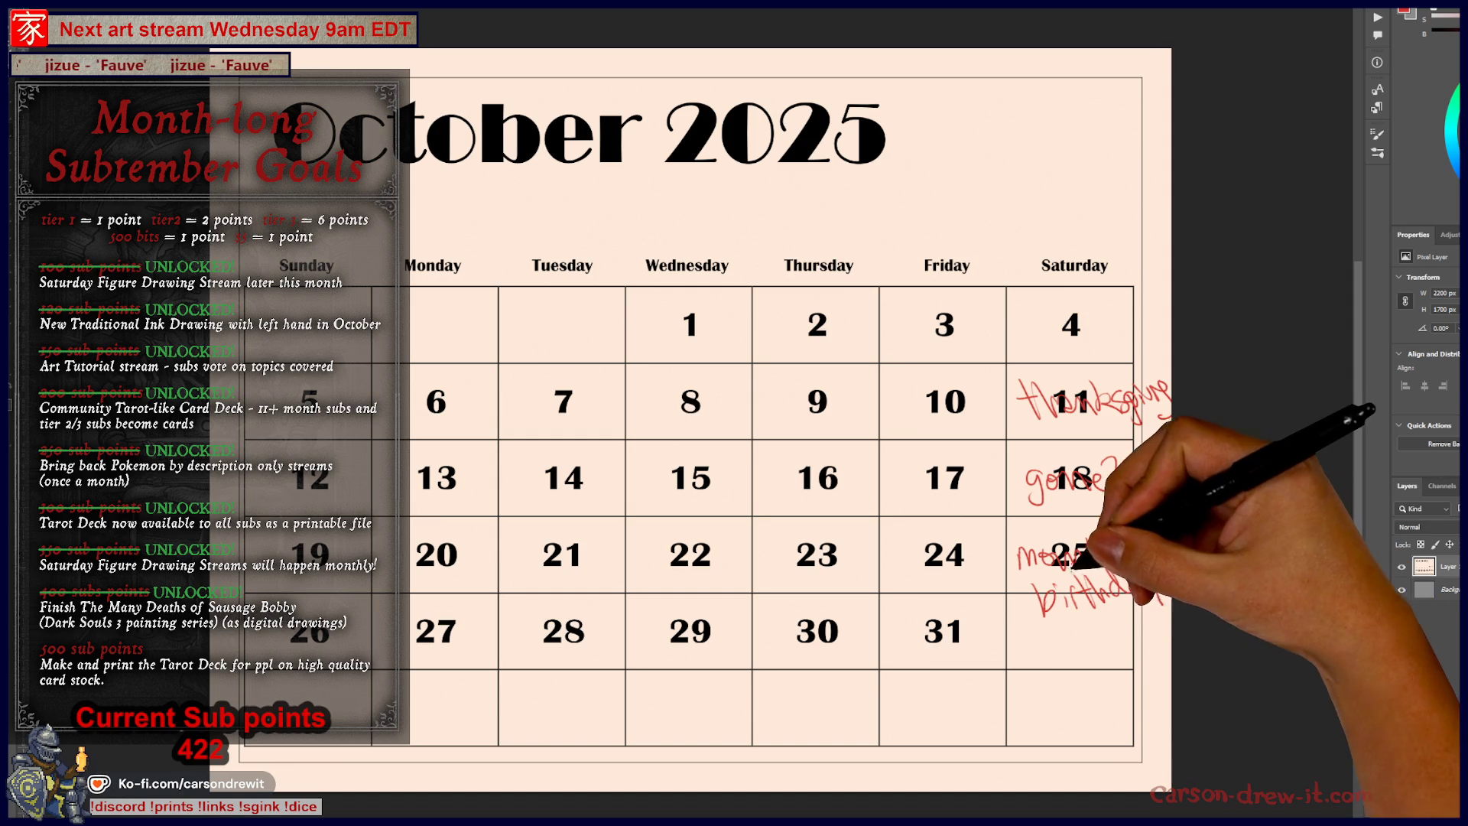
- Write 'showcase' on the 4th, add 'short?' on the 11th, and circle the 11th, 18th and 25th notes
{"action": "left_click_drag", "start_coordinate": [1025, 307], "coordinate": [1130, 312]}
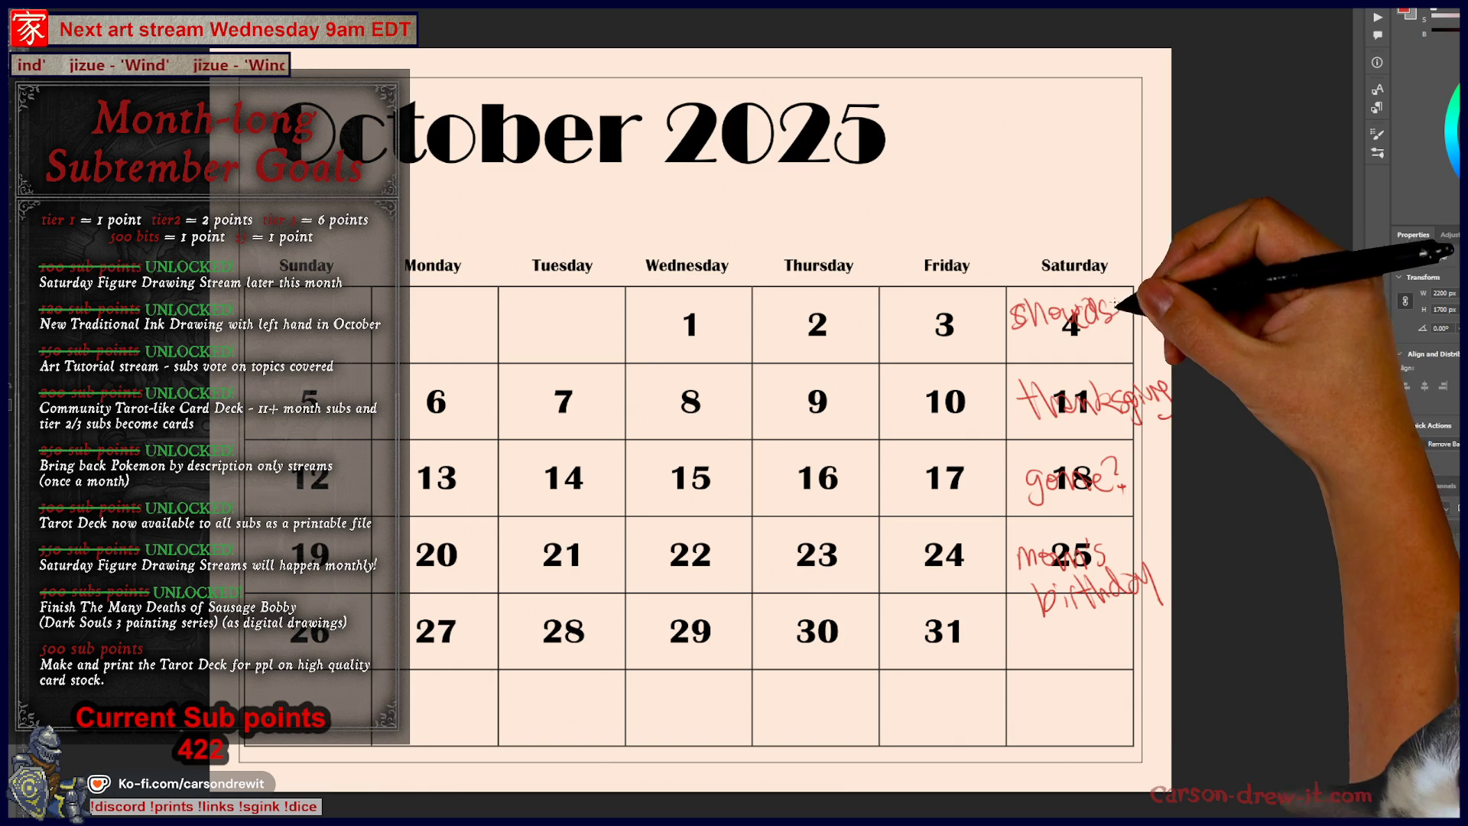
{"action": "mouse_move", "coordinate": [1047, 387]}
{"action": "left_mouse_down"}
{"action": "mouse_move", "coordinate": [1170, 402]}
{"action": "mouse_move", "coordinate": [1059, 392]}
{"action": "left_mouse_up"}
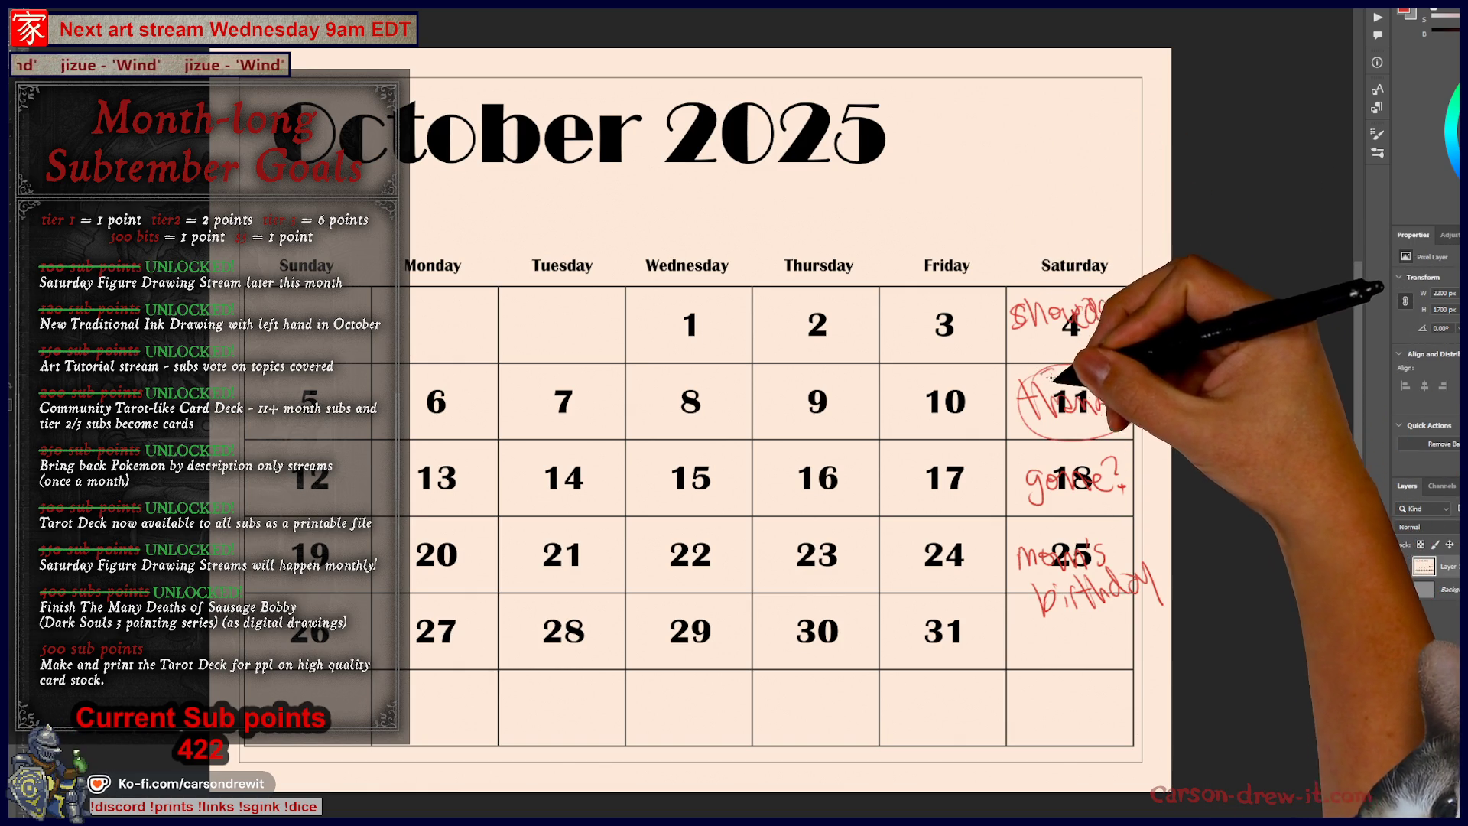
{"action": "left_click_drag", "start_coordinate": [1117, 353], "coordinate": [1122, 370]}
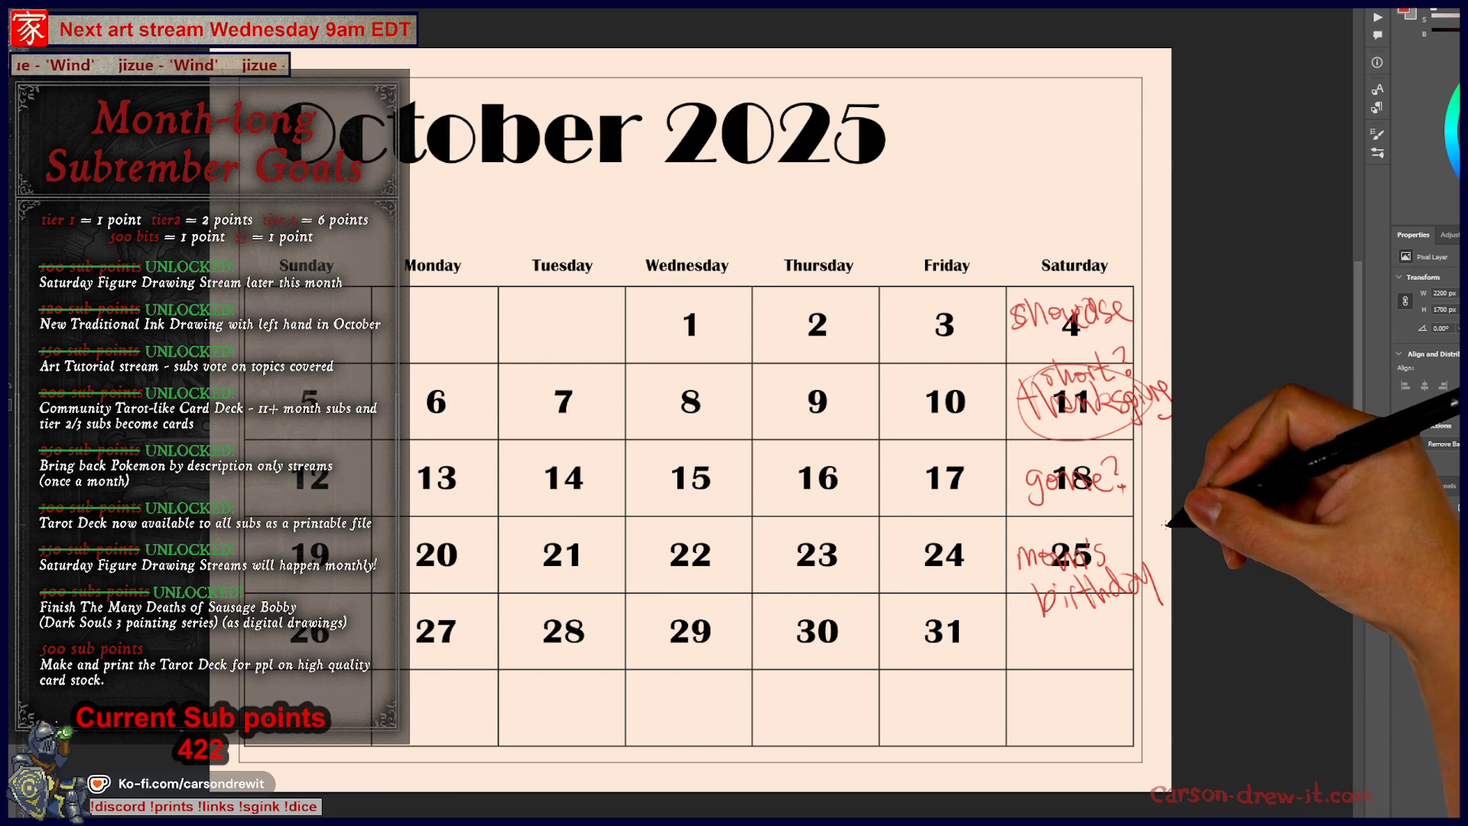
{"action": "mouse_move", "coordinate": [1124, 444]}
{"action": "left_mouse_down"}
{"action": "mouse_move", "coordinate": [1010, 497]}
{"action": "mouse_move", "coordinate": [1146, 480]}
{"action": "left_mouse_up"}
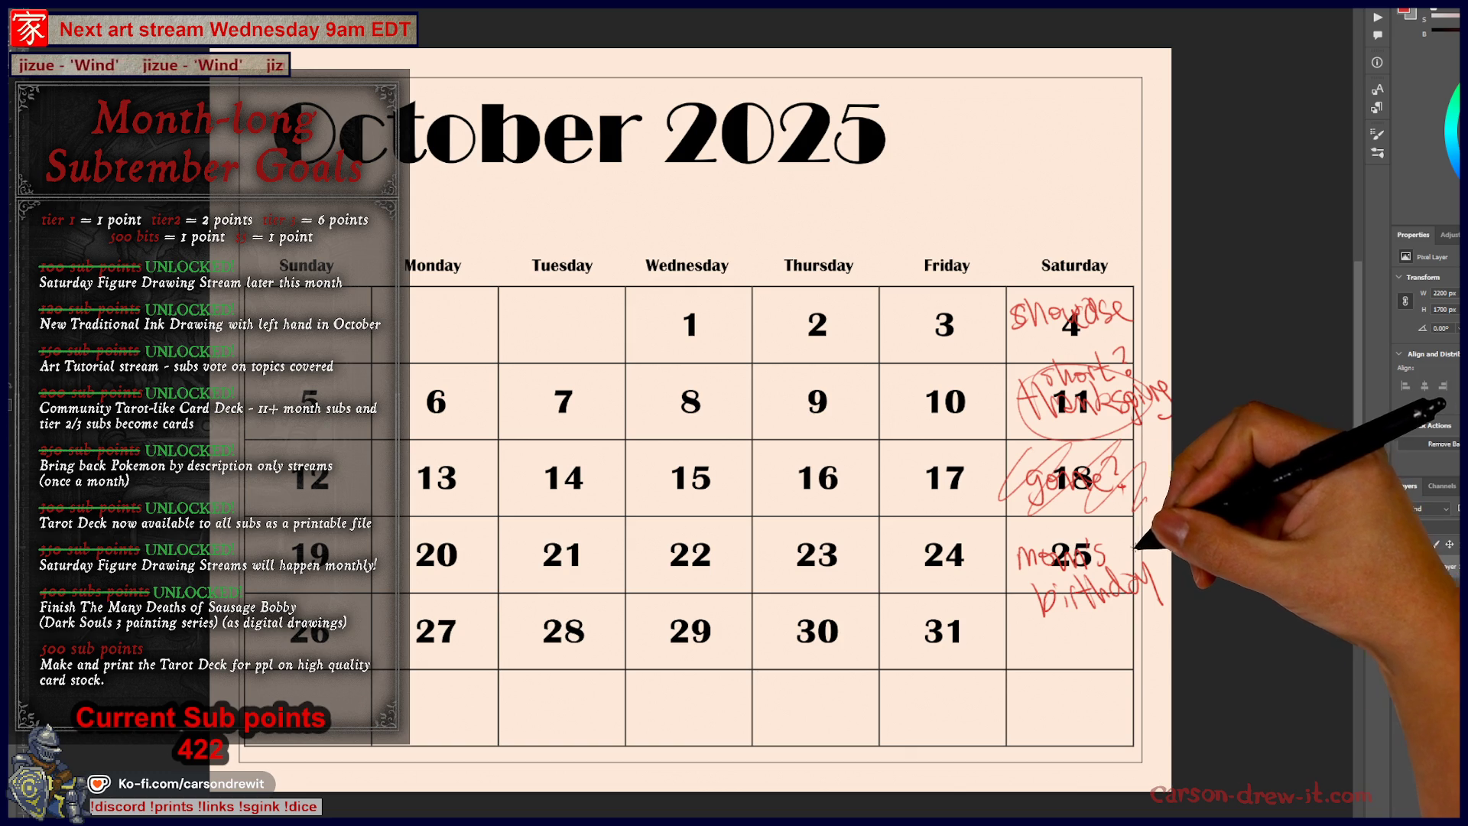
{"action": "left_click_drag", "start_coordinate": [1098, 558], "coordinate": [1082, 564]}
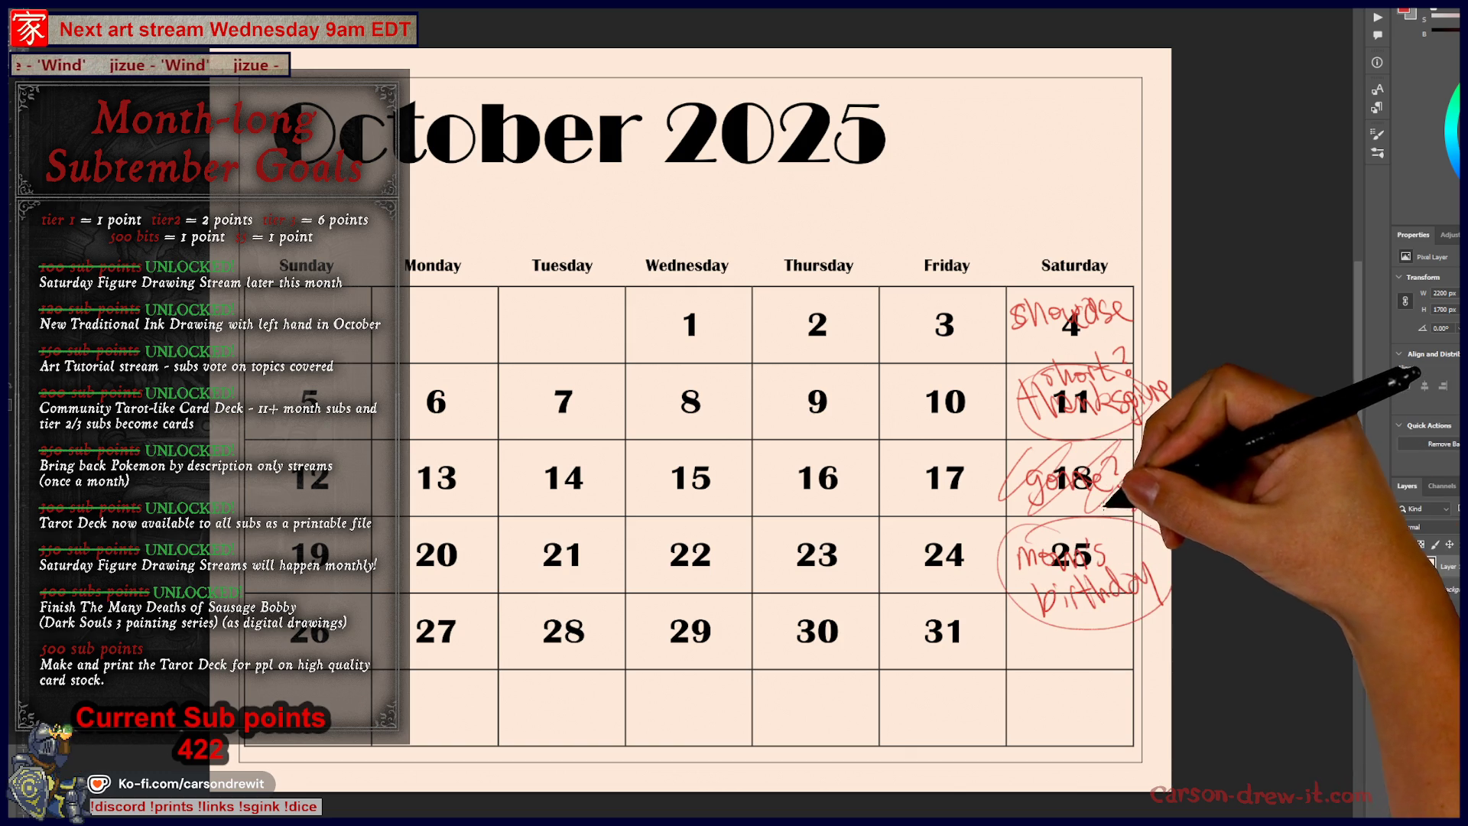